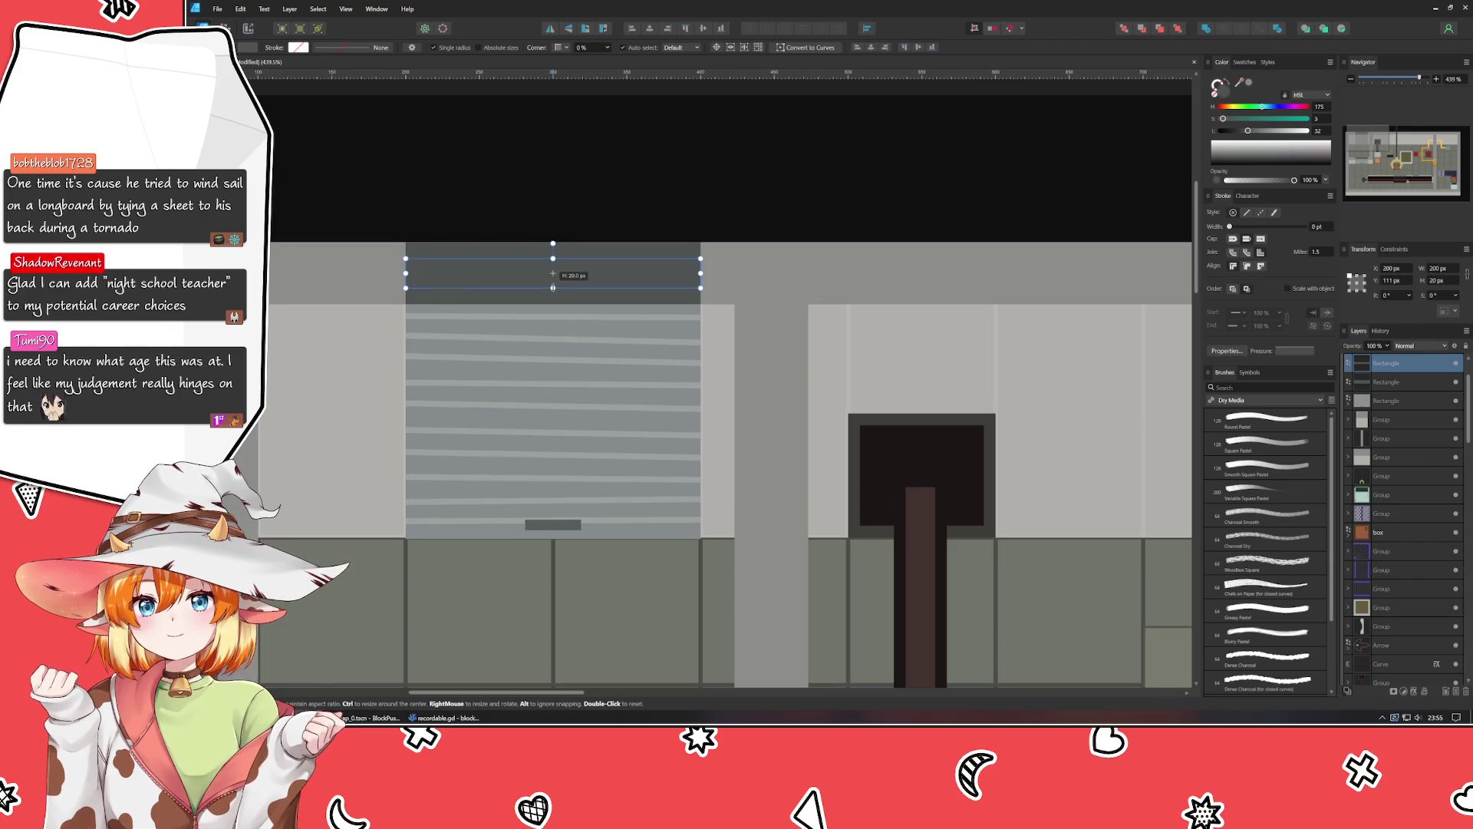
Give the larger rectangle above the shutter the Erase blend mode.
click(588, 299)
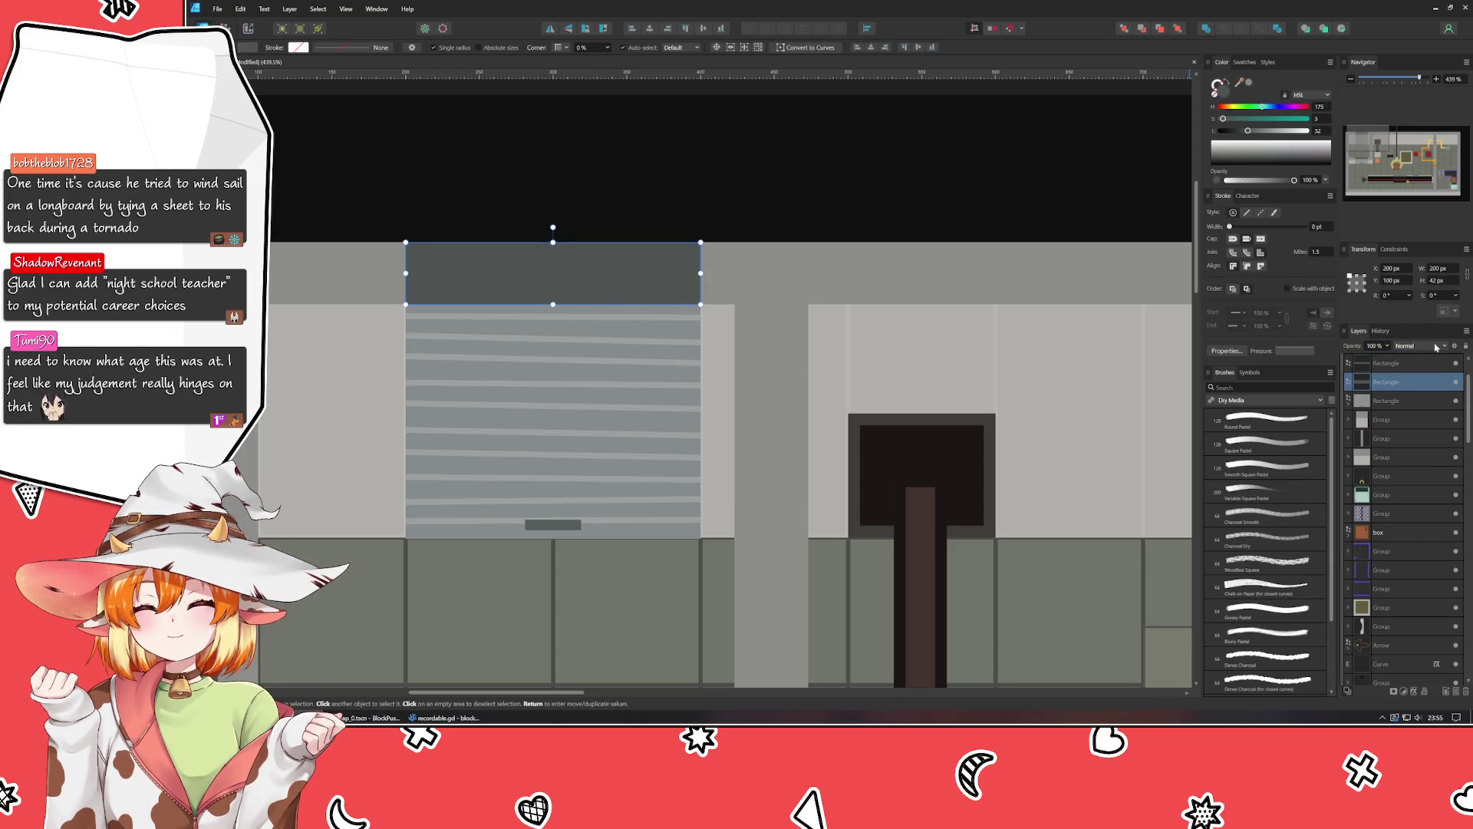
click(1420, 345)
scroll(1420, 491, down, 6)
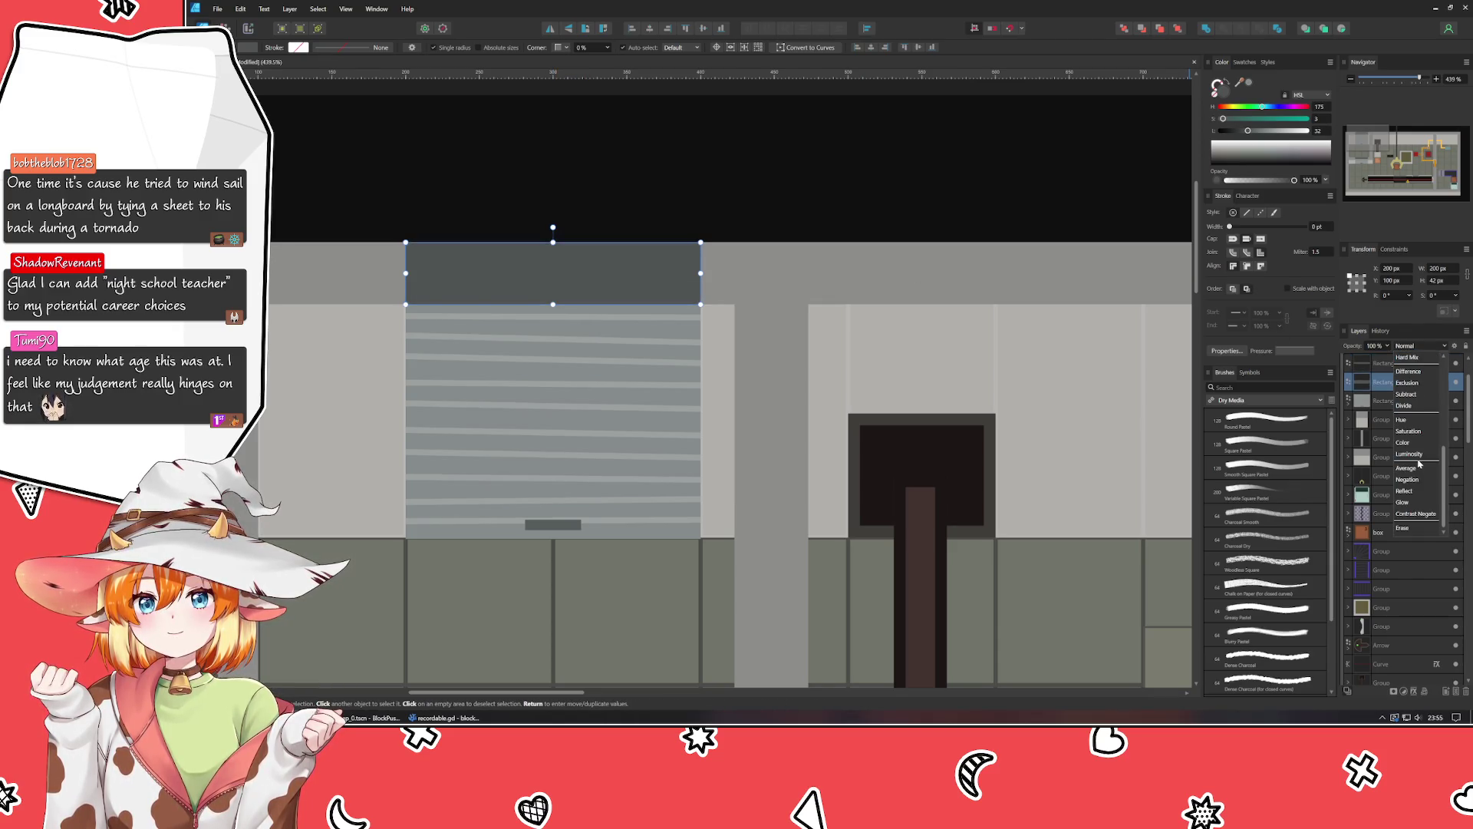
click(1424, 529)
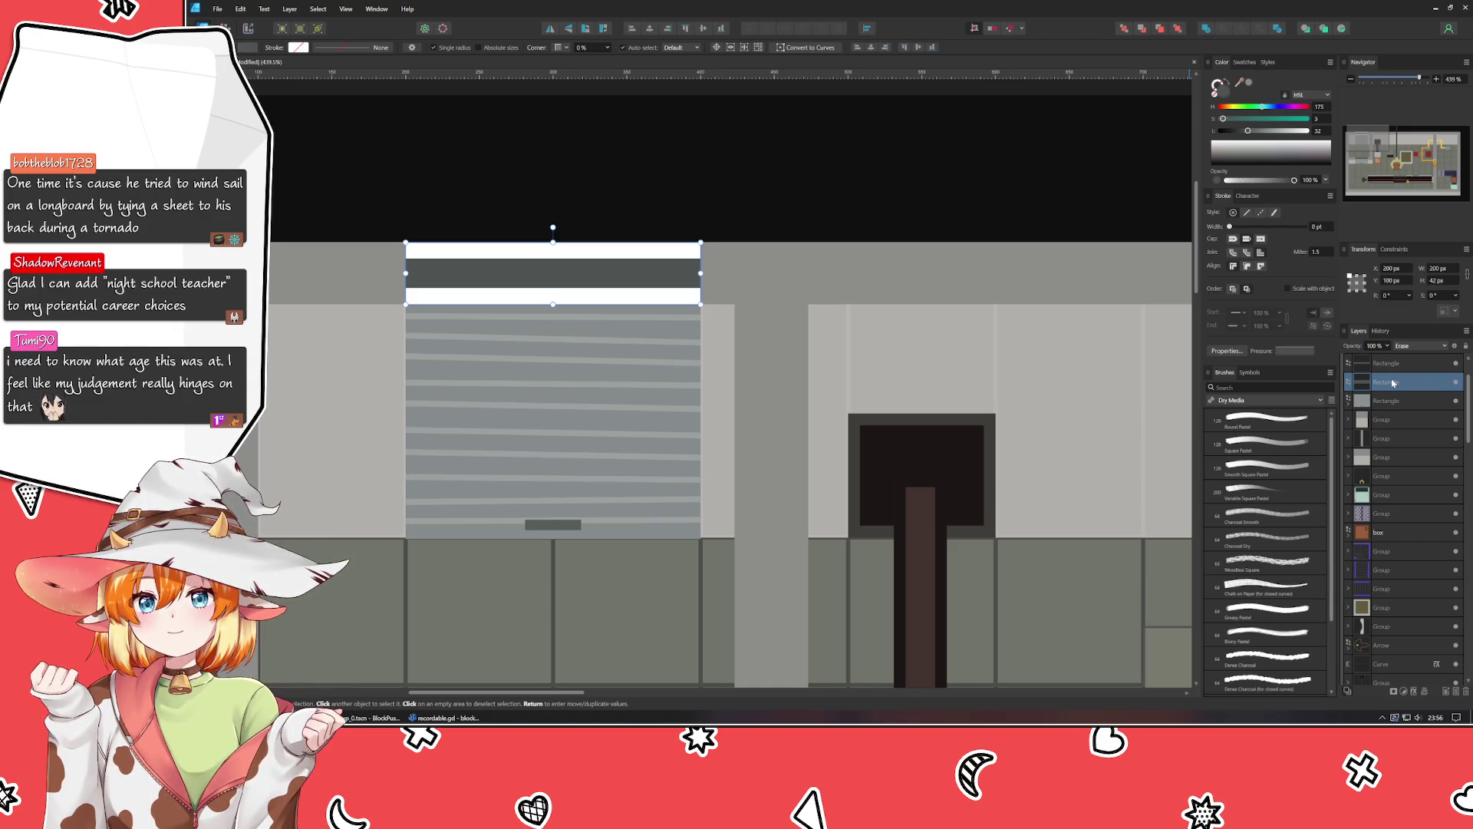
scroll(1393, 461, up, 1)
scroll(1393, 526, down, 3)
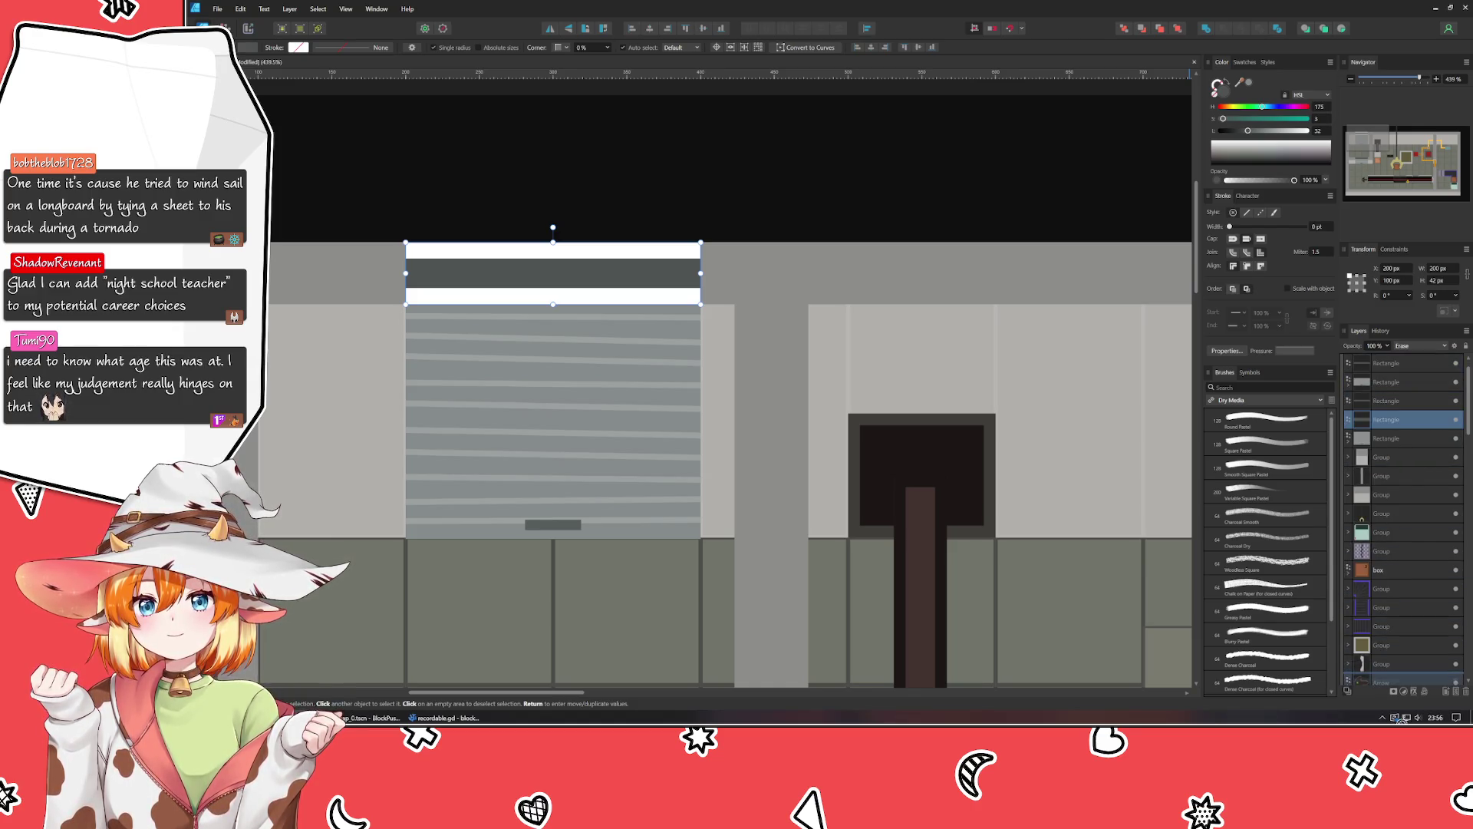
scroll(1397, 668, up, 5)
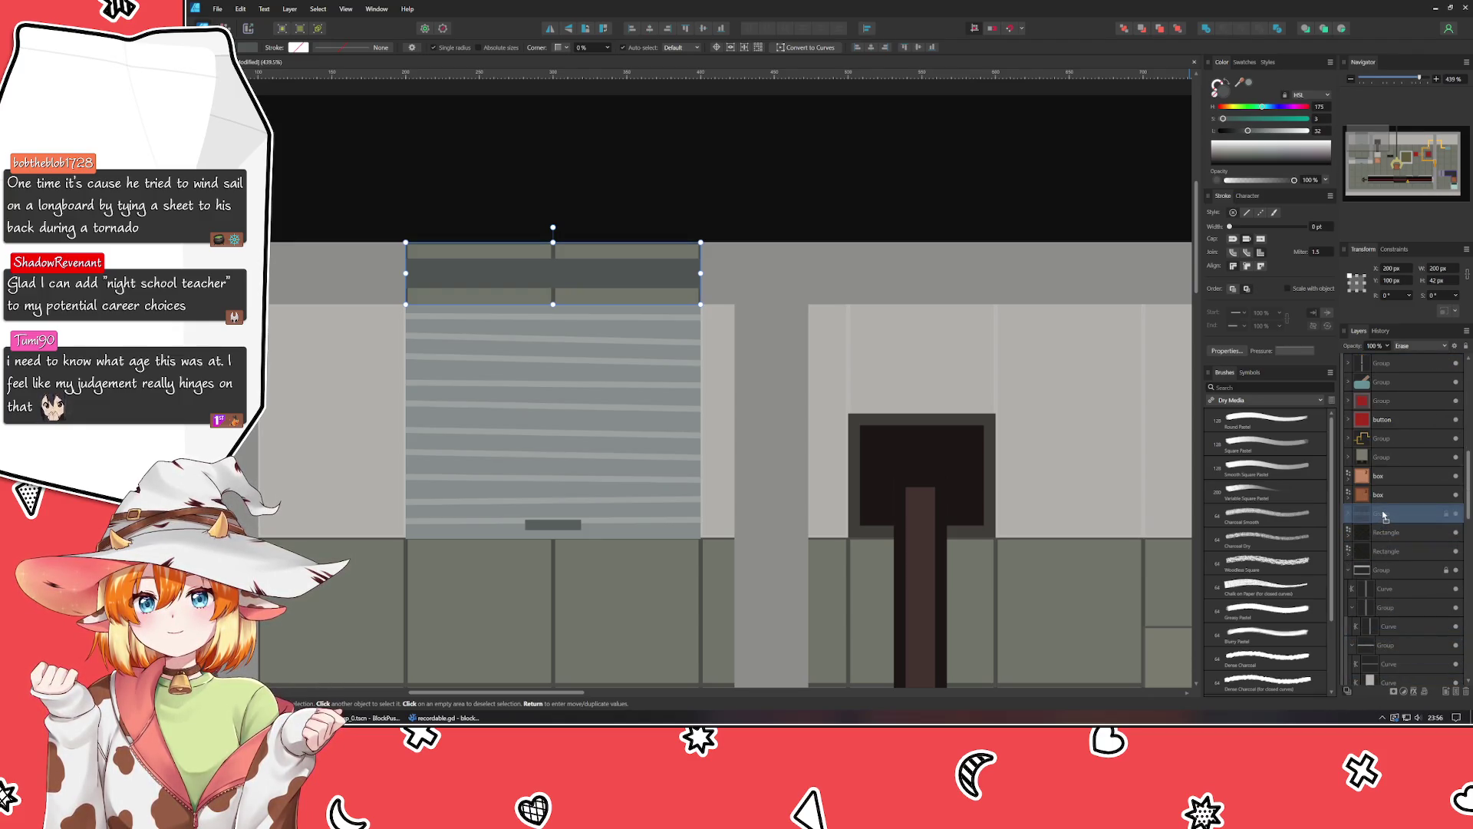
scroll(1385, 514, down, 1)
scroll(1385, 516, up, 1)
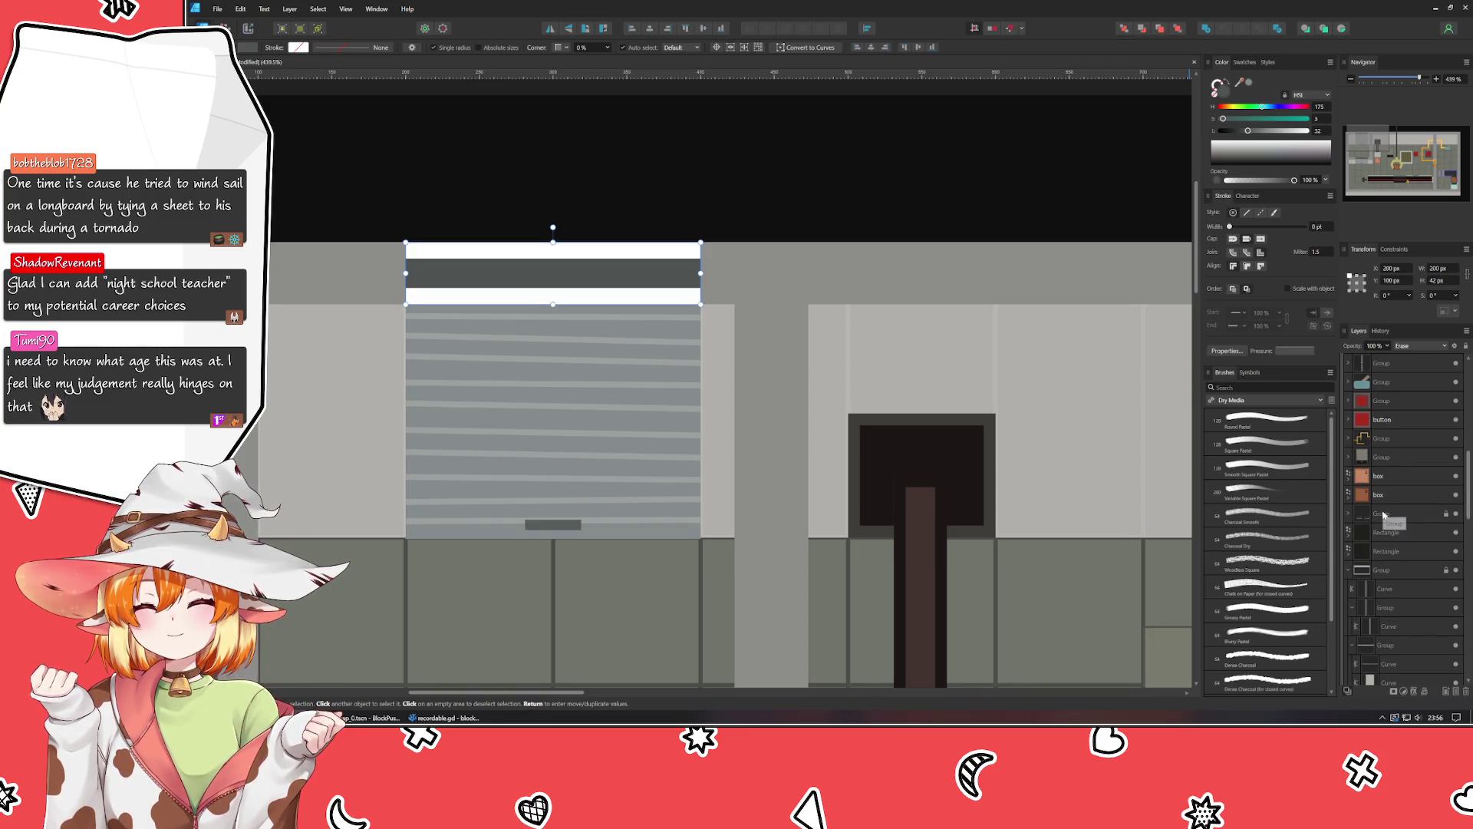
scroll(1420, 518, up, 5)
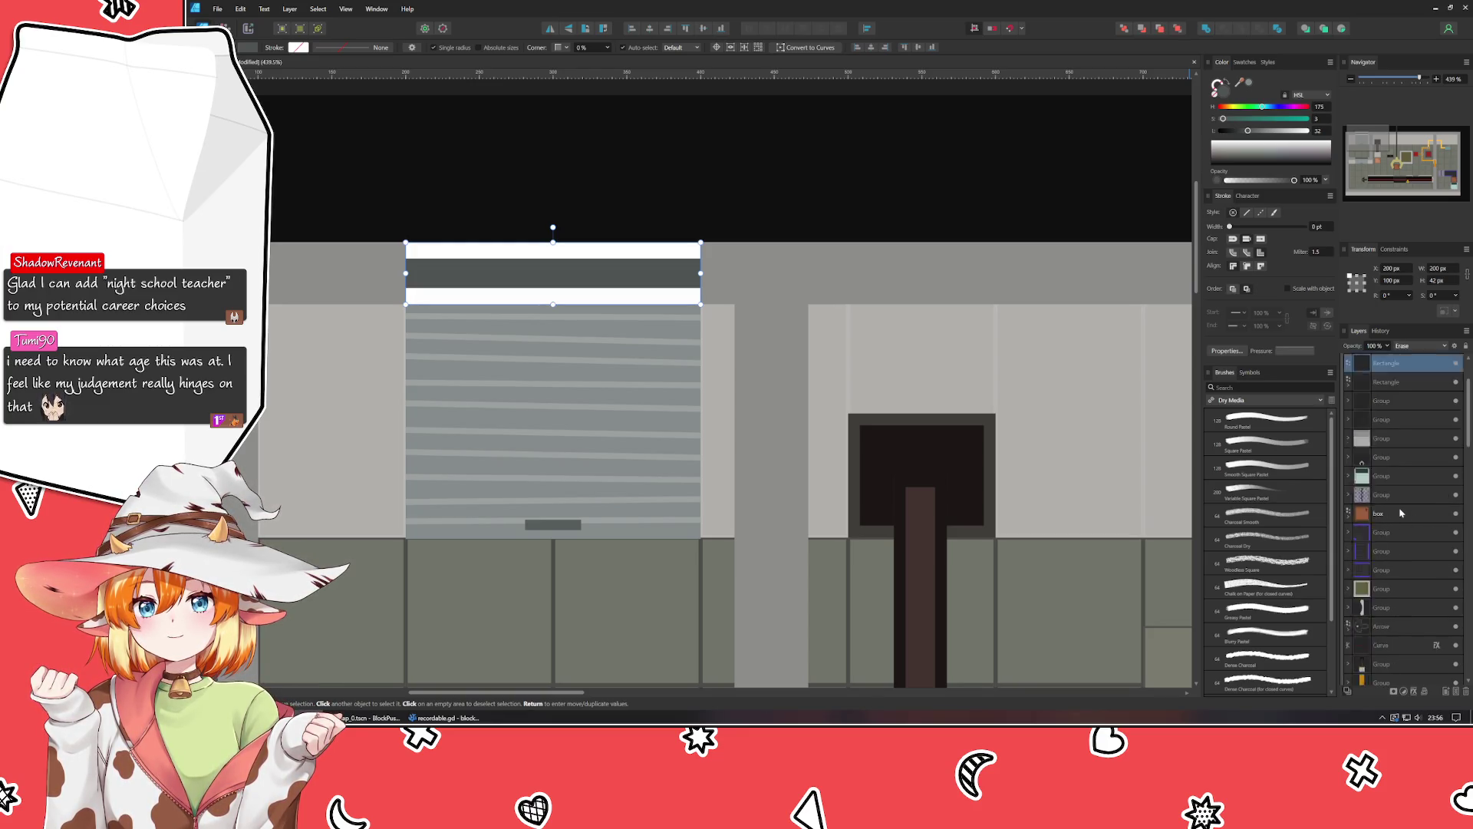
scroll(1440, 519, down, 10)
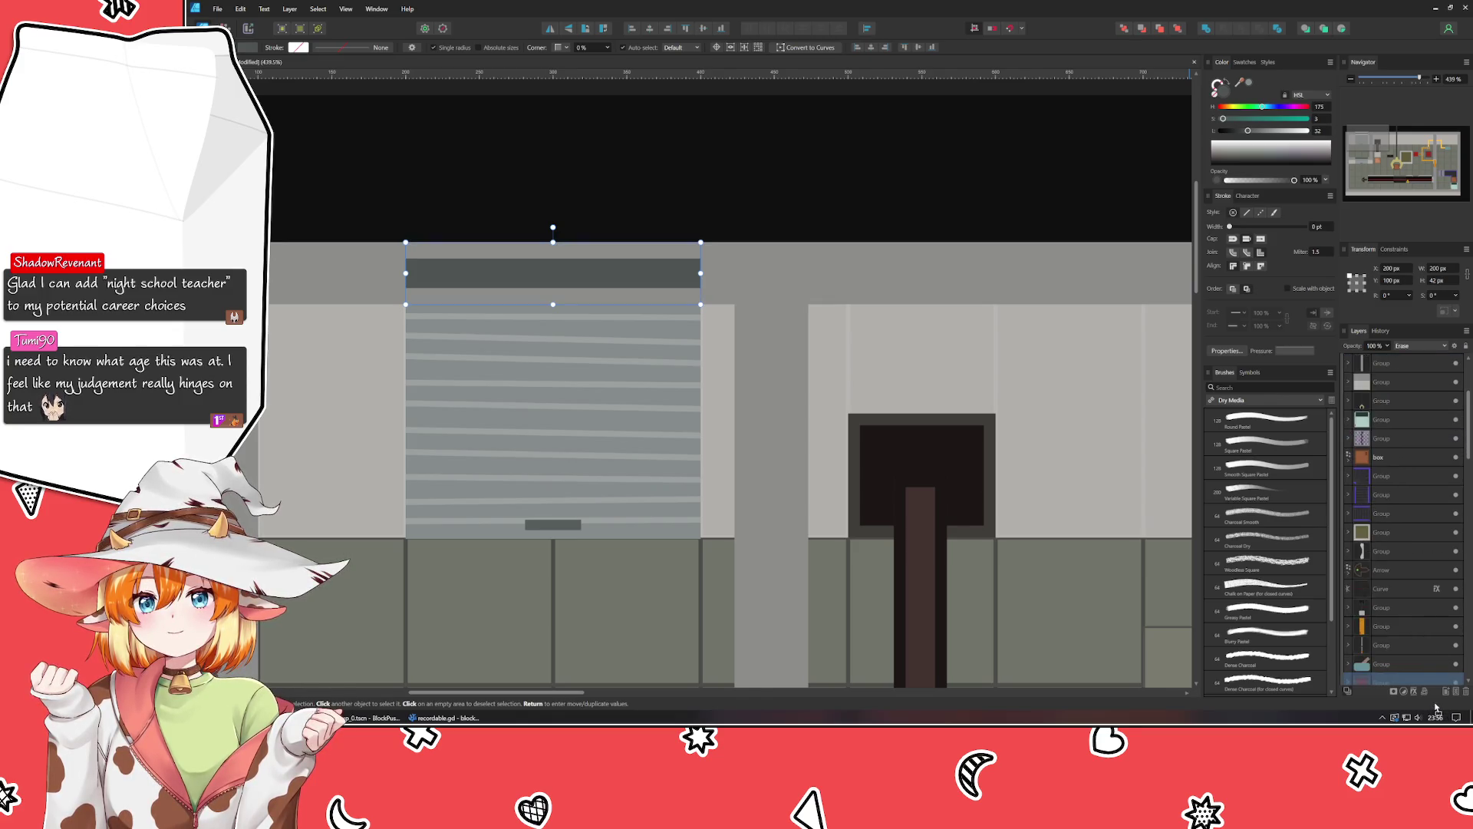
scroll(1424, 537, down, 12)
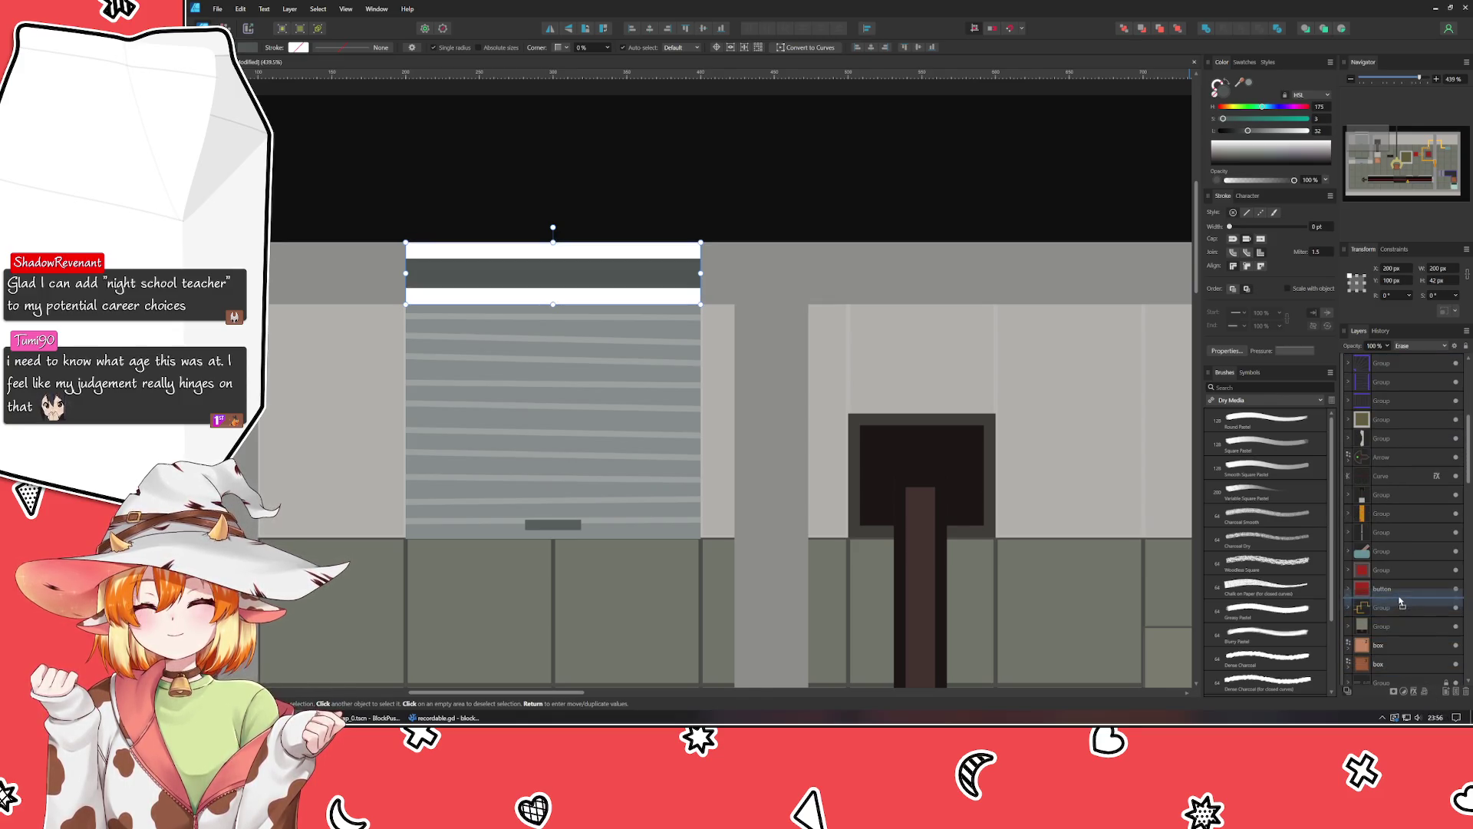
Take the Rectangle layer out of its group so it sits above the group.
drag(1381, 419, 1401, 649)
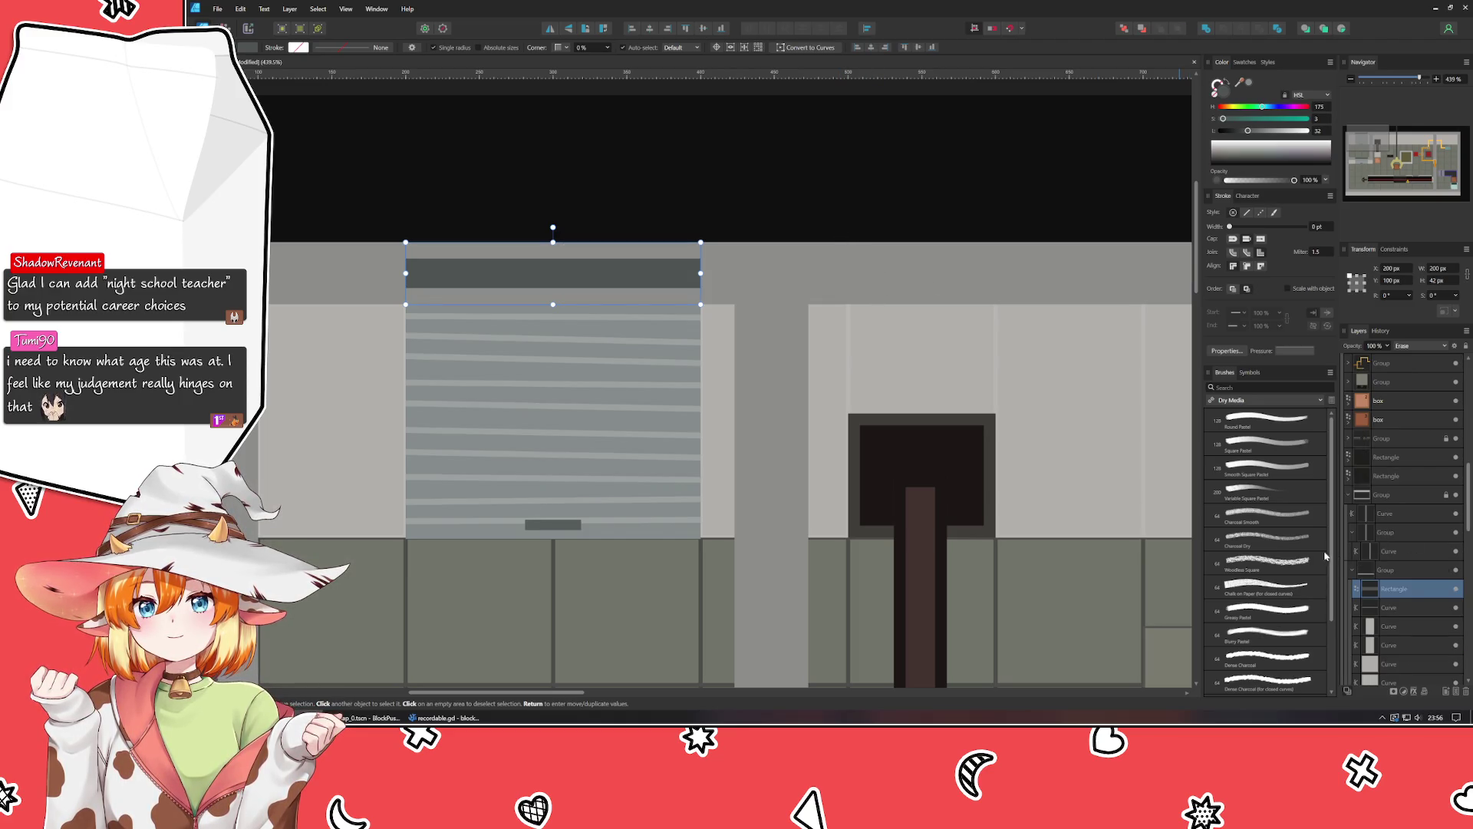
scroll(1397, 482, down, 3)
mouse_move(1396, 482)
mouse_down()
mouse_move(1354, 460)
mouse_move(1355, 485)
mouse_move(1402, 509)
mouse_up()
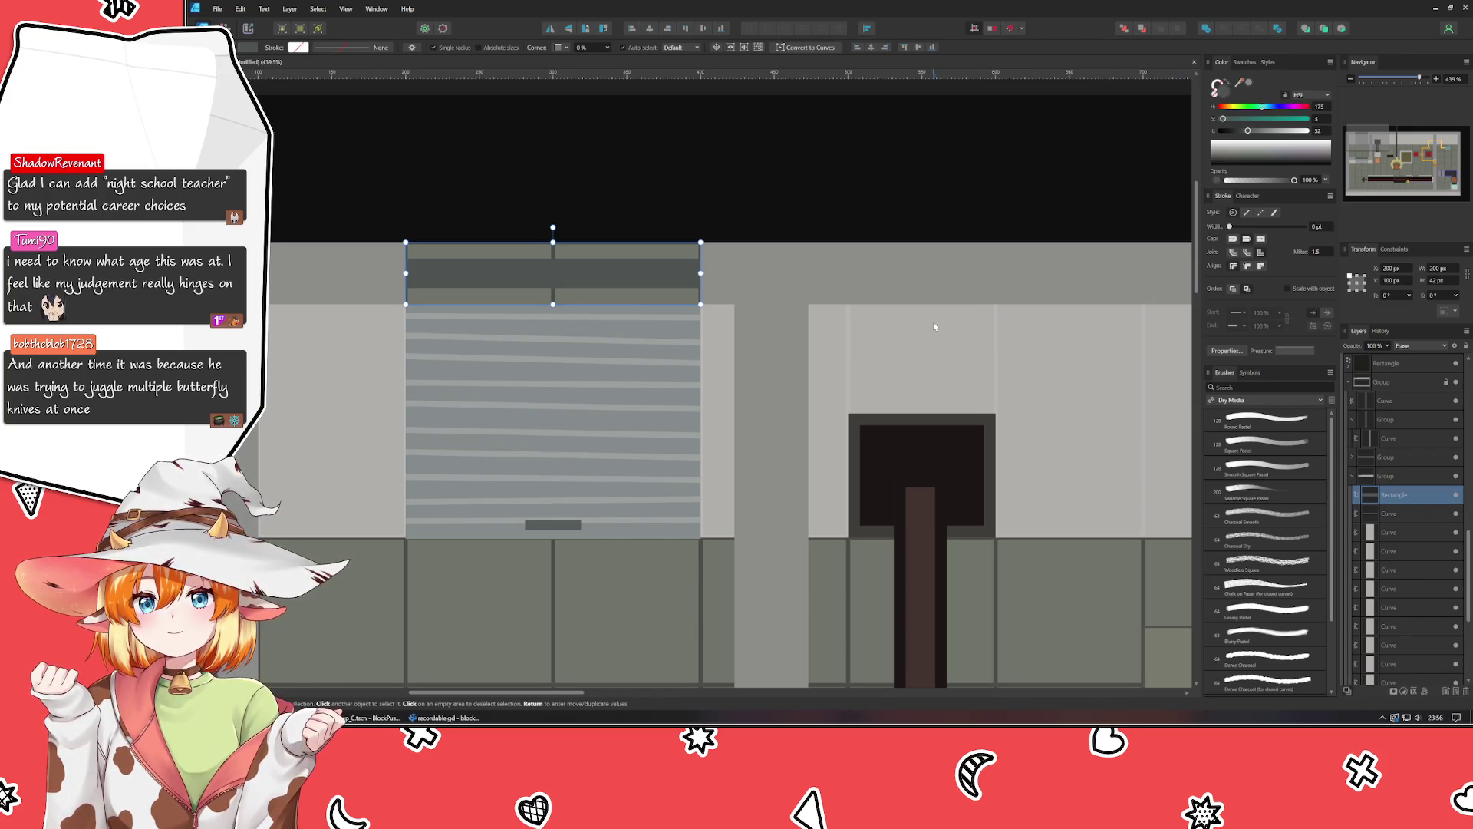
click(804, 188)
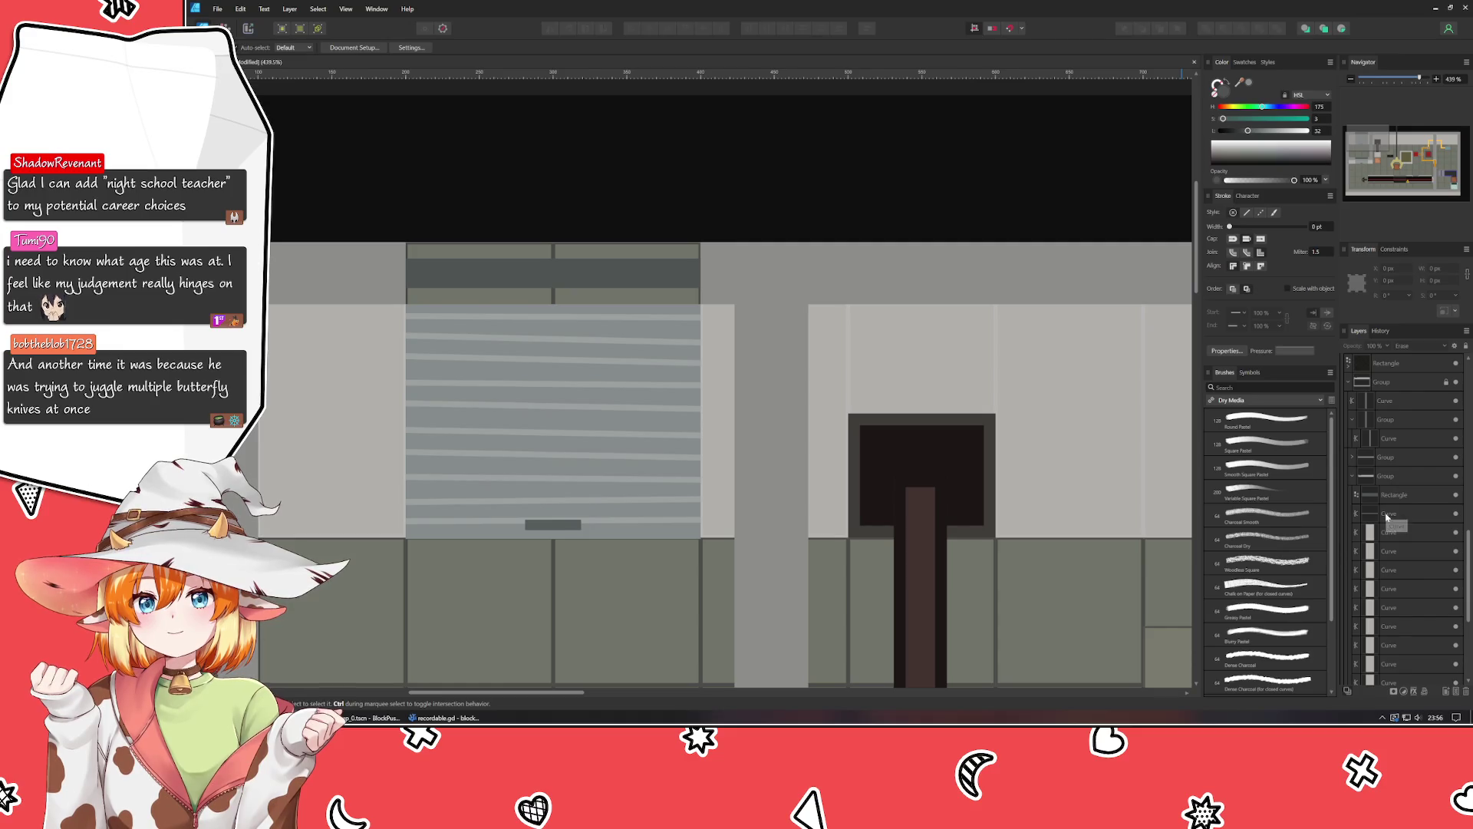
click(1400, 496)
drag(1399, 496, 1403, 472)
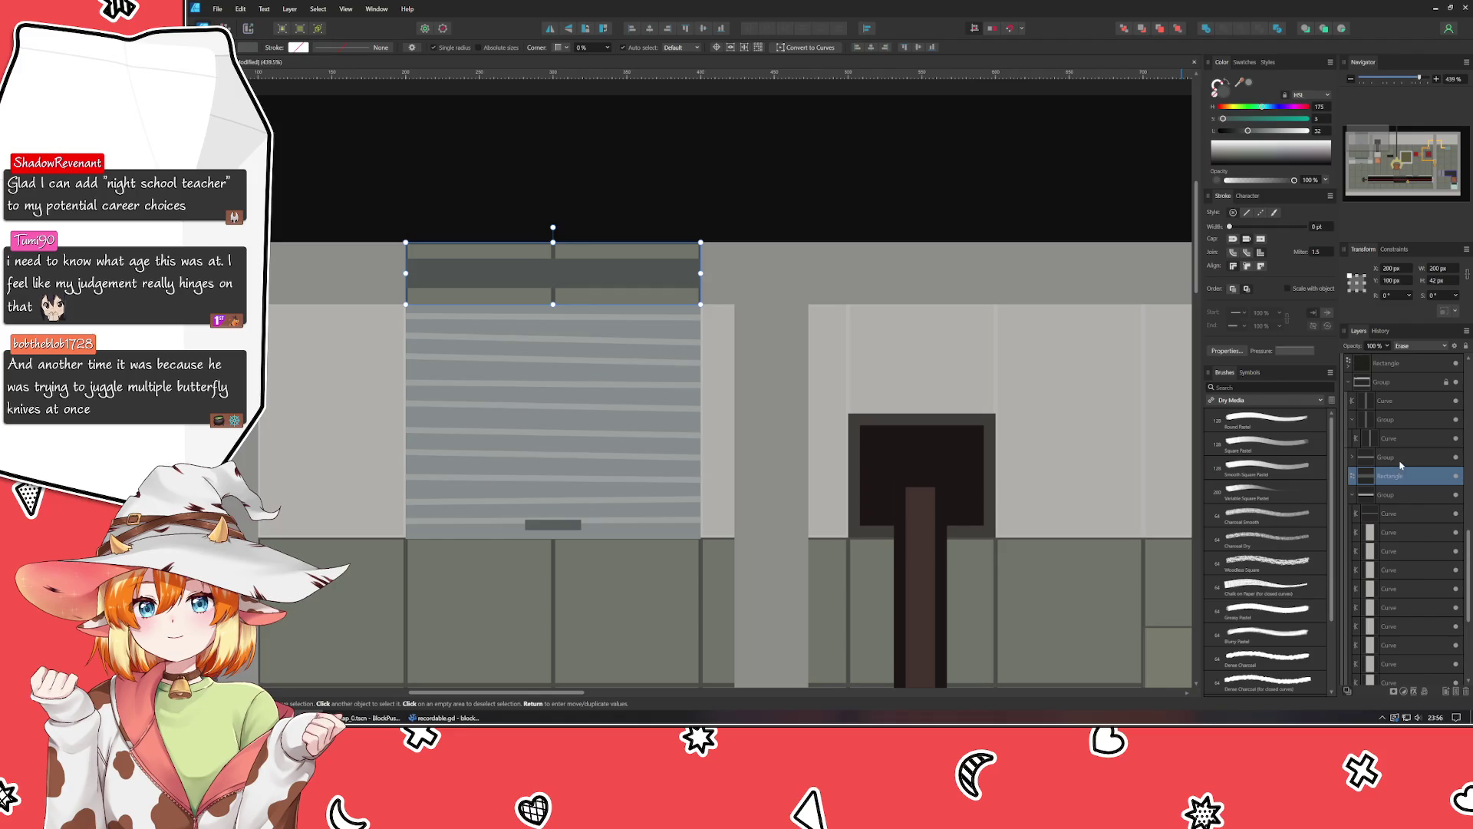
Move the rectangle down into the group beneath it in the layer stack.
click(1393, 499)
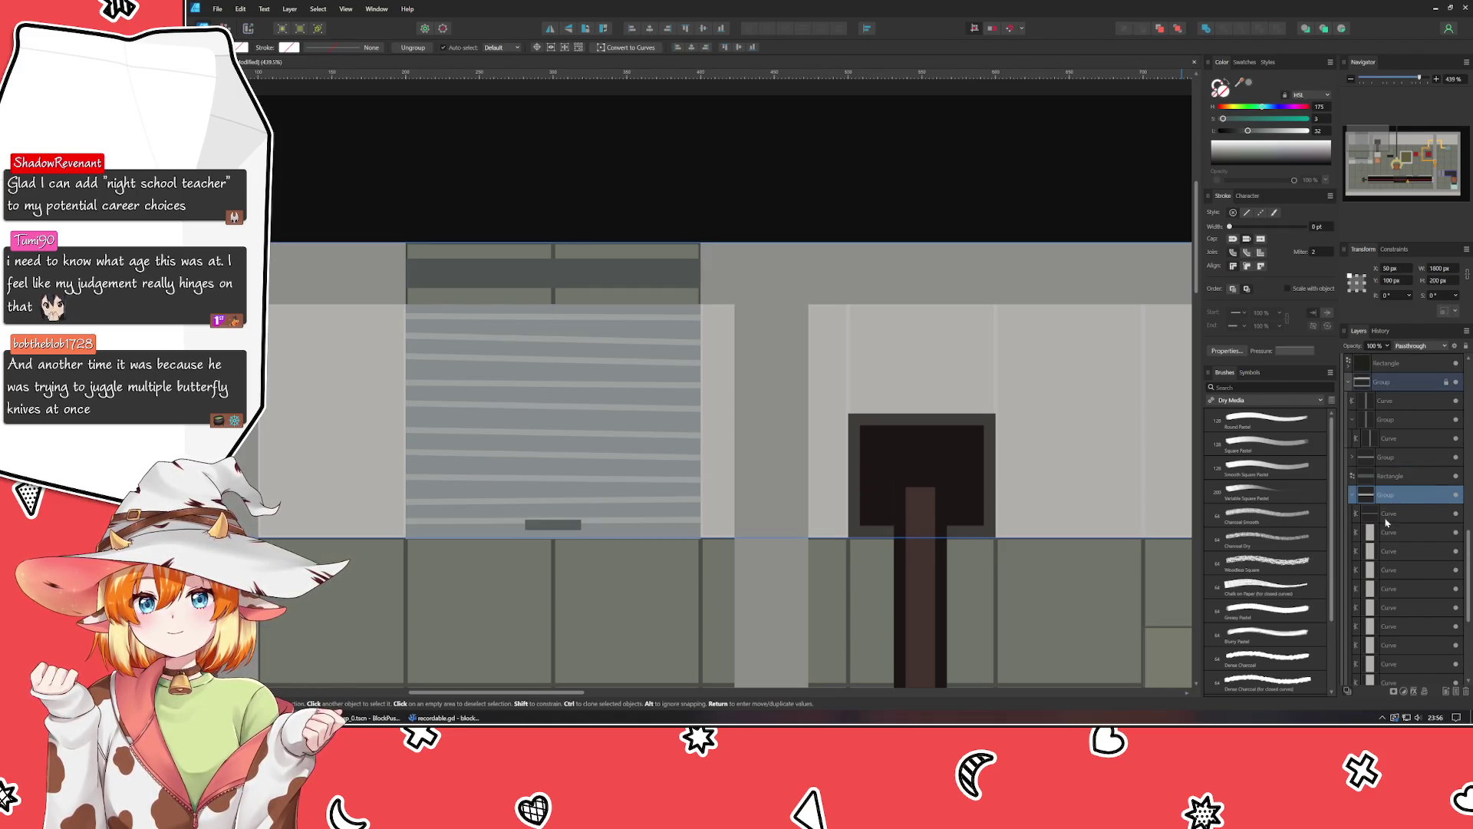
click(1389, 515)
click(1397, 548)
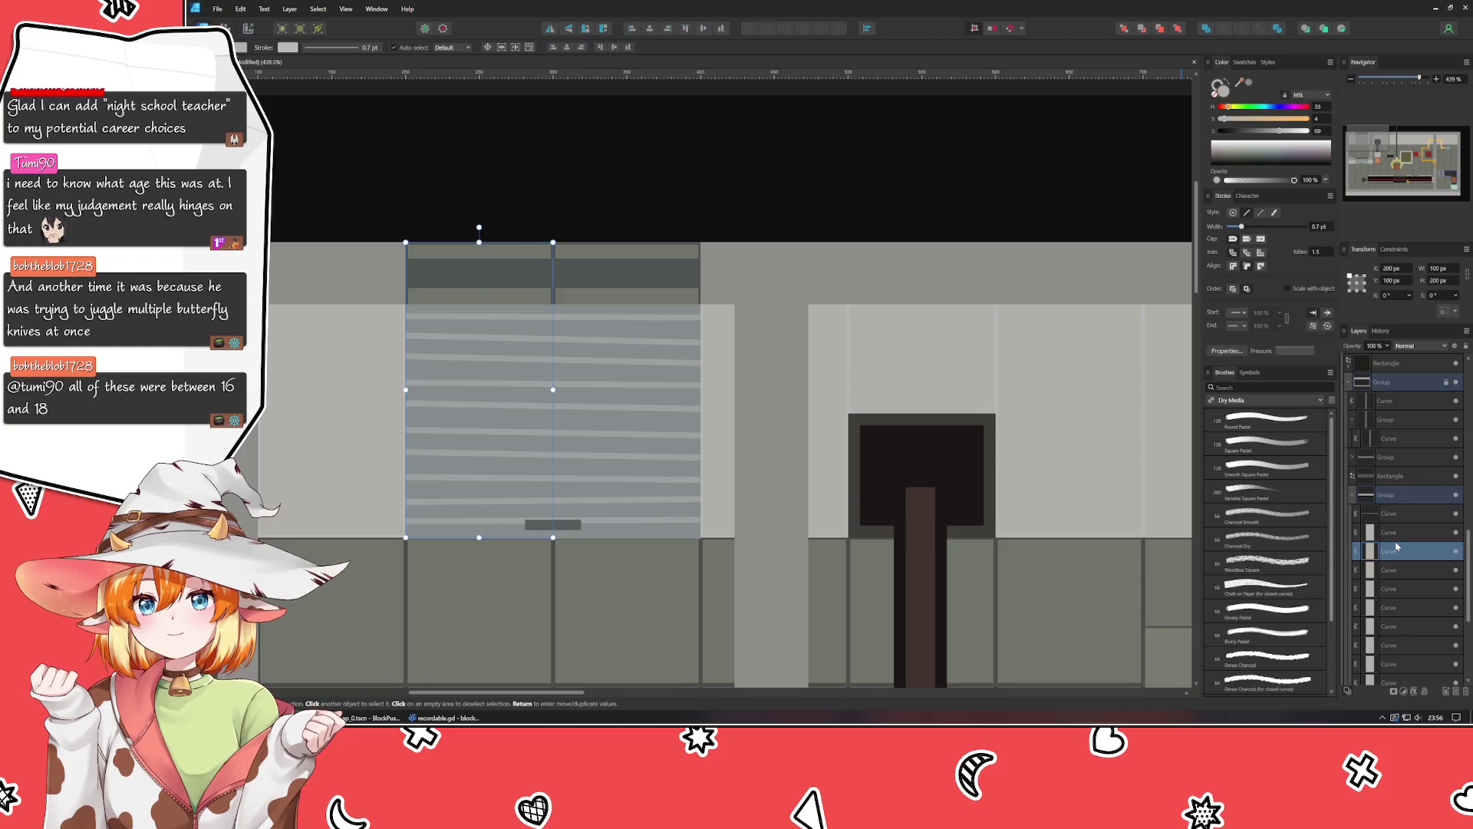
click(1404, 476)
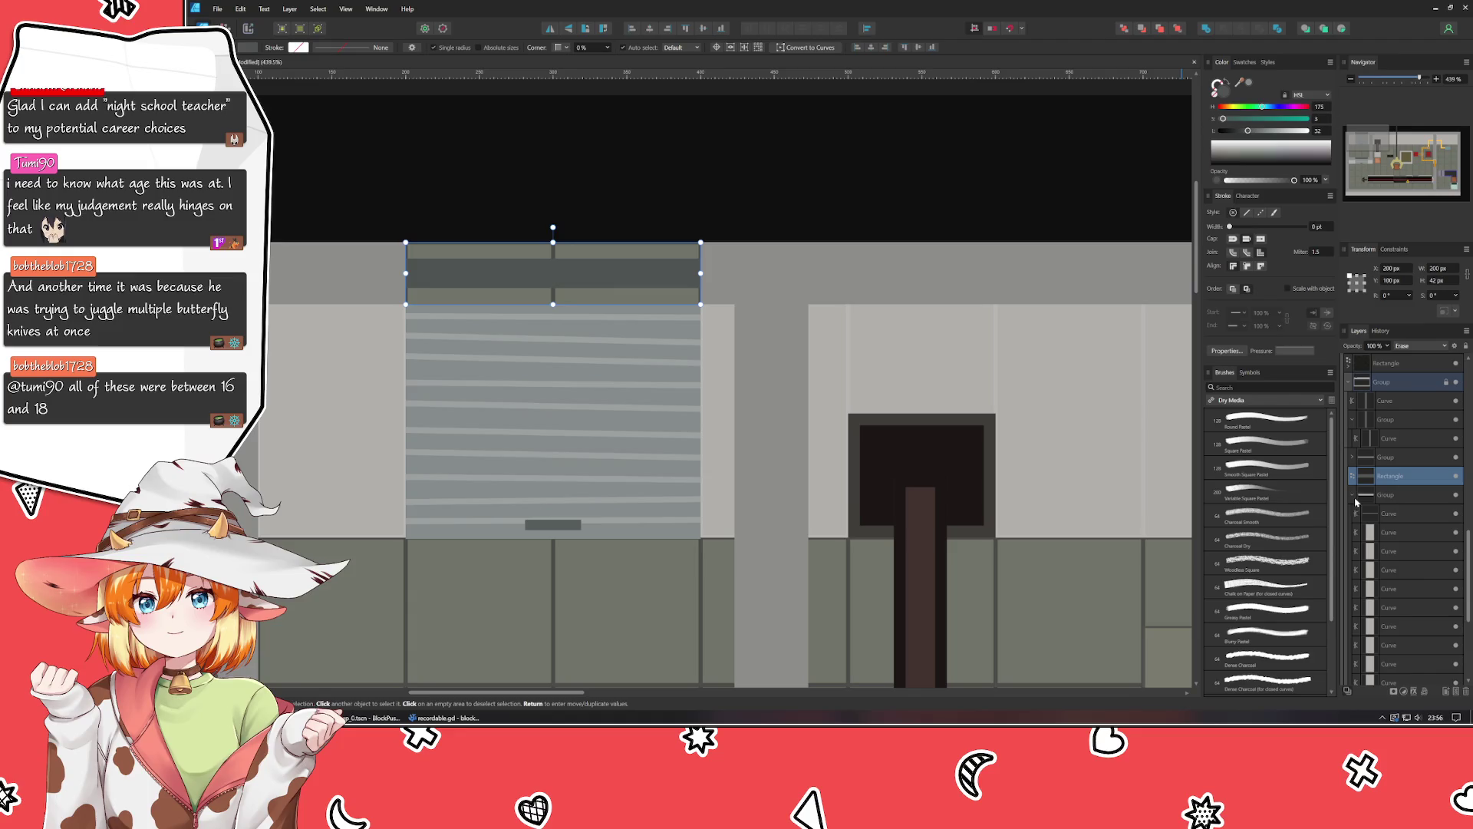
scroll(1356, 503, up, 4)
click(967, 130)
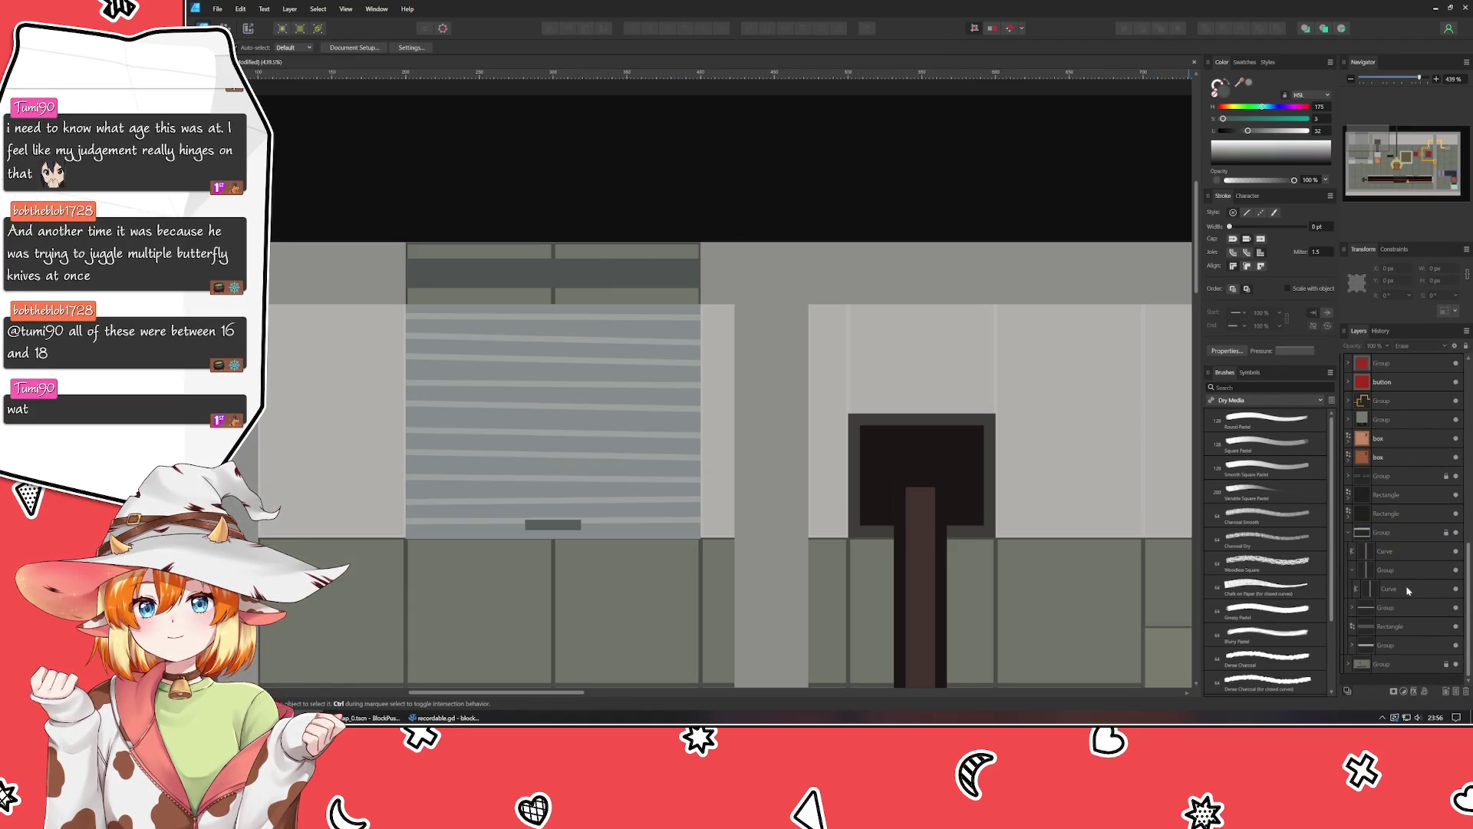
click(1398, 632)
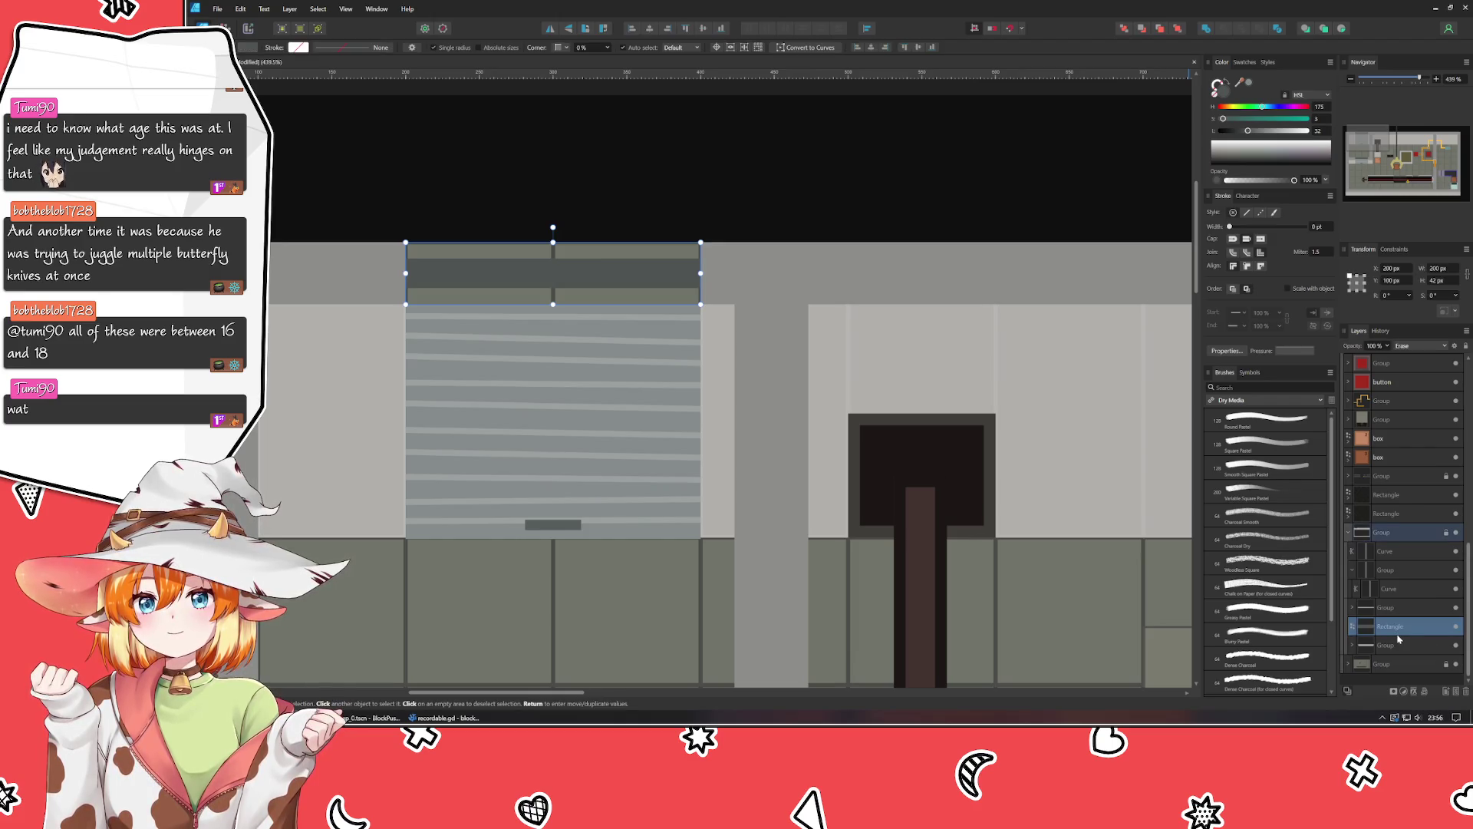
drag(1398, 635, 1396, 650)
click(721, 196)
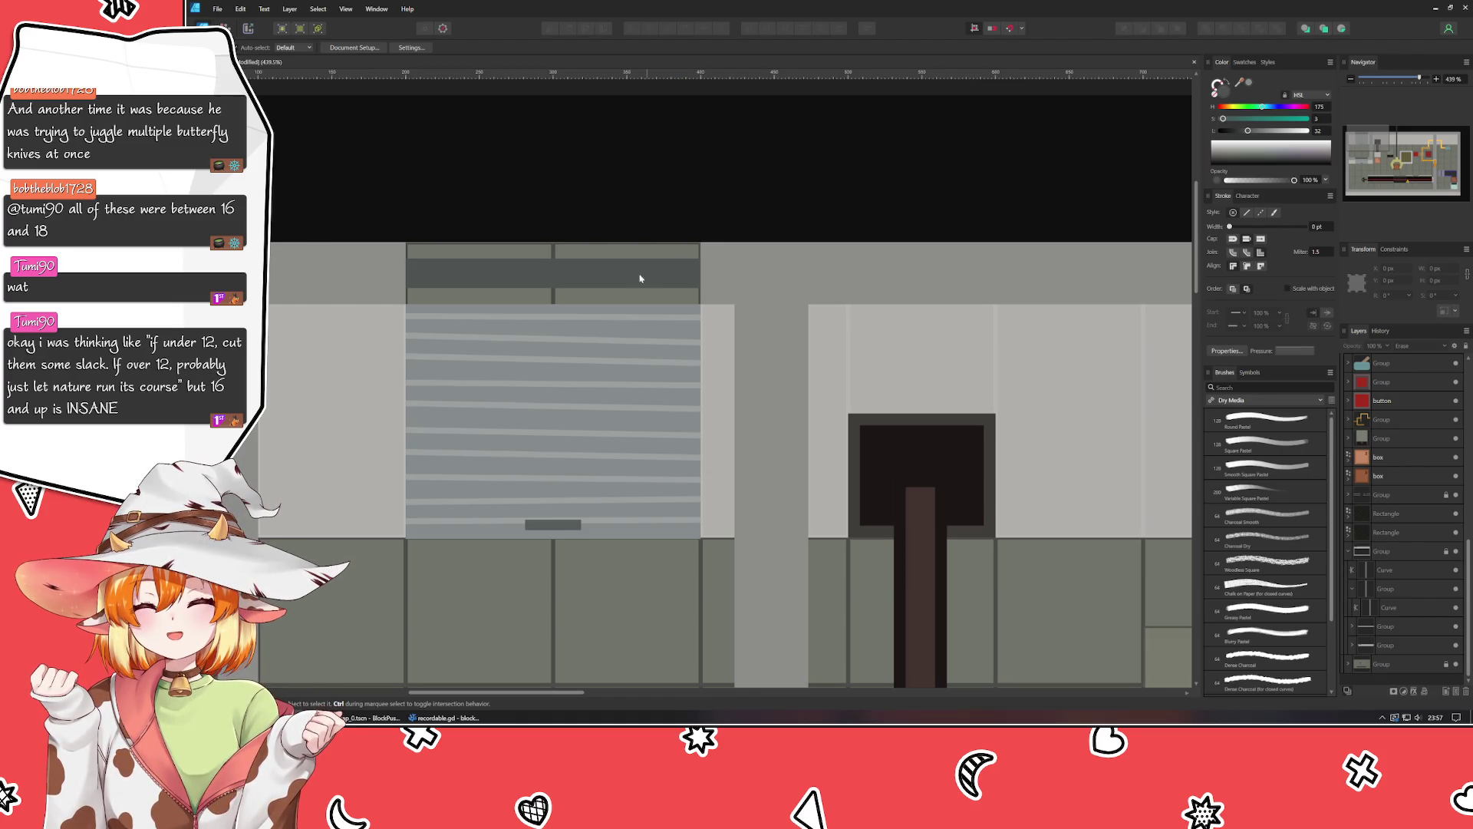
Expand the grille's group in the Layers panel to reveal its rectangle and curves.
click(585, 339)
key(ctrl+d)
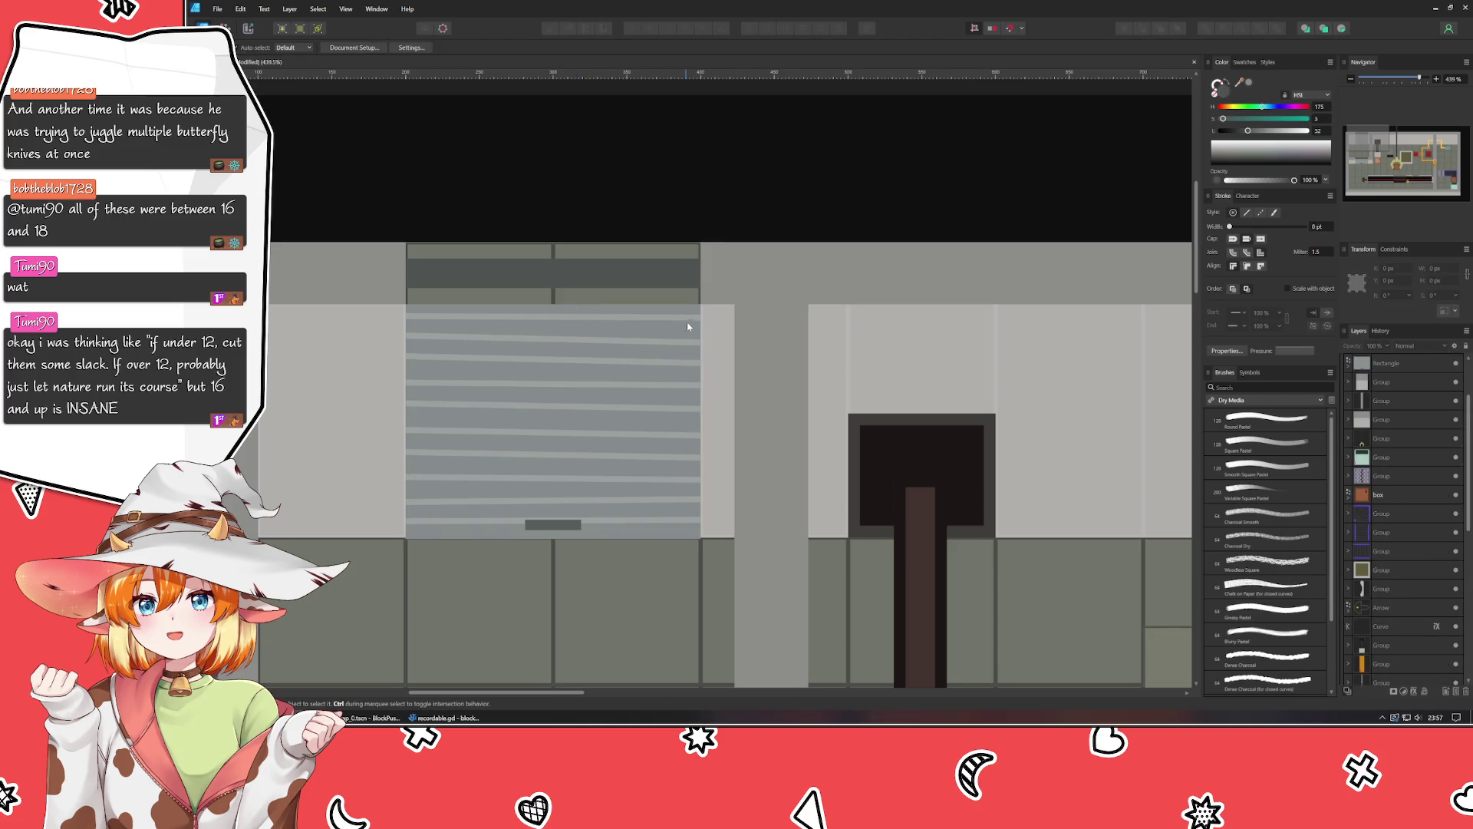
click(768, 338)
click(1360, 523)
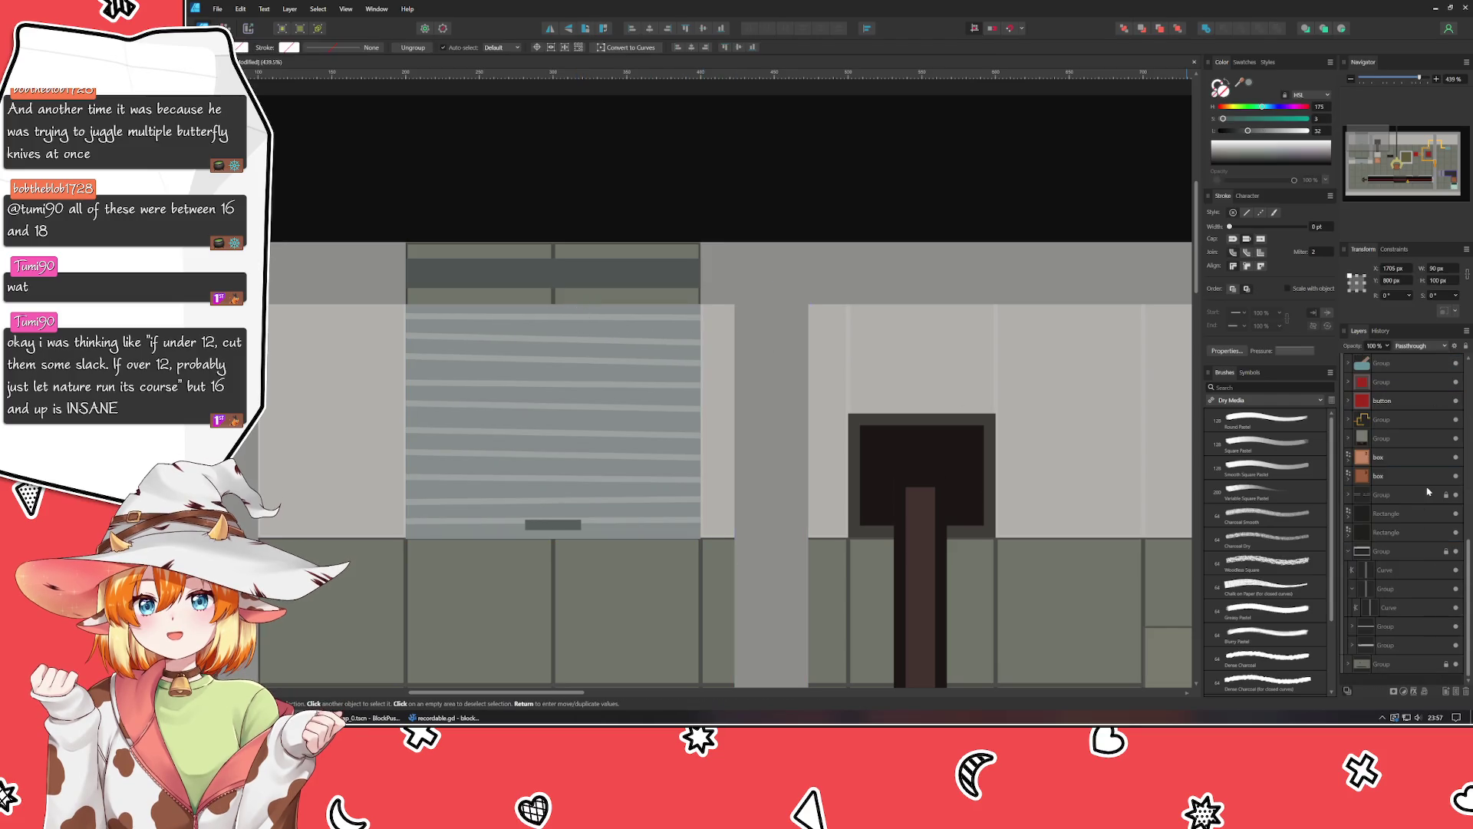
click(1352, 591)
click(1392, 650)
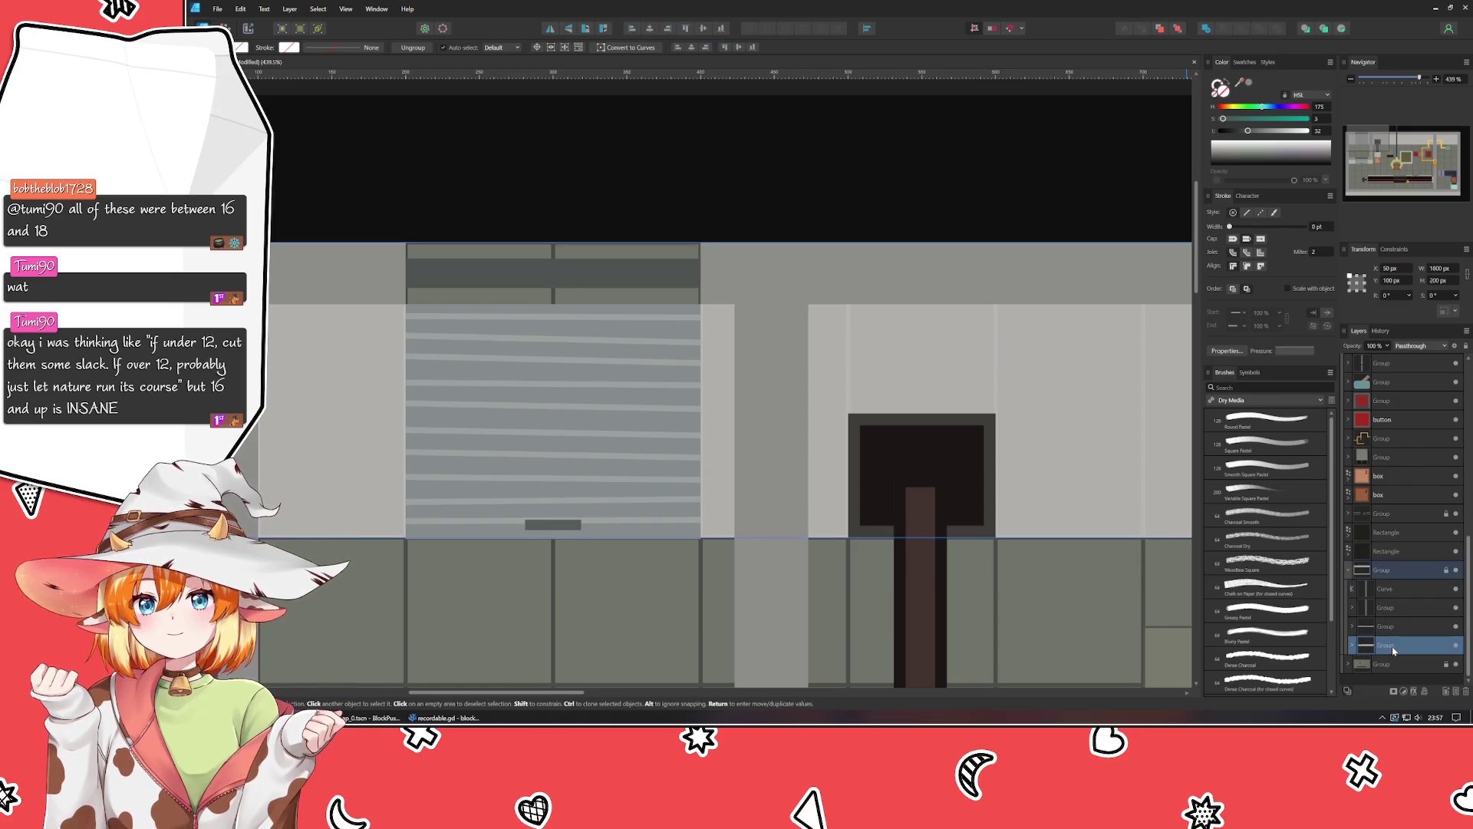
click(1352, 647)
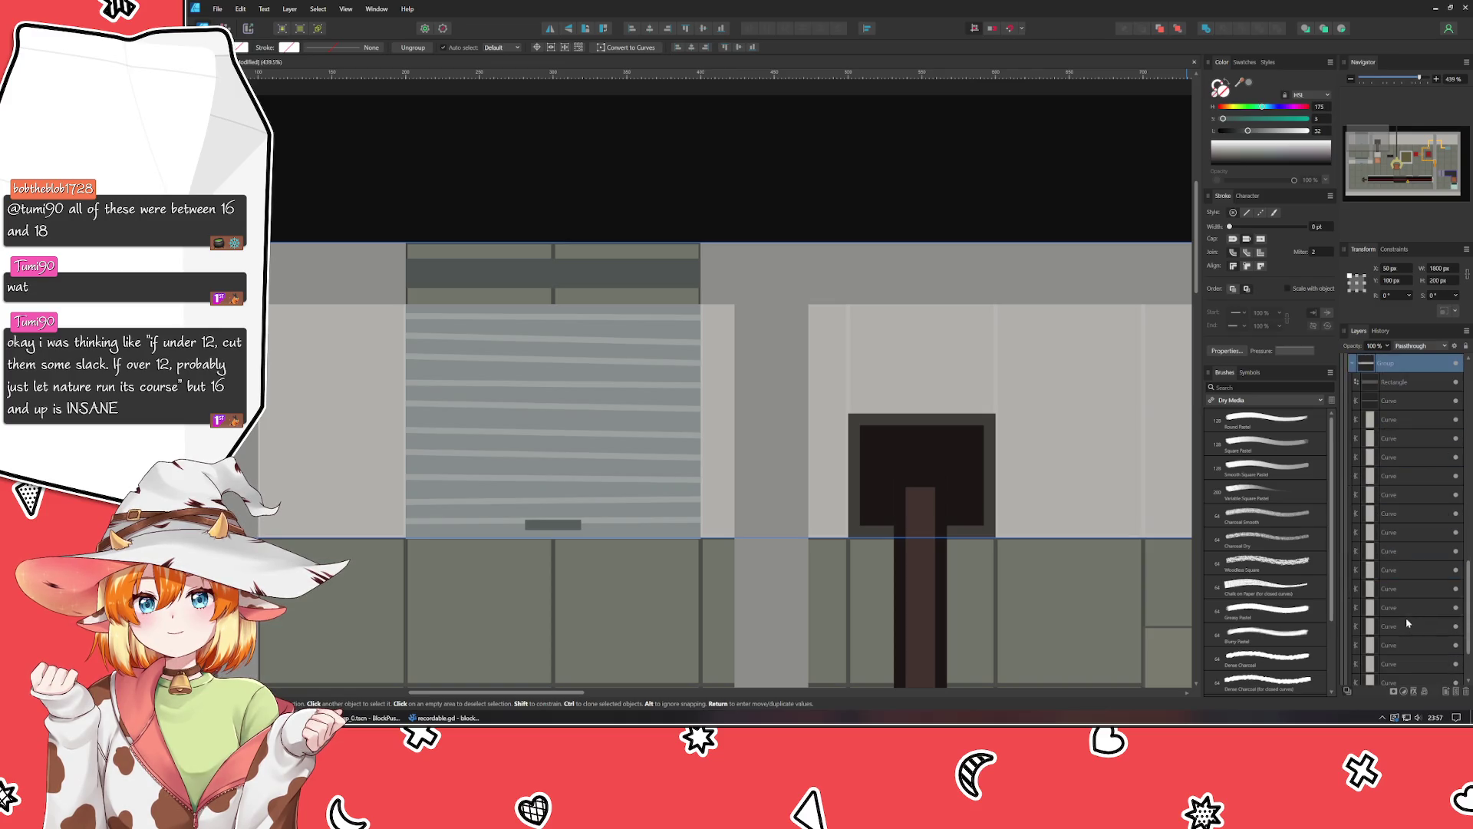
click(1406, 442)
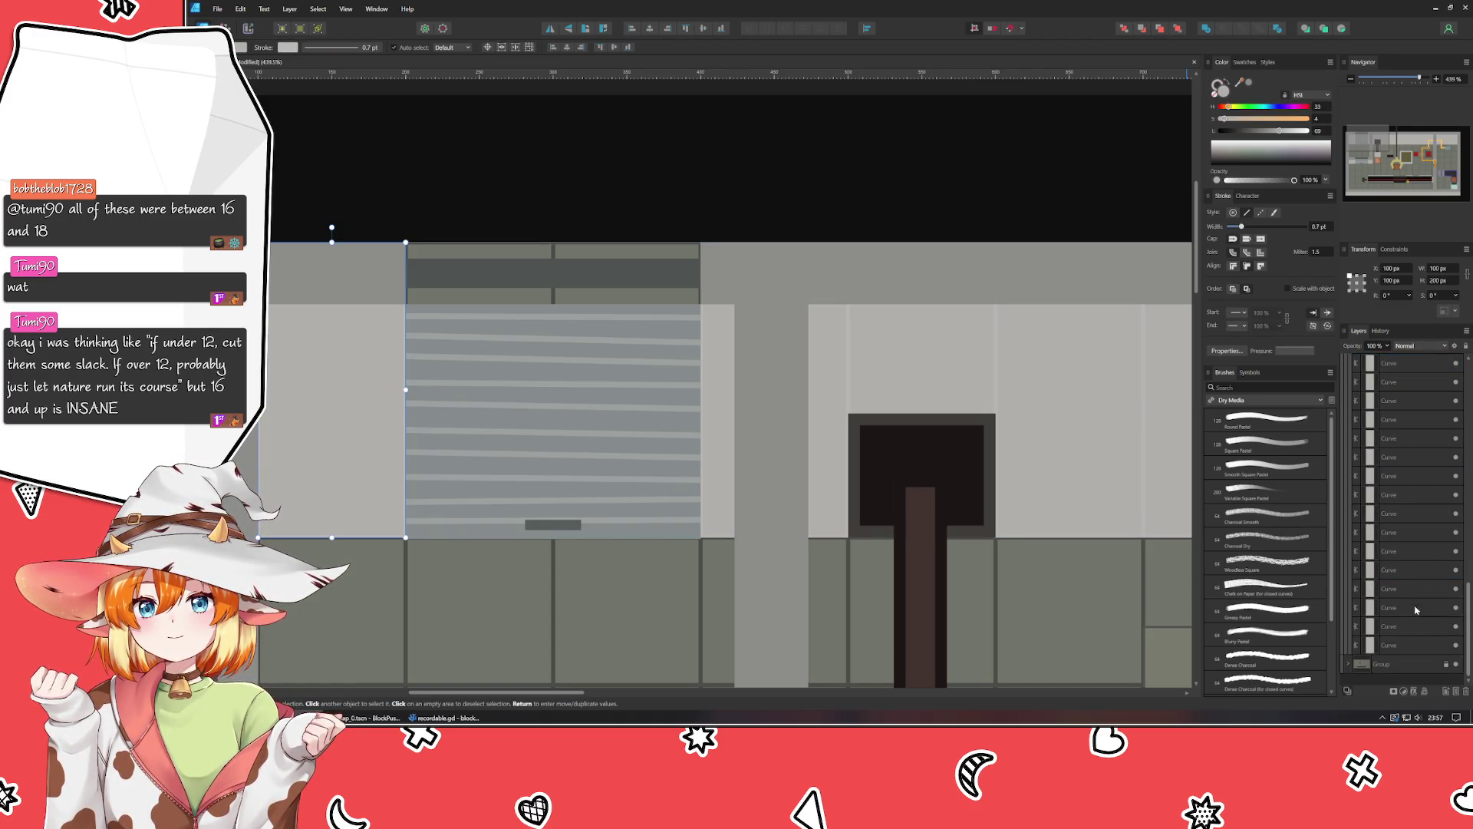
click(1402, 663)
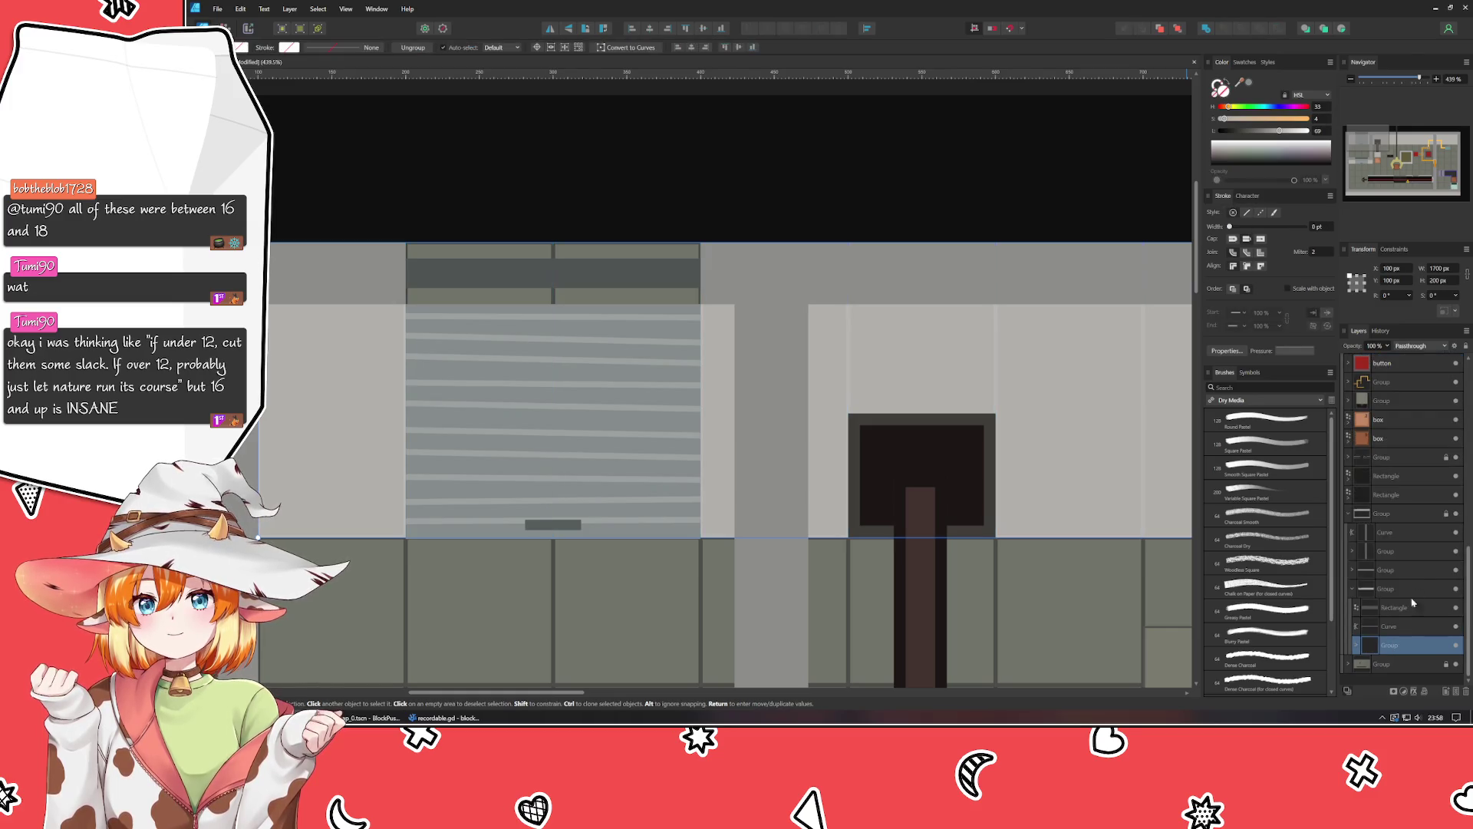
Duplicate the rectangle above the curve, delete the lower copy, and ungroup the curves.
scroll(1404, 567, down, 3)
drag(1397, 614, 1393, 642)
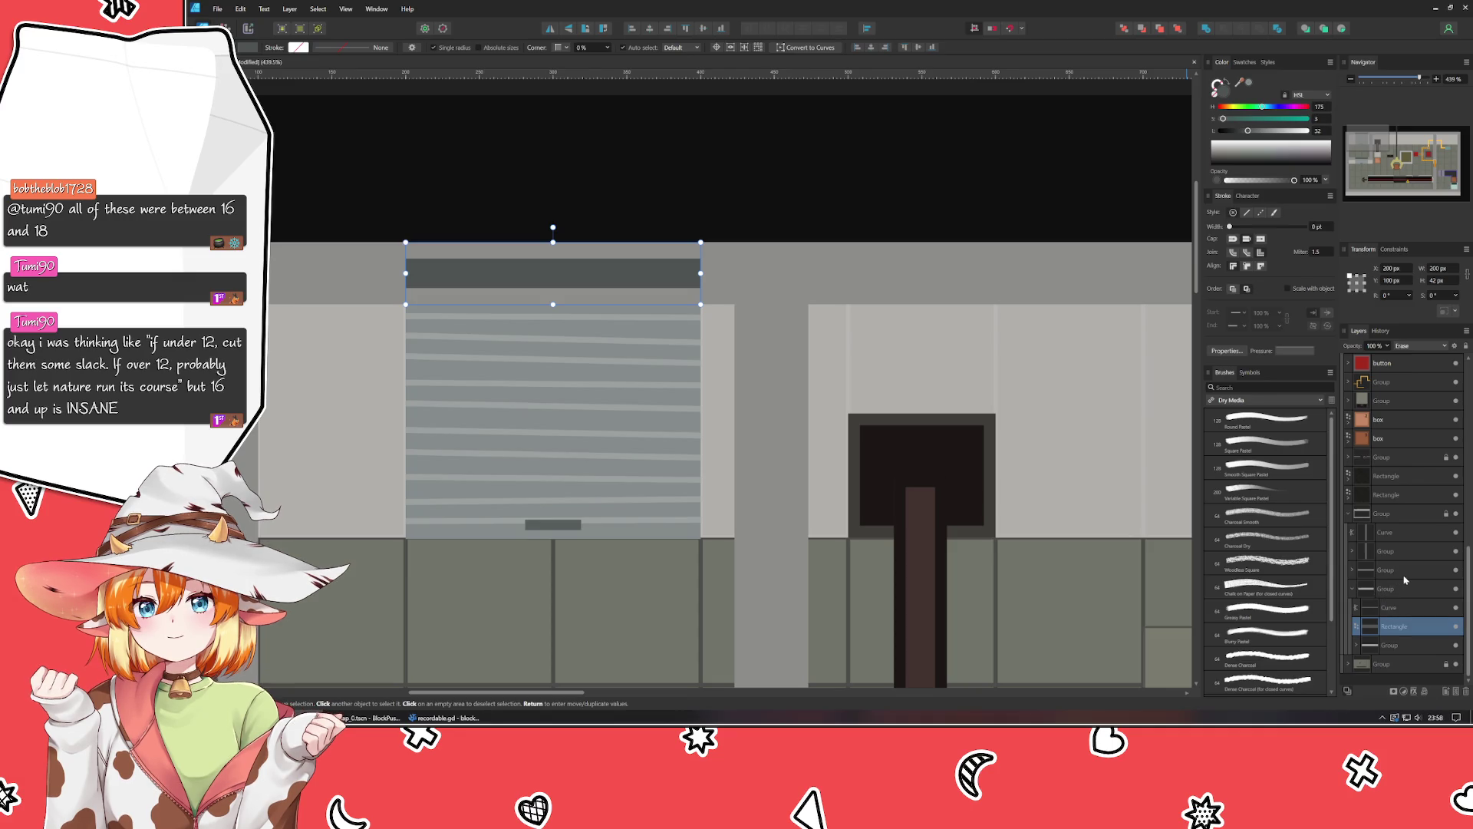
key(ctrl+j)
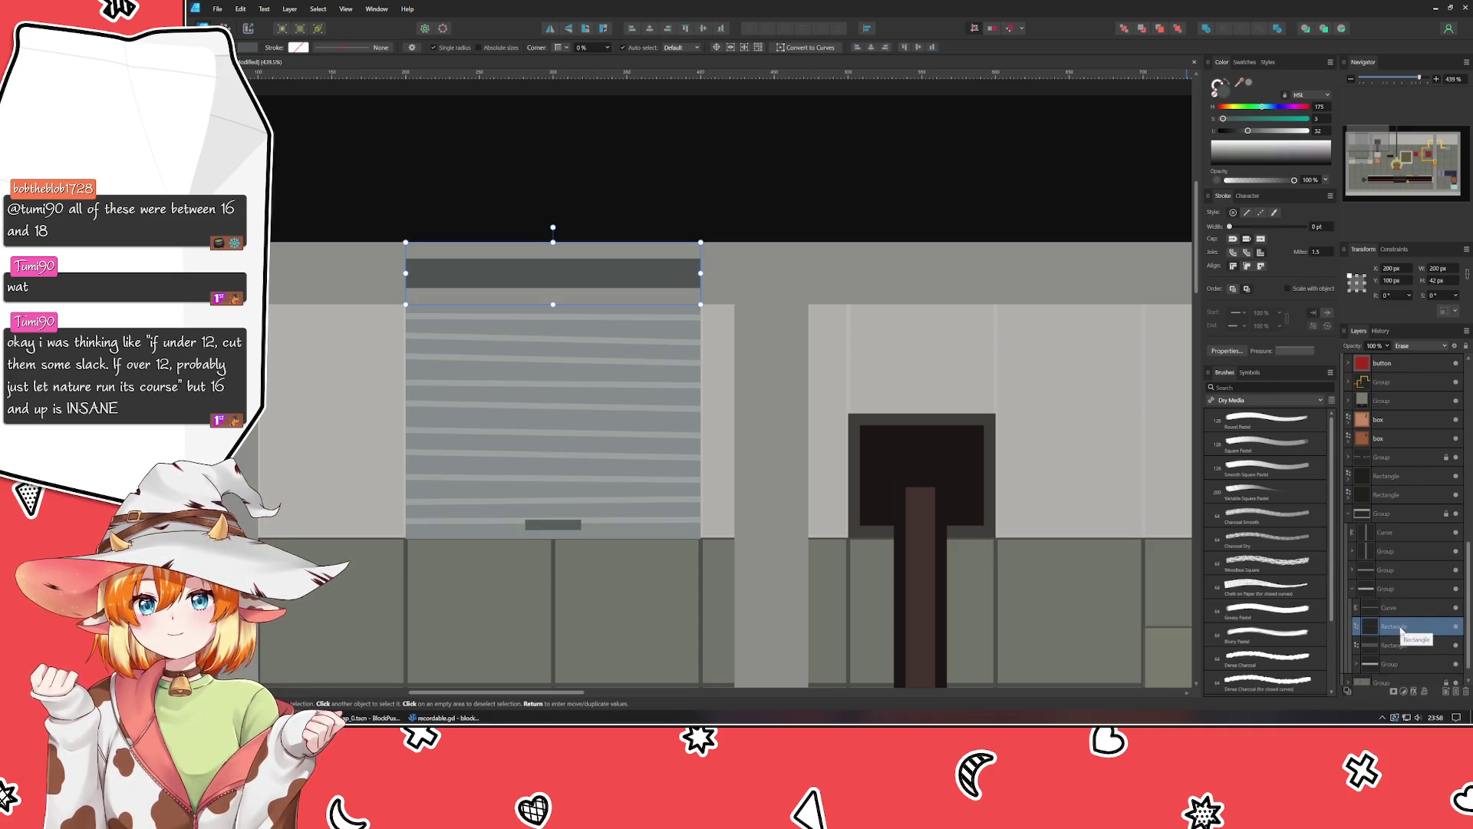
drag(1401, 627, 1403, 603)
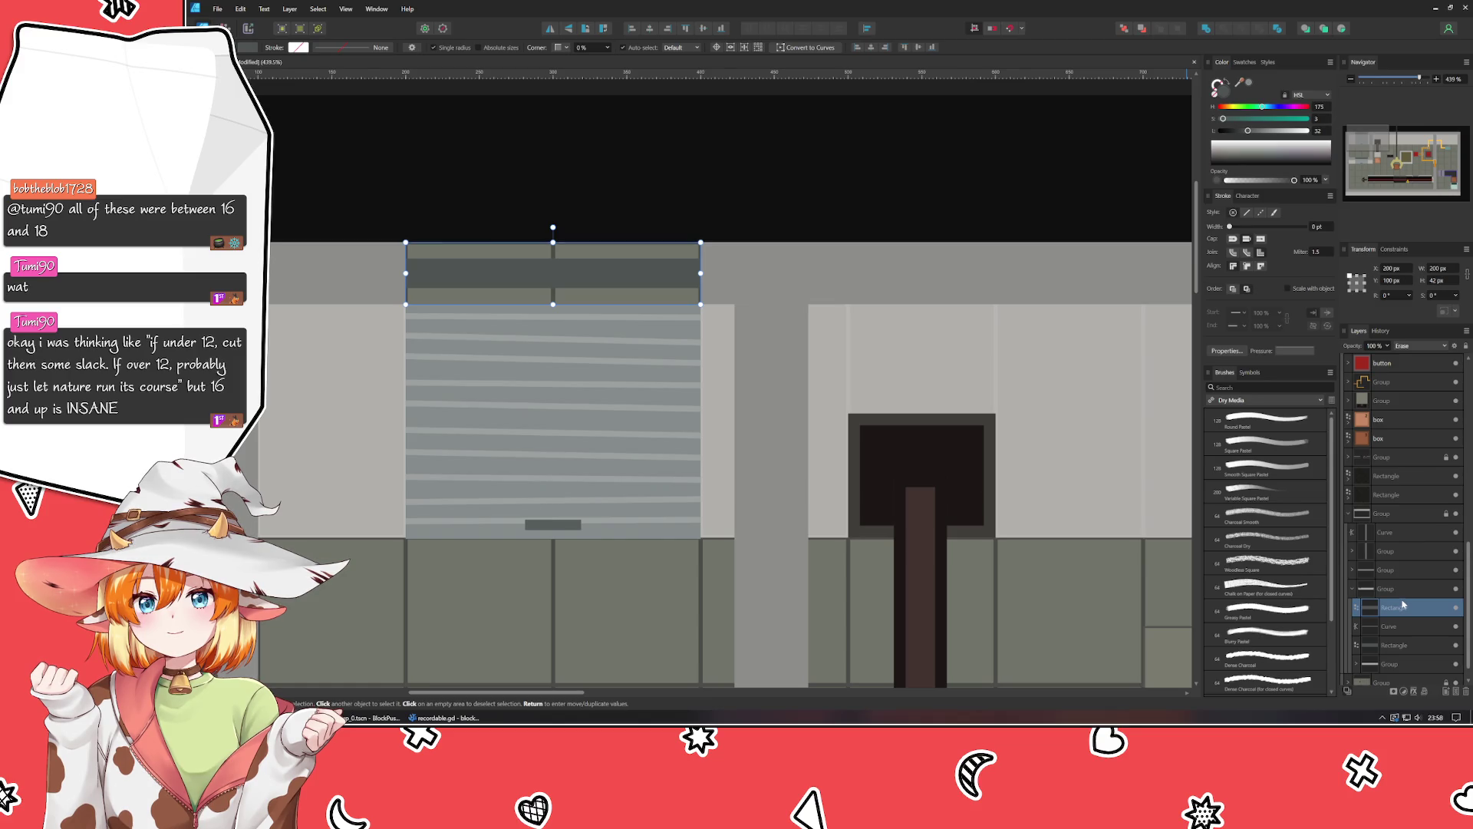
scroll(1403, 605, down, 1)
click(1403, 627)
key(Delete)
key(ctrl+shift+g)
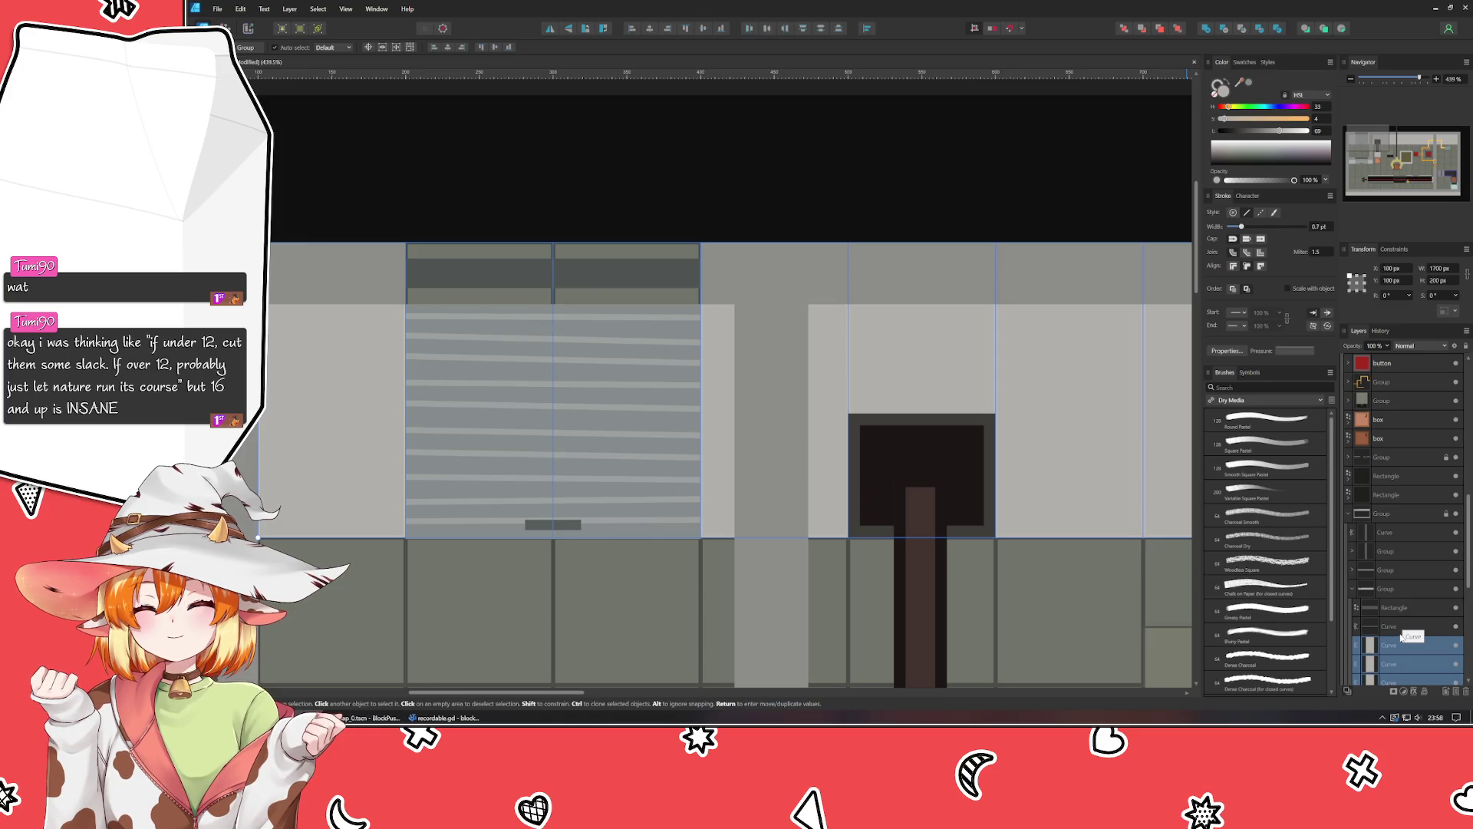
click(1374, 589)
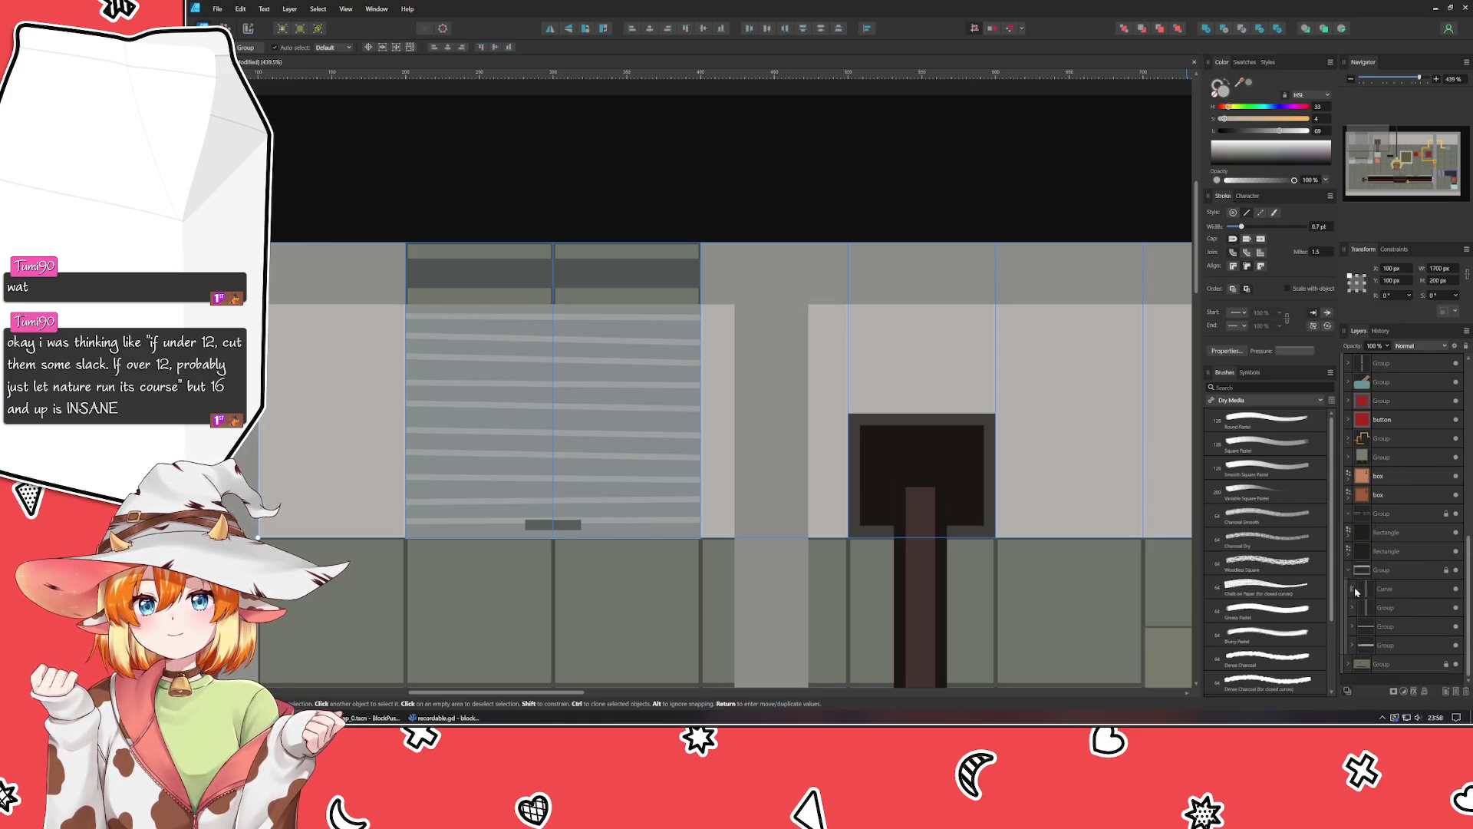
click(905, 197)
Nudge the top wall strip group up to Y 0.
scroll(906, 199, down, 5)
scroll(906, 199, up, 5)
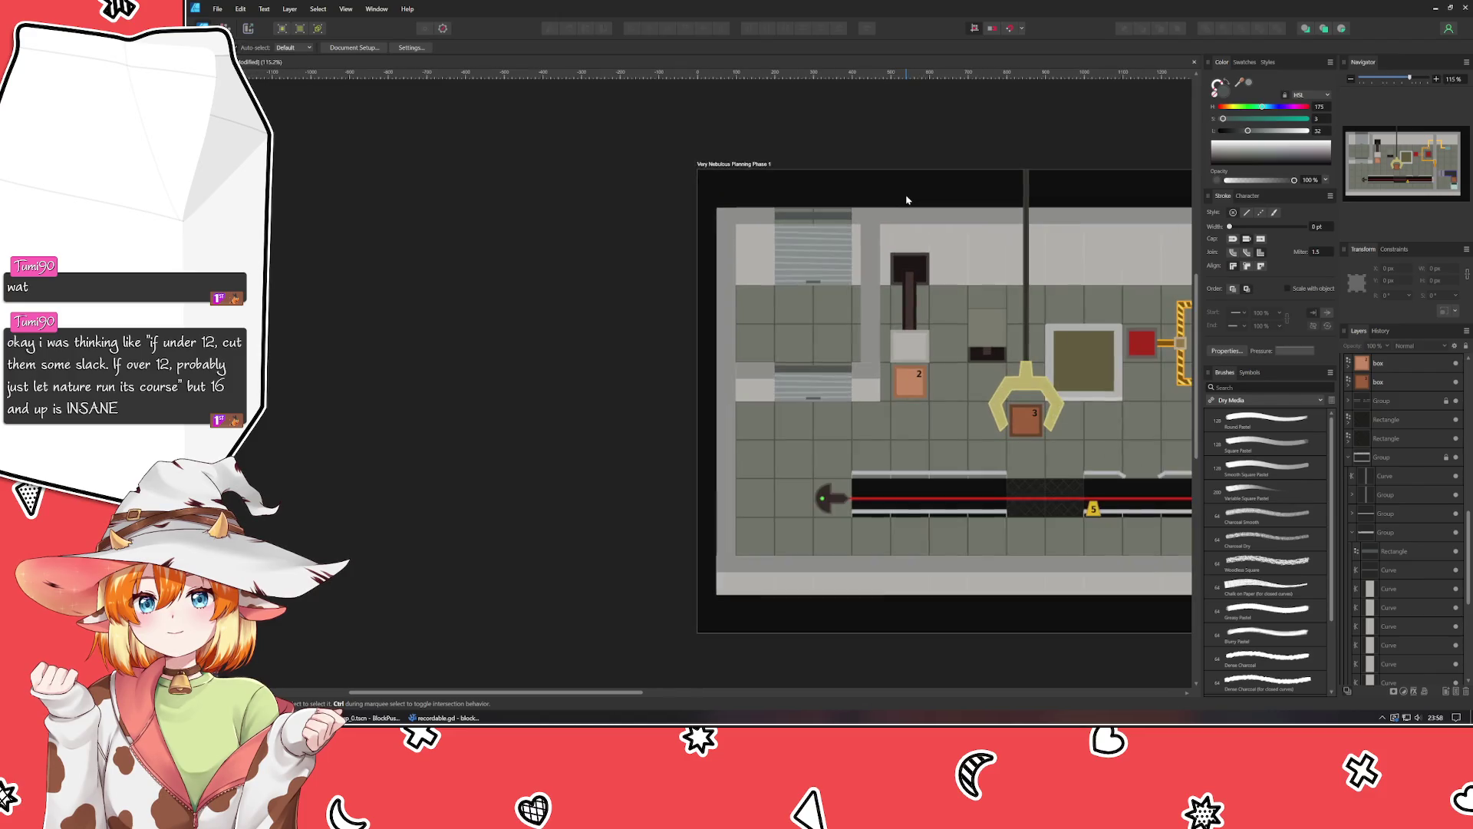
drag(581, 239, 692, 262)
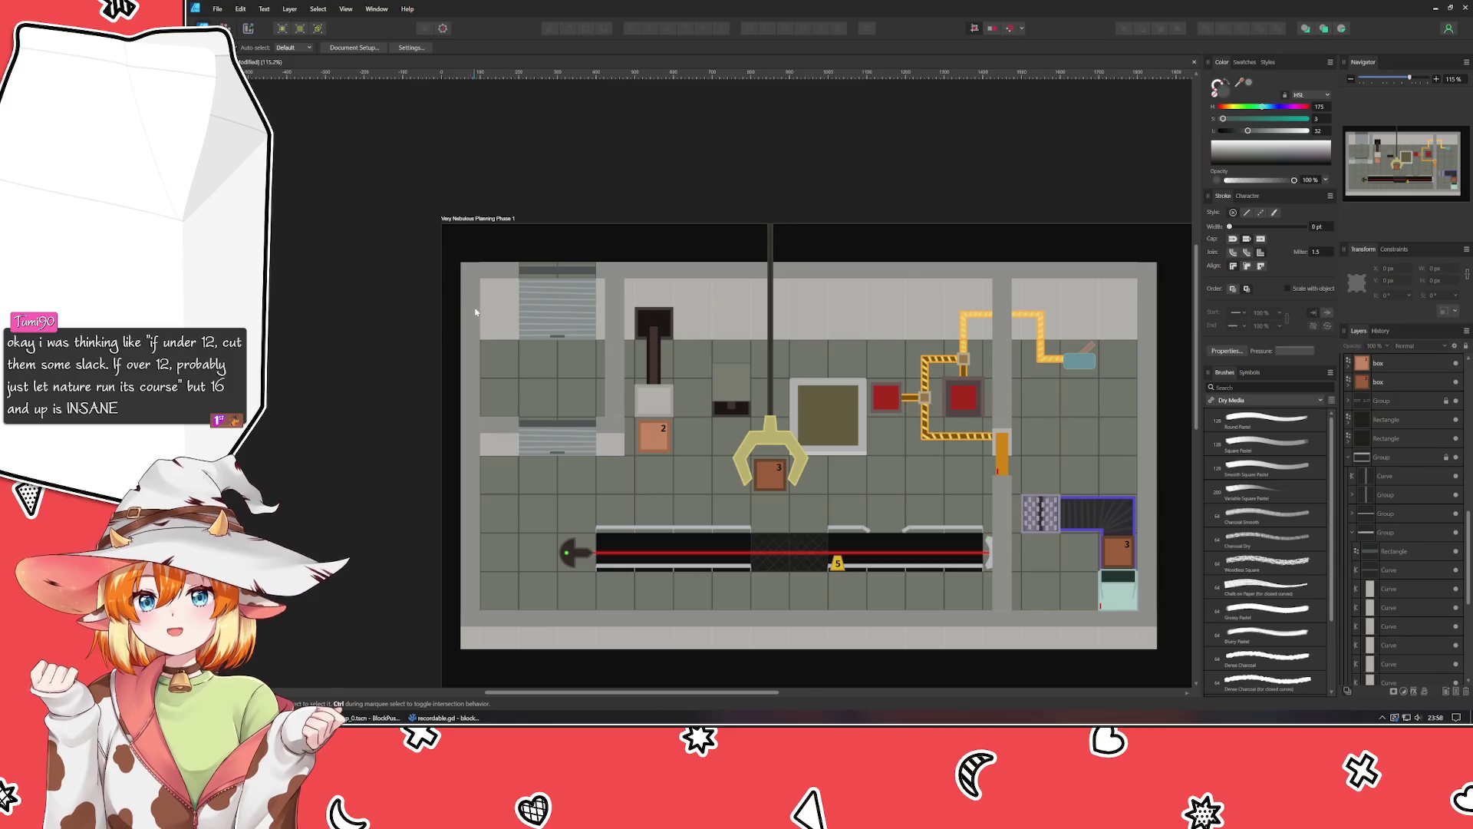
click(521, 321)
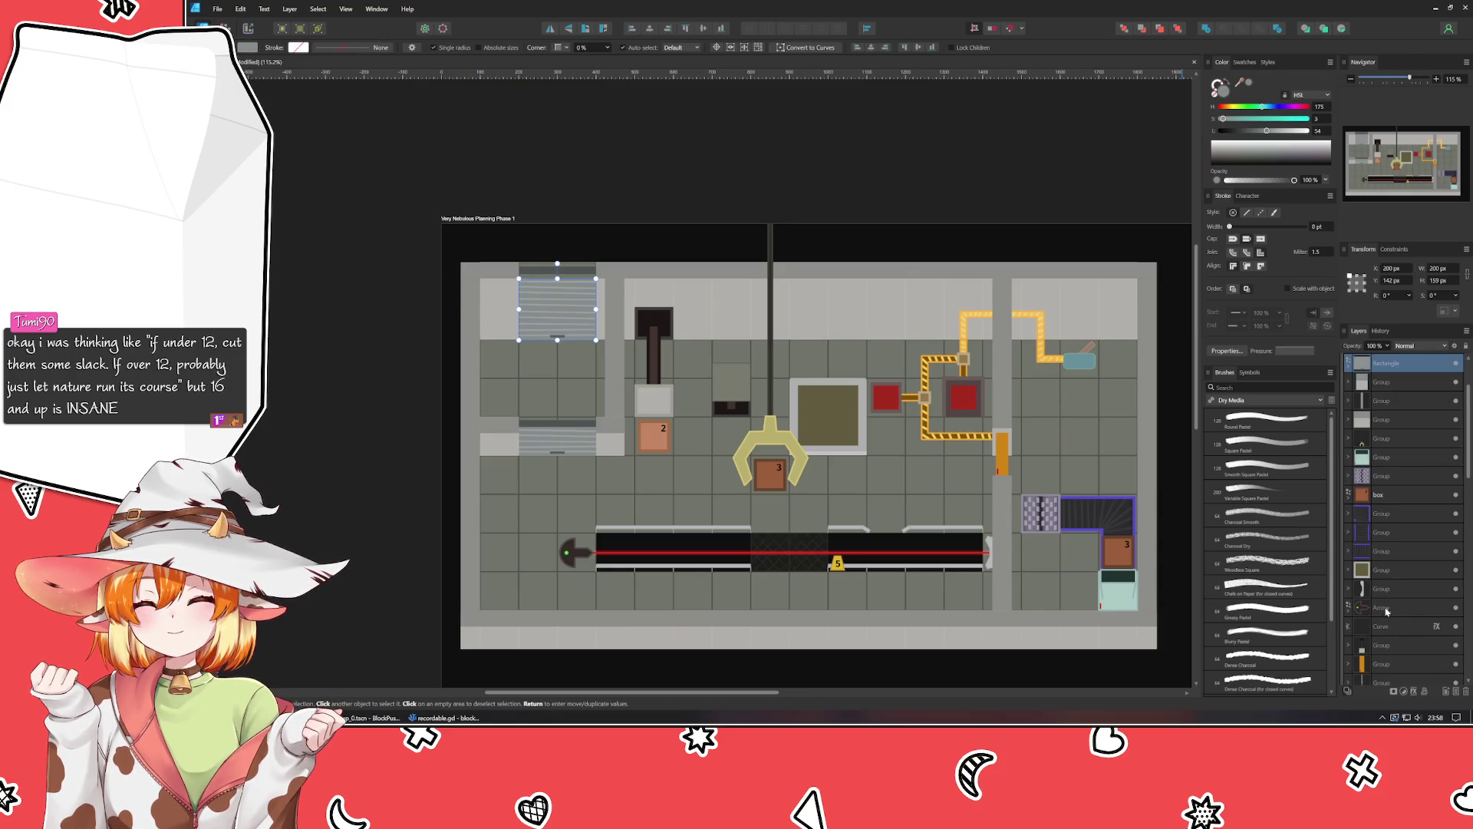
click(1406, 637)
click(1410, 560)
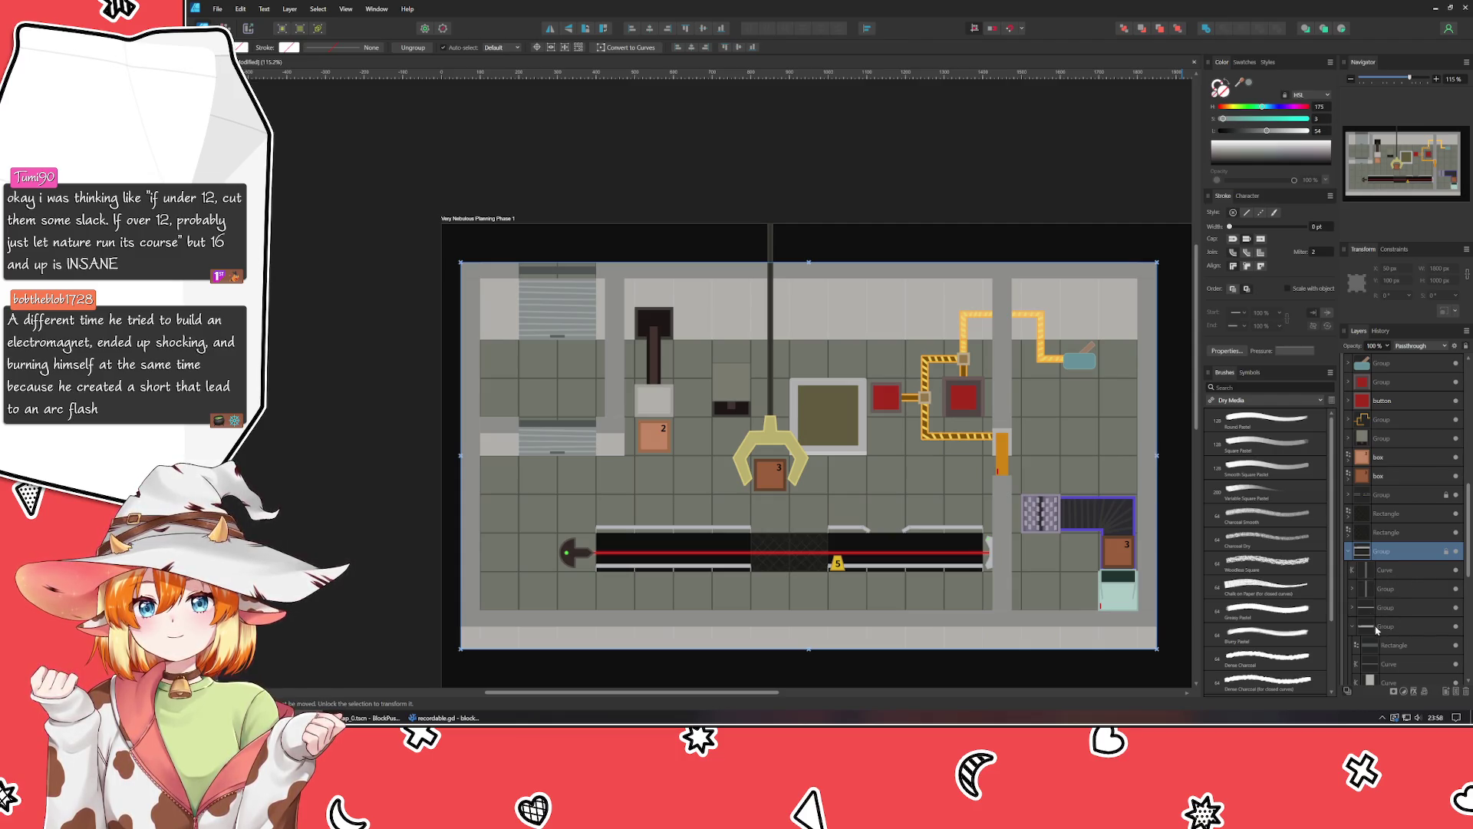
click(1353, 626)
click(1405, 646)
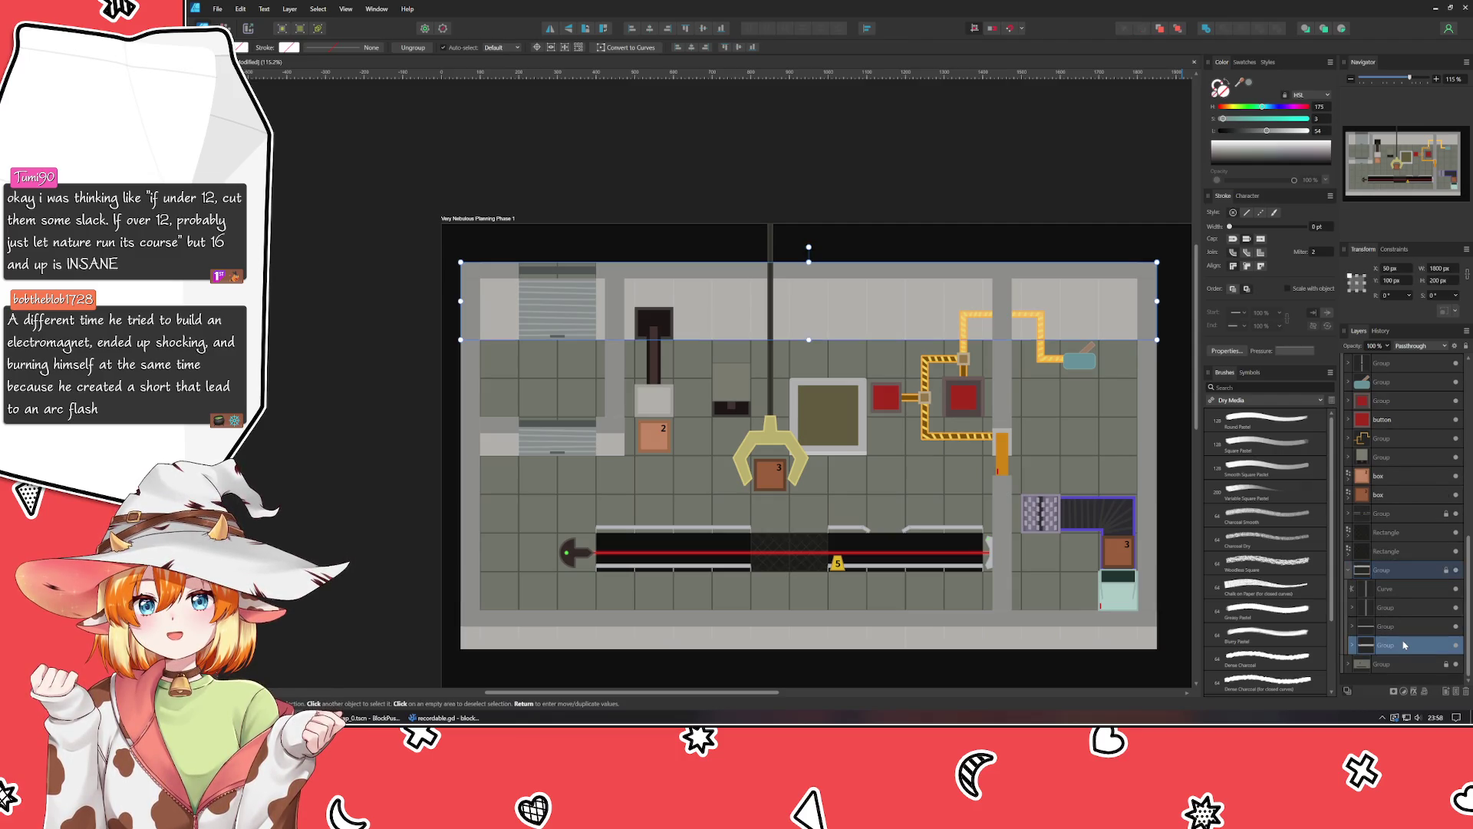
key(shift+Up)
key(shift+Up)
key(shift+Up)
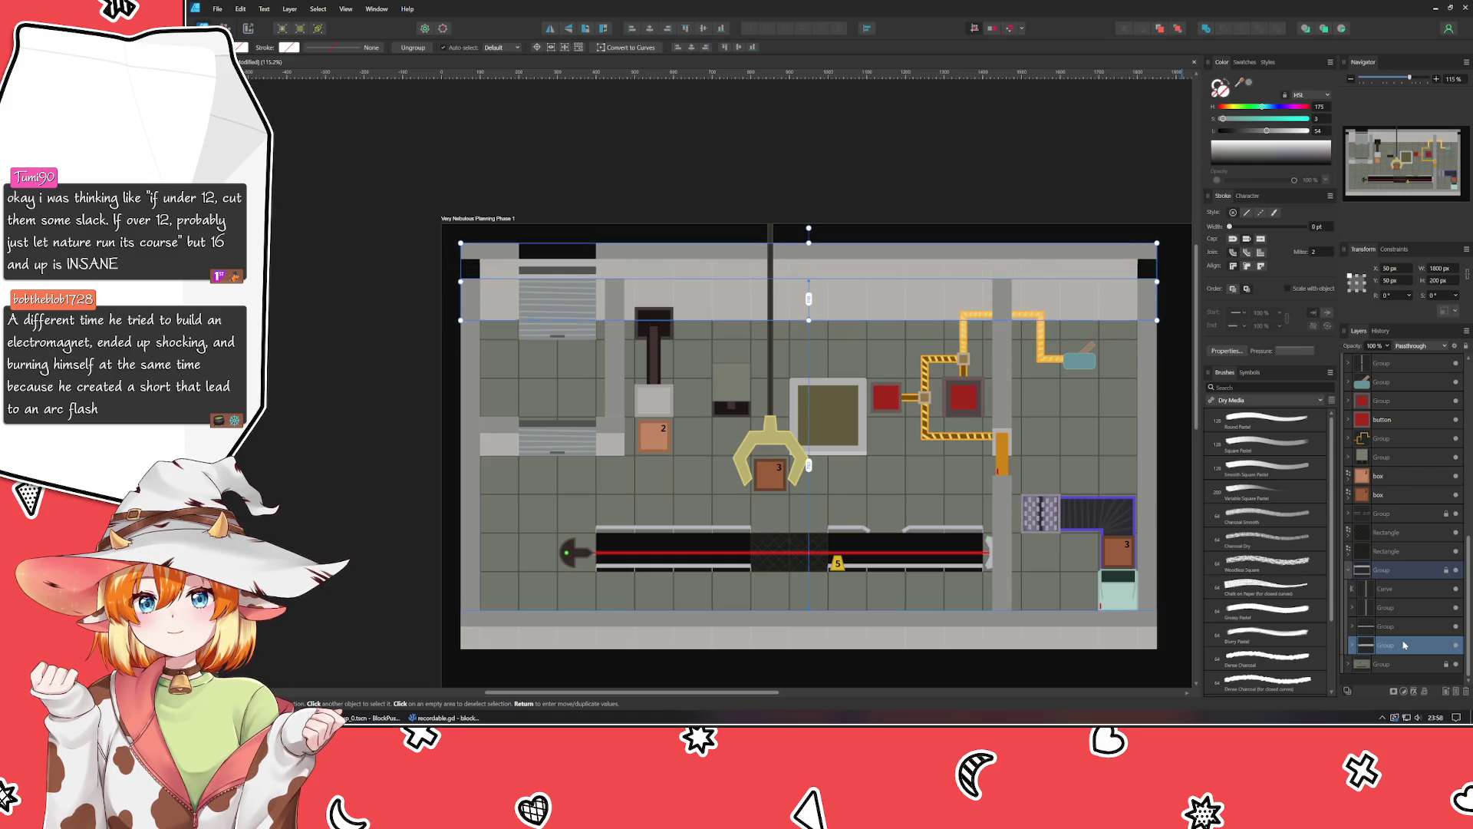
key(shift+Up)
key(shift+Up)
key(shift+Up)
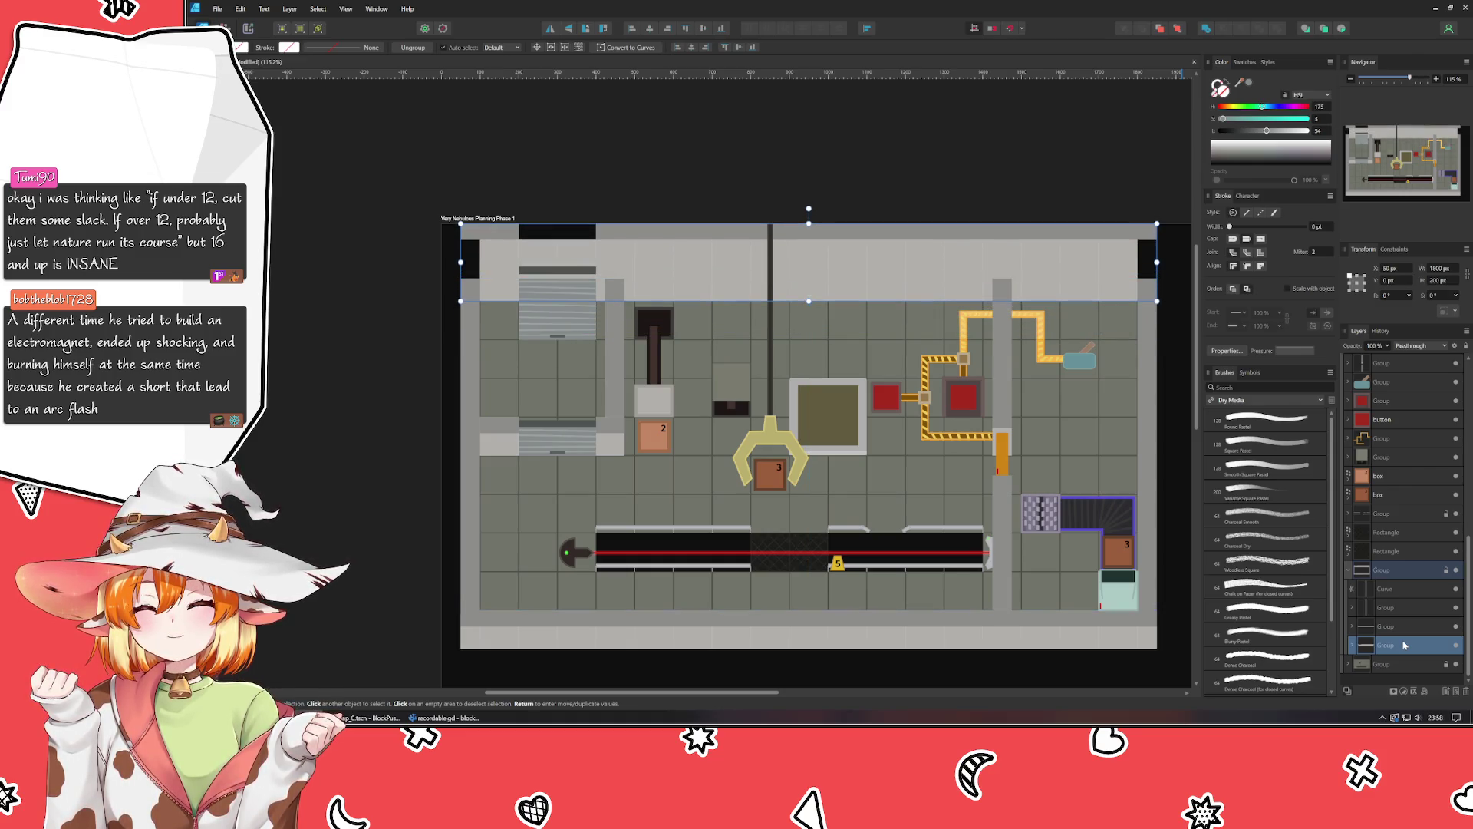
Unlock the map's parent group and shift all the artwork down on the artboard.
scroll(761, 563, up, 5)
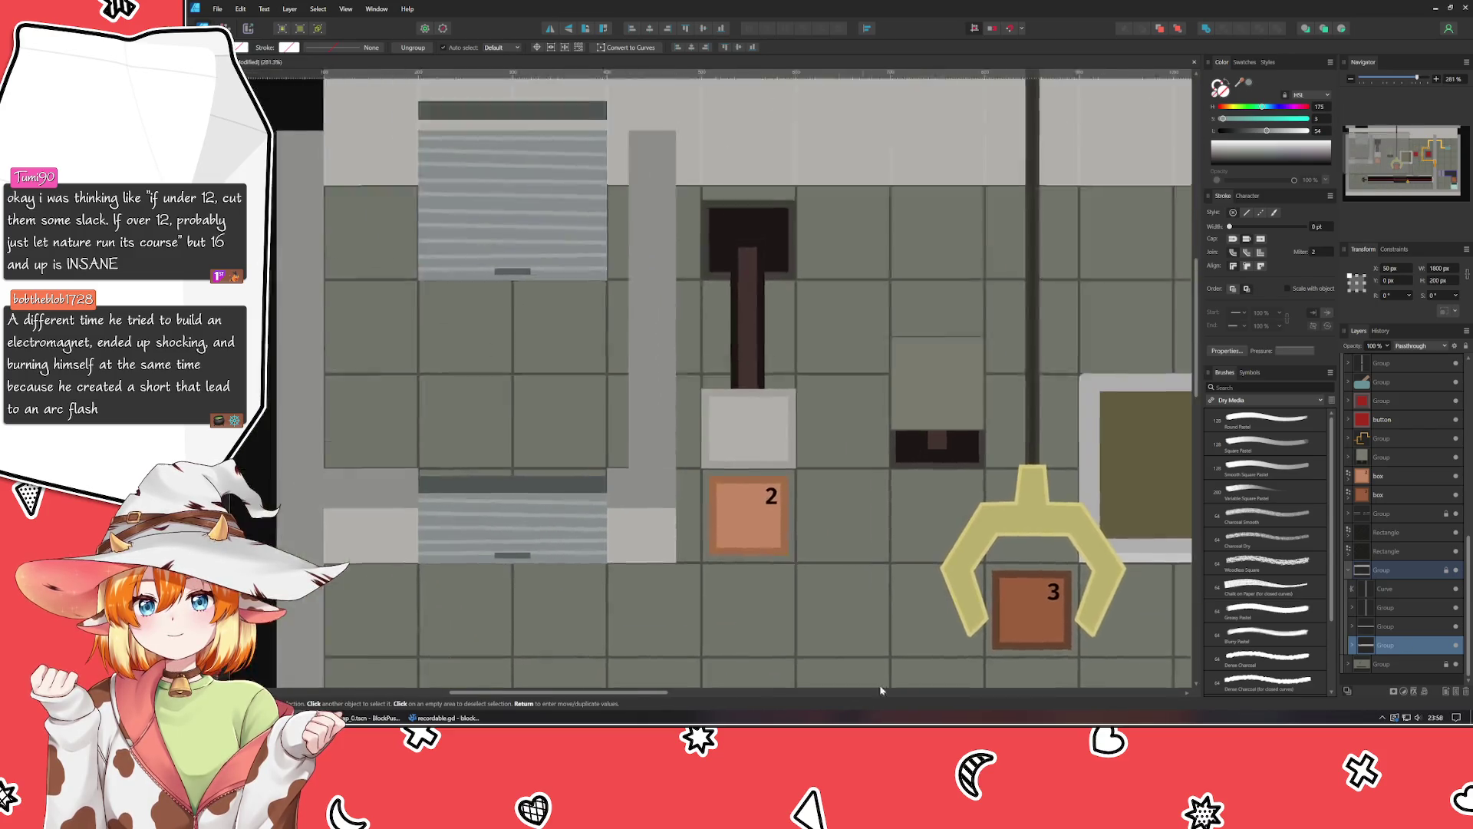
key(ctrl+0)
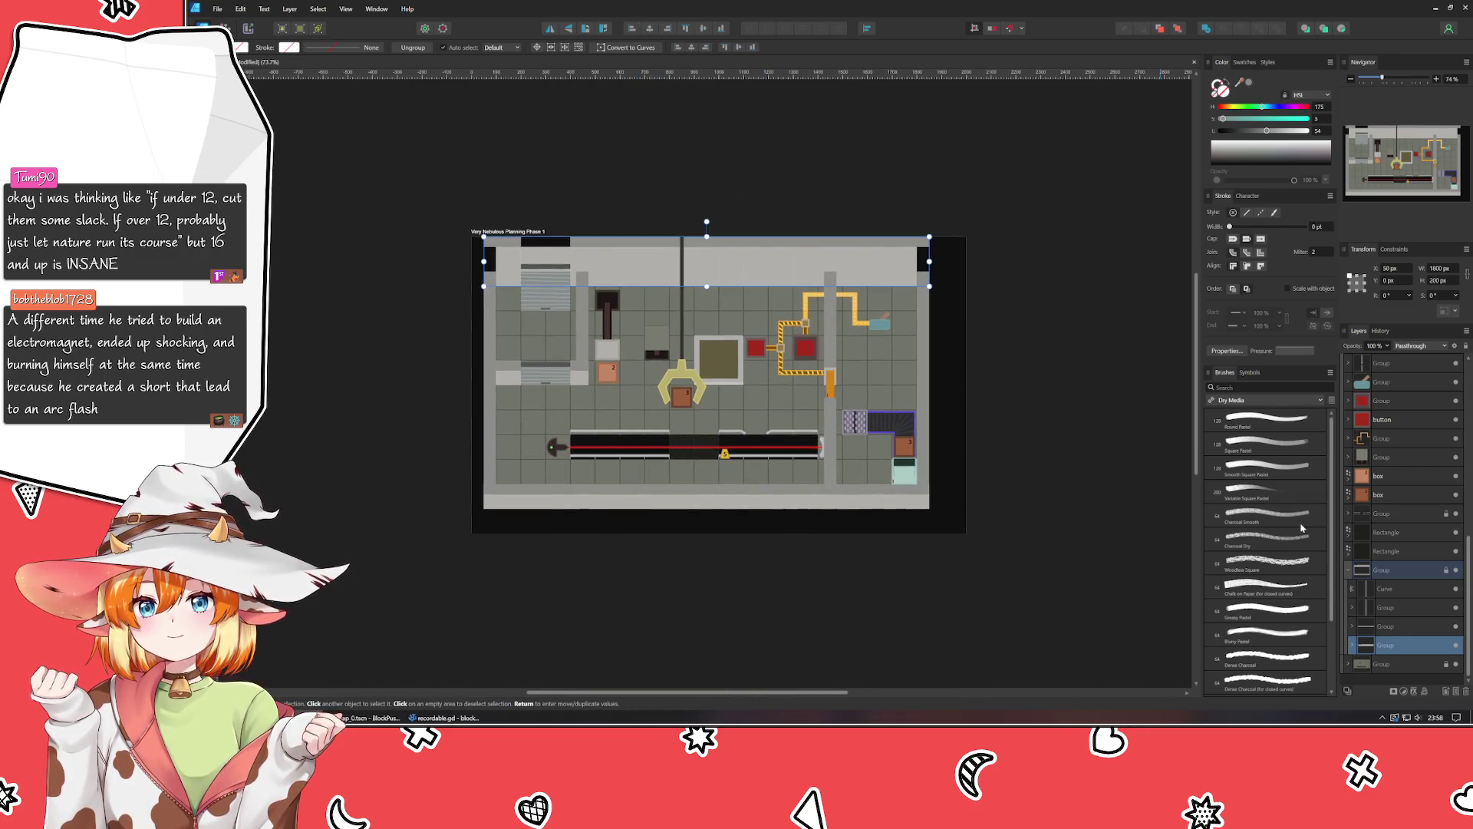
click(1435, 571)
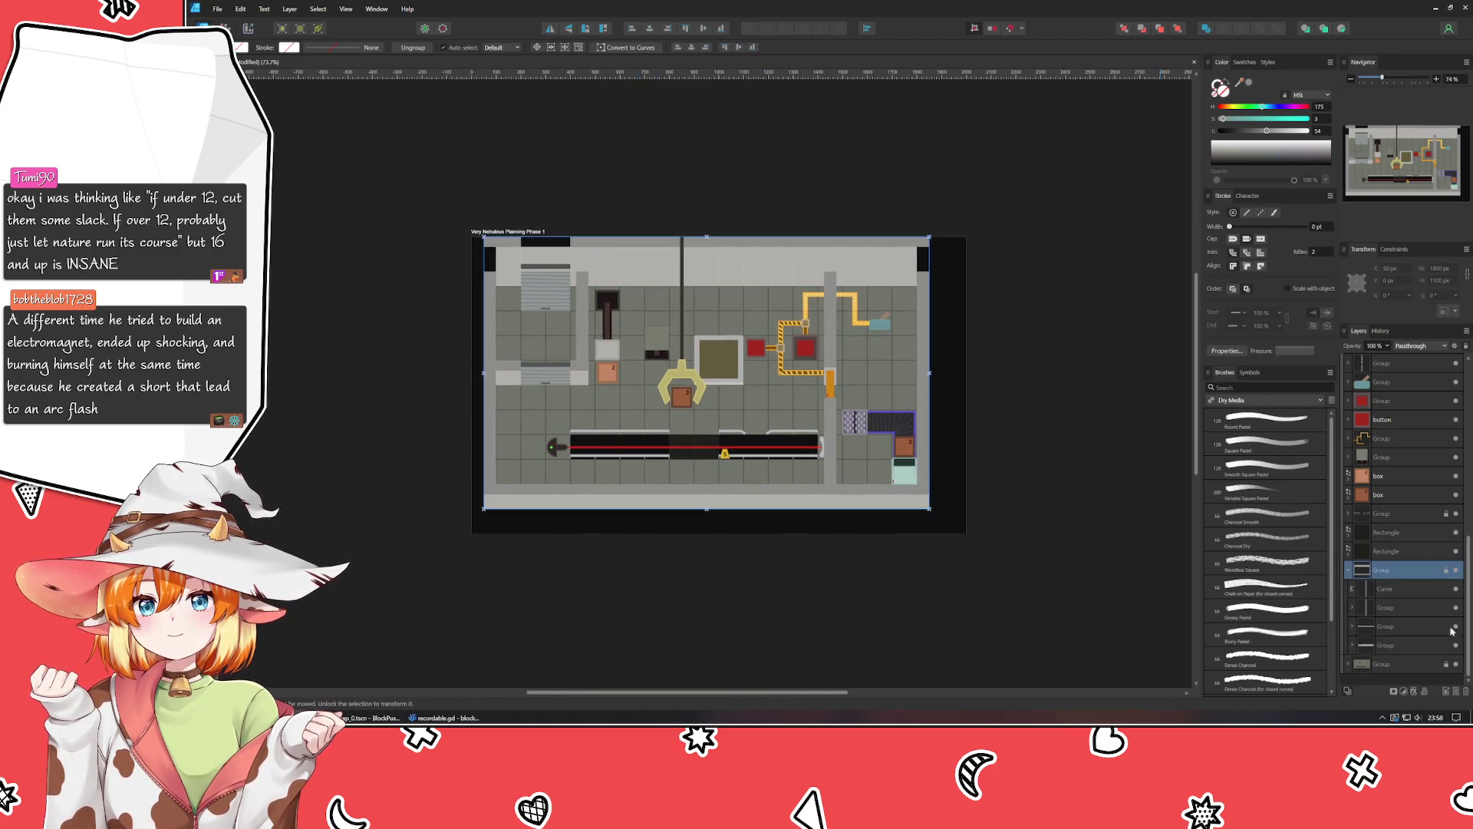
click(1447, 574)
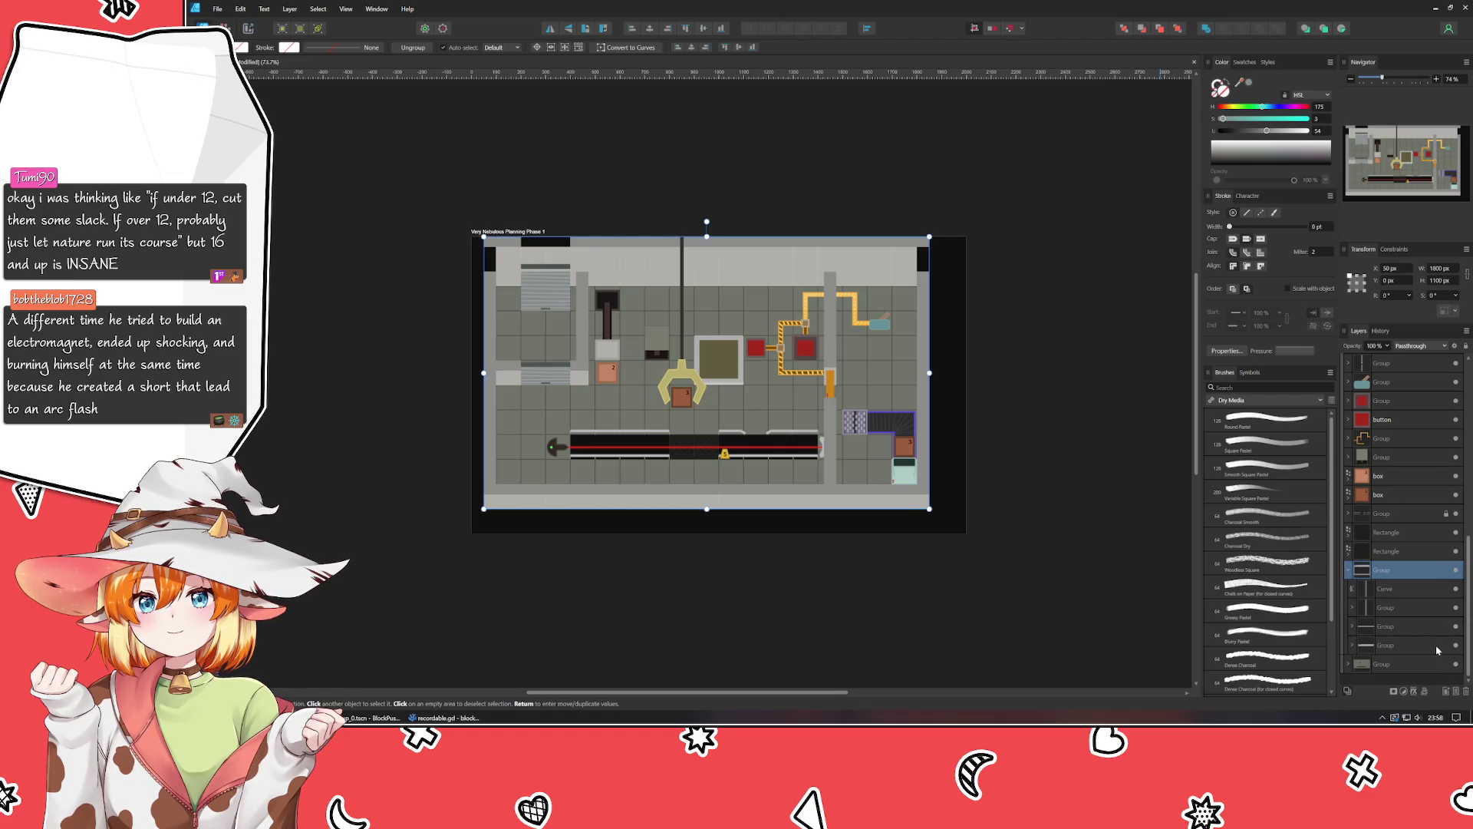
key(ctrl+a)
key(shift+Down)
key(shift+Down)
key(shift+Down)
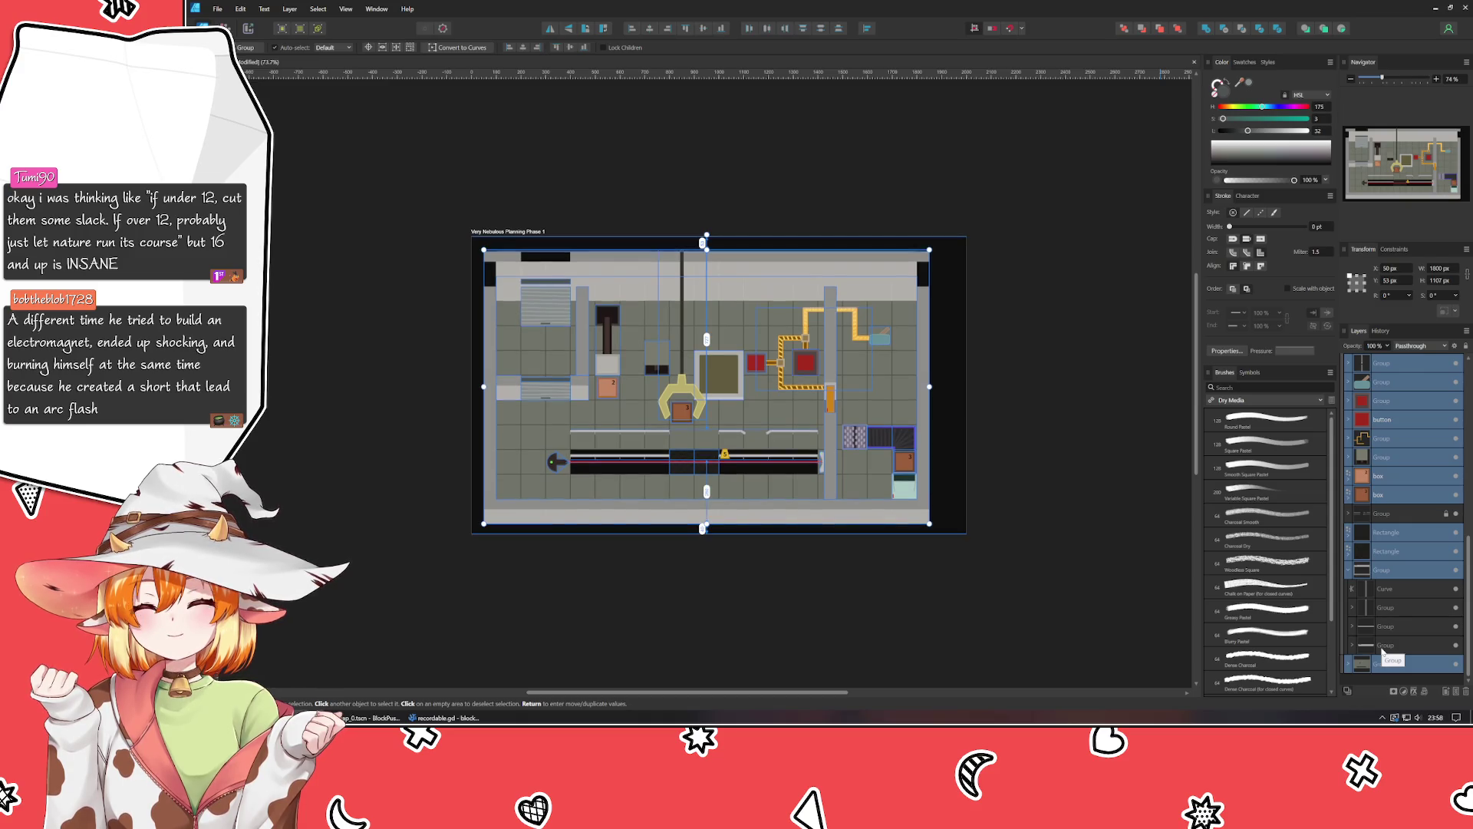
key(Up)
key(Up)
key(Up)
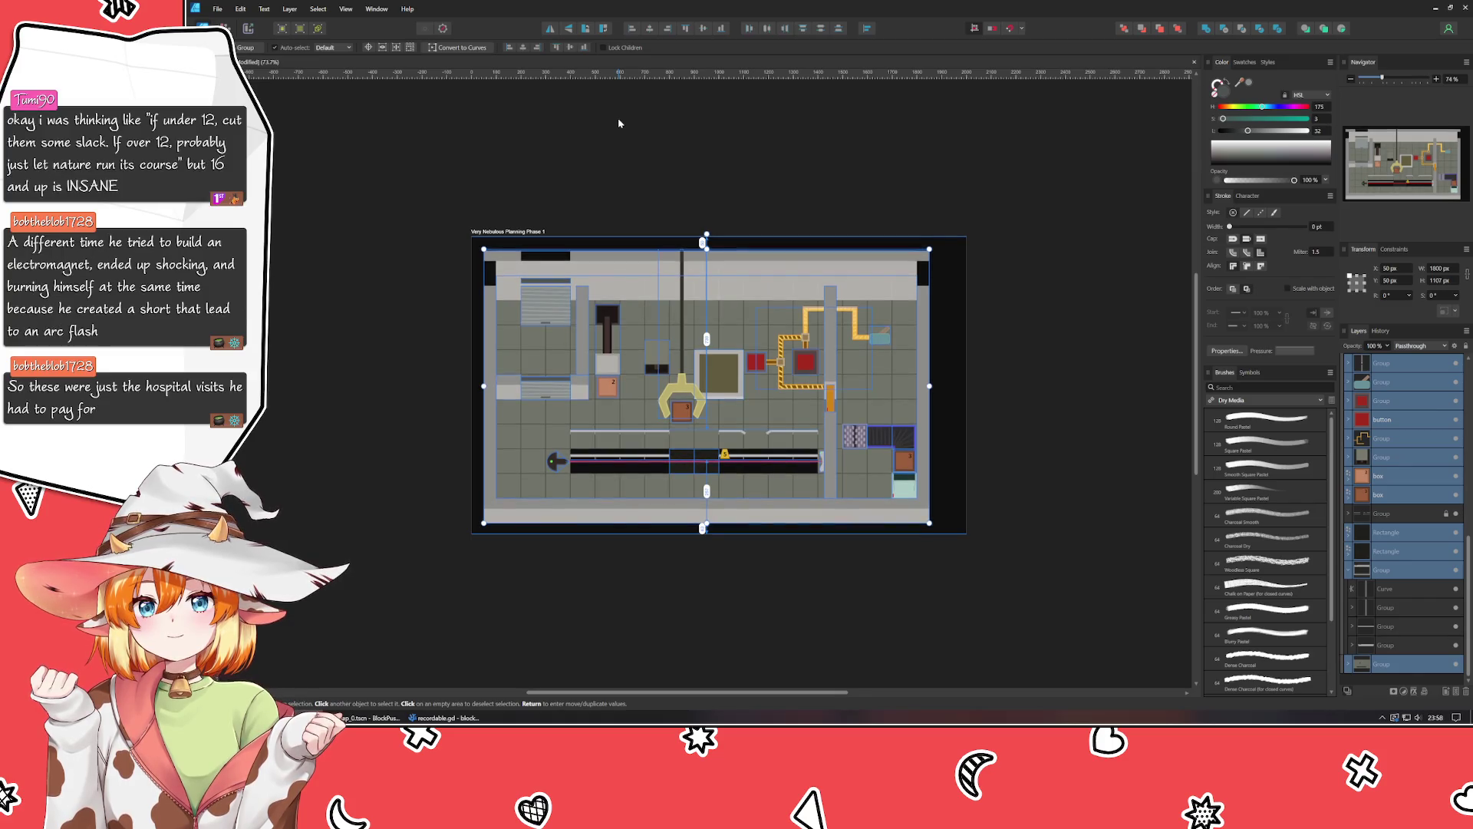
click(619, 123)
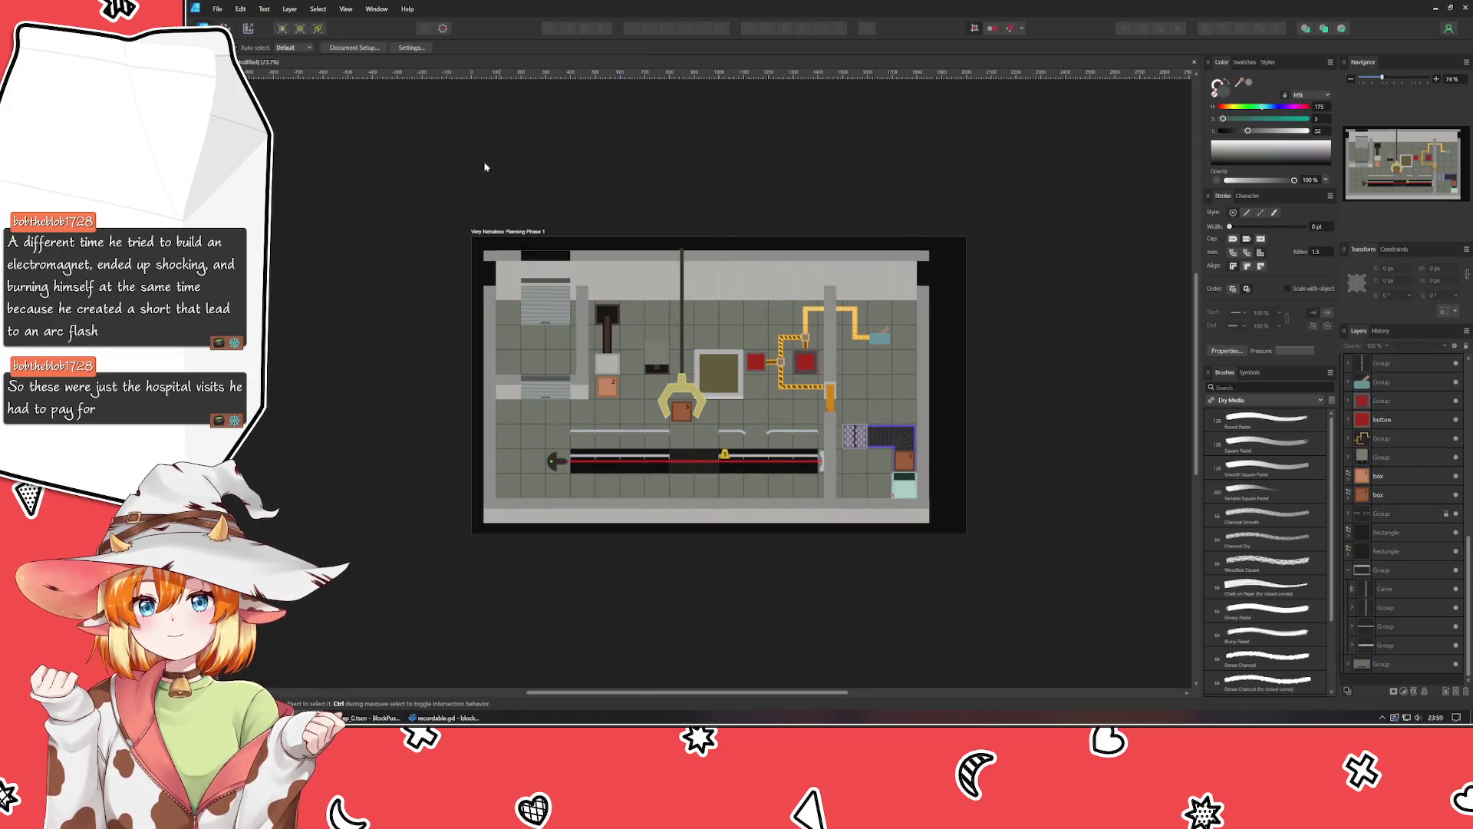
Nudge the top-left wall block down 1 px and all artwork down another 3 px.
scroll(507, 223, up, 6)
click(494, 333)
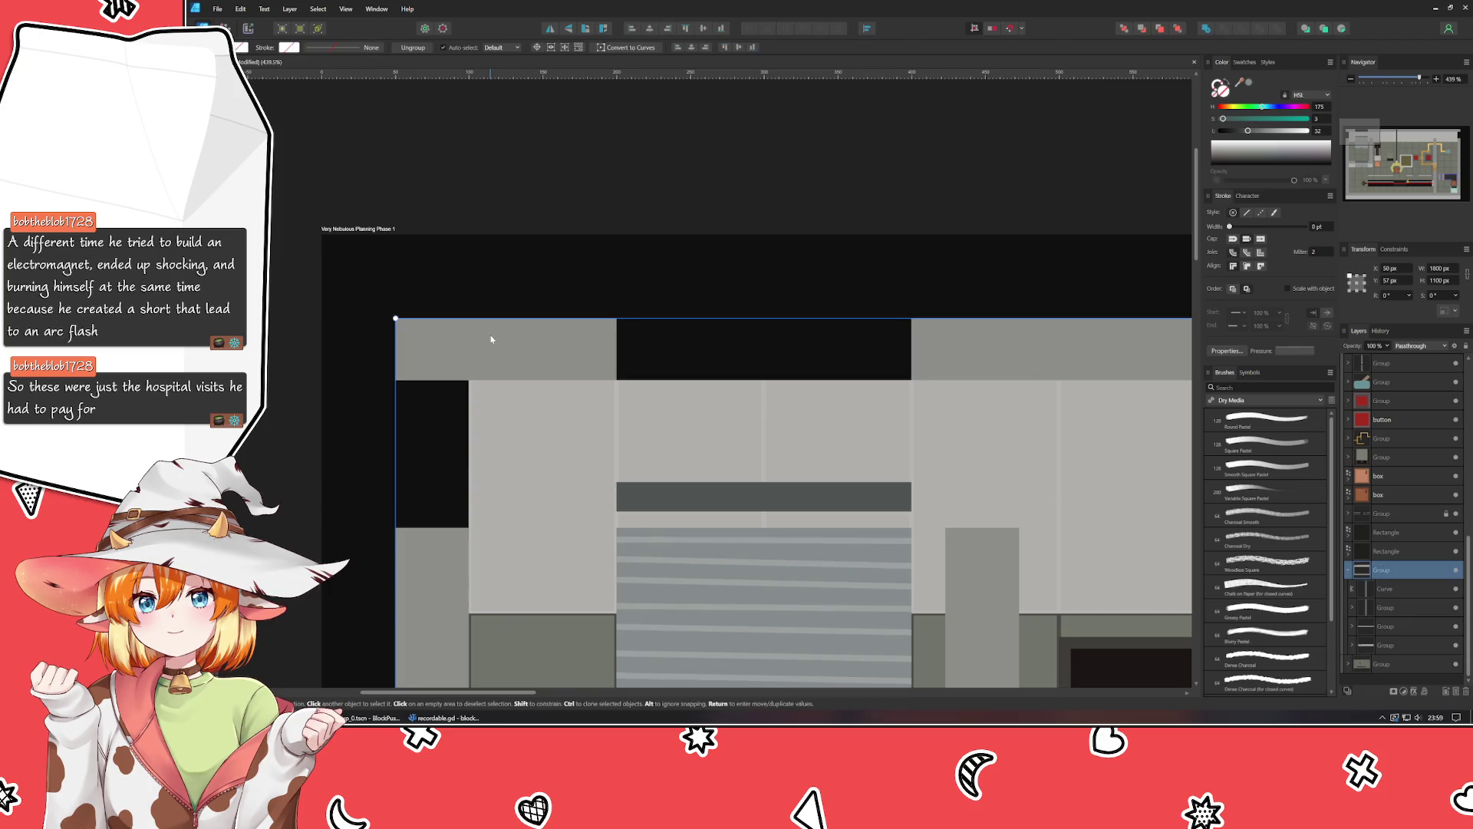
scroll(595, 270, right, 5)
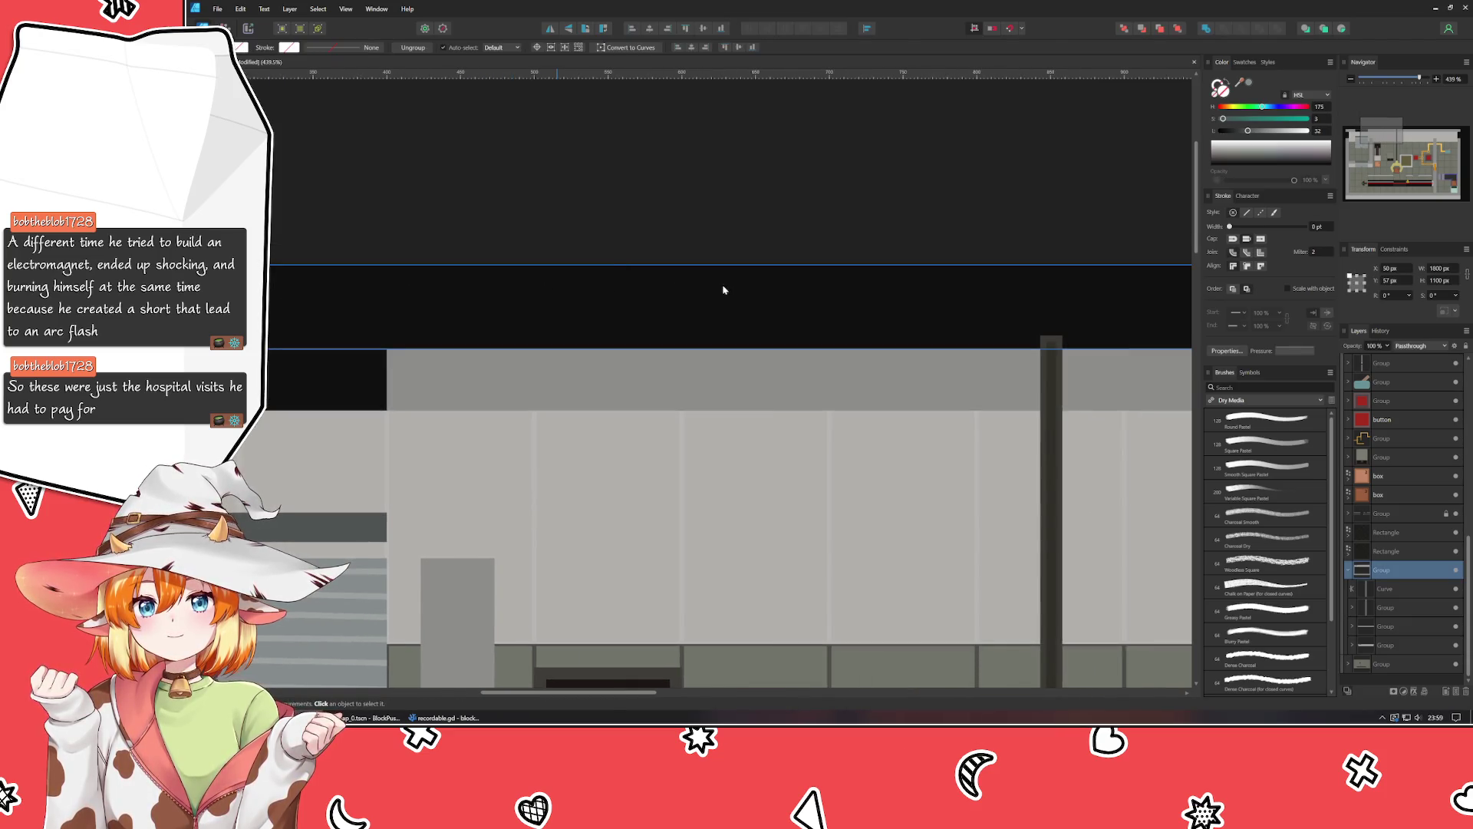
scroll(723, 291, right, 4)
key(ctrl+z)
key(Down)
key(ctrl+0)
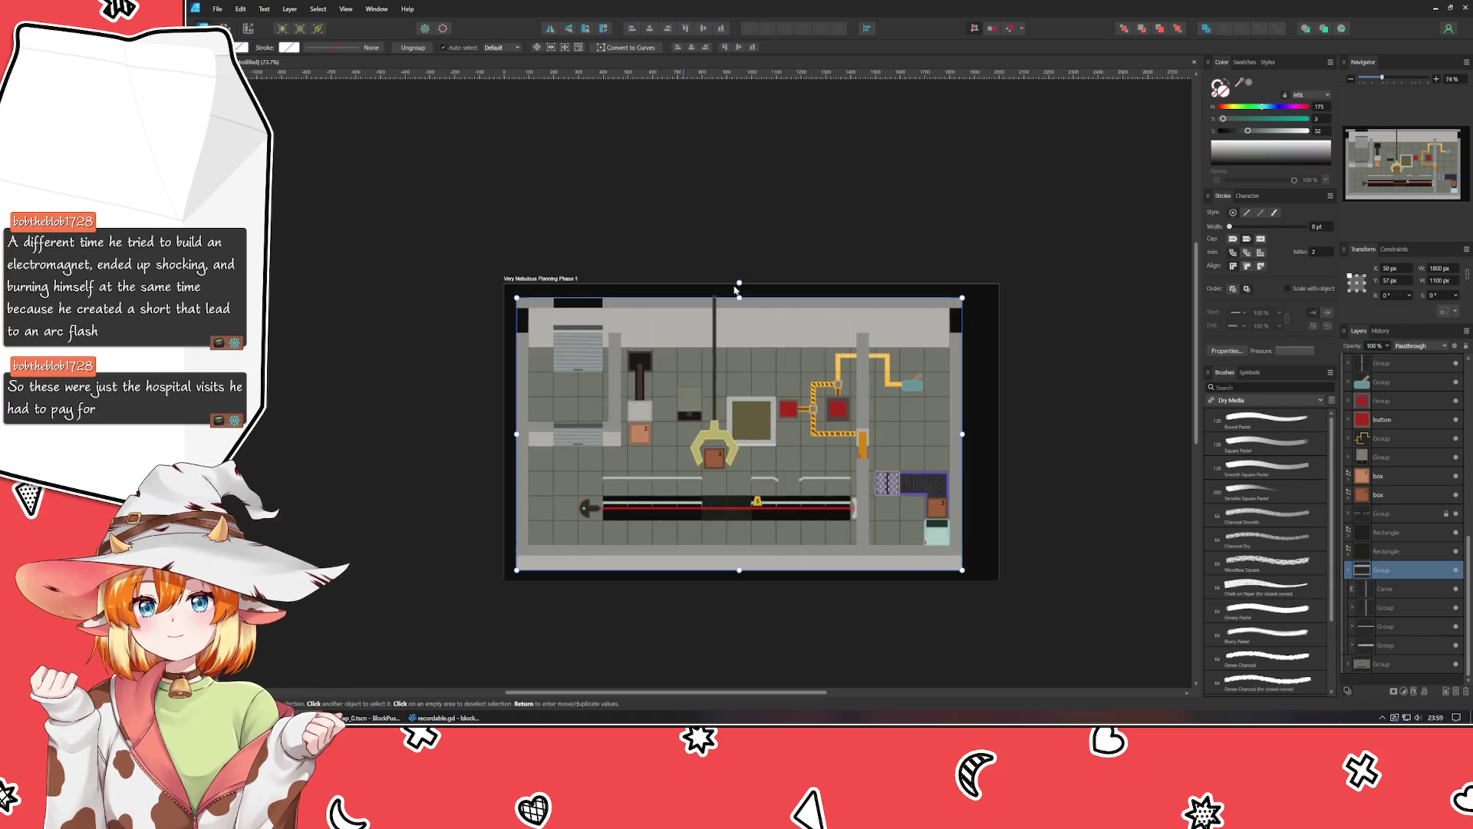
key(ctrl+a)
key(Down)
key(Down)
key(Down)
click(708, 270)
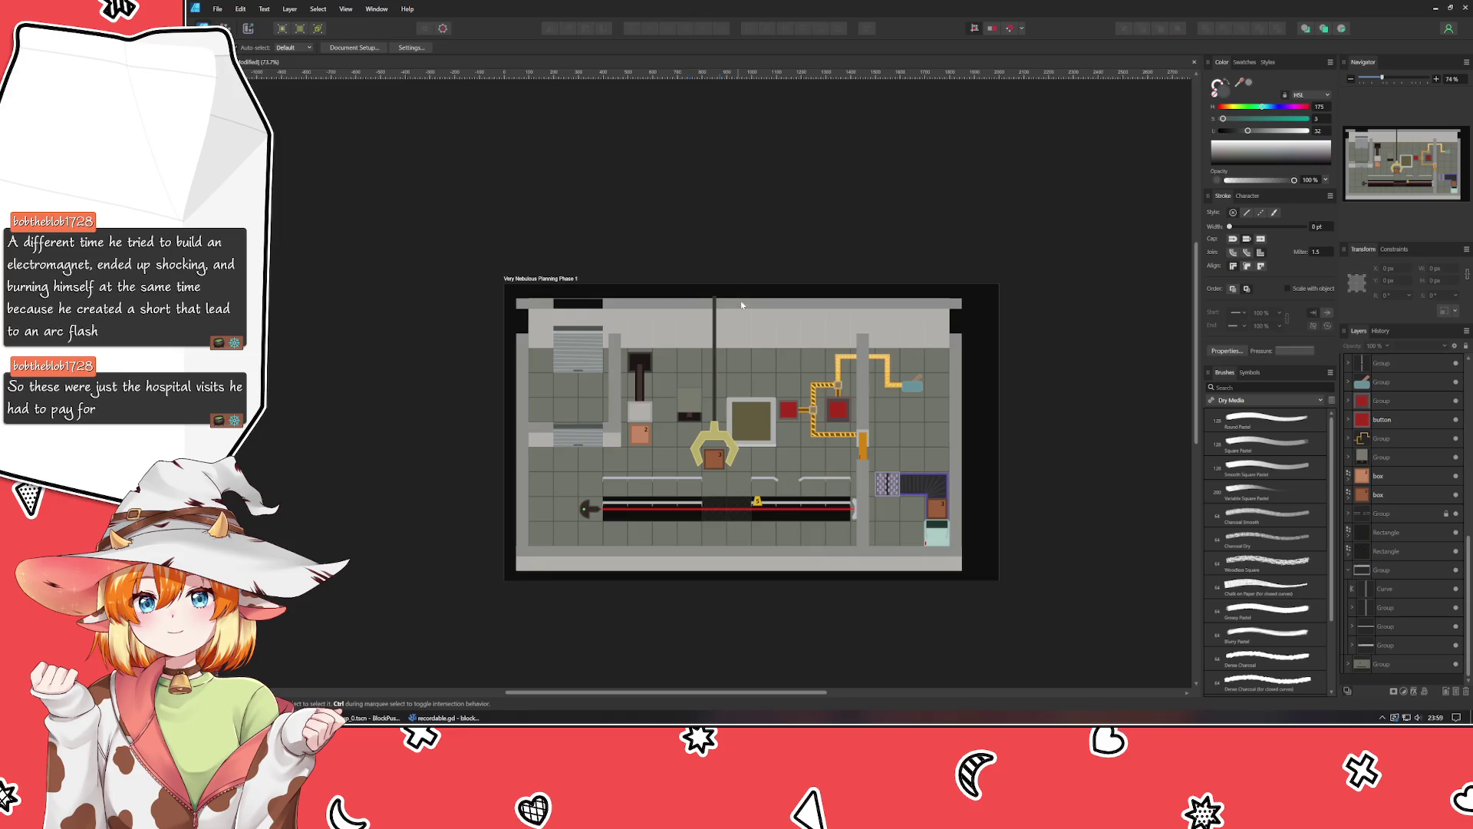
Stretch the claw's vertical pole upward to make it longer.
key(ctrl+1)
click(665, 297)
mouse_move(666, 286)
mouse_down()
mouse_move(668, 203)
mouse_move(666, 227)
mouse_up()
click(734, 309)
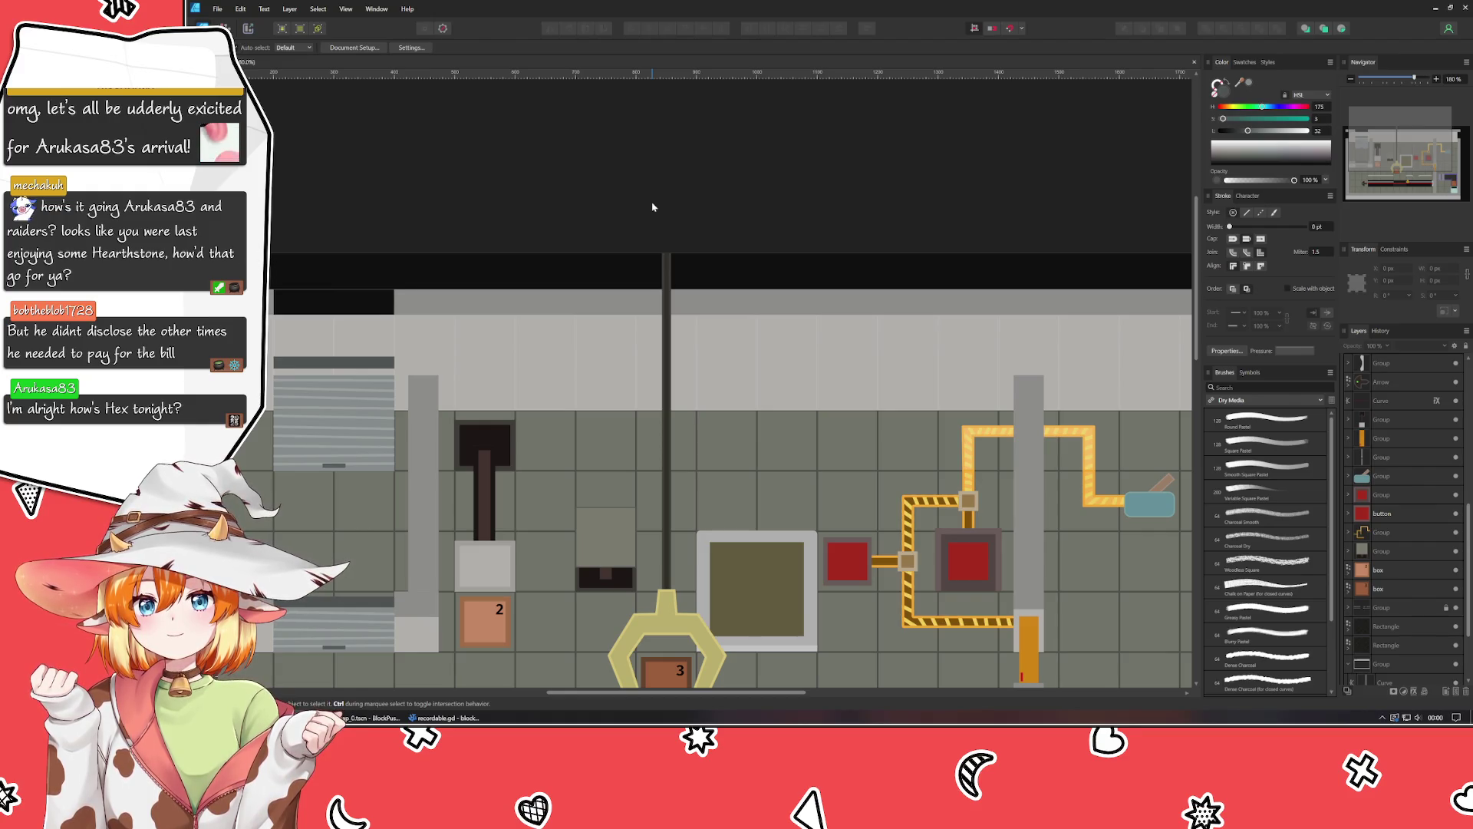
scroll(500, 266, left, 3)
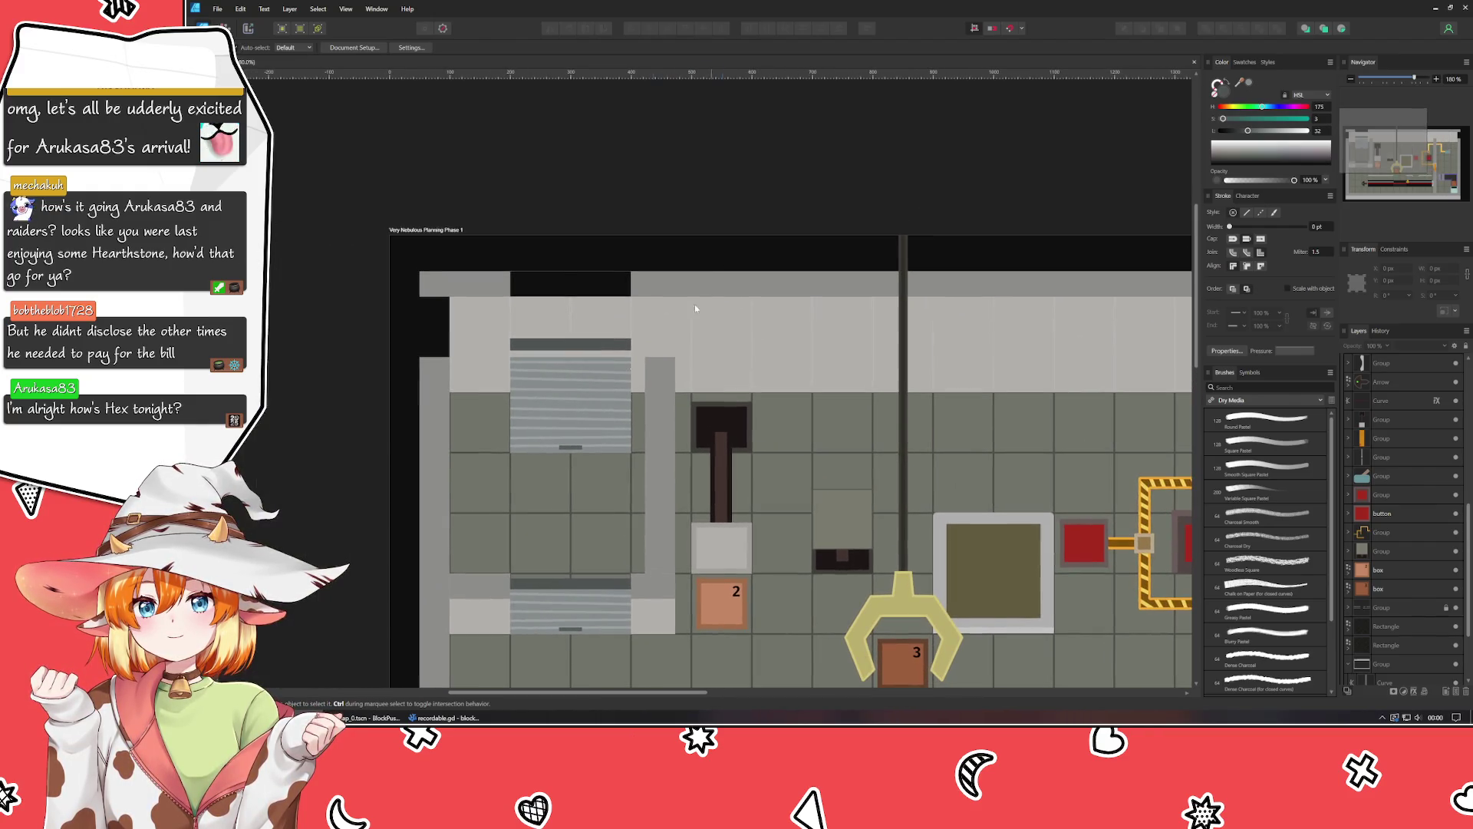
Move the upper striped grille group up to Y 70.
click(560, 399)
scroll(379, 294, down, 3)
scroll(379, 294, down, 3)
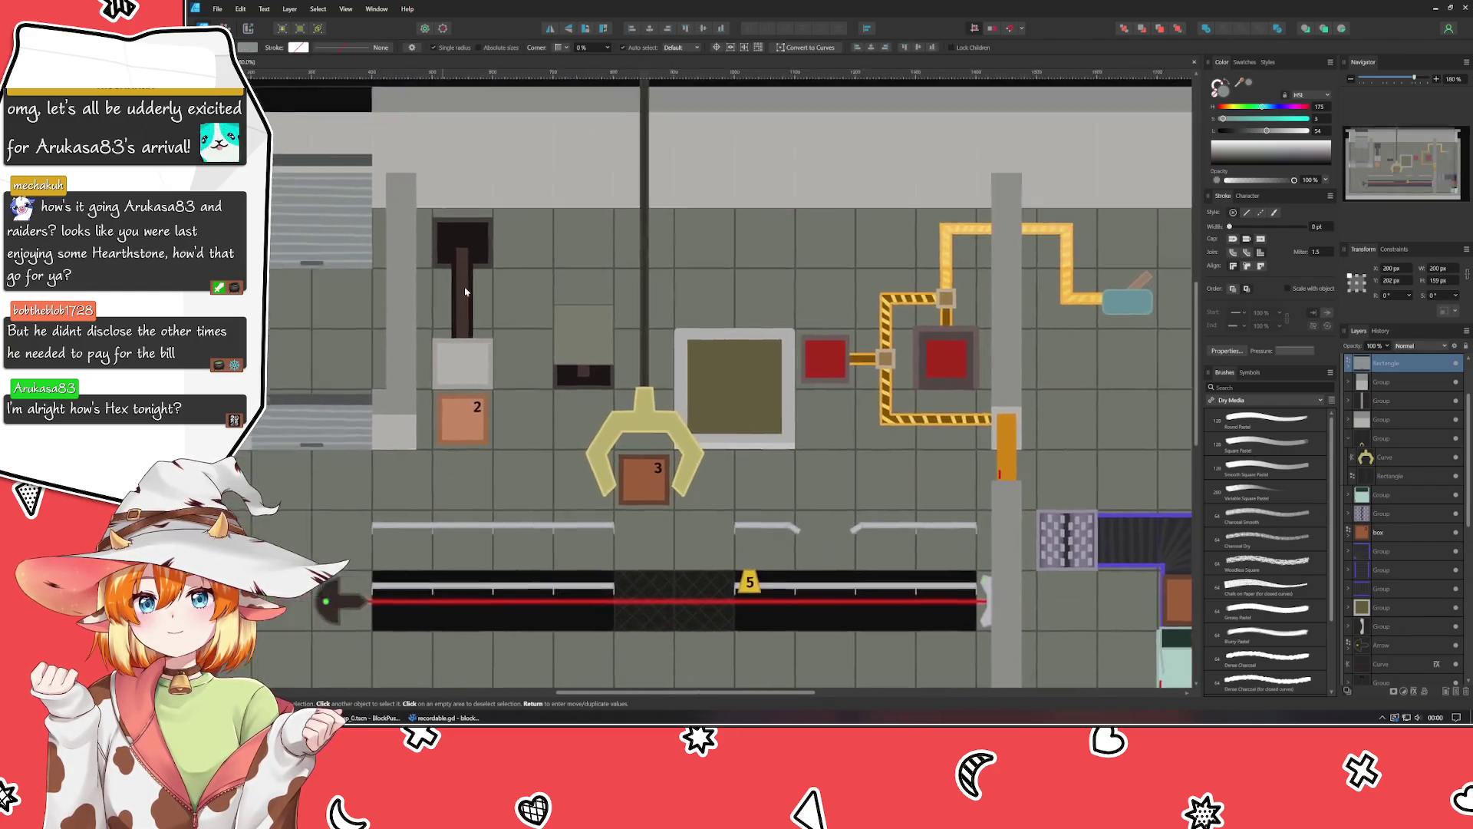
scroll(649, 552, up, 5)
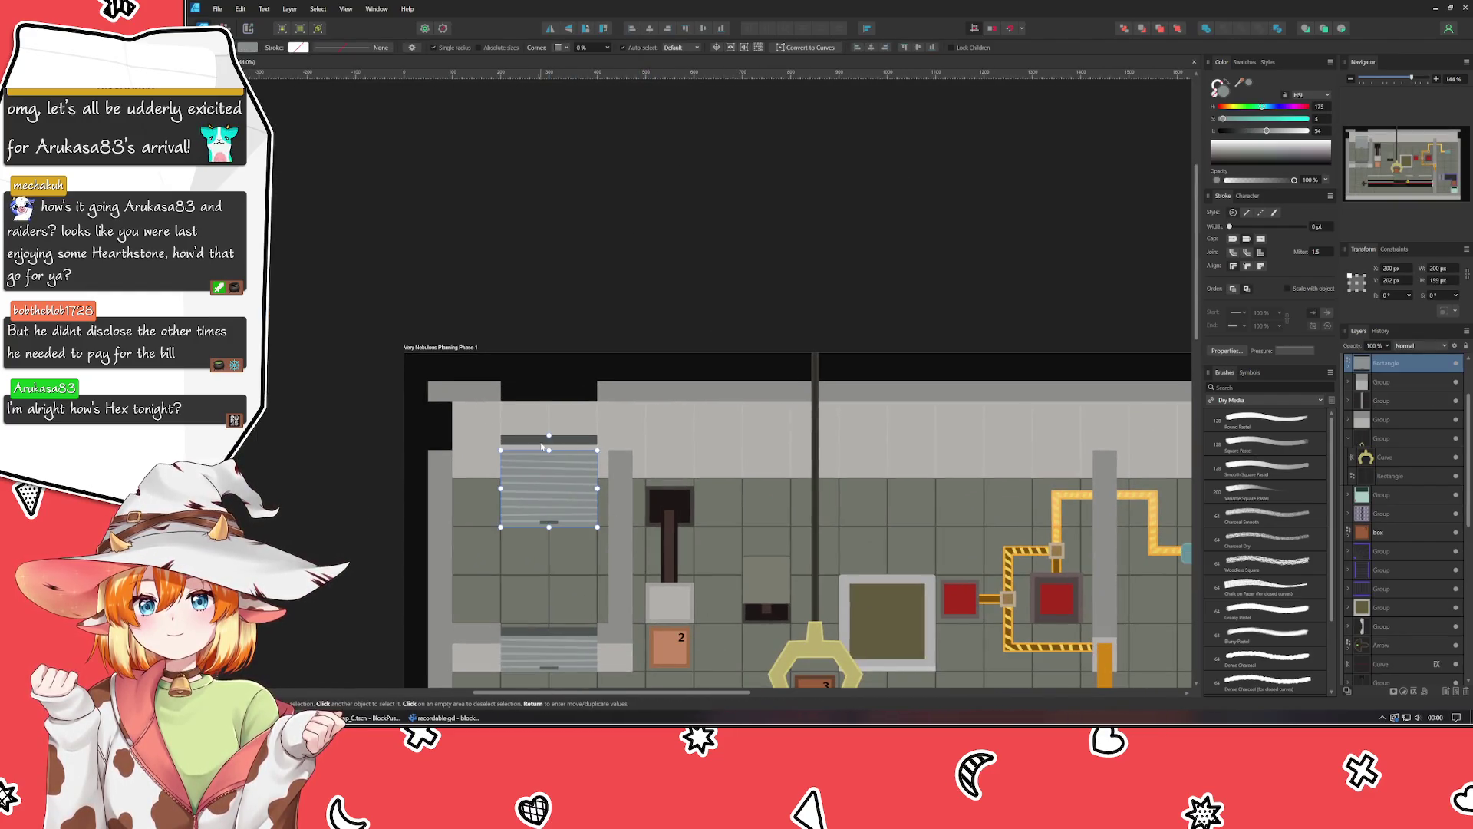
key(v)
drag(526, 457, 527, 441)
key(shift+Up)
key(shift+Up)
key(shift+Up)
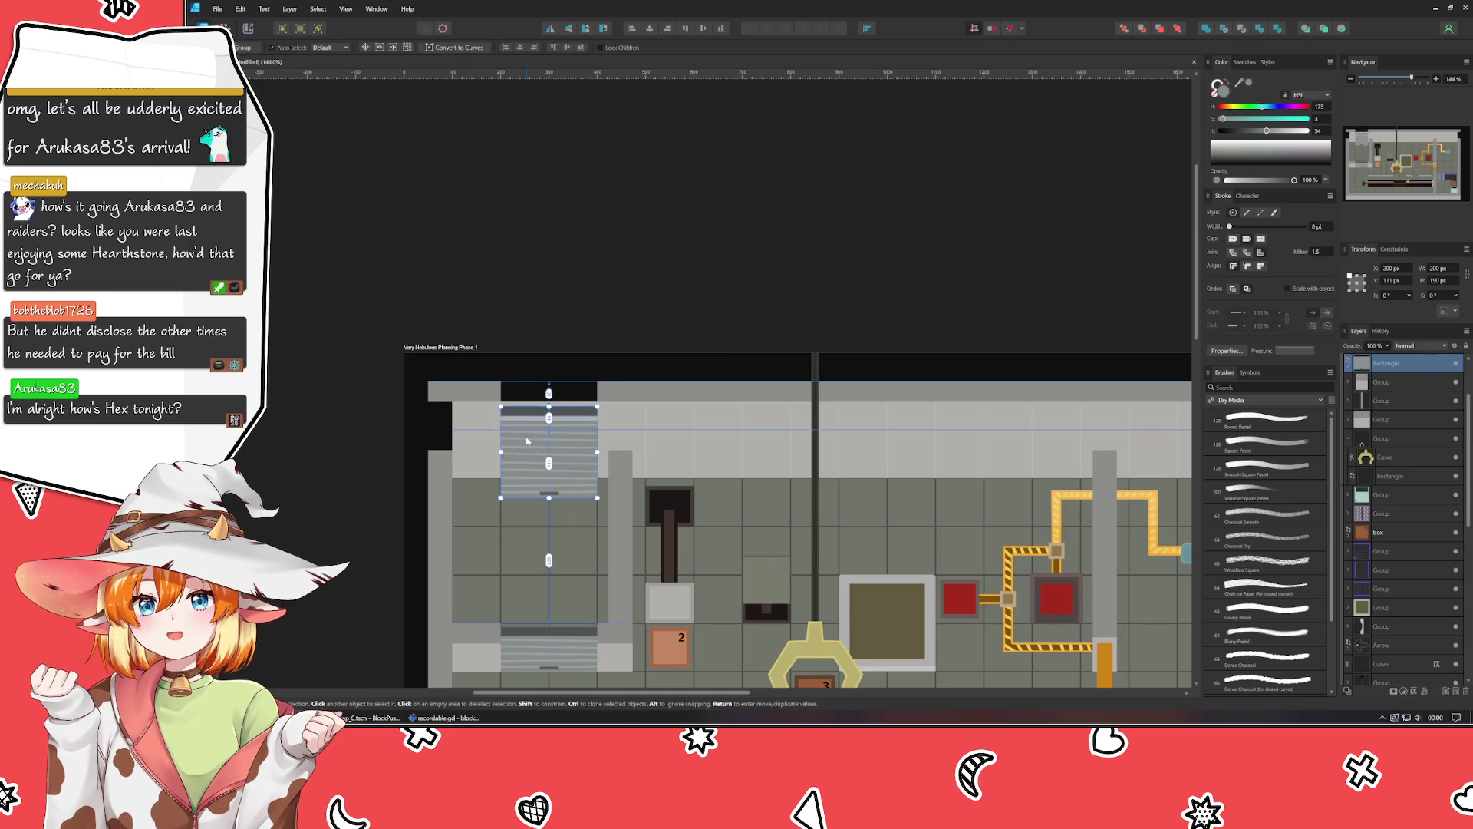
key(Up)
Stretch the grille's striped panel taller by dragging its top edge upward.
scroll(527, 441, up, 5)
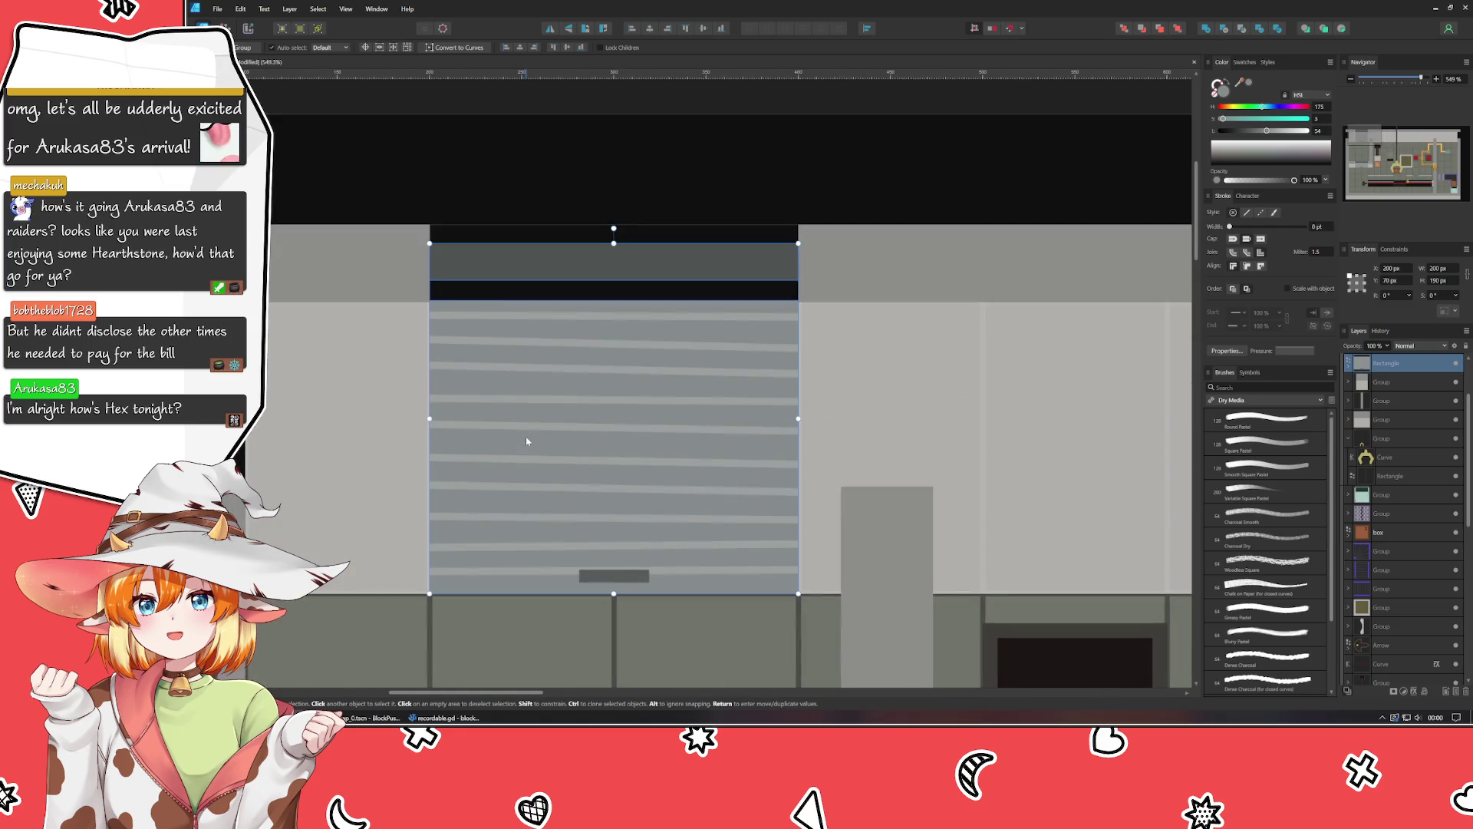
double_click(489, 320)
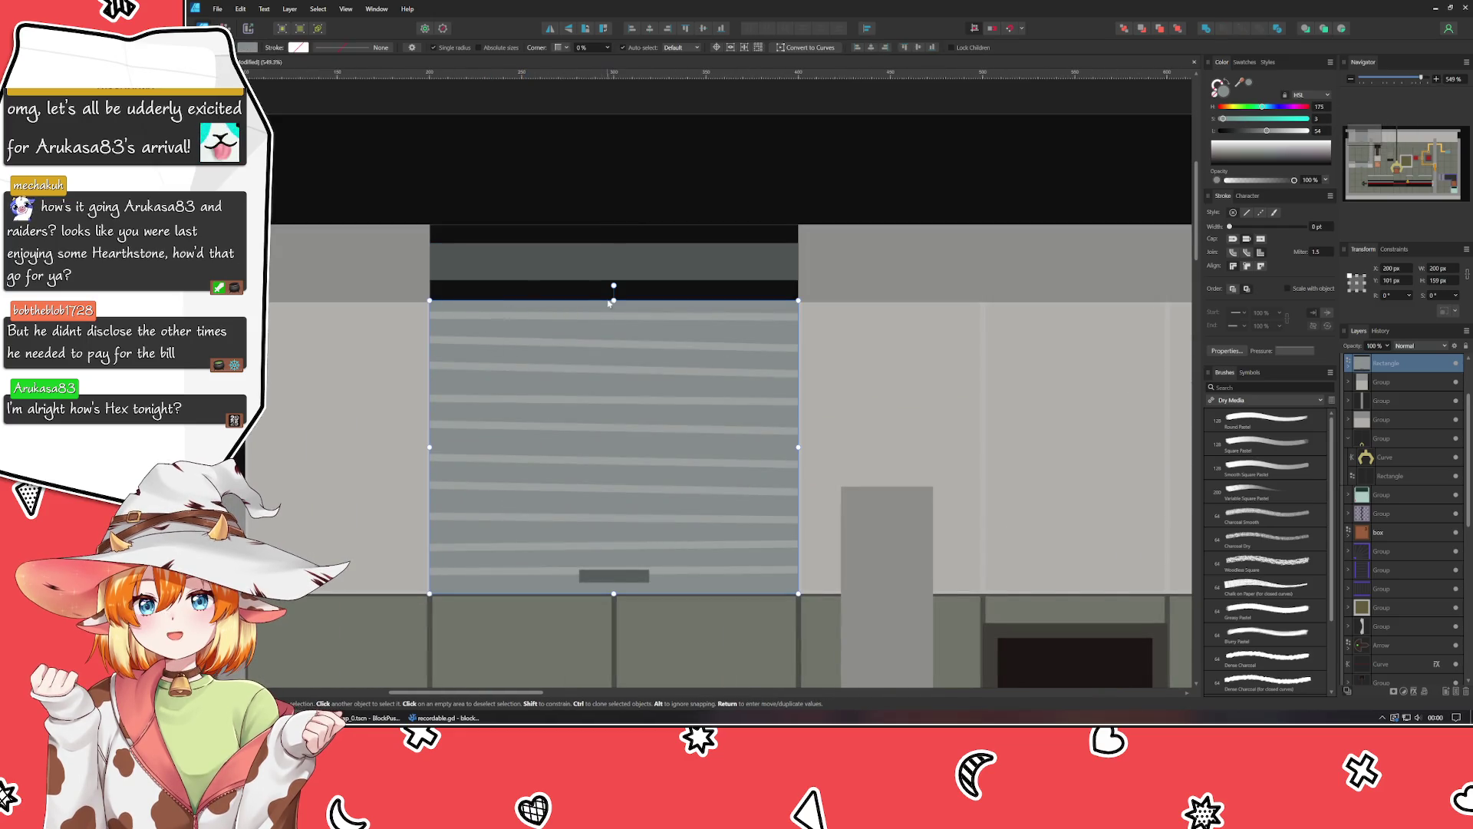
drag(613, 300, 614, 282)
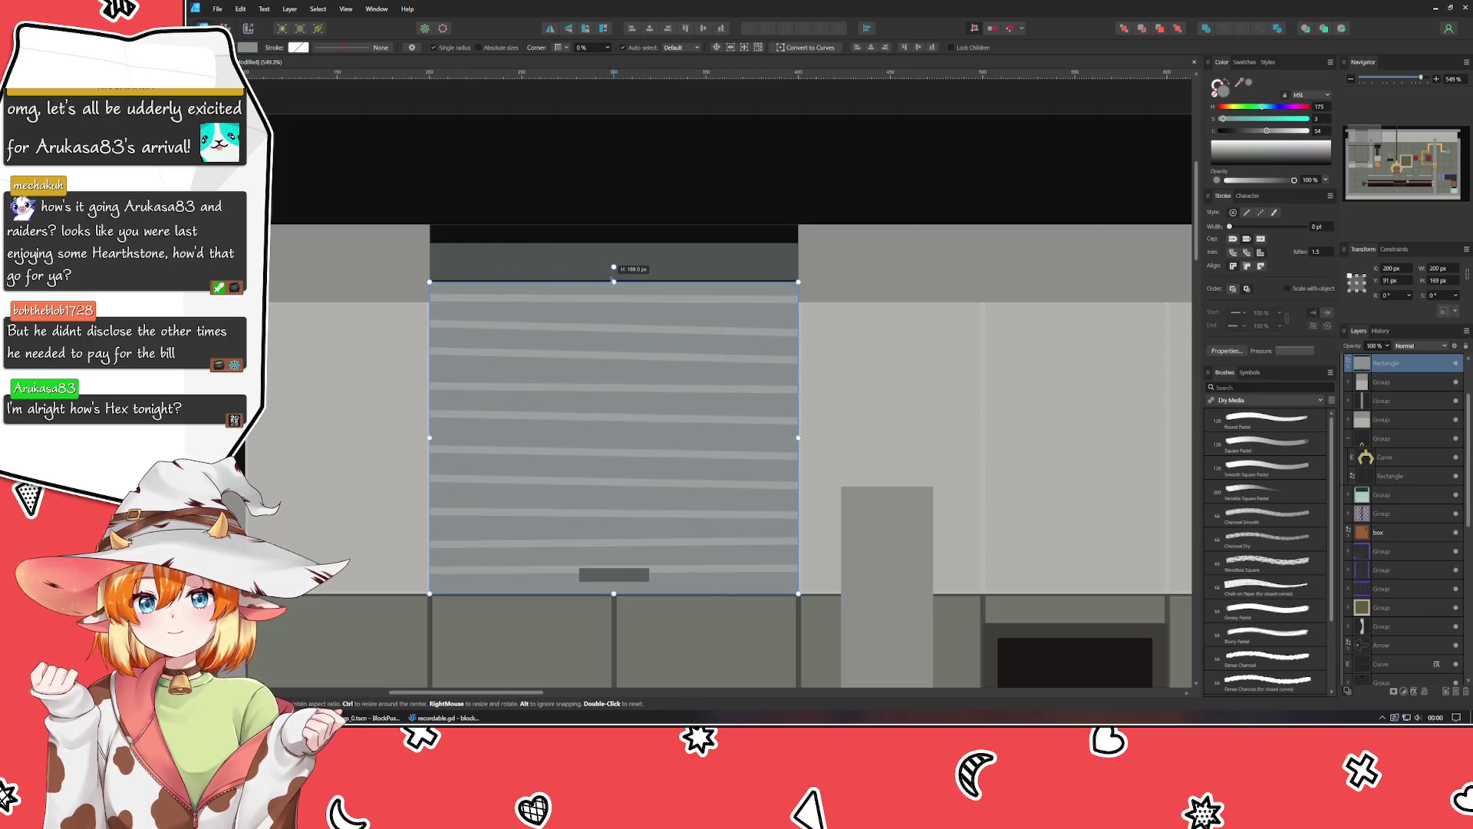
click(562, 167)
scroll(358, 287, left, 5)
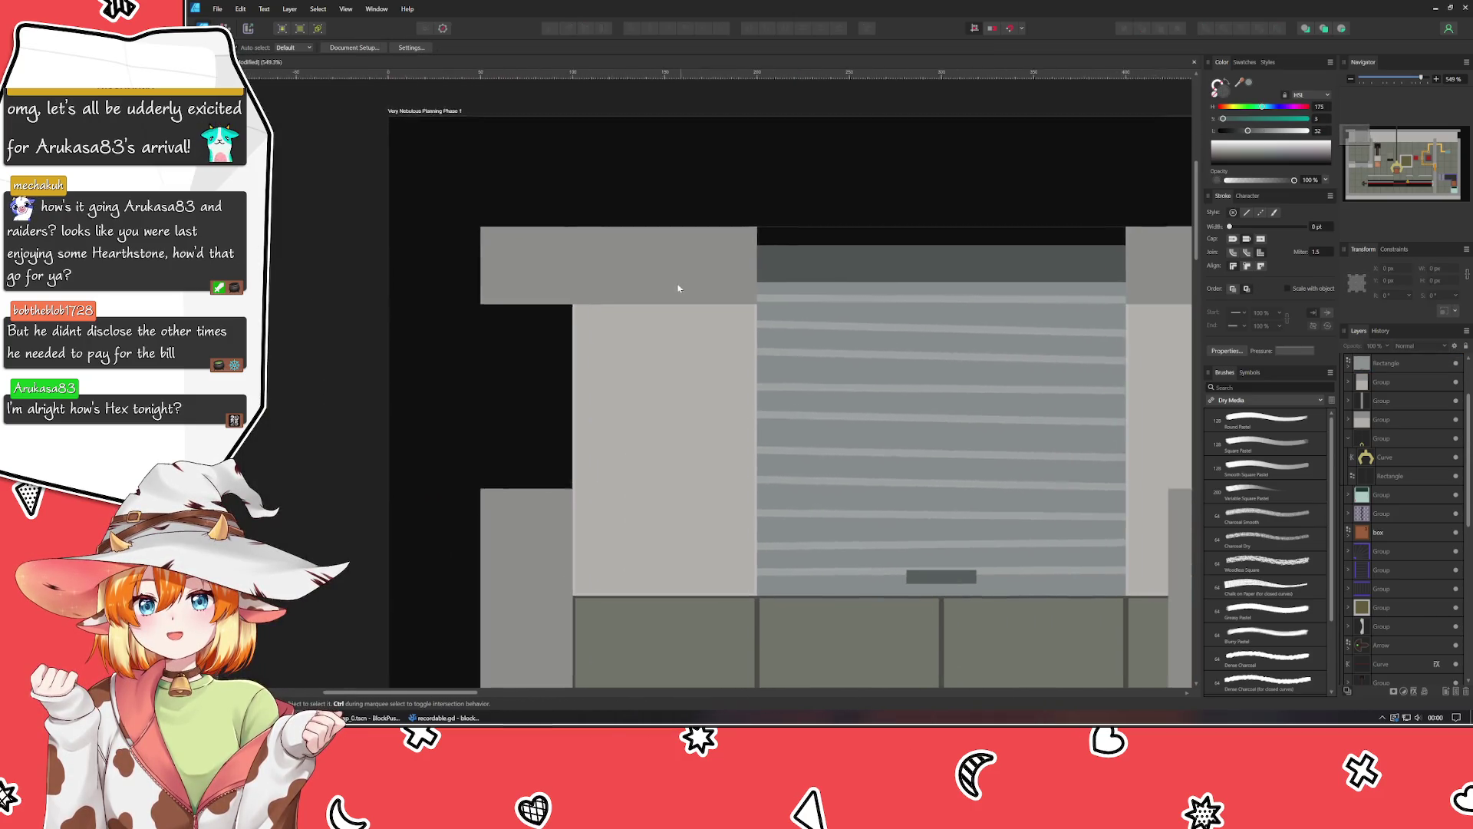
click(523, 534)
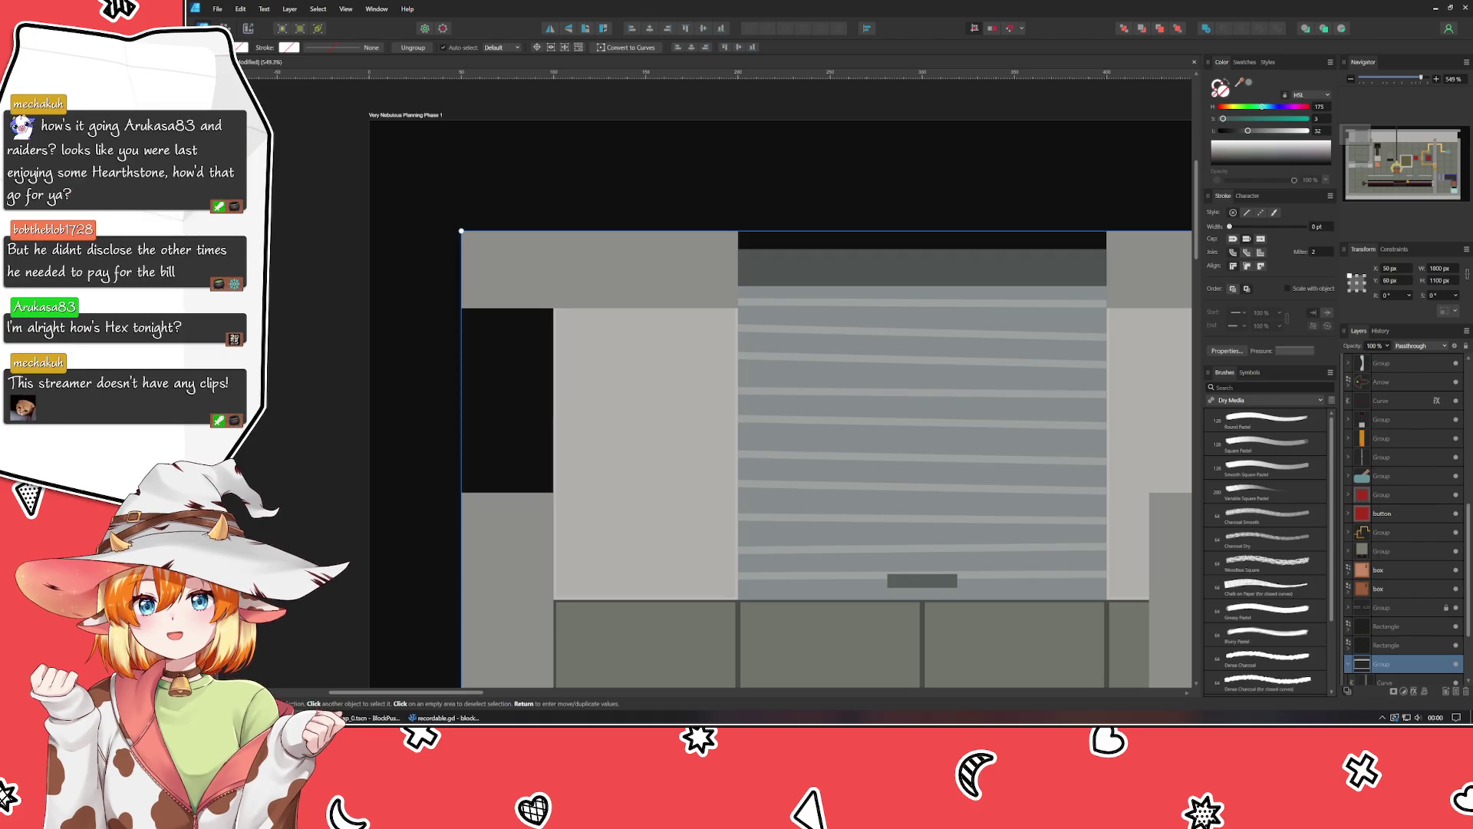
Stretch the grey left wall piece up to cover the black gap.
click(543, 536)
mouse_move(506, 488)
mouse_down()
mouse_move(507, 288)
mouse_move(507, 306)
mouse_up()
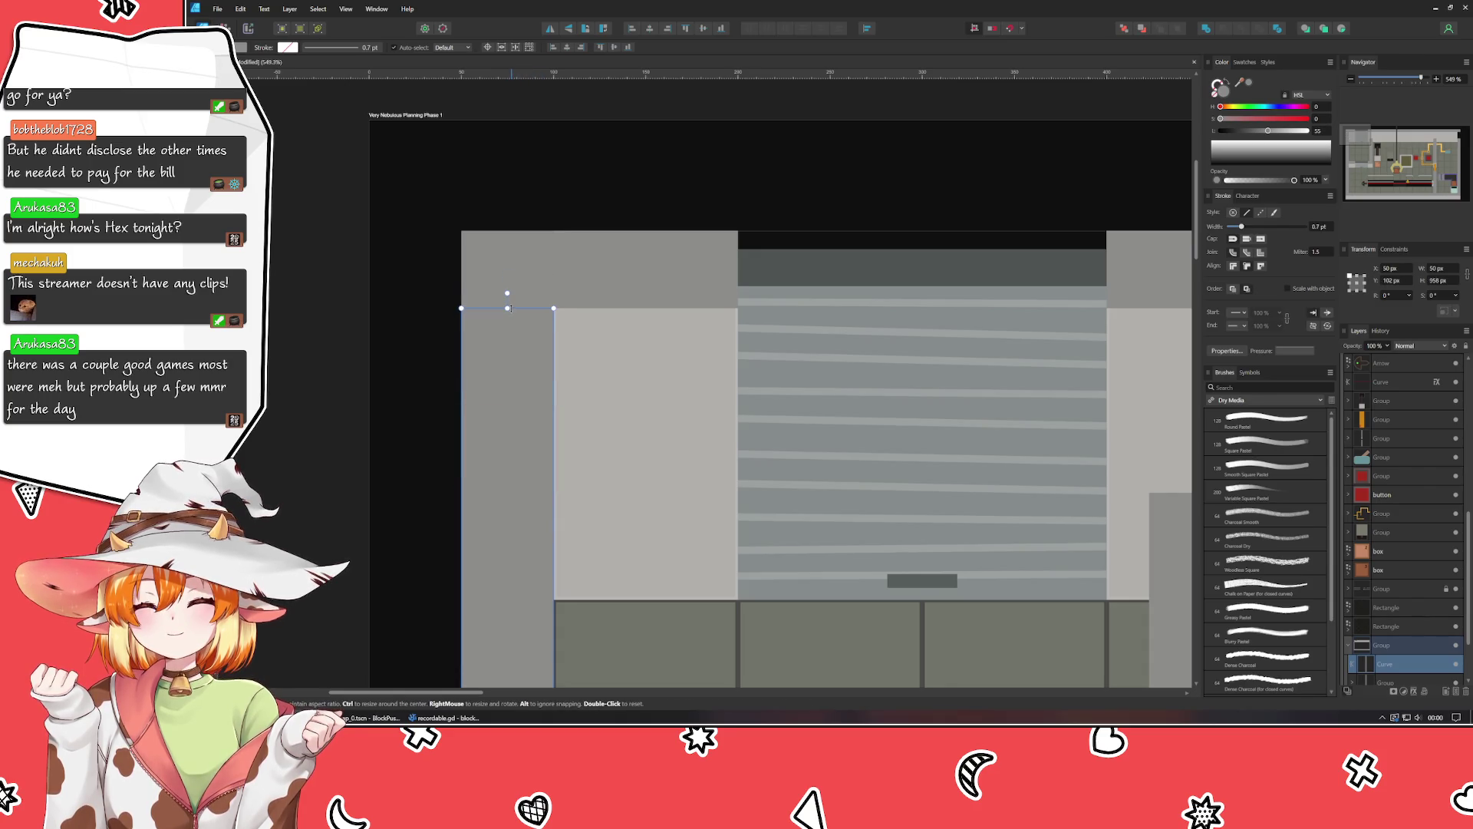
scroll(247, 477, right, 5)
scroll(776, 487, right, 10)
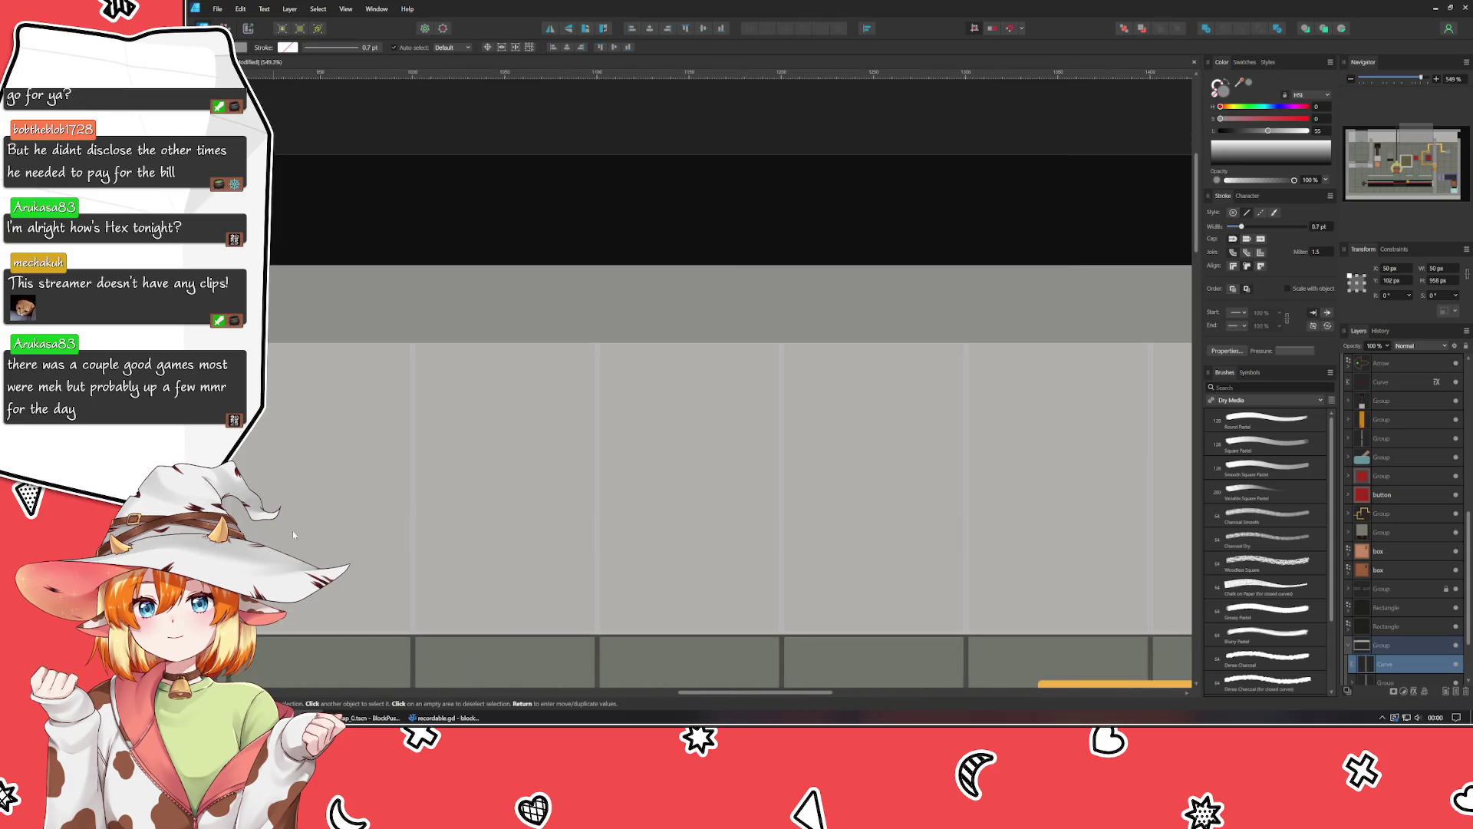
scroll(683, 463, right, 9)
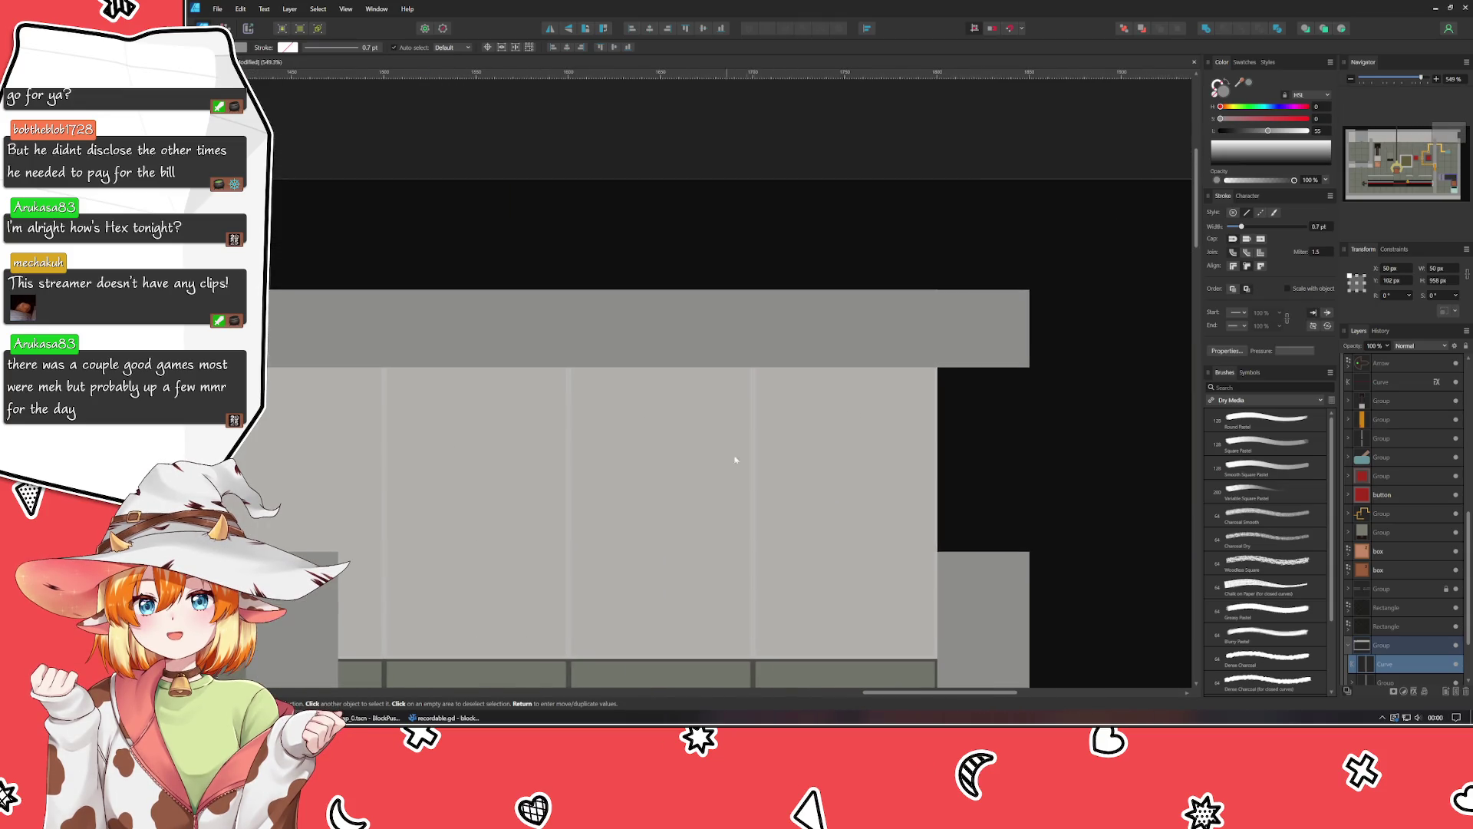
scroll(495, 398, down, 1)
scroll(495, 398, right, 1)
Stretch the grey pillar right of the top wall up to the top wall.
click(731, 528)
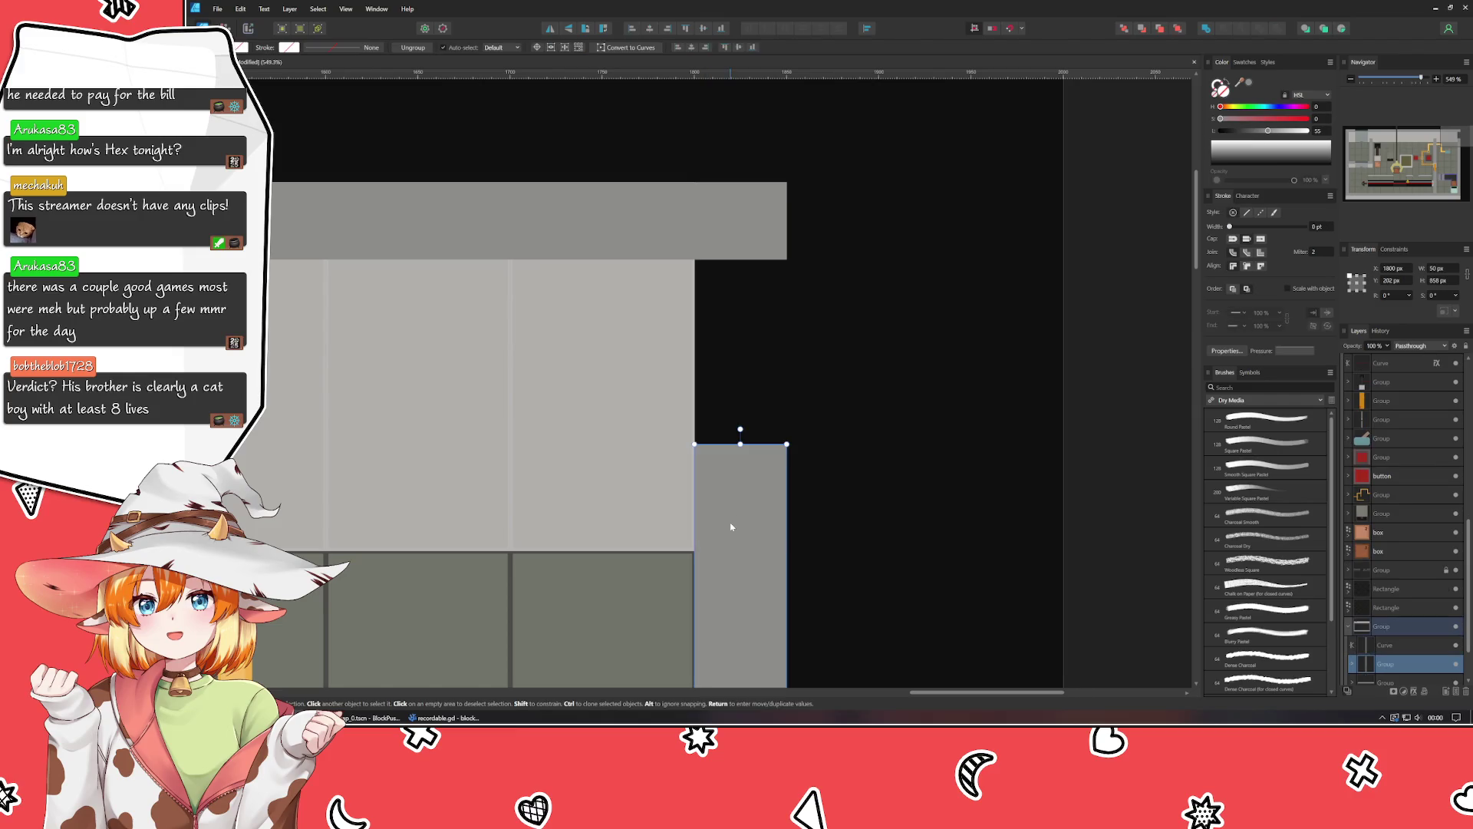
mouse_move(741, 452)
mouse_down()
mouse_move(738, 354)
mouse_move(682, 265)
mouse_up()
click(936, 330)
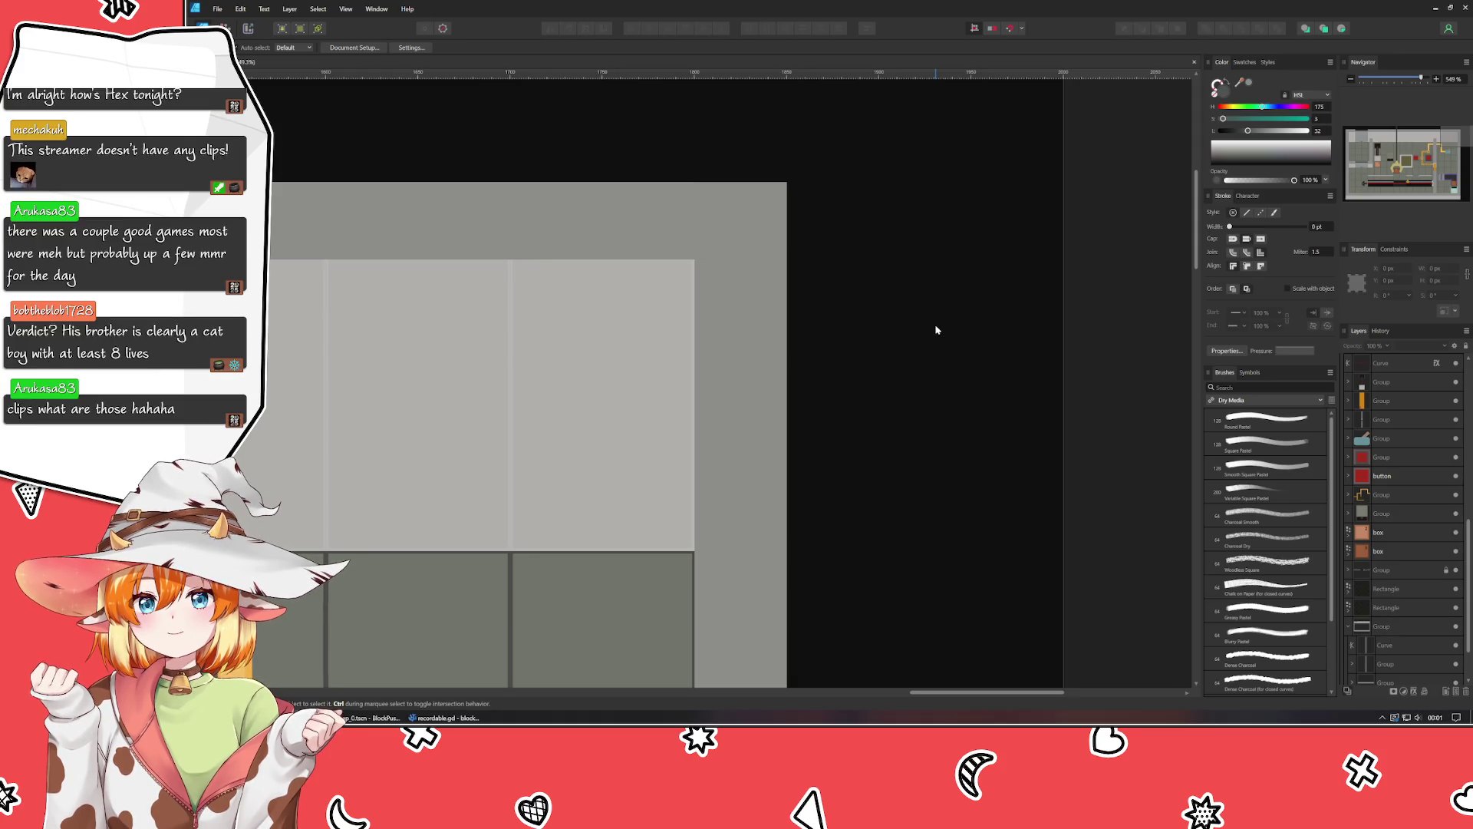
Pan across the level to the shutter beside box 2.
scroll(934, 330, down, 10)
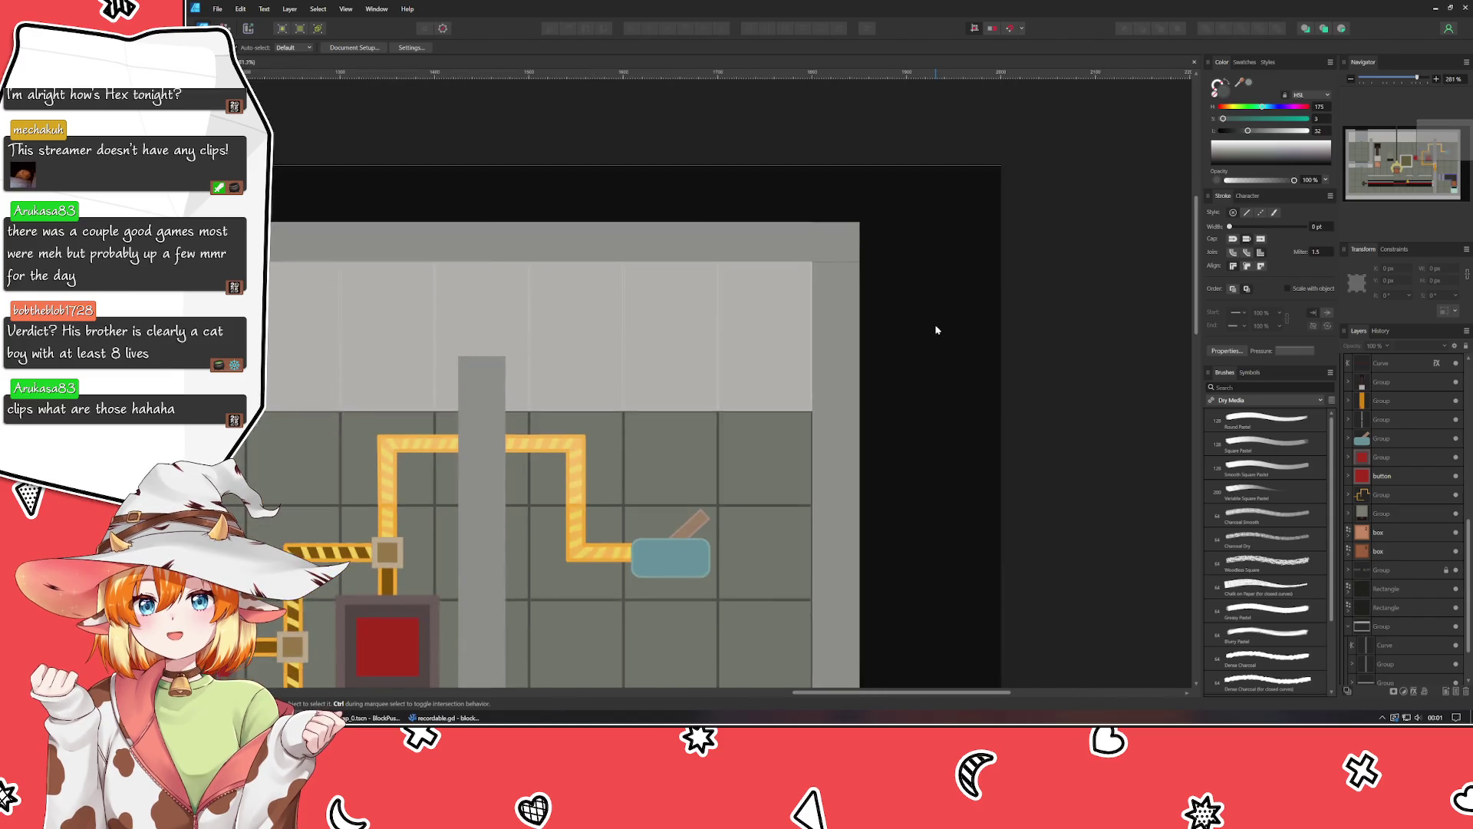
scroll(940, 420, up, 1)
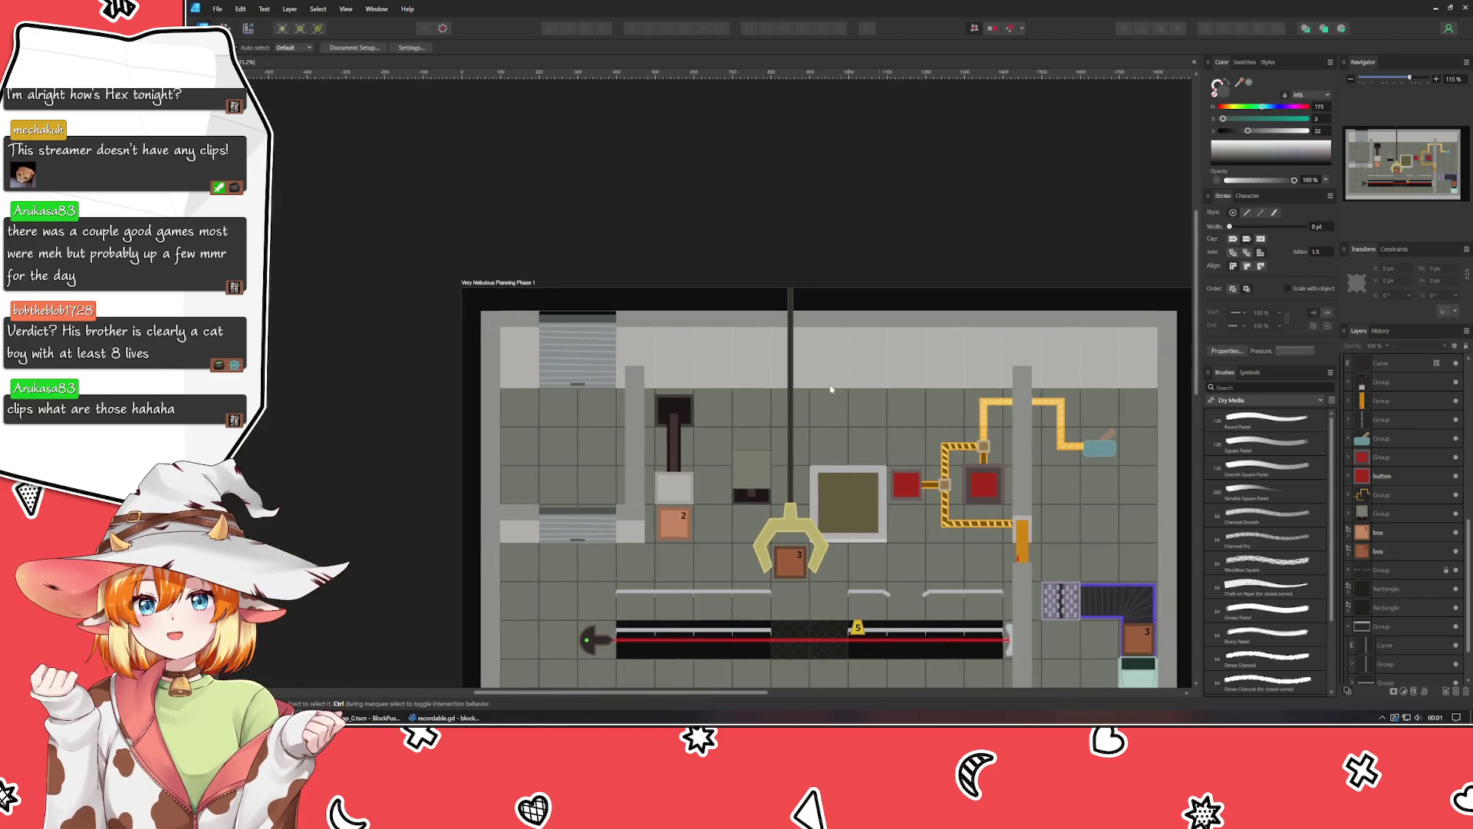
scroll(592, 329, up, 10)
click(543, 279)
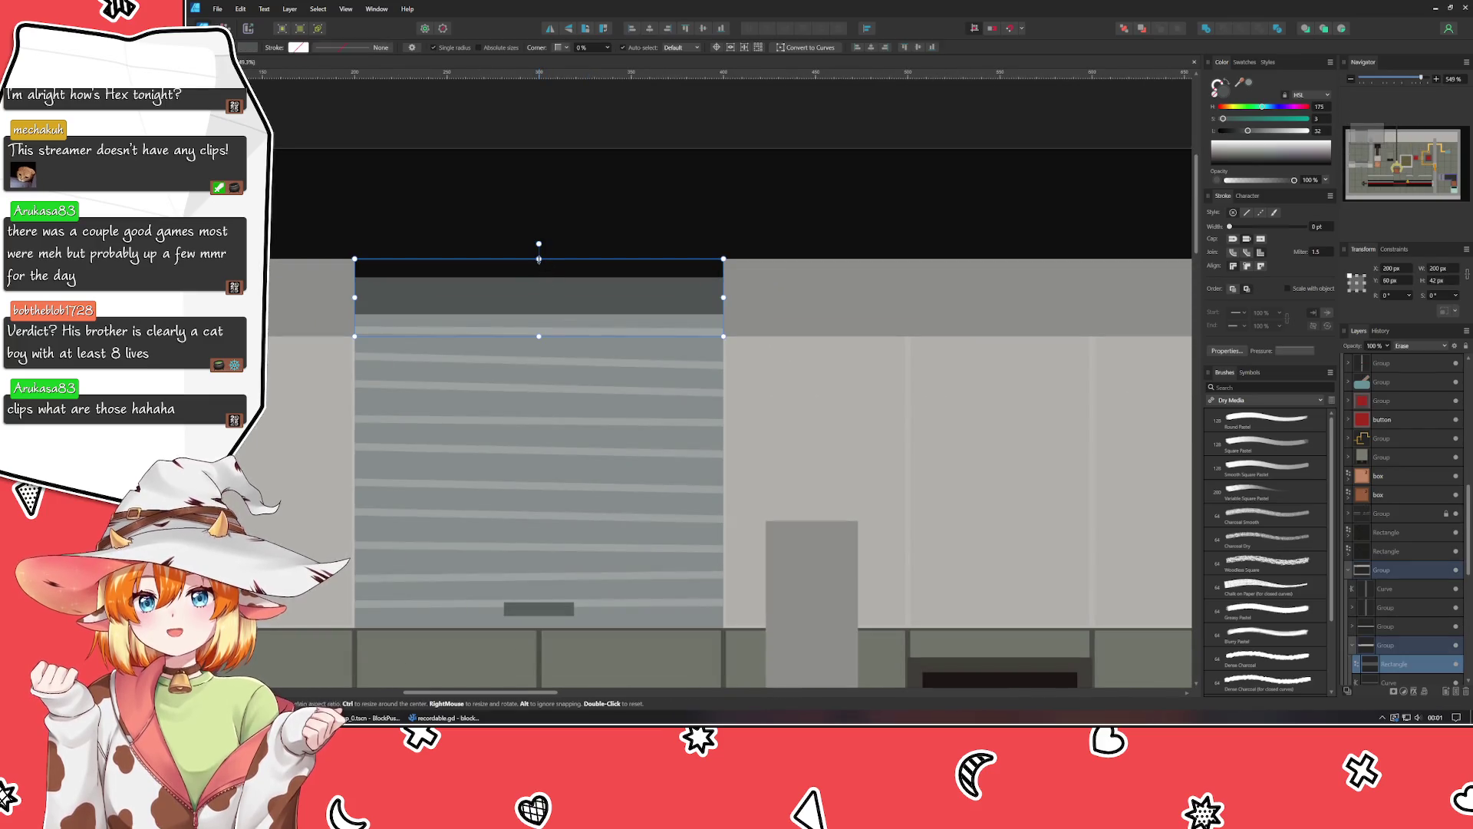
click(557, 209)
scroll(557, 210, down, 10)
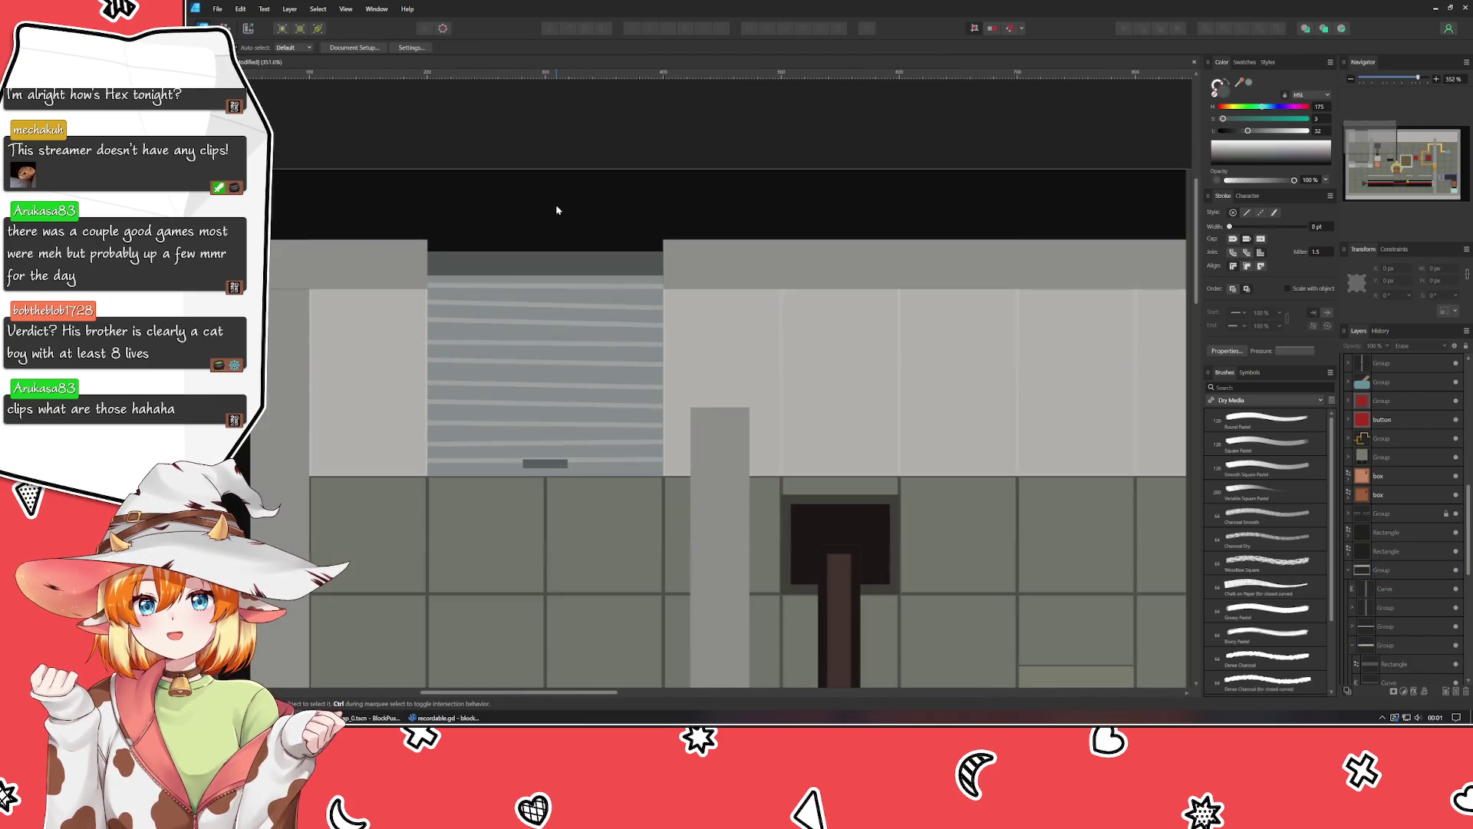
mouse_move(722, 434)
mouse_down()
mouse_move(495, 360)
mouse_move(576, 261)
mouse_up()
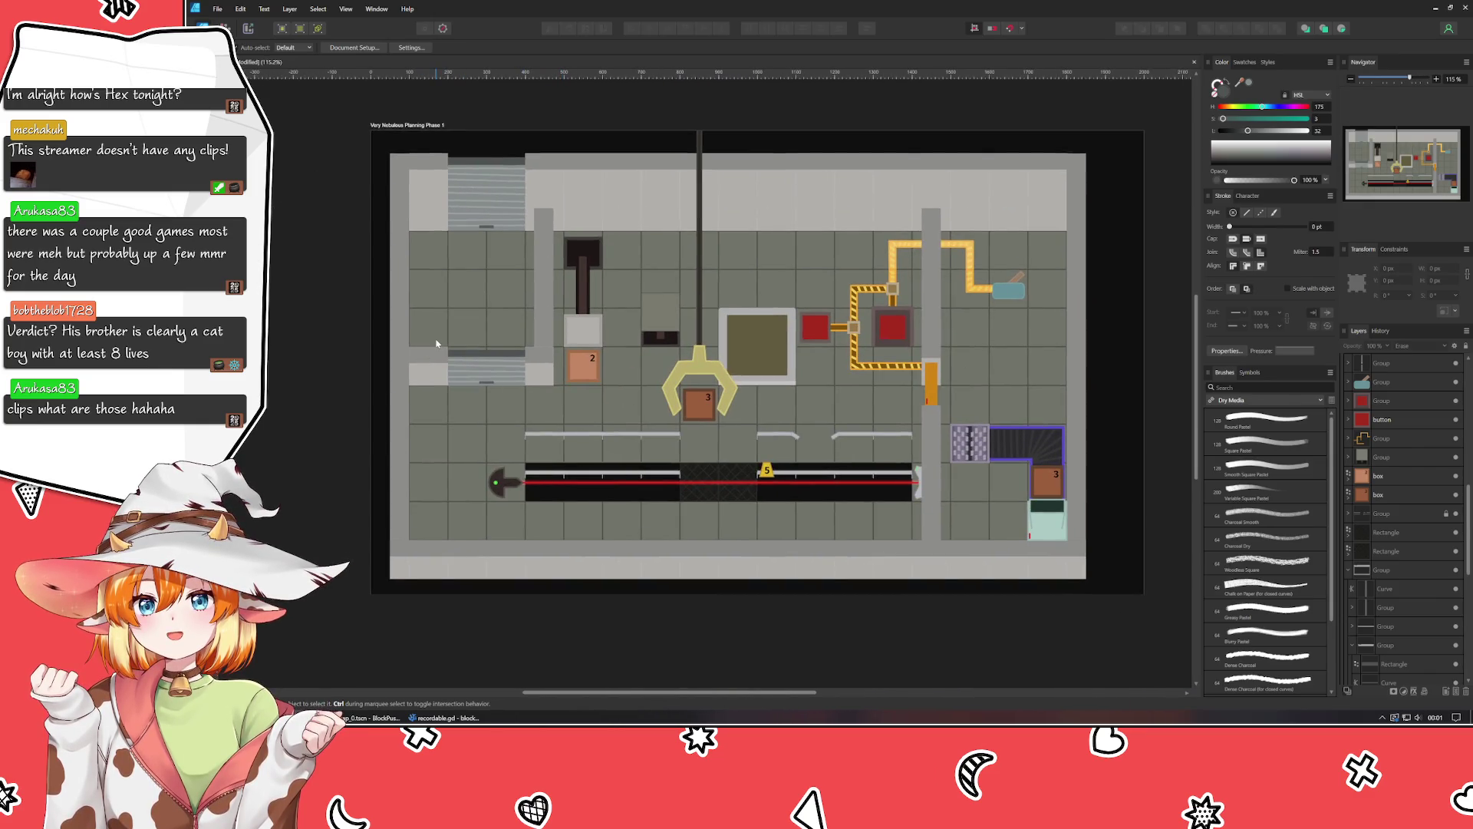
scroll(470, 328, up, 10)
Nudge the dark top band down and shorten the striped shutter to 89 px.
click(450, 456)
key(Down)
key(Down)
key(Down)
click(450, 456)
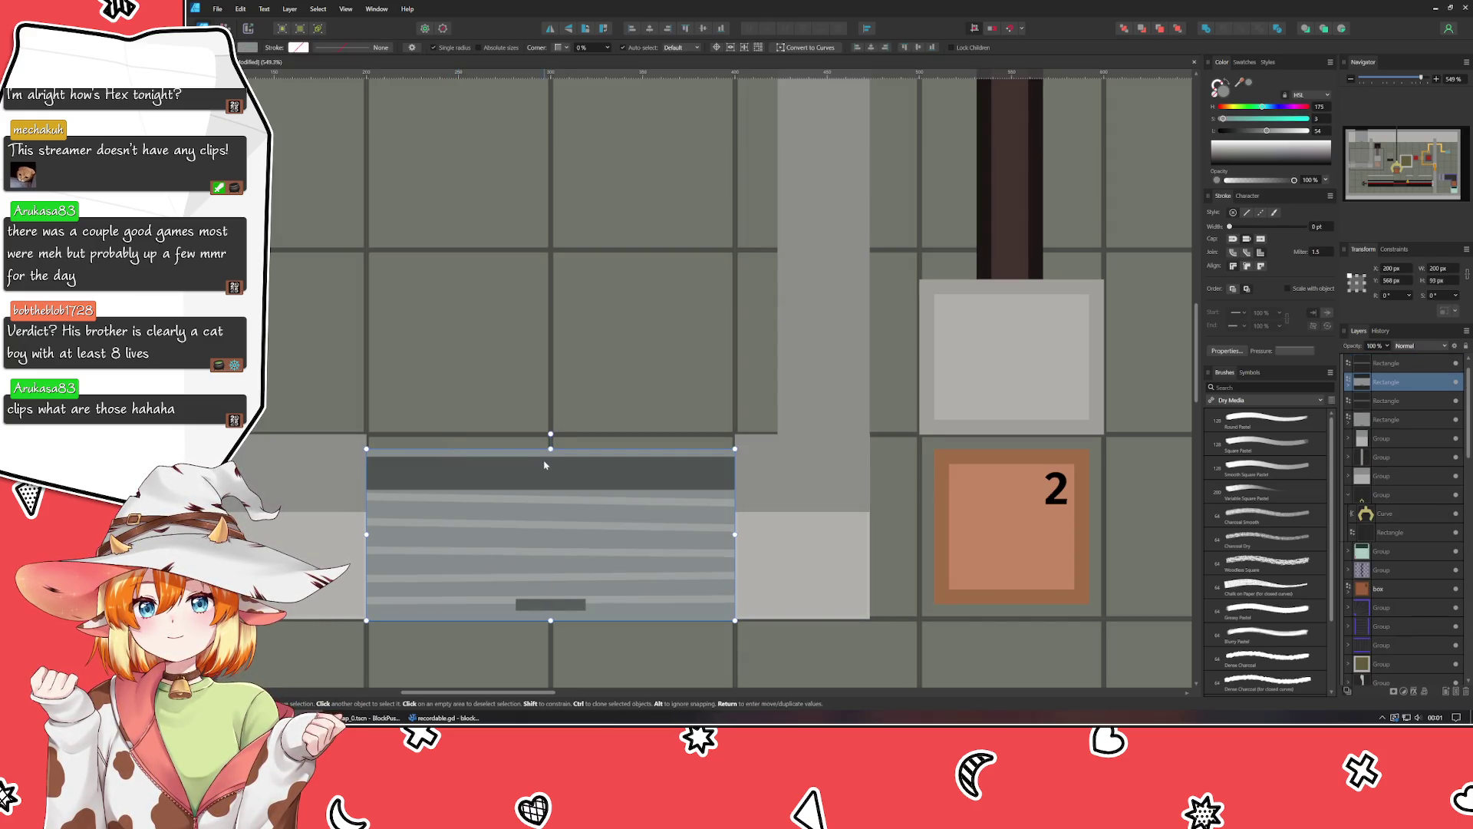
drag(551, 449, 551, 456)
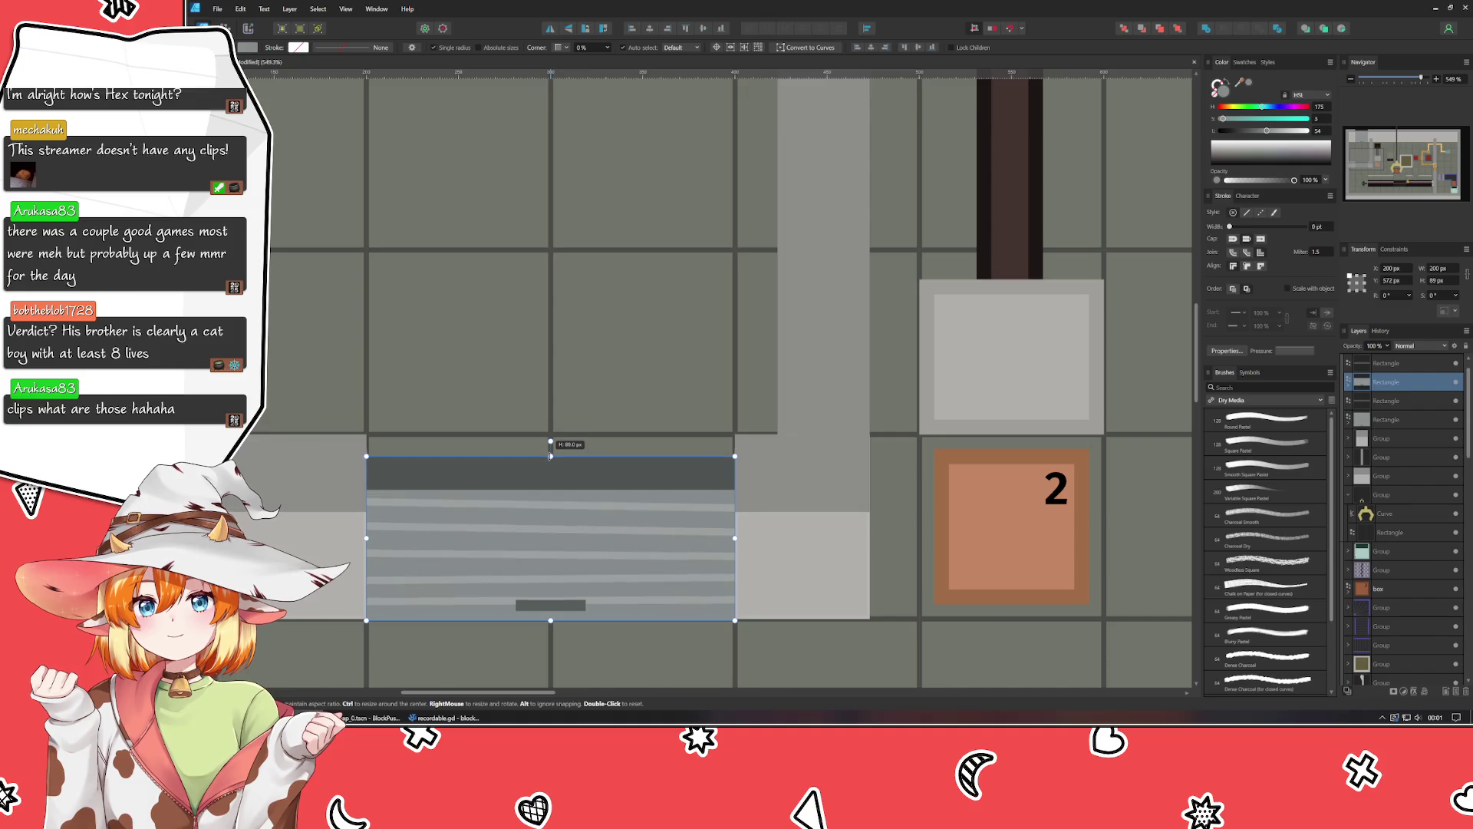
click(510, 398)
scroll(510, 396, down, 4)
scroll(491, 392, down, 4)
scroll(445, 384, up, 2)
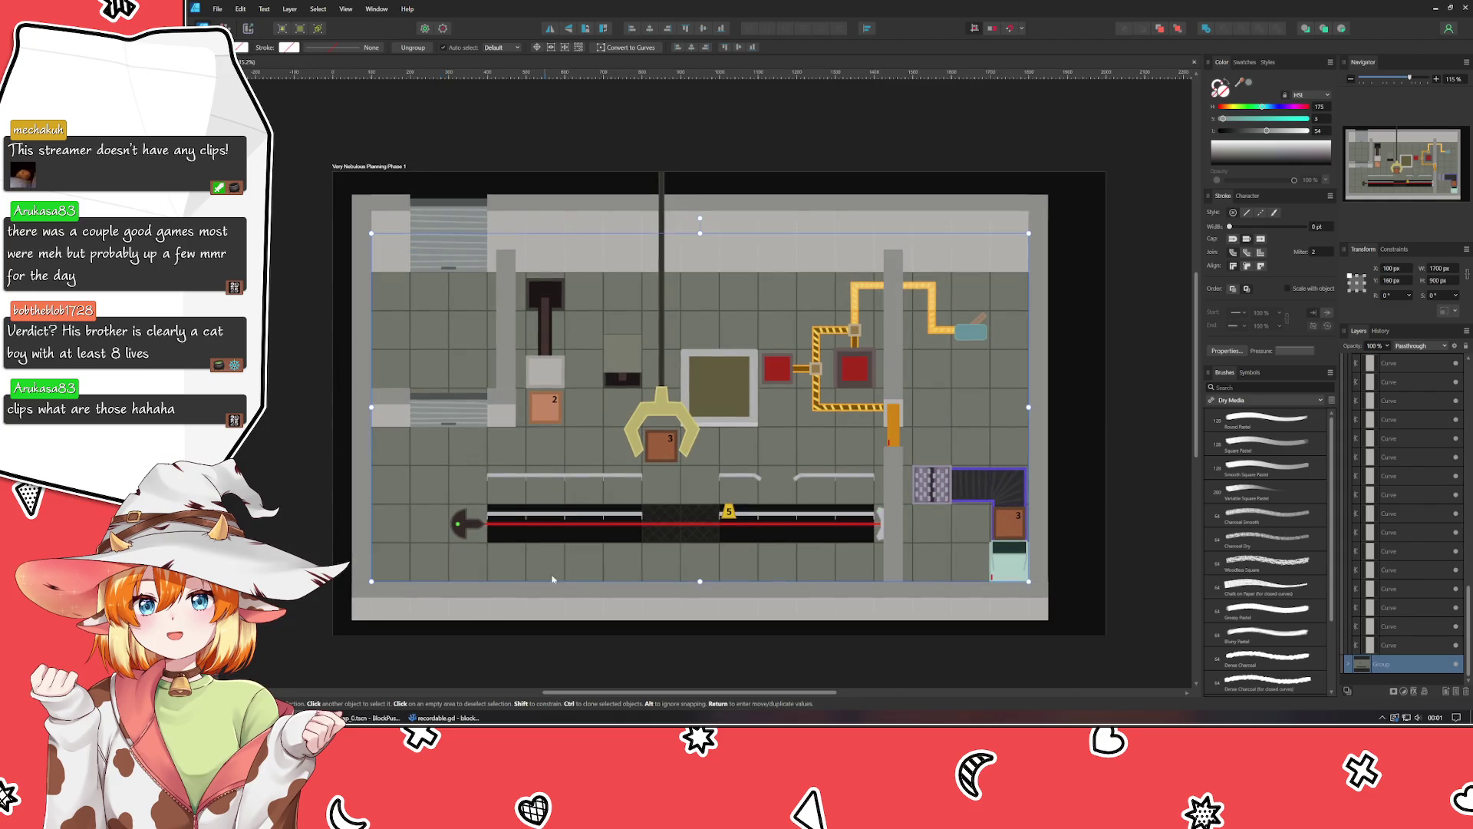
Move the conveyor rail group down 60 px to Y 840.
click(580, 520)
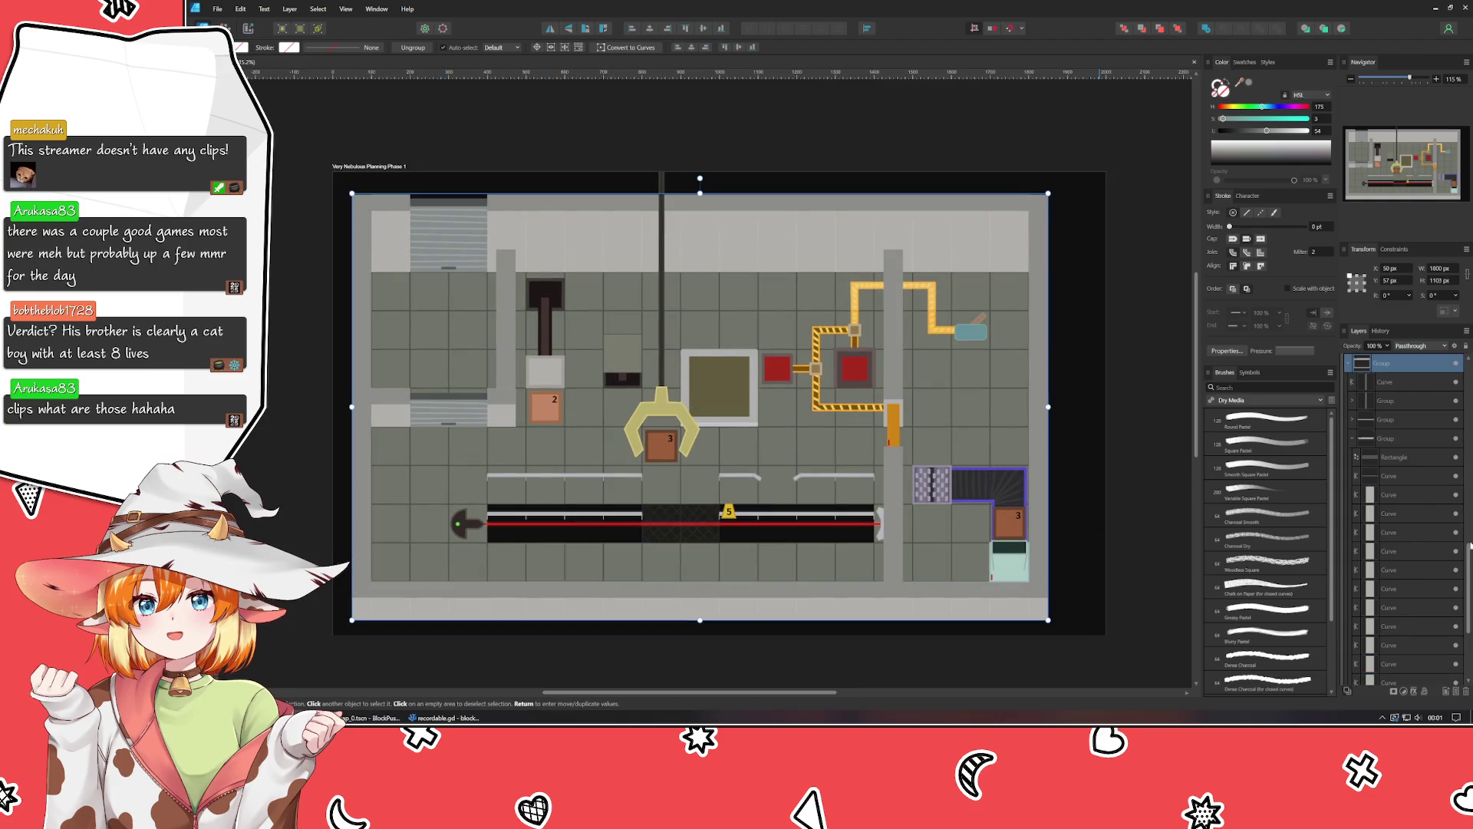
click(1350, 365)
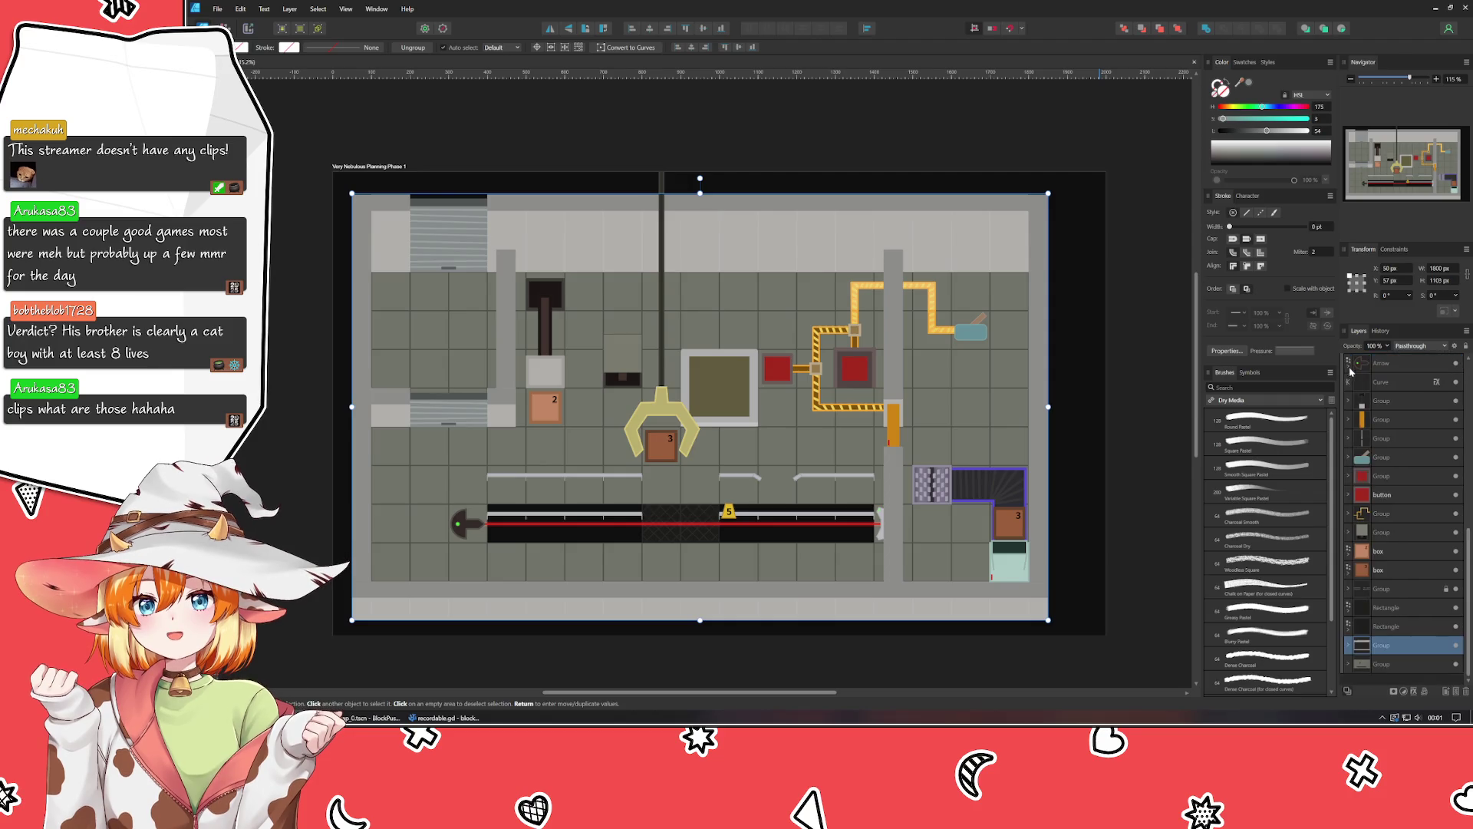
click(1412, 589)
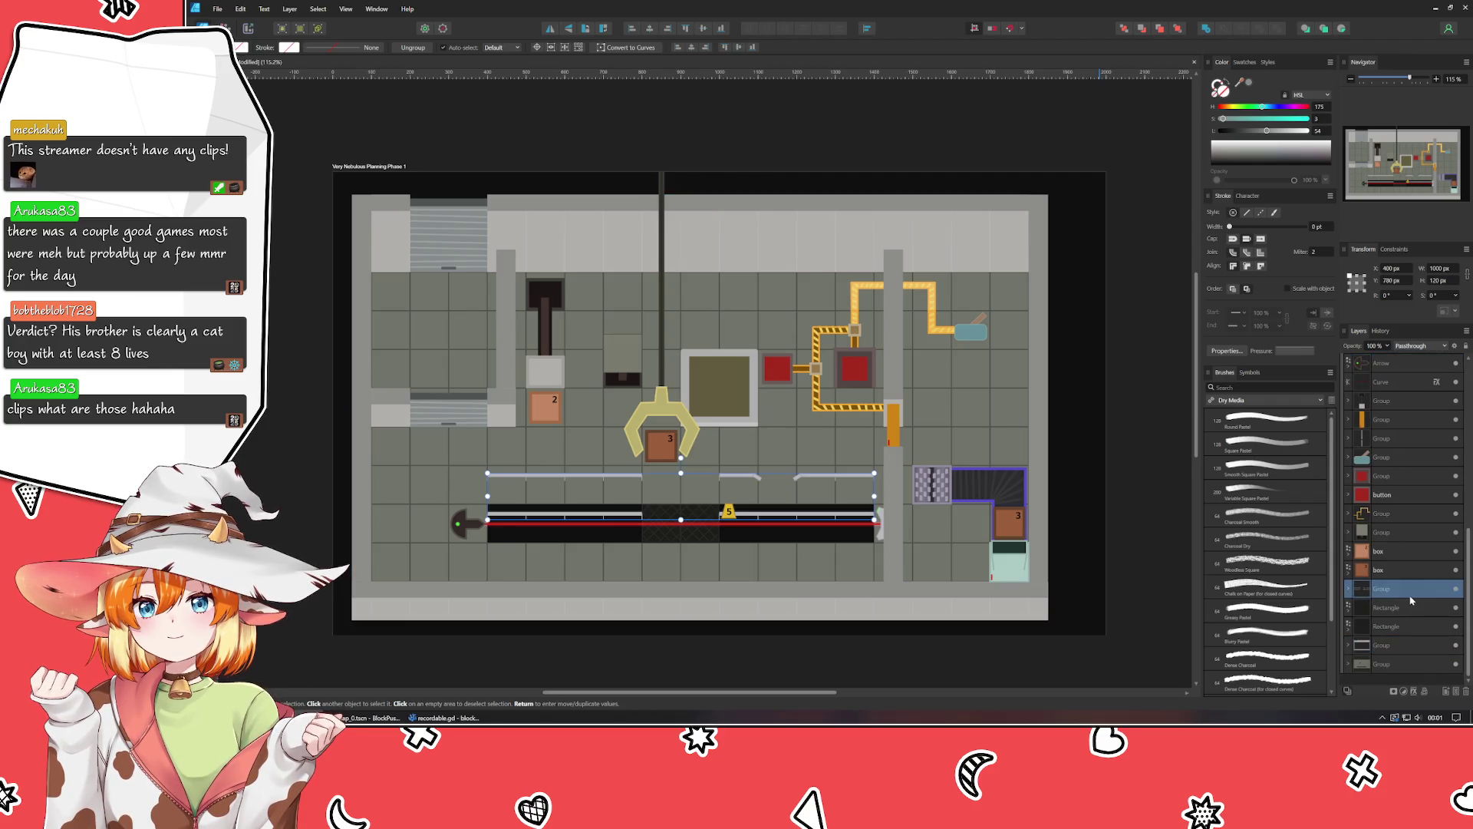
key(shift+Down)
key(shift+Down)
key(shift+Down)
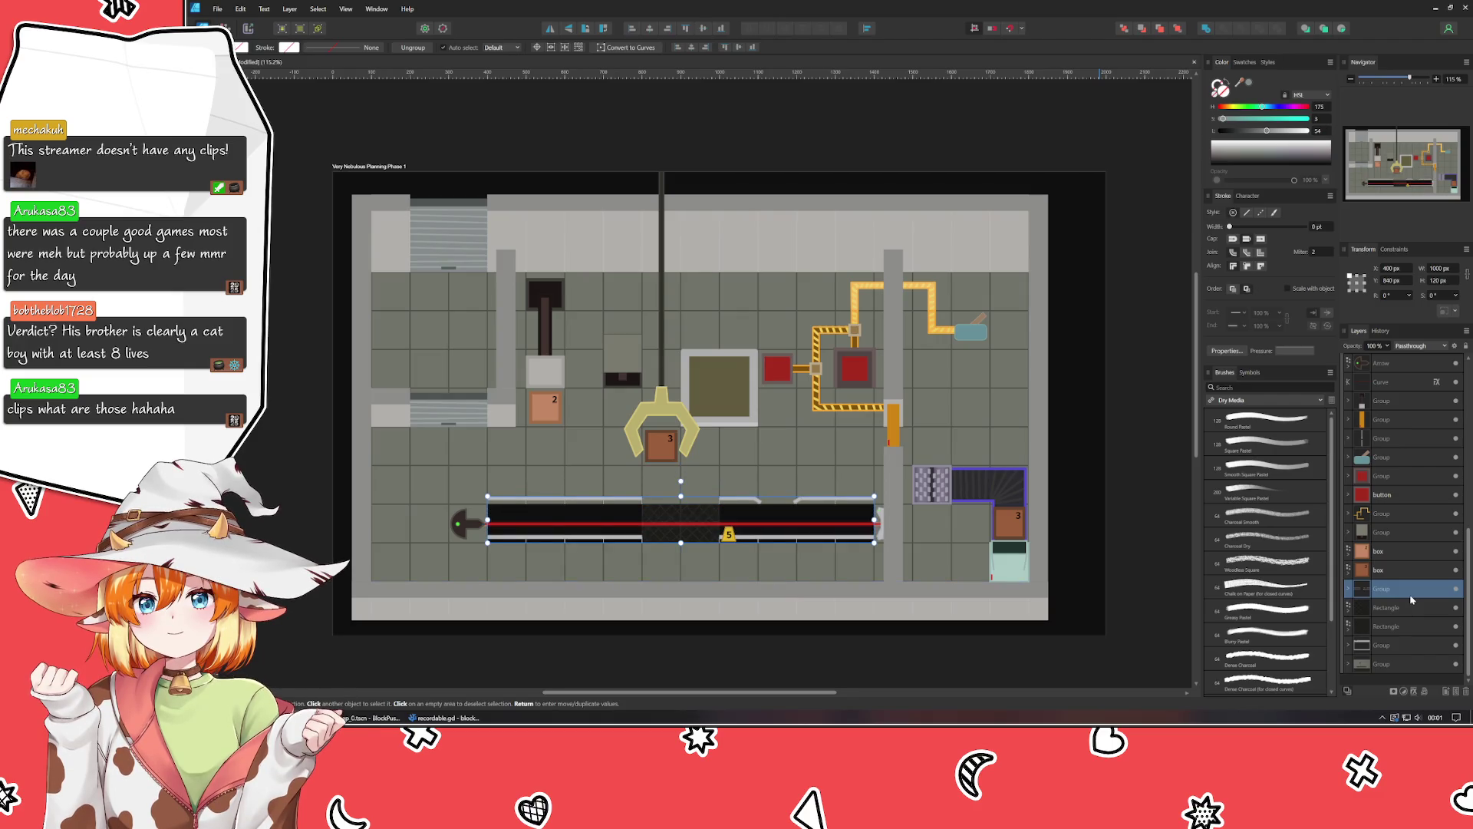
Lock the conveyor rail group and the background group.
click(1445, 588)
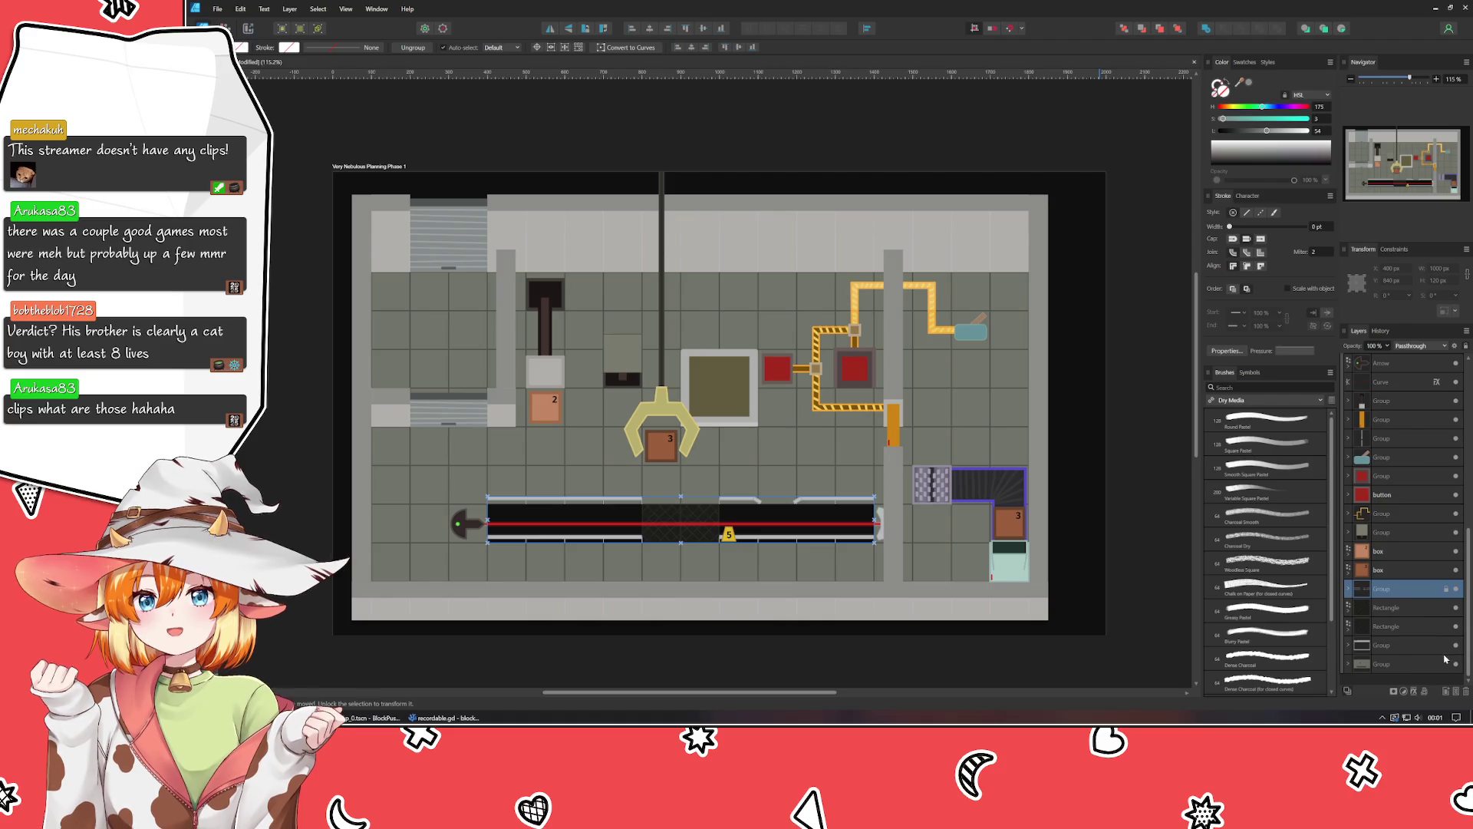
click(1444, 652)
click(1446, 646)
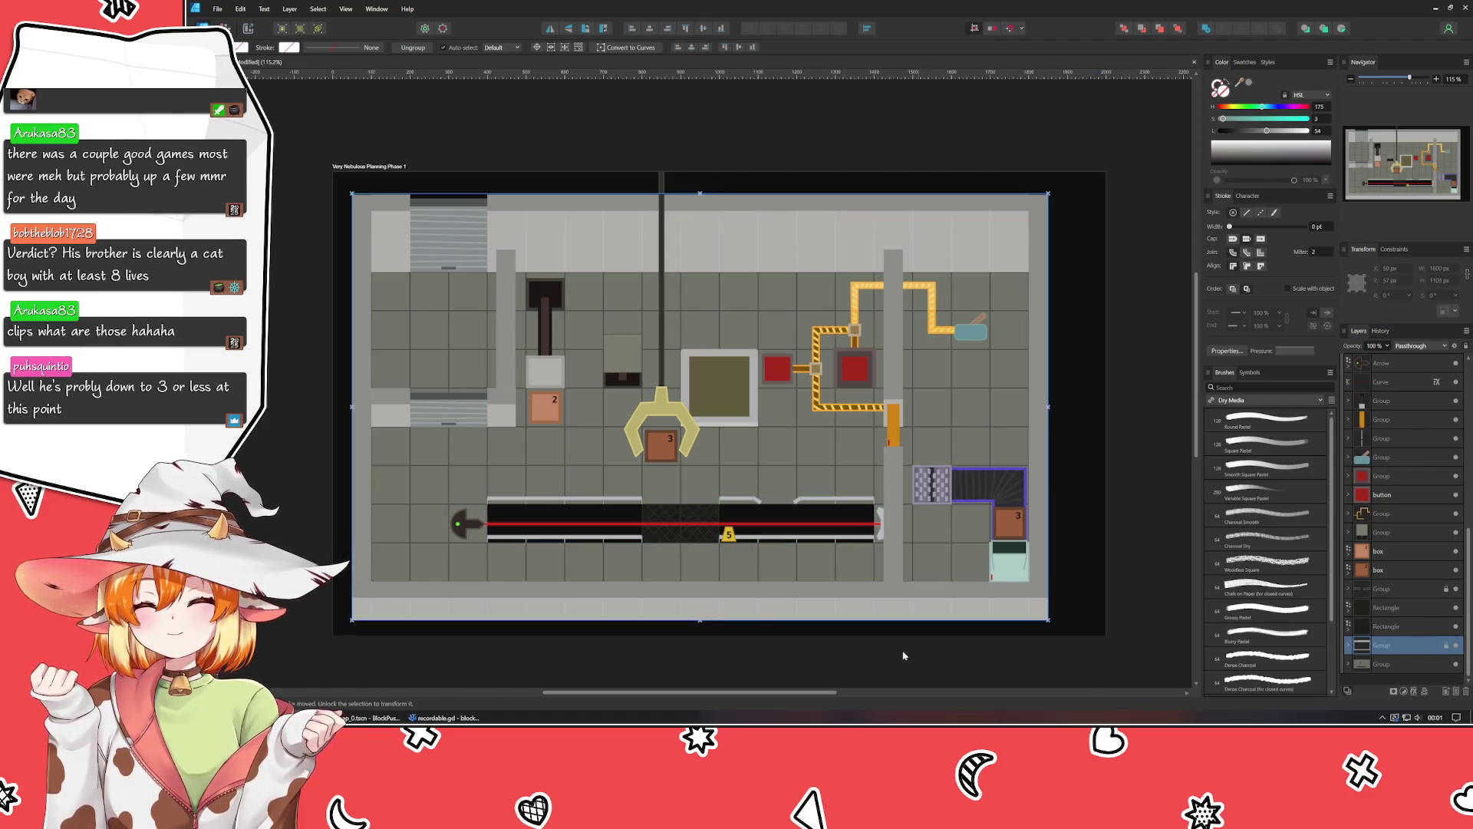
click(1022, 663)
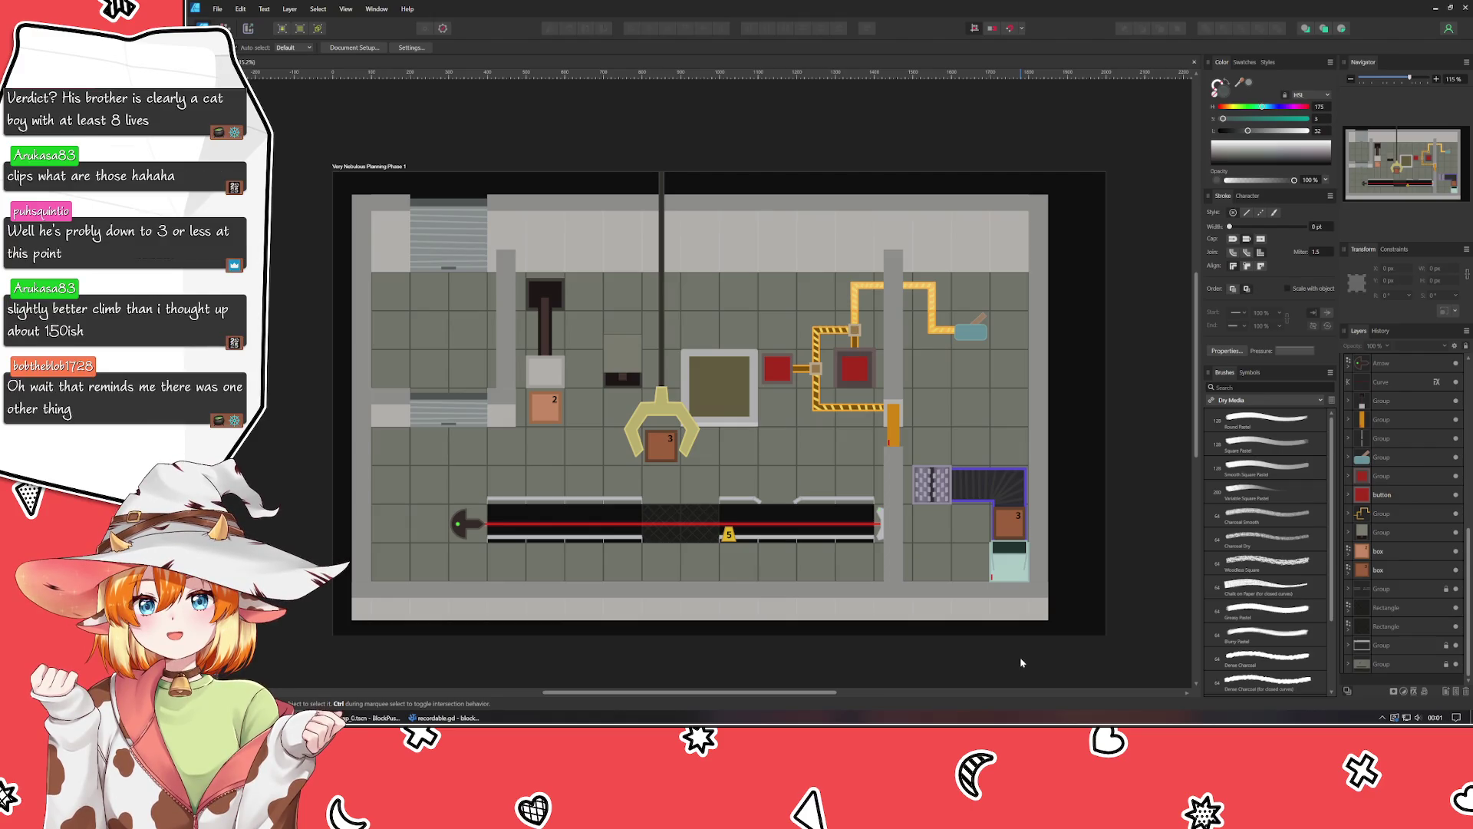
drag(422, 246, 568, 298)
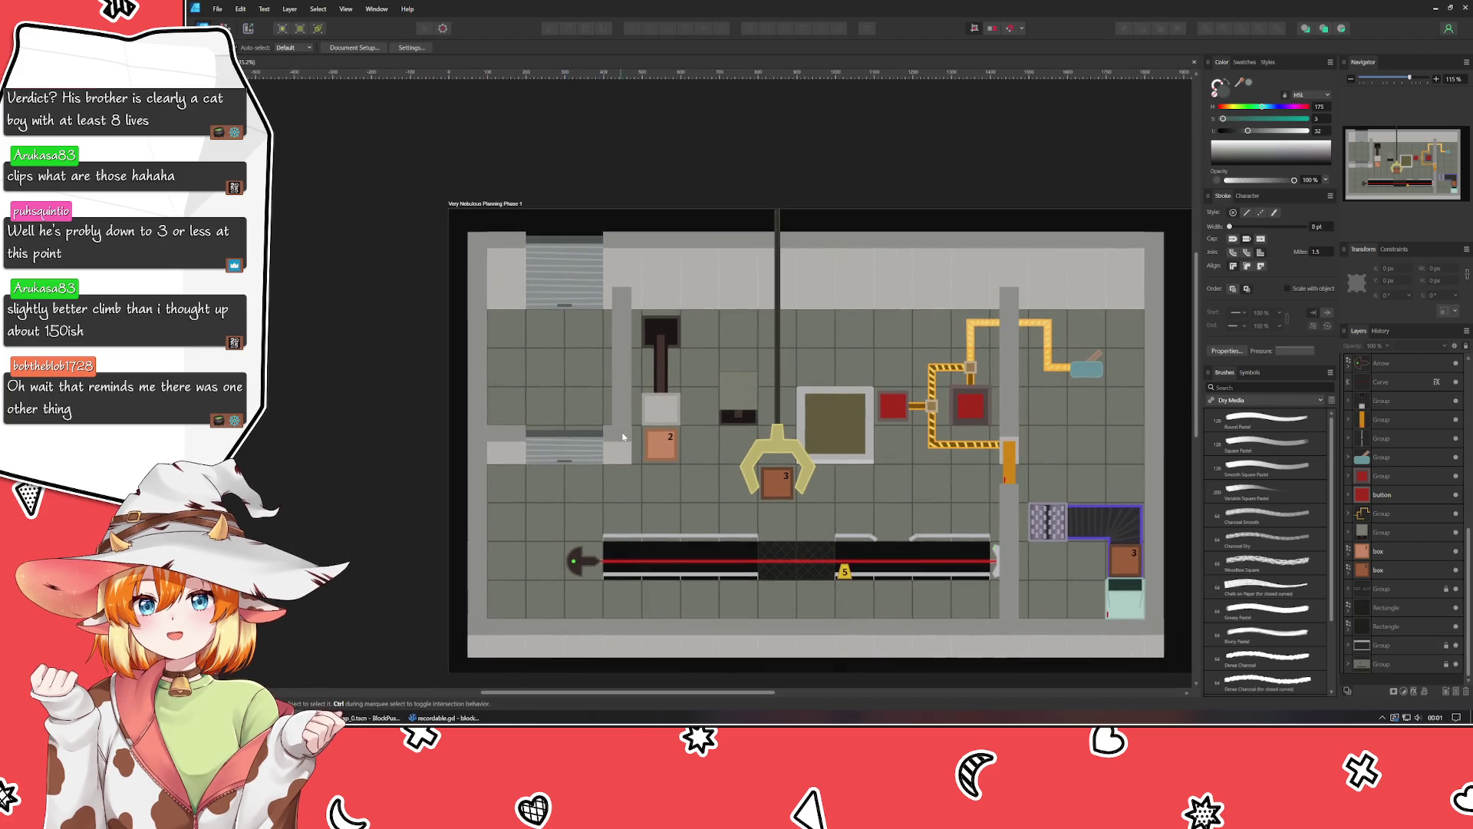
scroll(620, 441, up, 5)
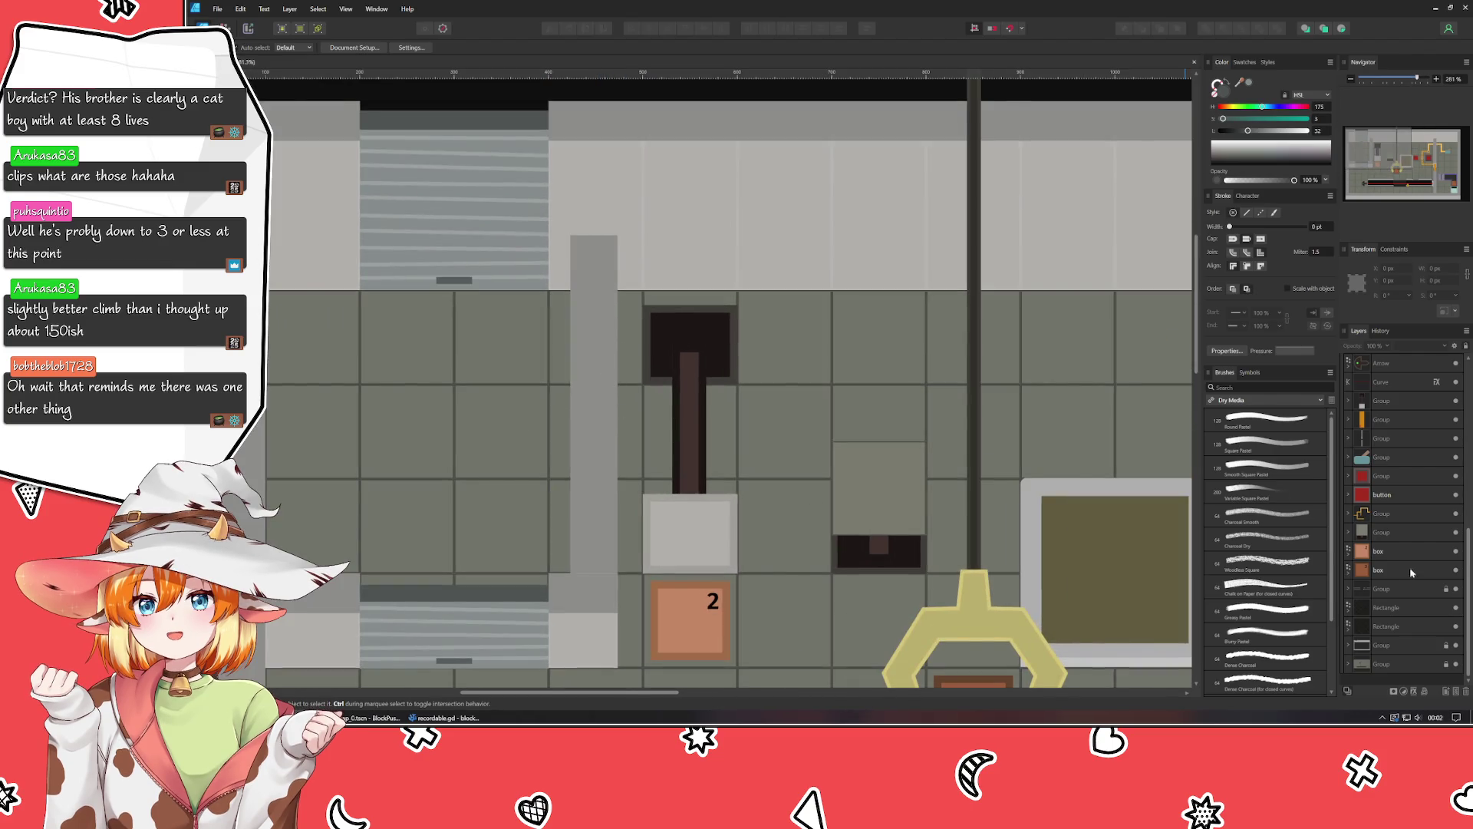
click(1349, 645)
scroll(1389, 583, down, 3)
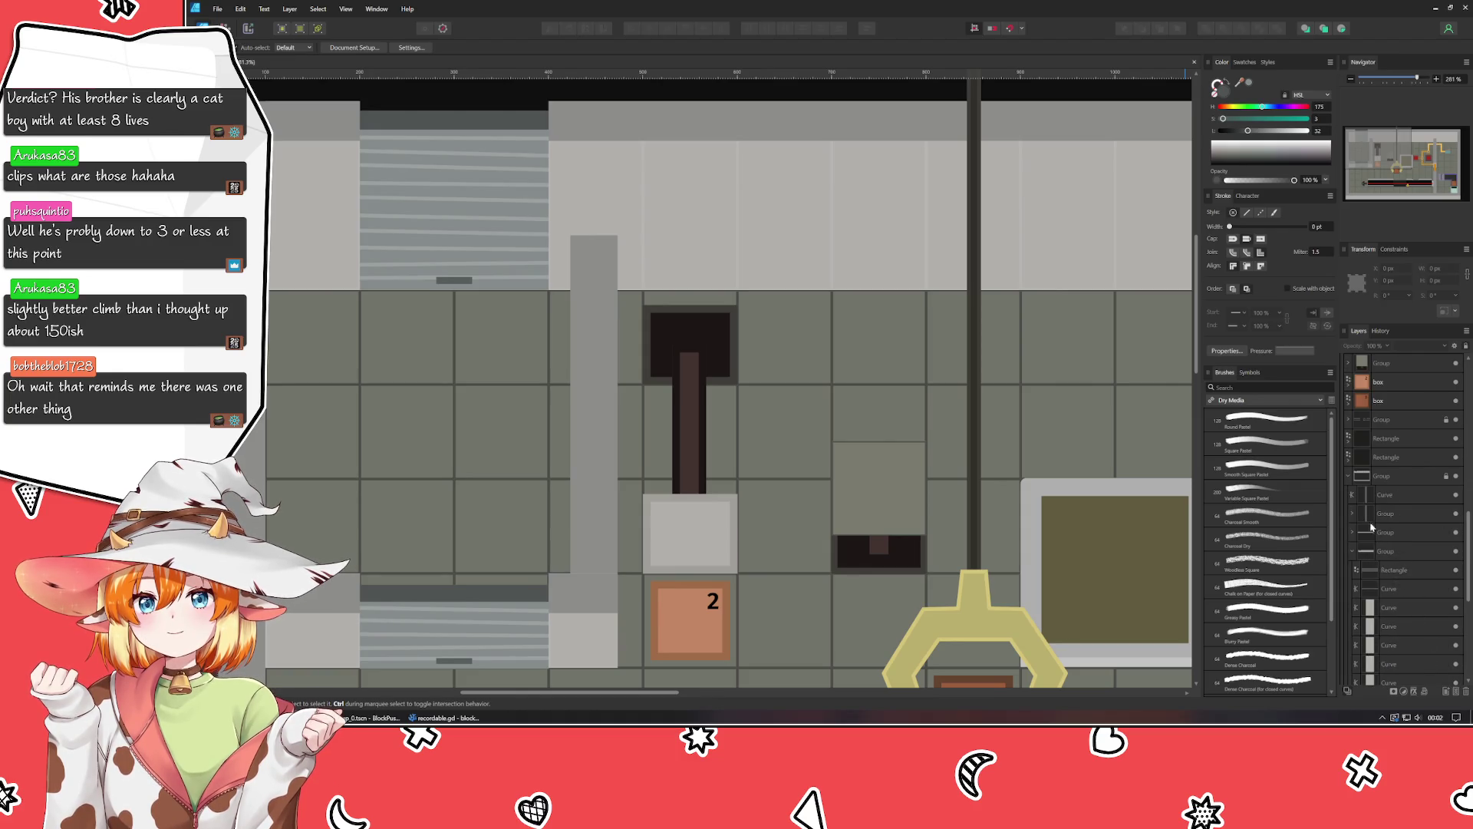
scroll(1374, 491, up, 5)
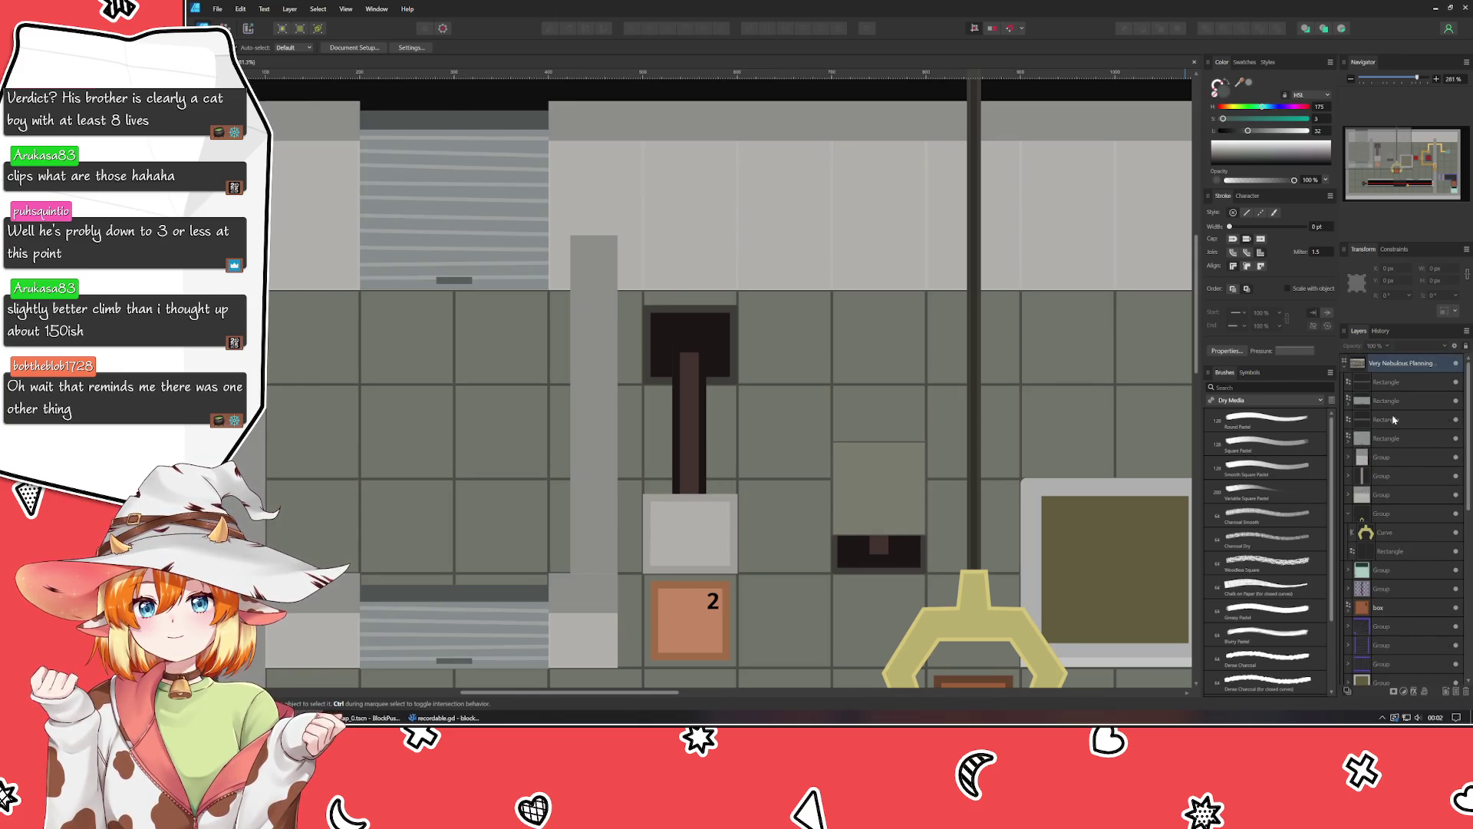
click(1389, 420)
click(1393, 439)
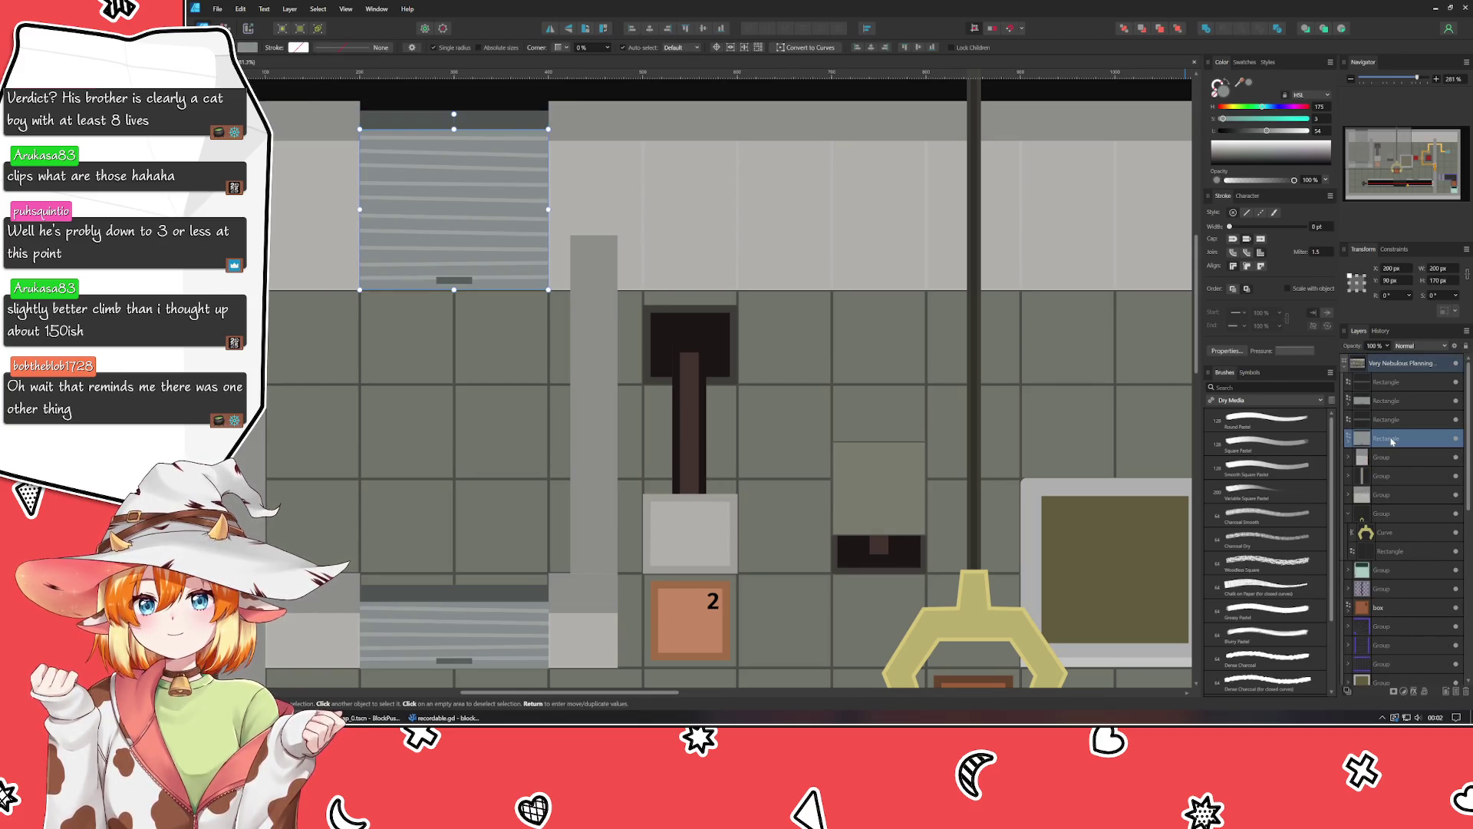
click(1391, 421)
shift+click(1384, 439)
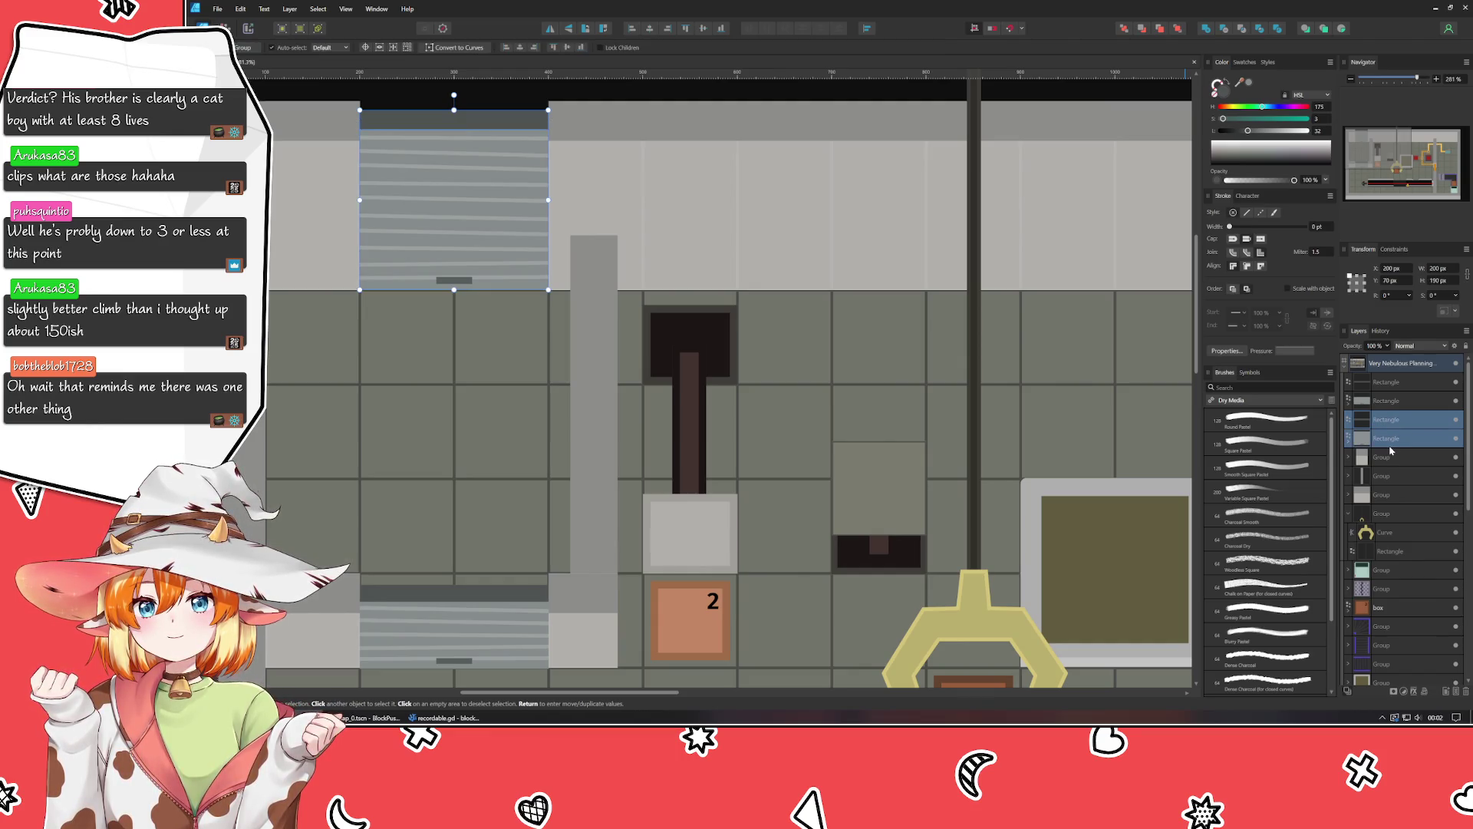
key(Delete)
click(1405, 398)
shift+click(1401, 383)
key(ctrl+g)
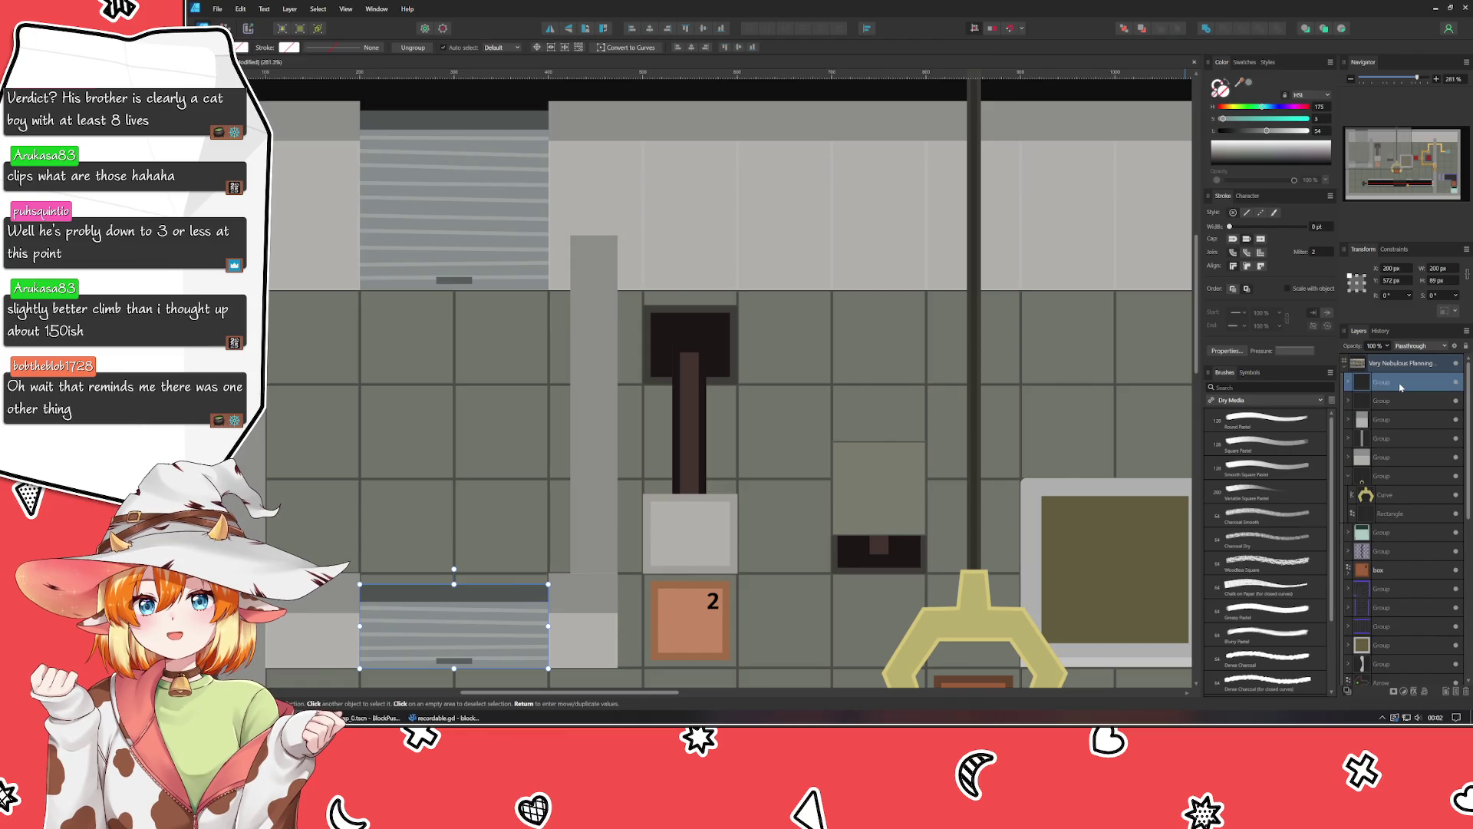
click(586, 565)
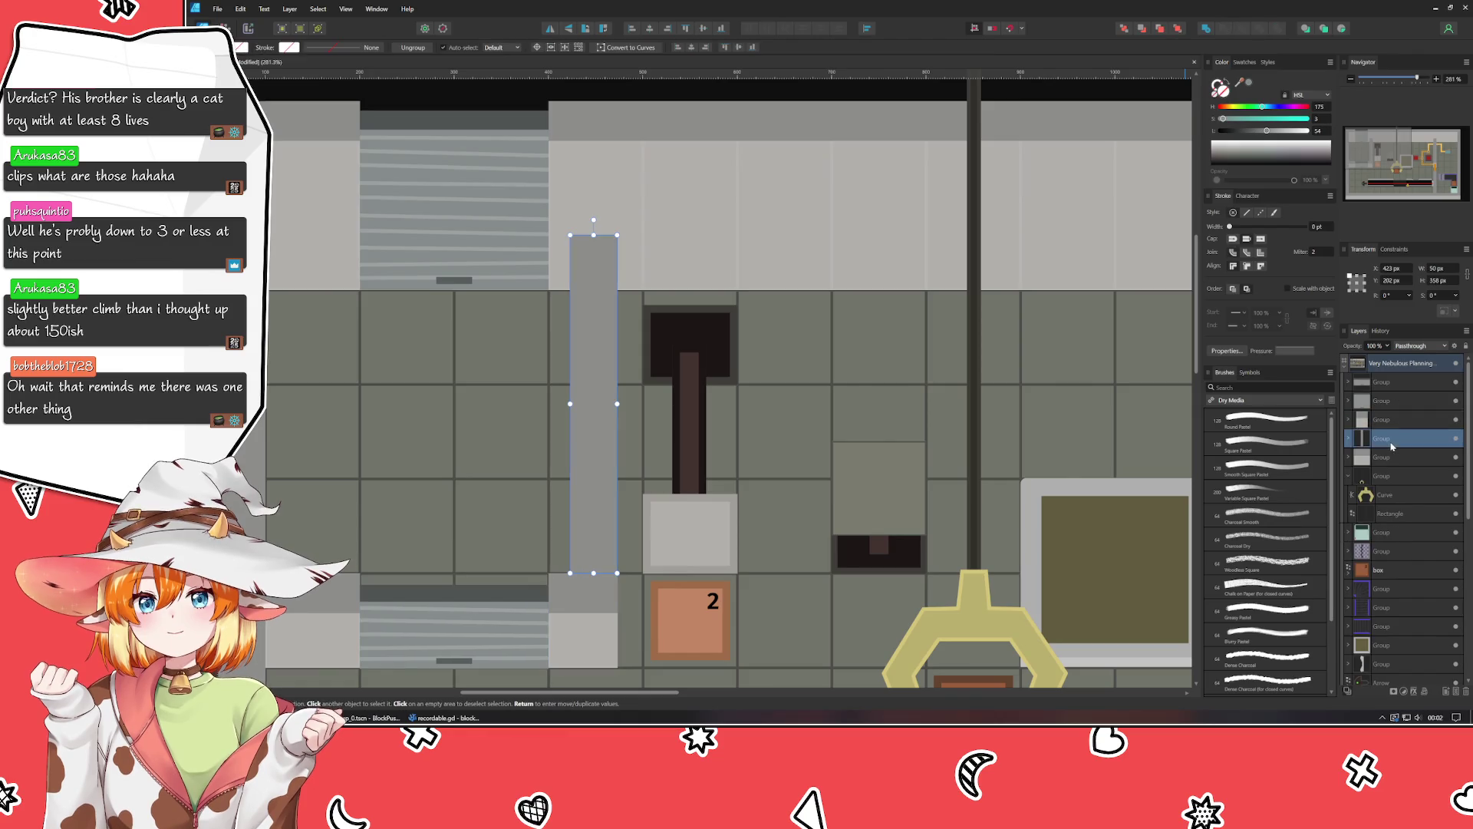
drag(572, 235, 578, 142)
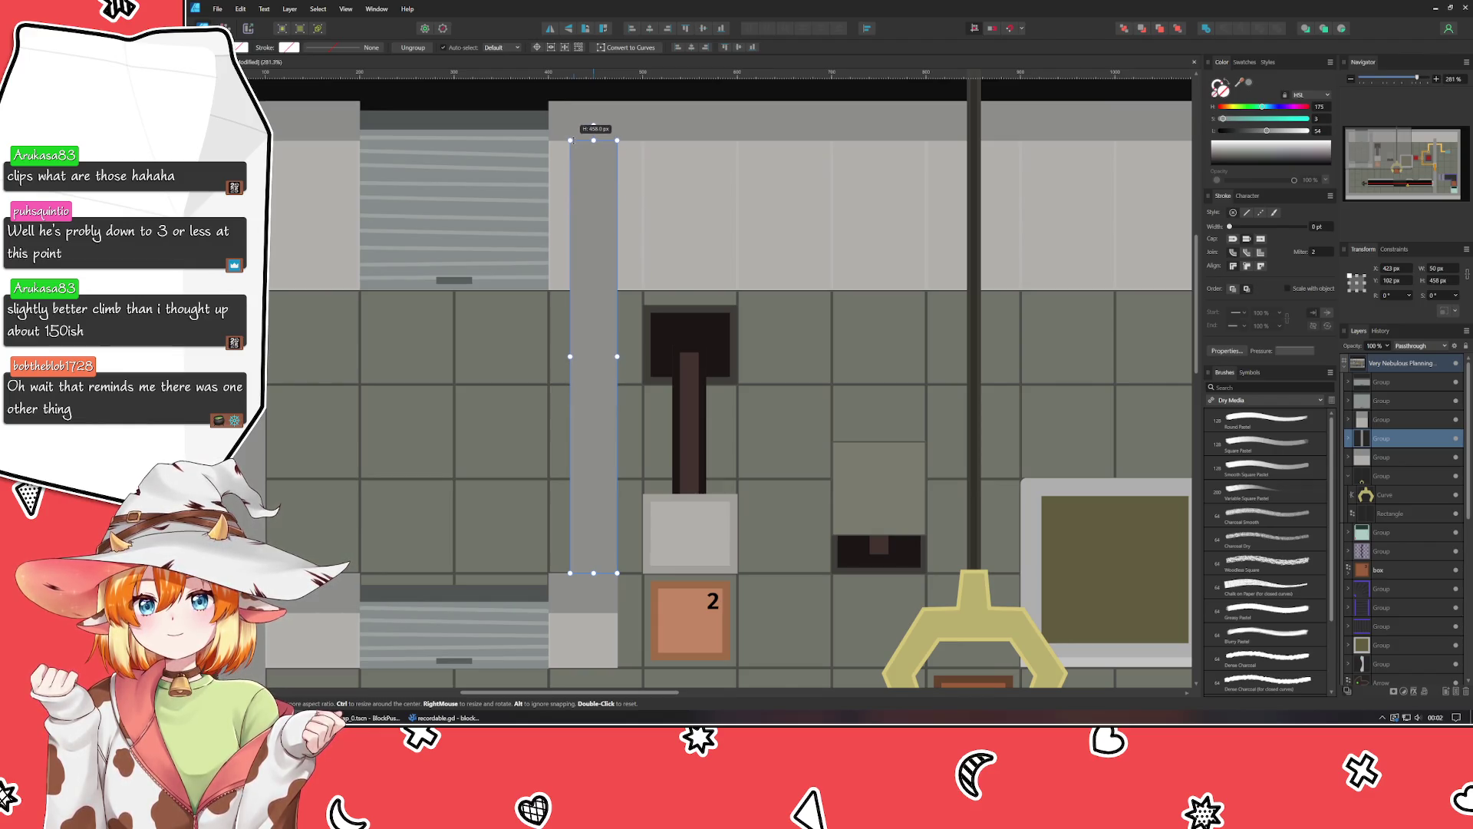
click(571, 109)
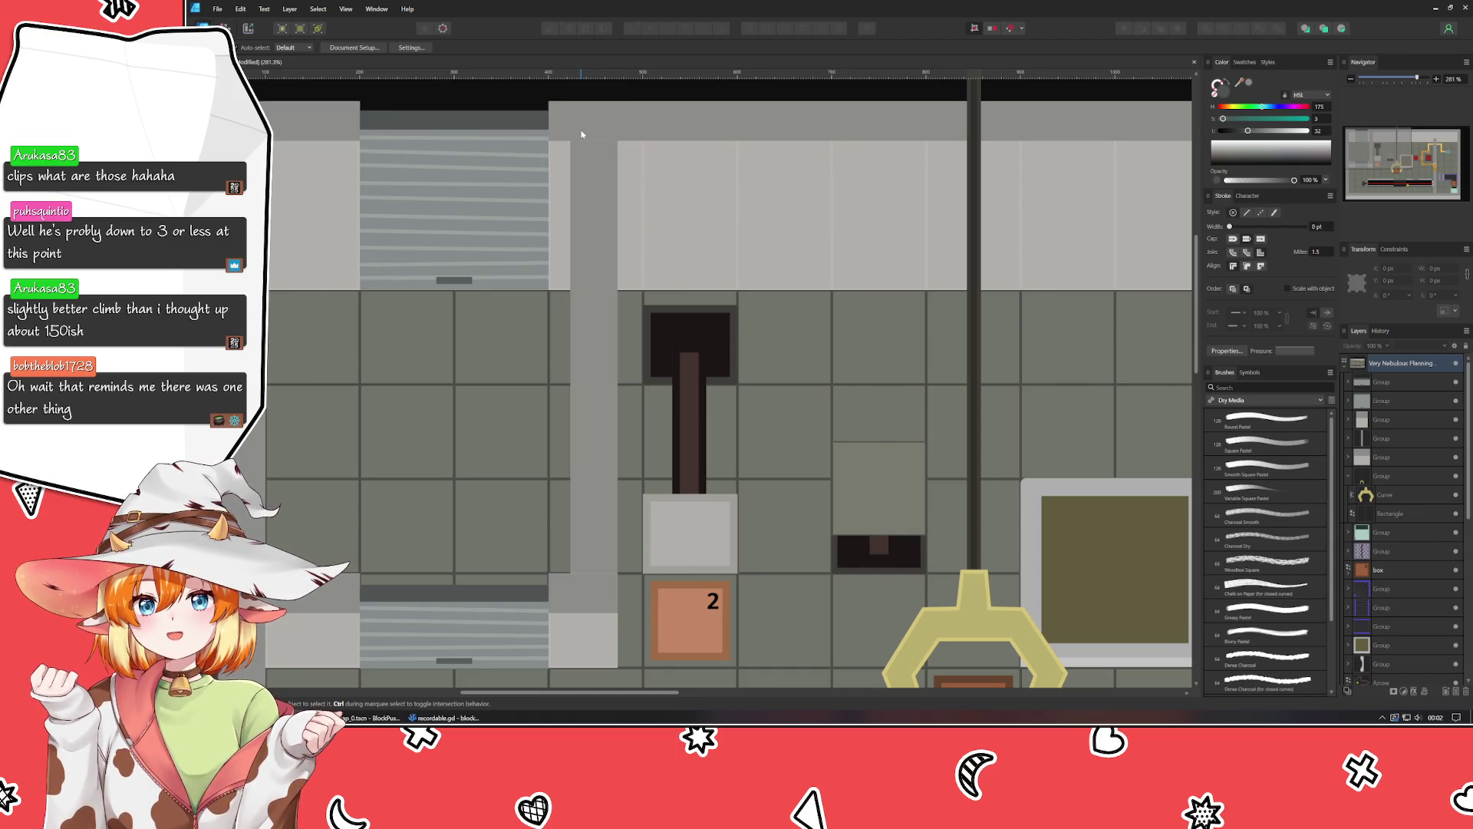
click(1411, 459)
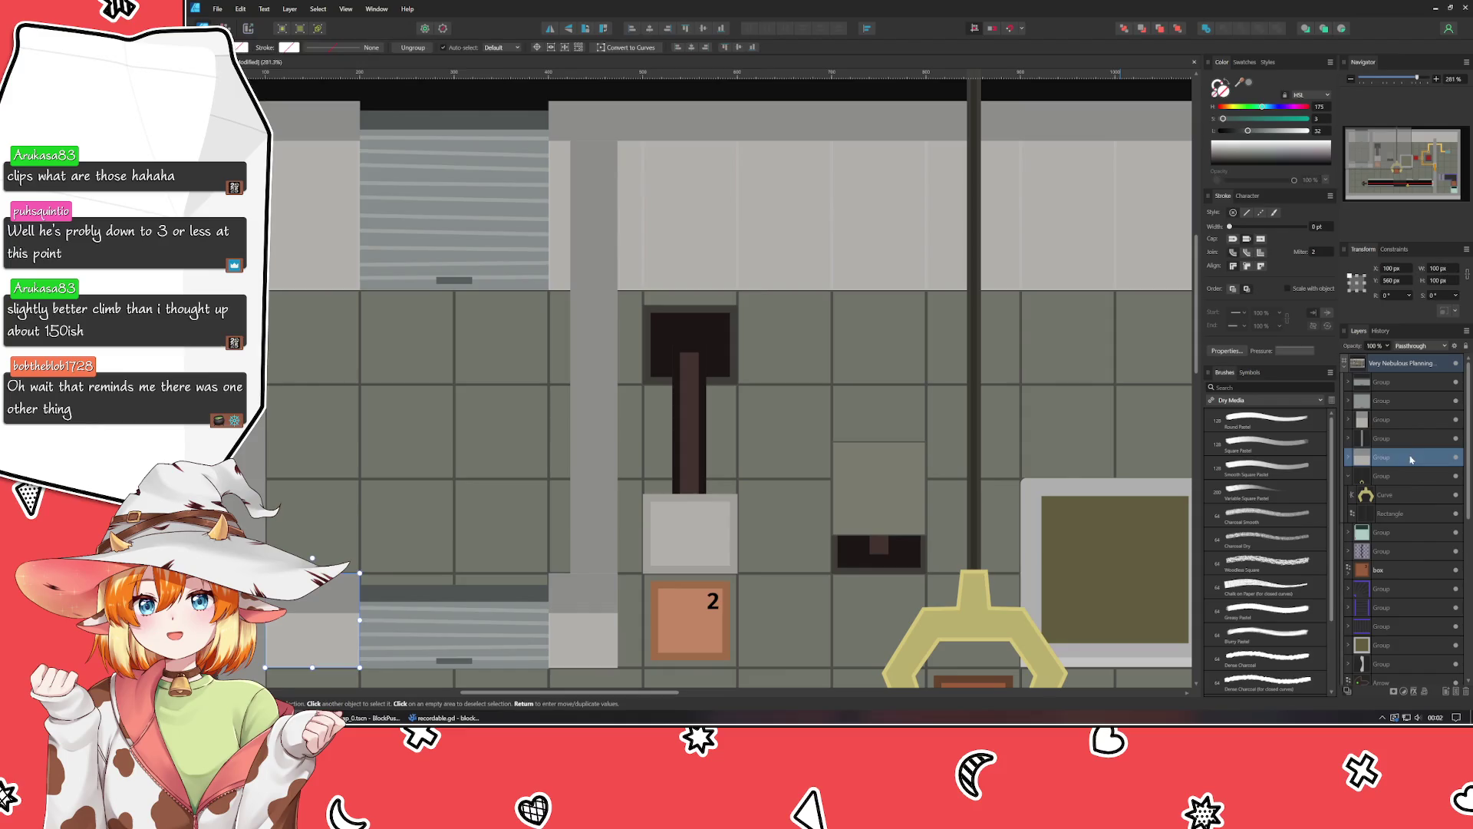
click(1397, 440)
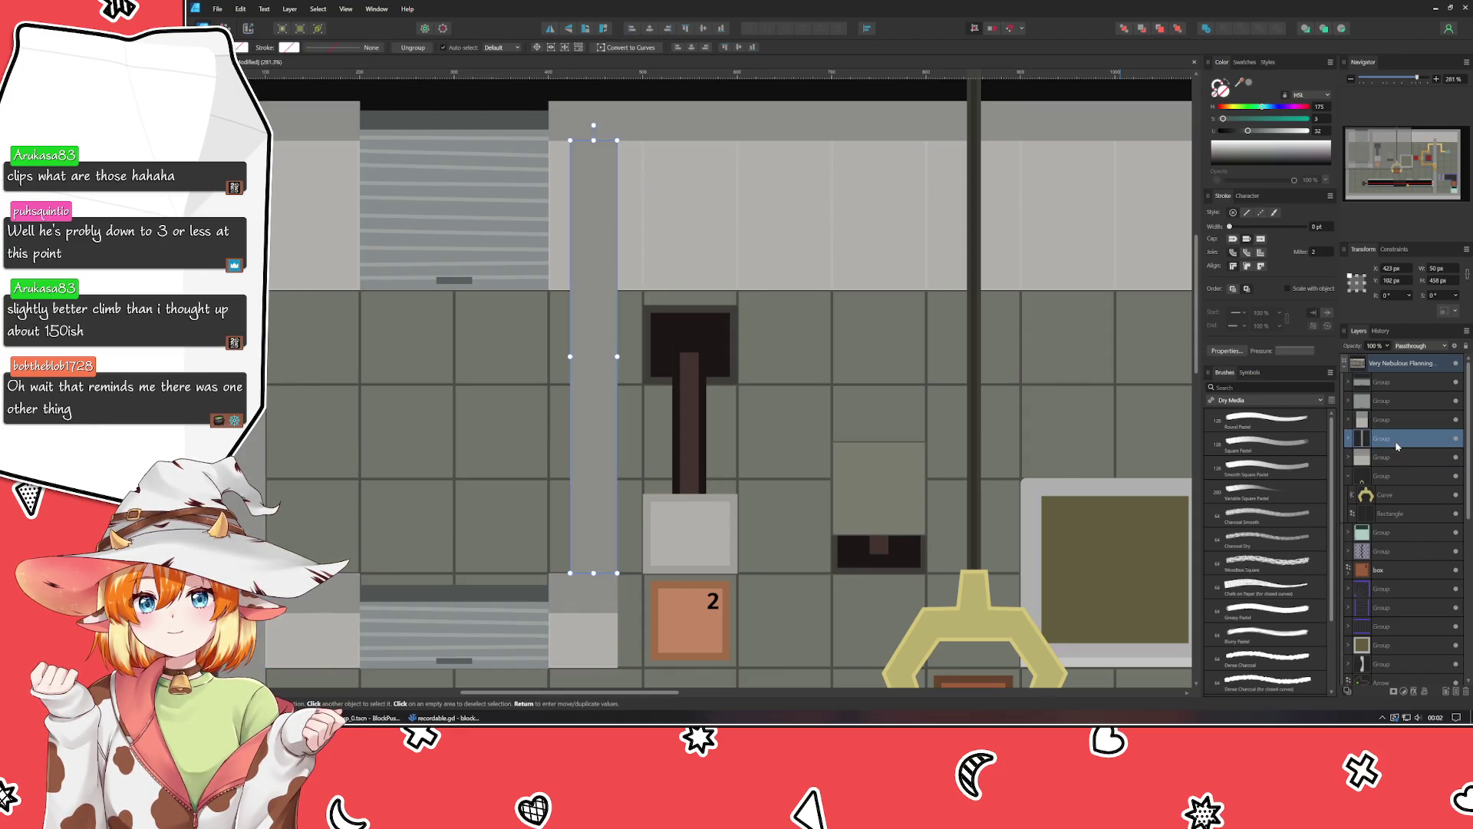
scroll(957, 466, down, 5)
click(542, 537)
mouse_move(542, 537)
mouse_down()
mouse_move(483, 493)
mouse_move(326, 431)
mouse_up()
scroll(381, 421, up, 4)
scroll(914, 441, up, 3)
scroll(925, 442, down, 5)
scroll(925, 442, right, 5)
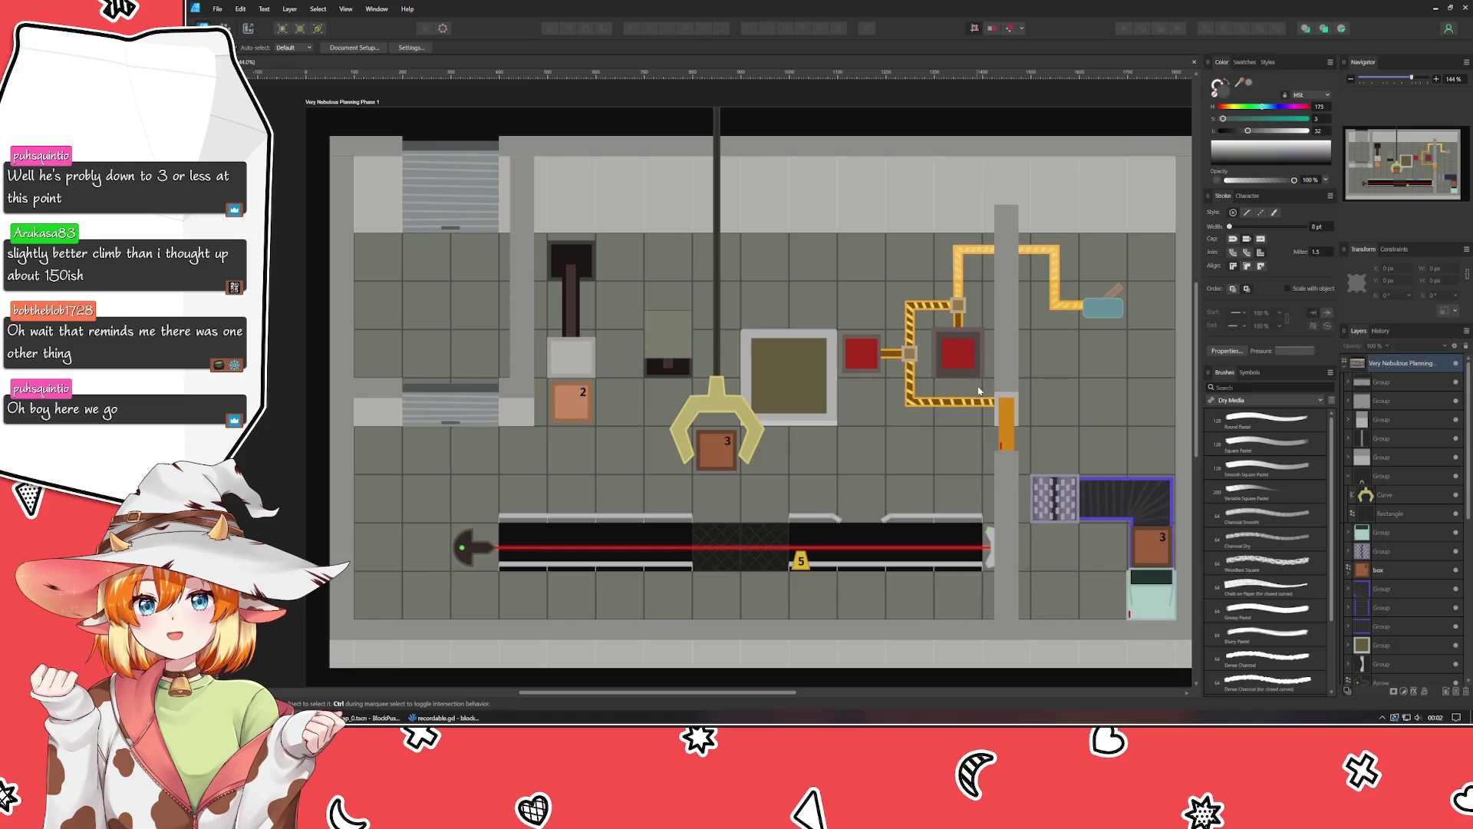
scroll(1015, 450, up, 3)
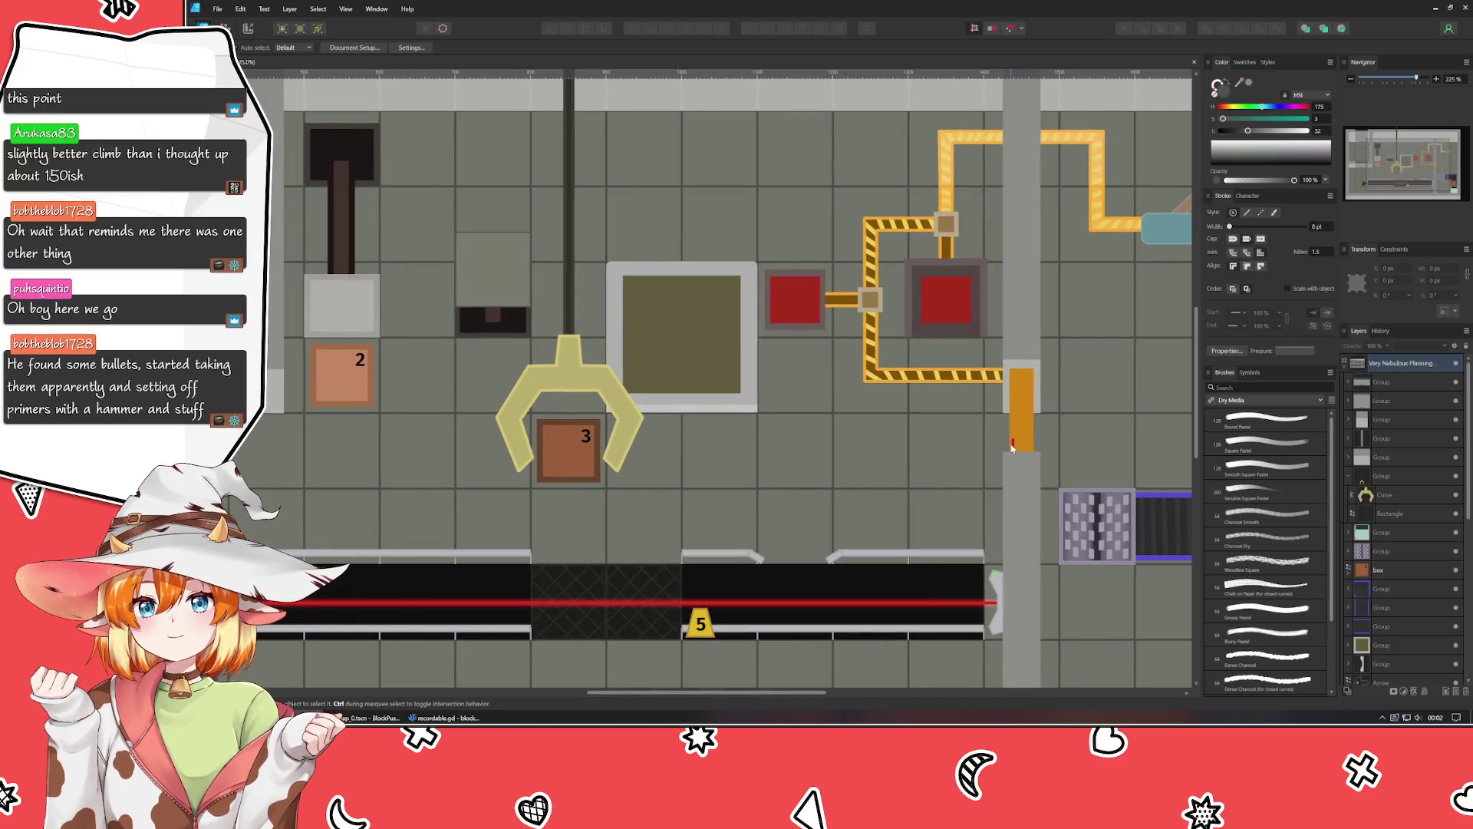
click(1013, 445)
Paste a copy of the red marker near box 2 and rotate it horizontal.
scroll(668, 488, left, 5)
scroll(669, 488, up, 1)
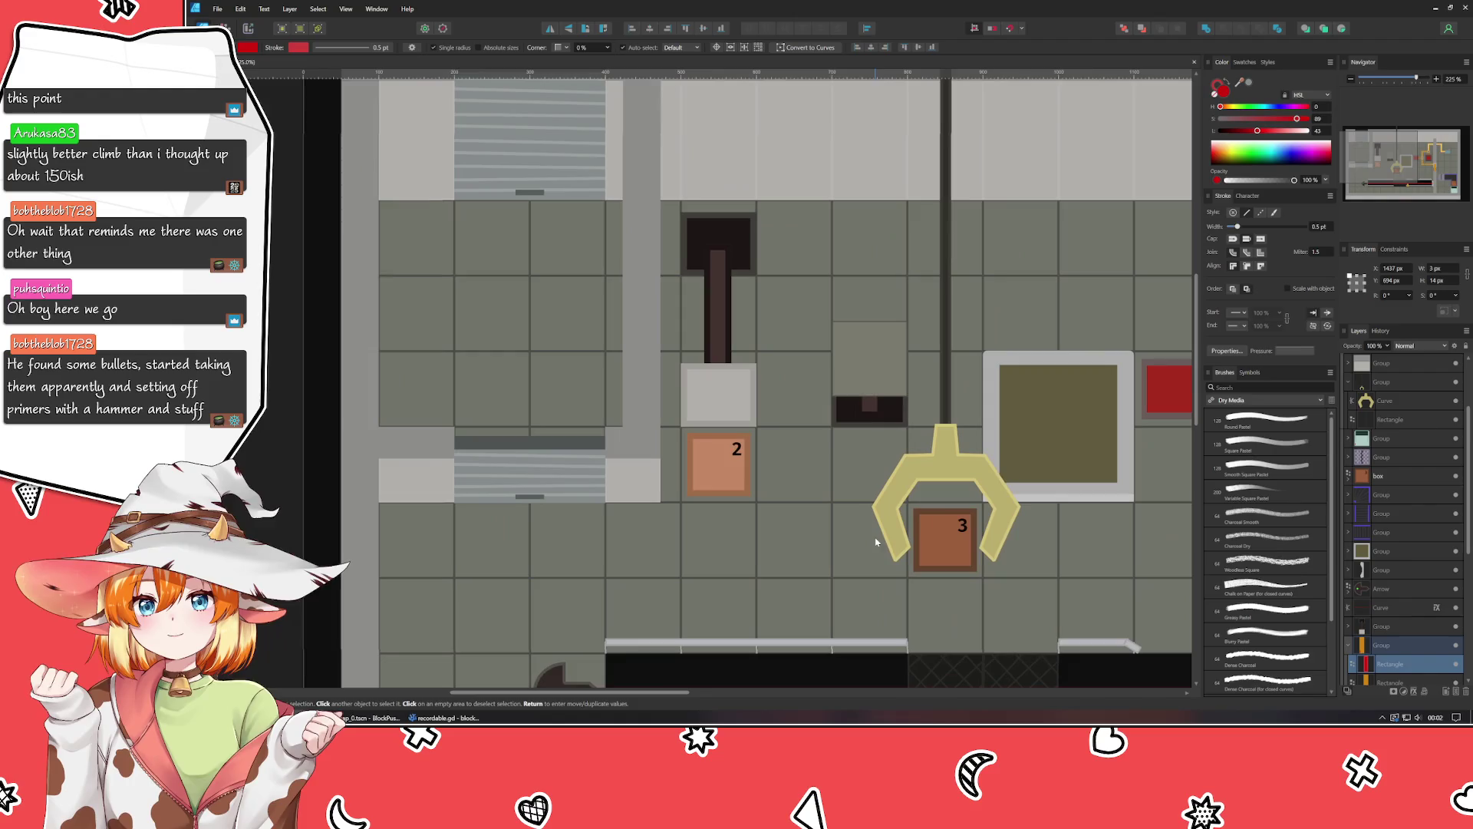
key(ctrl+v)
scroll(607, 473, up, 4)
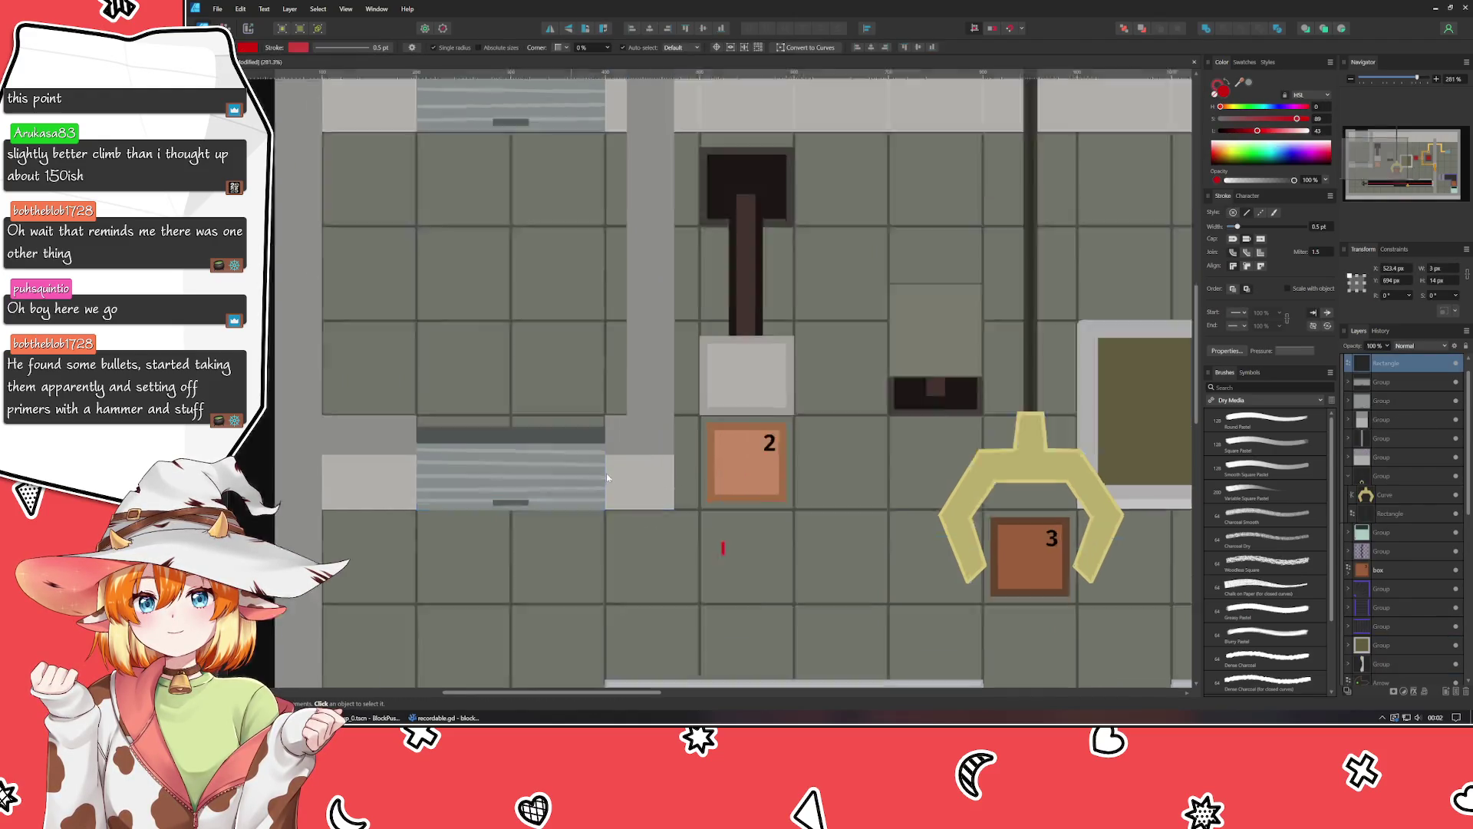
mouse_move(786, 564)
mouse_down()
mouse_move(760, 556)
mouse_move(735, 580)
mouse_move(563, 427)
mouse_move(595, 422)
mouse_up()
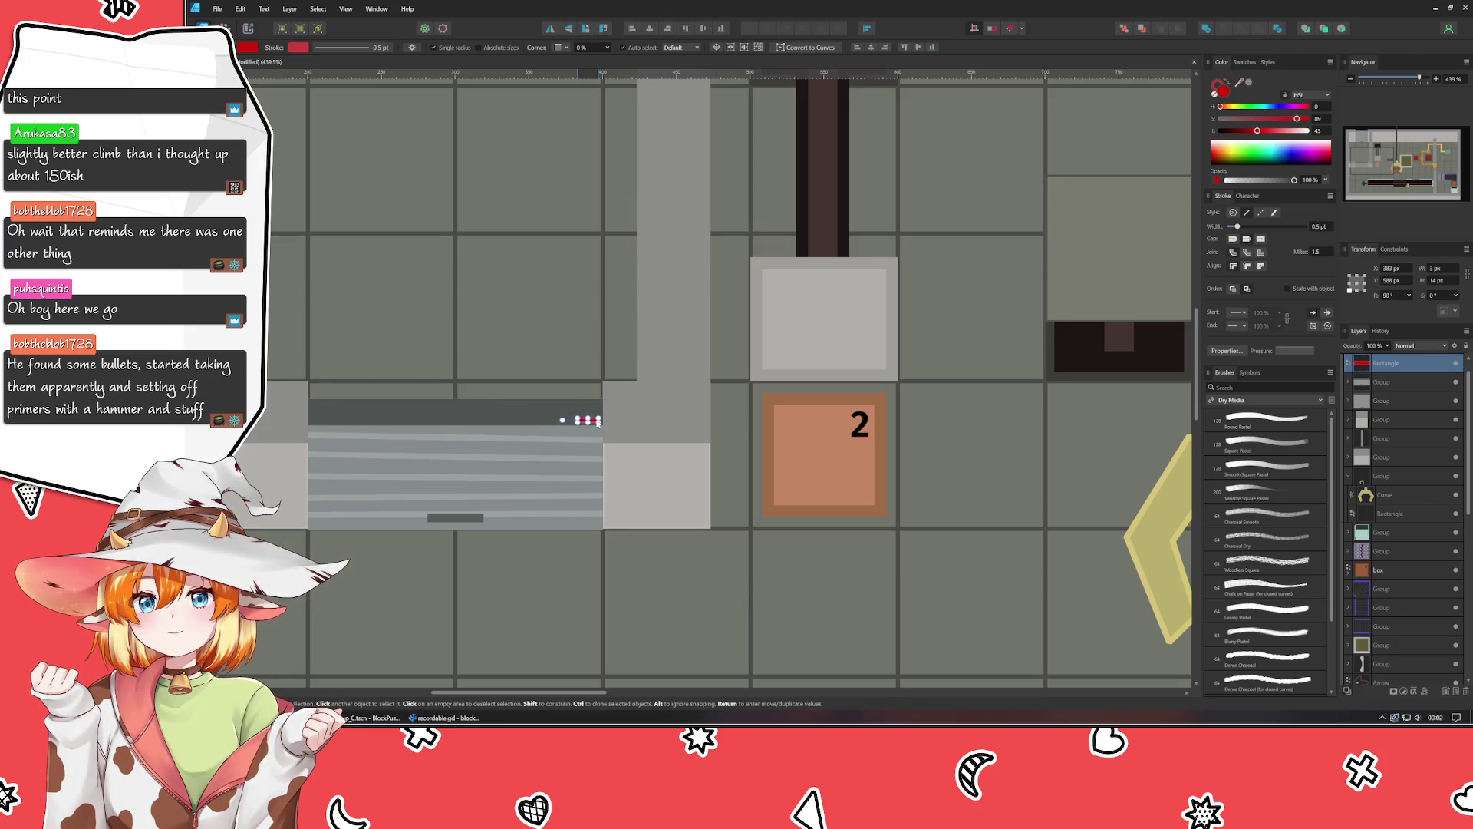
click(493, 237)
mouse_move(494, 237)
mouse_down()
mouse_move(552, 270)
mouse_move(579, 419)
mouse_up()
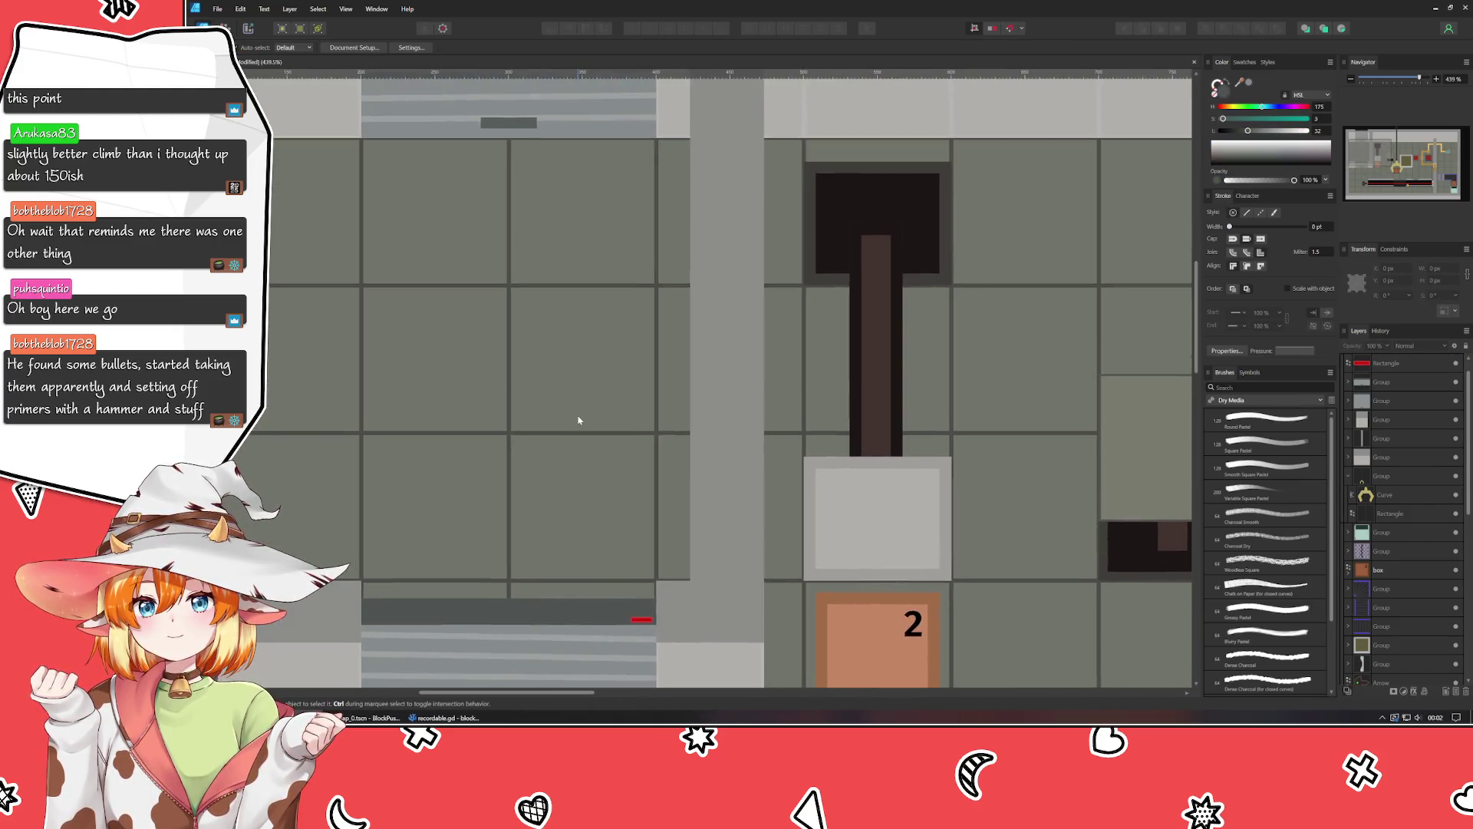
scroll(585, 421, down, 5)
scroll(595, 569, up, 3)
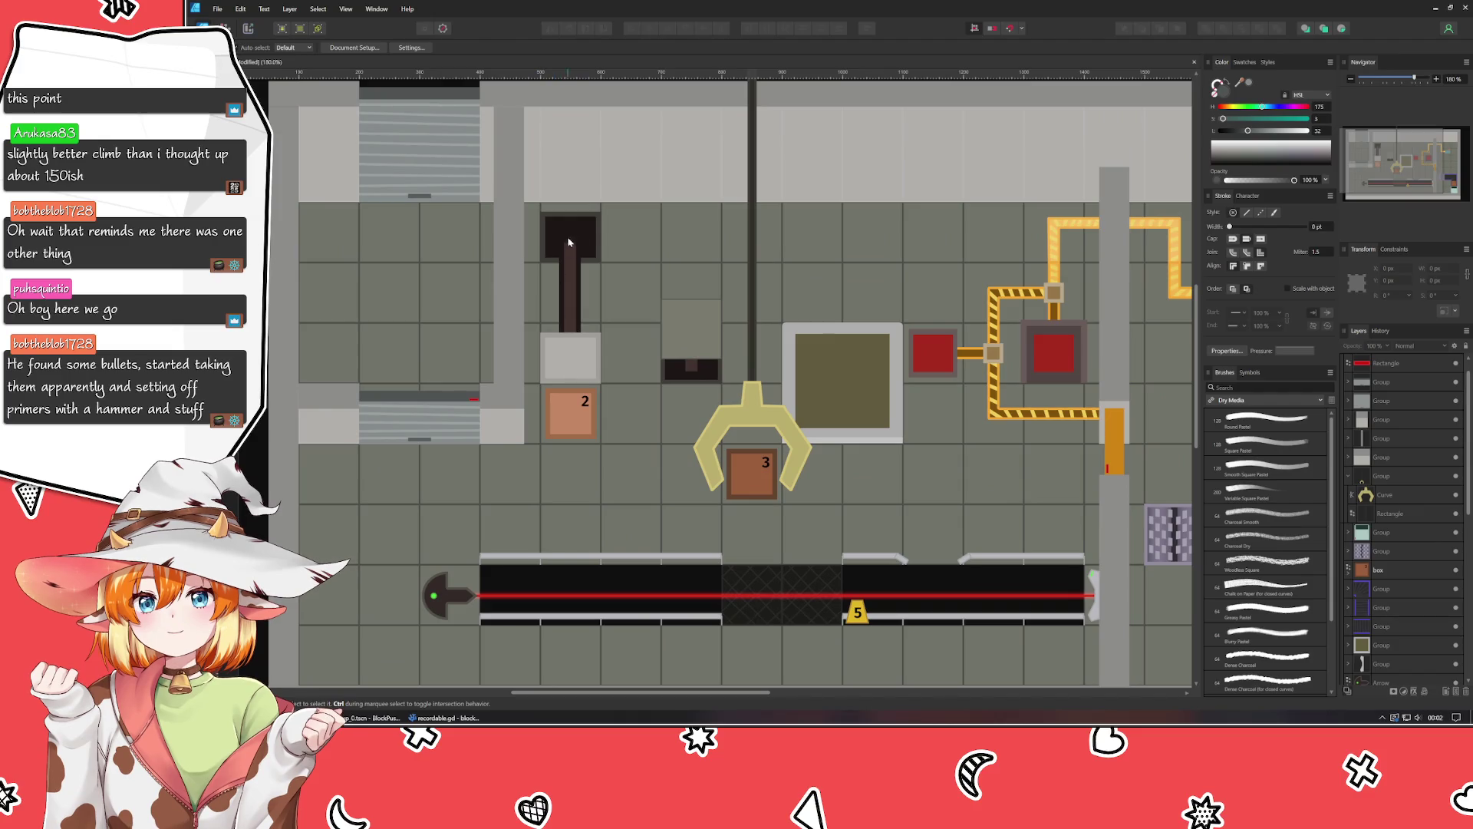
click(569, 244)
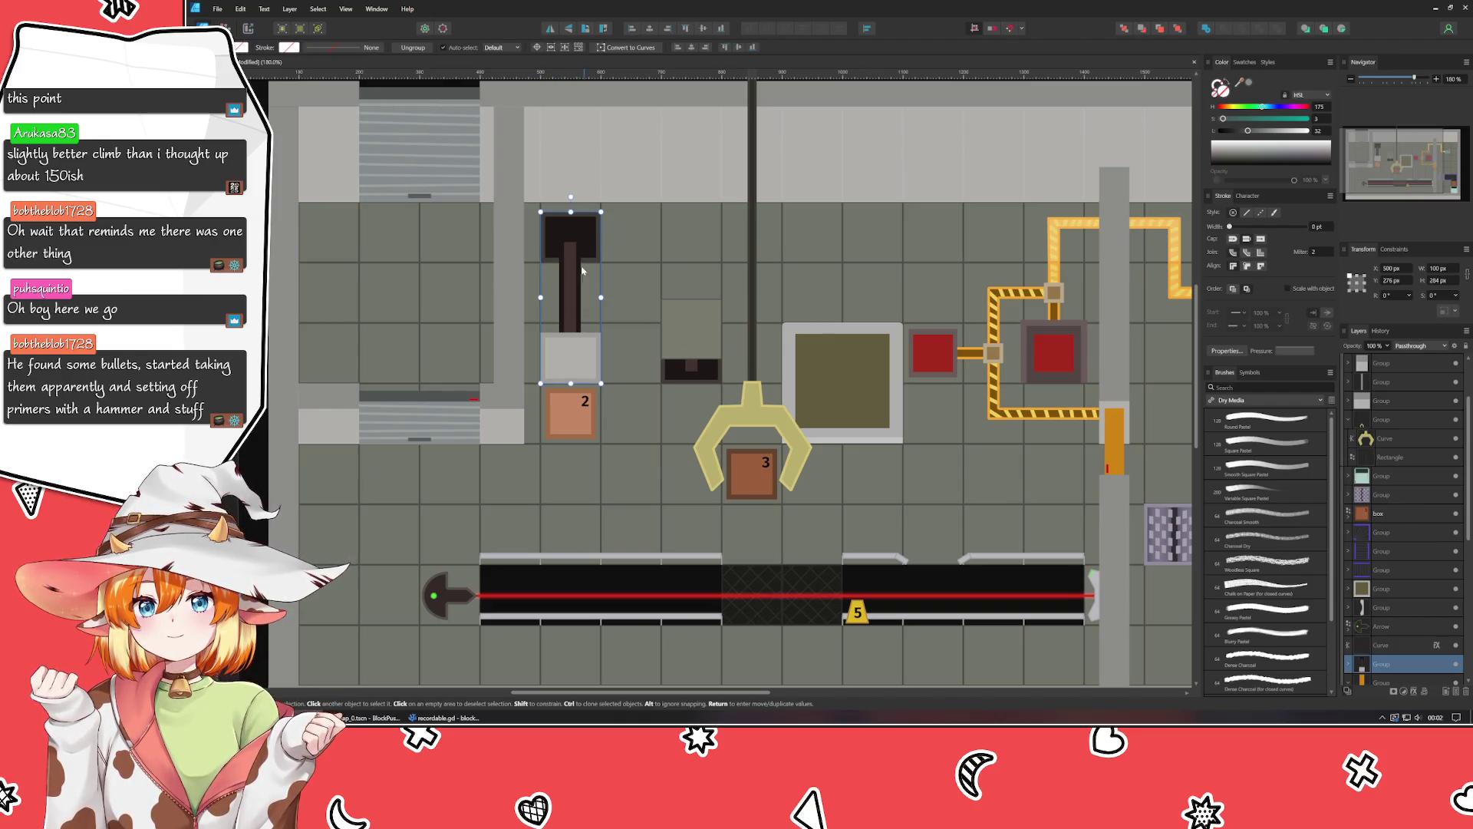
Add box 2 to the piston selection and nudge both up about 90 px.
shift+click(566, 421)
key(shift+Up)
key(shift+Up)
key(shift+Up)
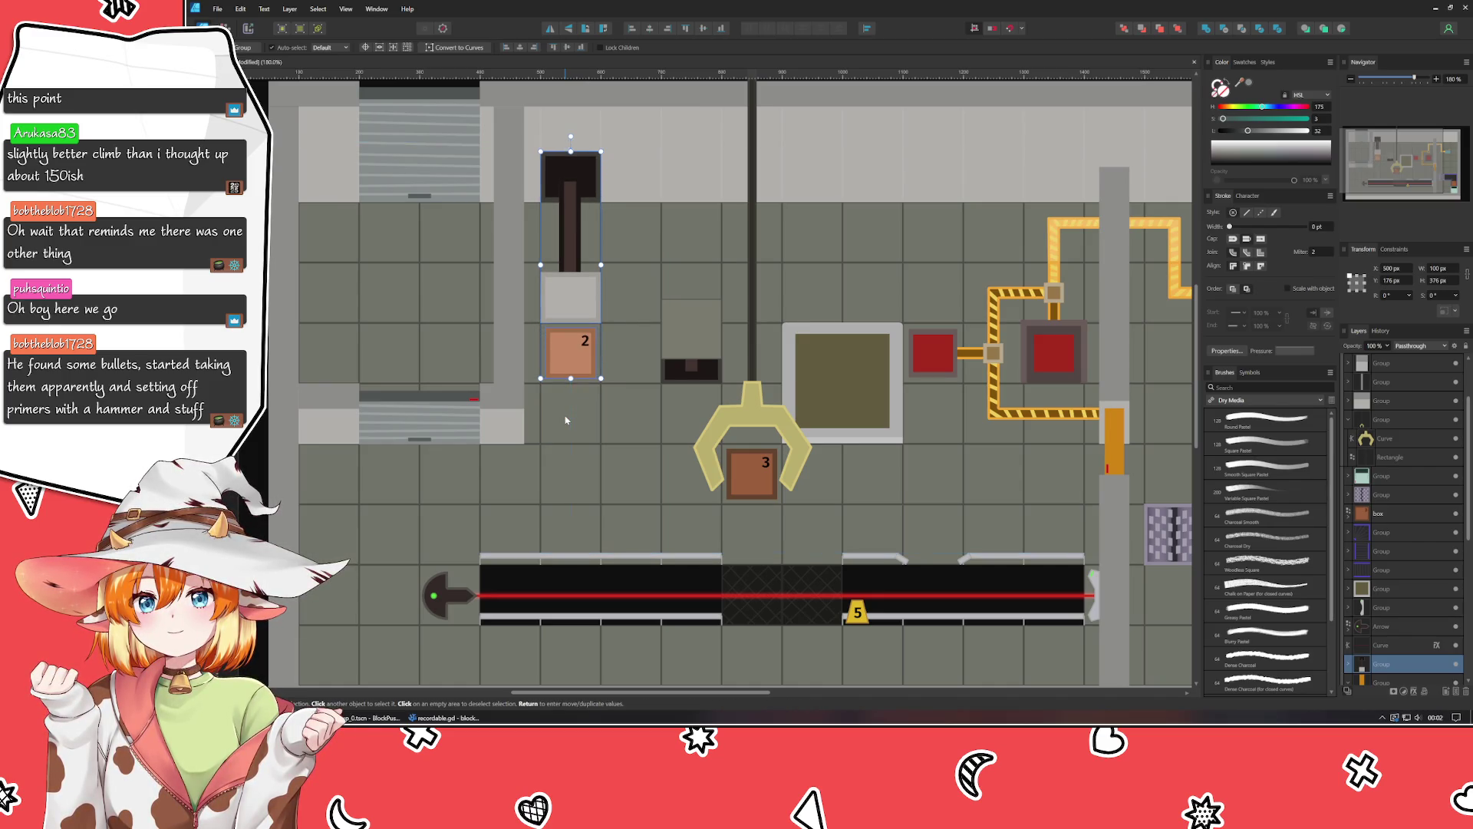
click(619, 315)
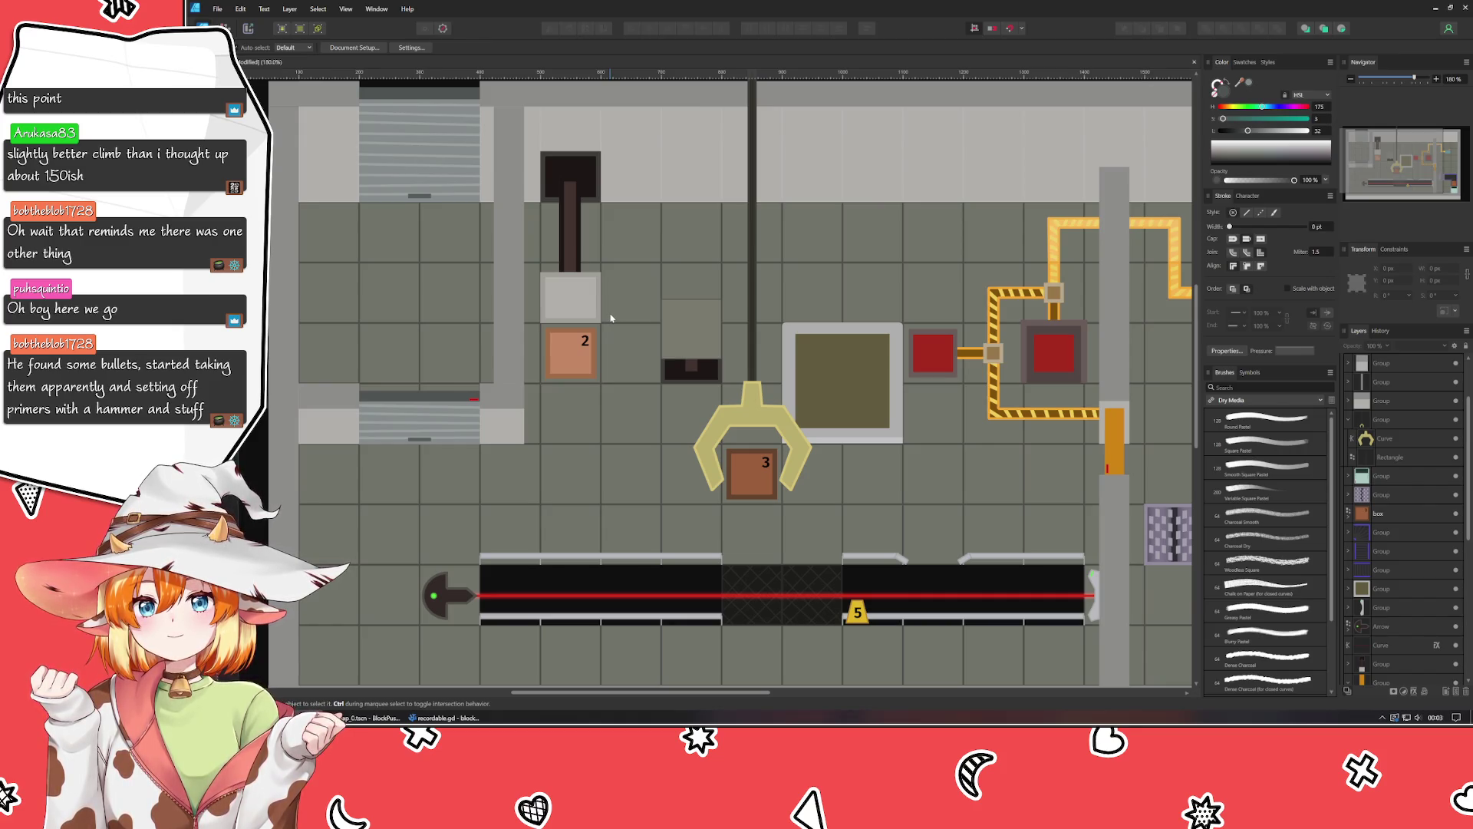
click(751, 418)
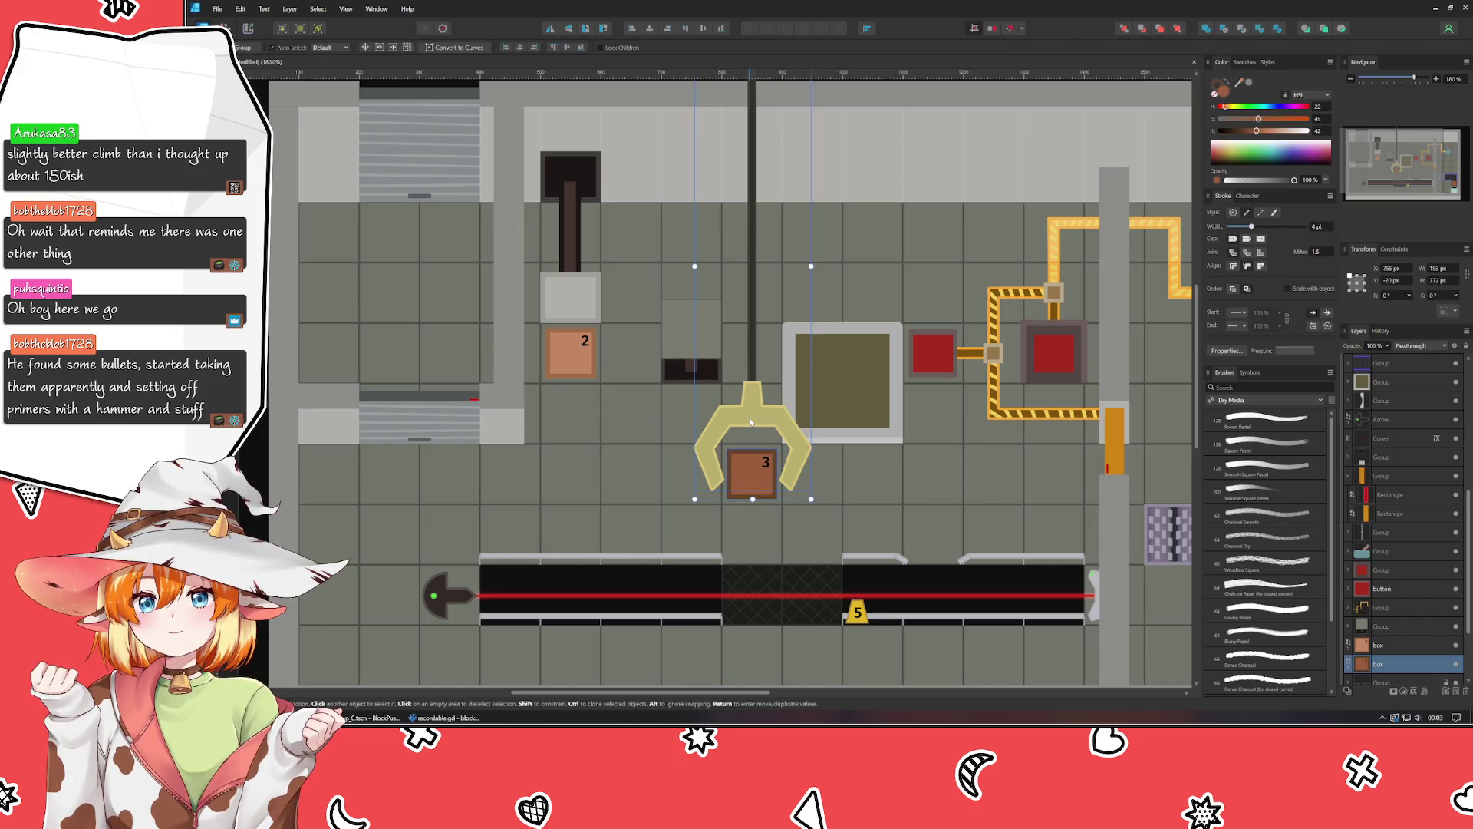
Raise the claw with box 3 two Shift-nudges up, then move the olive square up beside it, nudged left.
key(shift+Up)
key(shift+Up)
key(shift+Up)
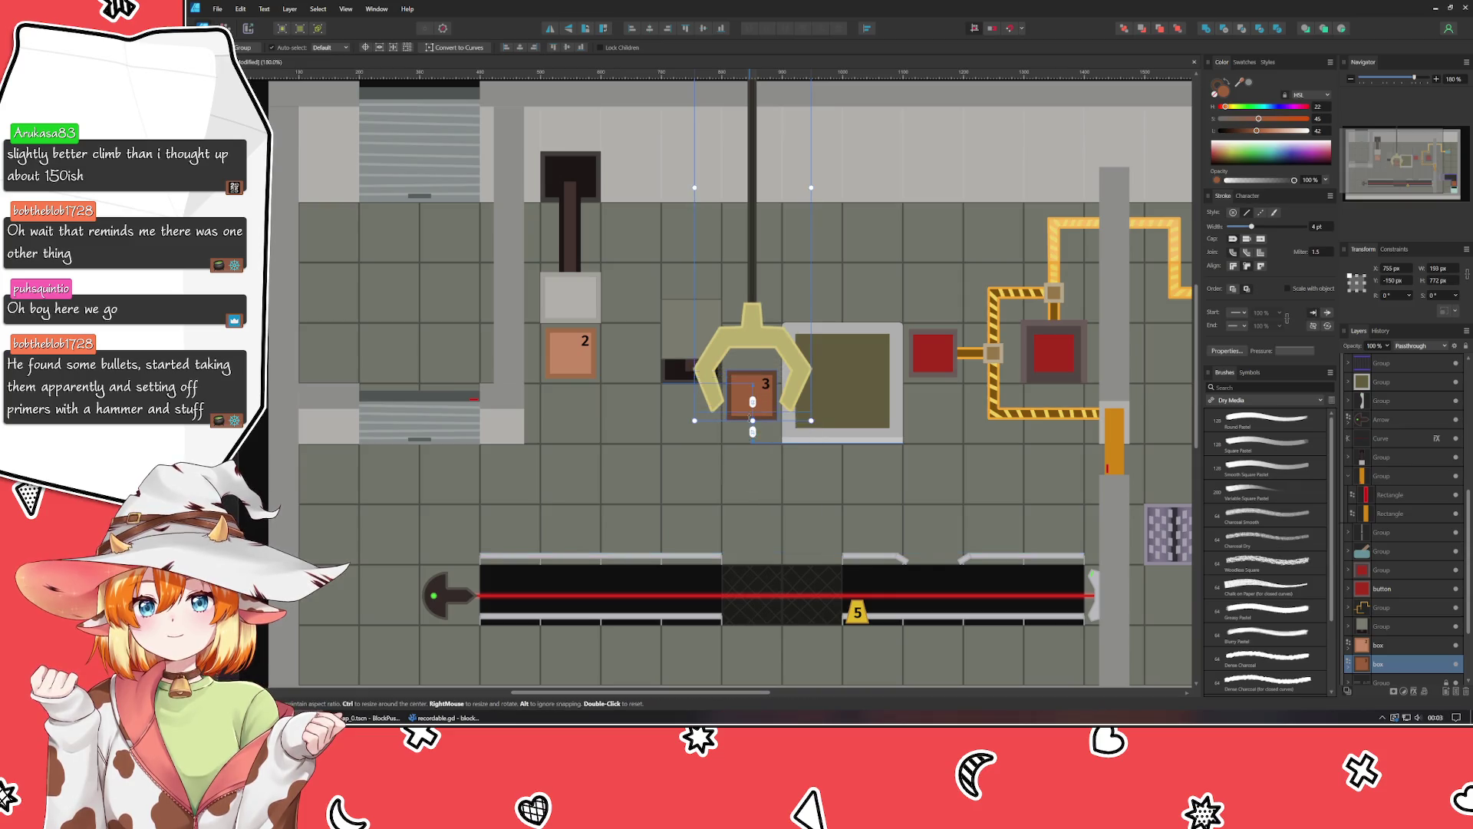
key(shift+Up)
key(shift+Up)
key(shift+Up)
mouse_move(840, 429)
mouse_down()
mouse_move(840, 285)
mouse_move(843, 367)
mouse_up()
scroll(952, 338, up, 5)
key(Left)
key(Left)
scroll(621, 470, down, 3)
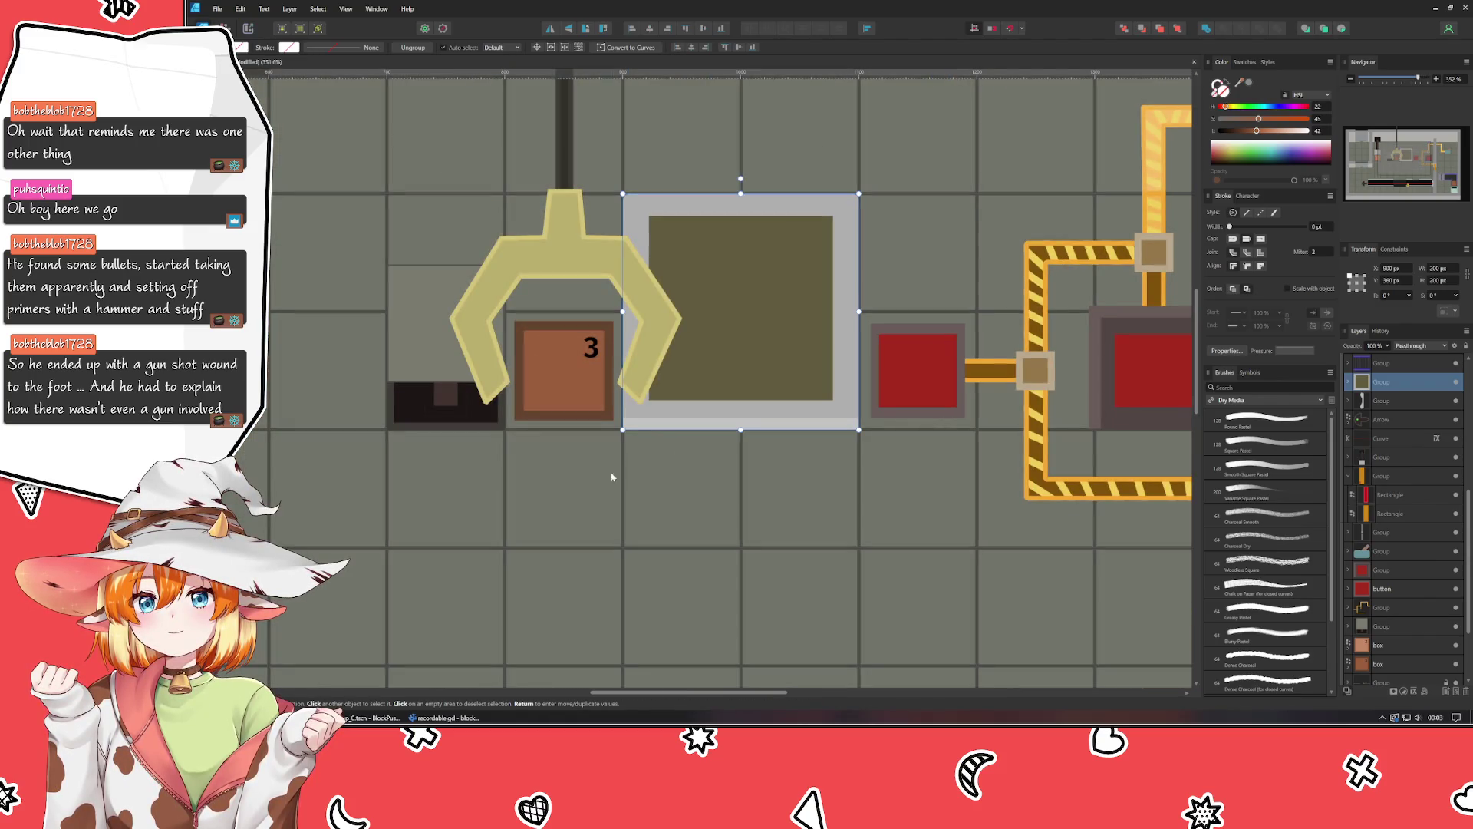
Move the grey device with the dark strip one tile down-left.
click(620, 469)
scroll(690, 499, left, 5)
scroll(691, 499, up, 1)
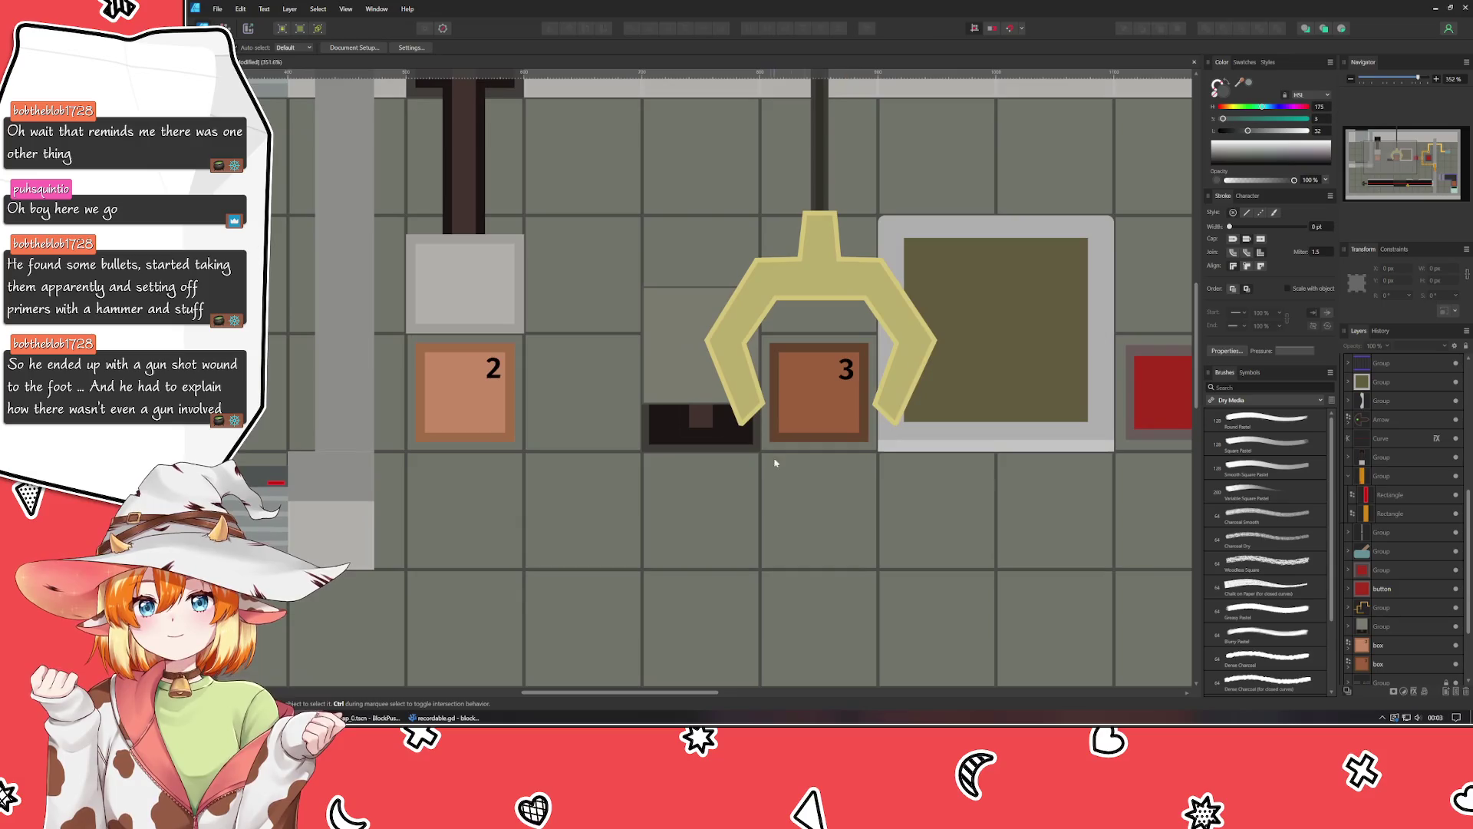
mouse_move(693, 418)
mouse_down()
mouse_move(592, 556)
mouse_move(575, 531)
mouse_up()
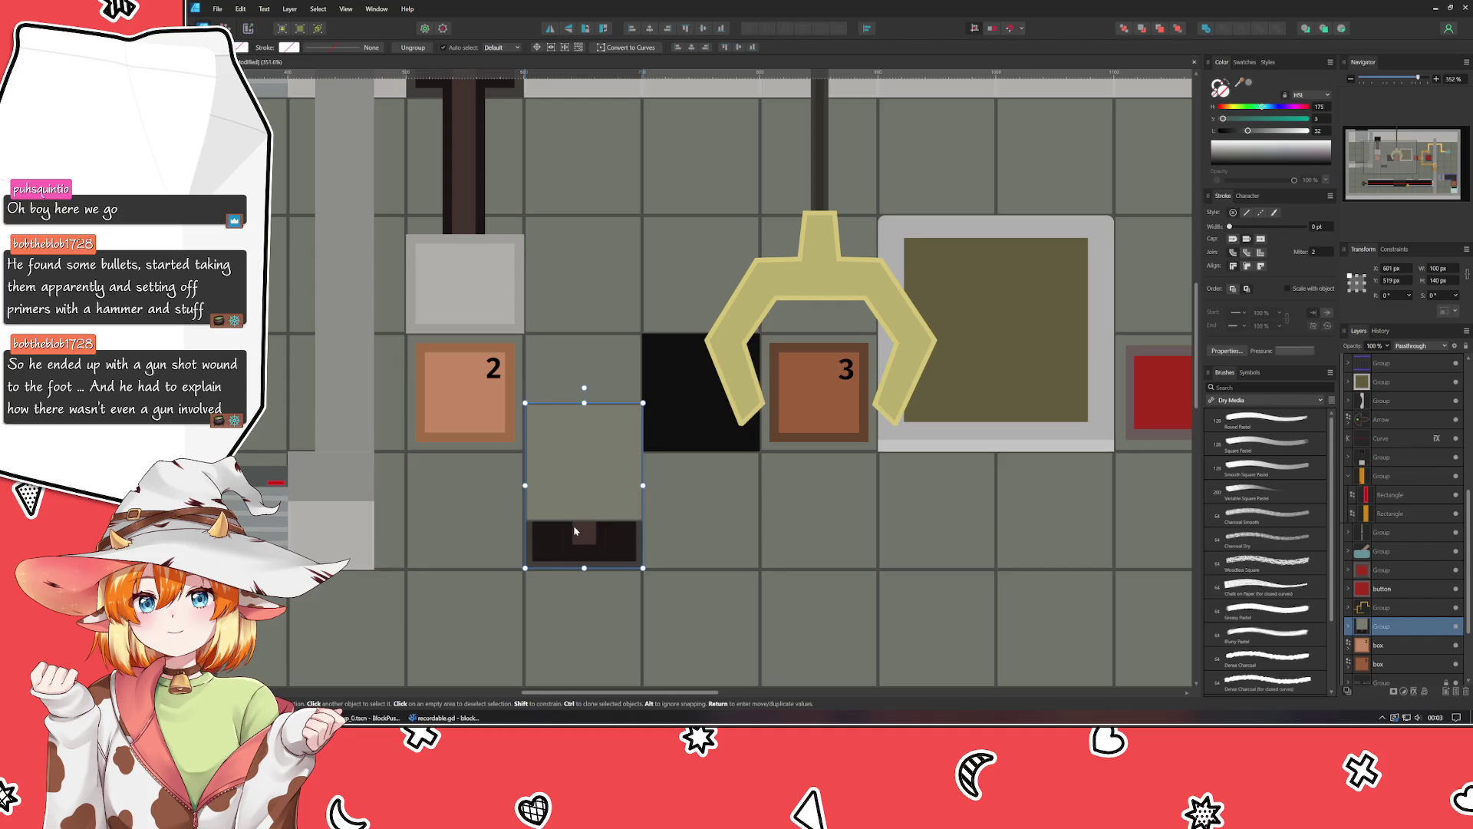
click(699, 539)
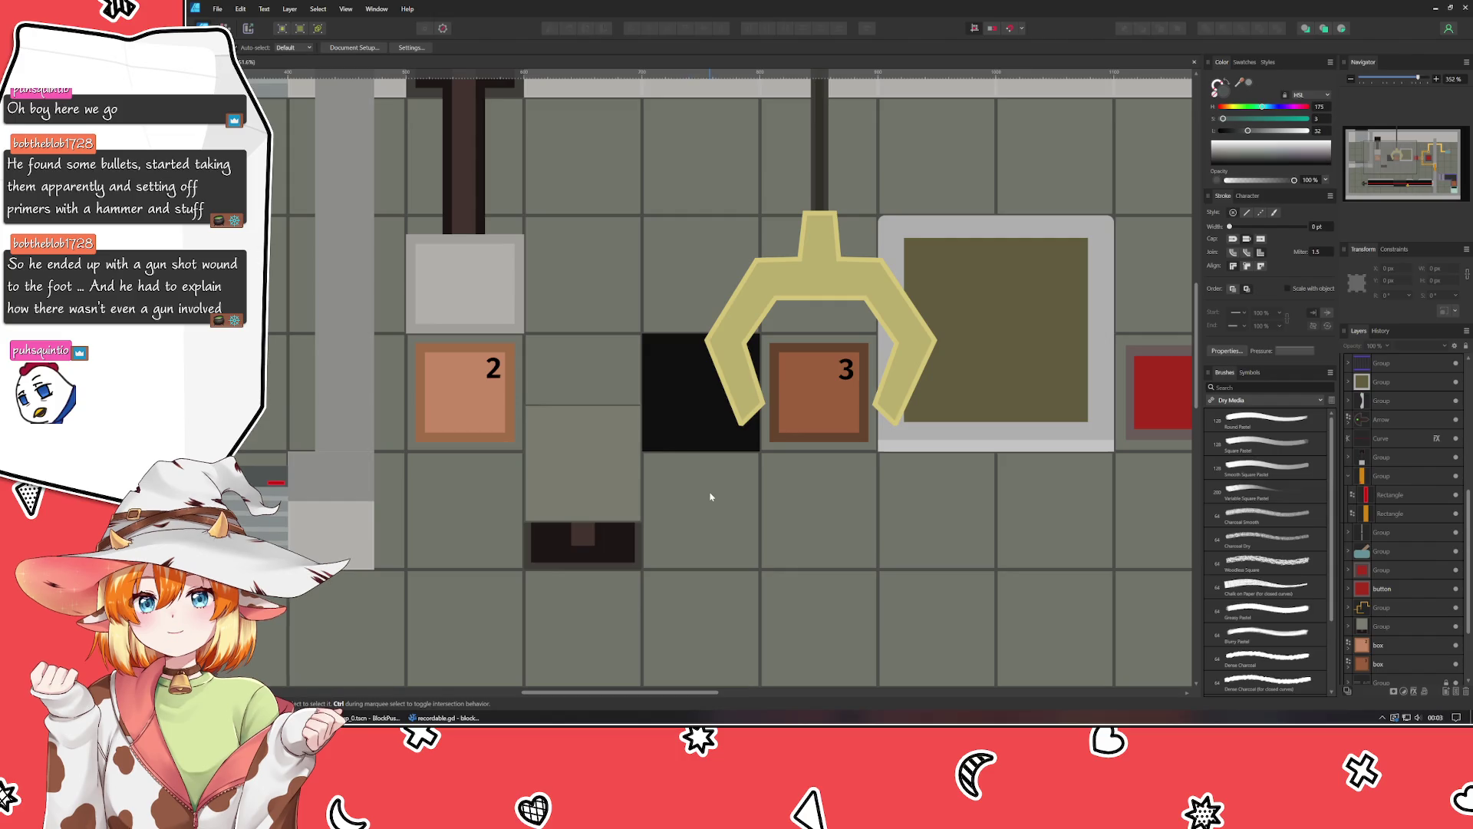
Shift the floor tile below the black gap up to cover it, and collapse the layer group.
scroll(1427, 658, down, 3)
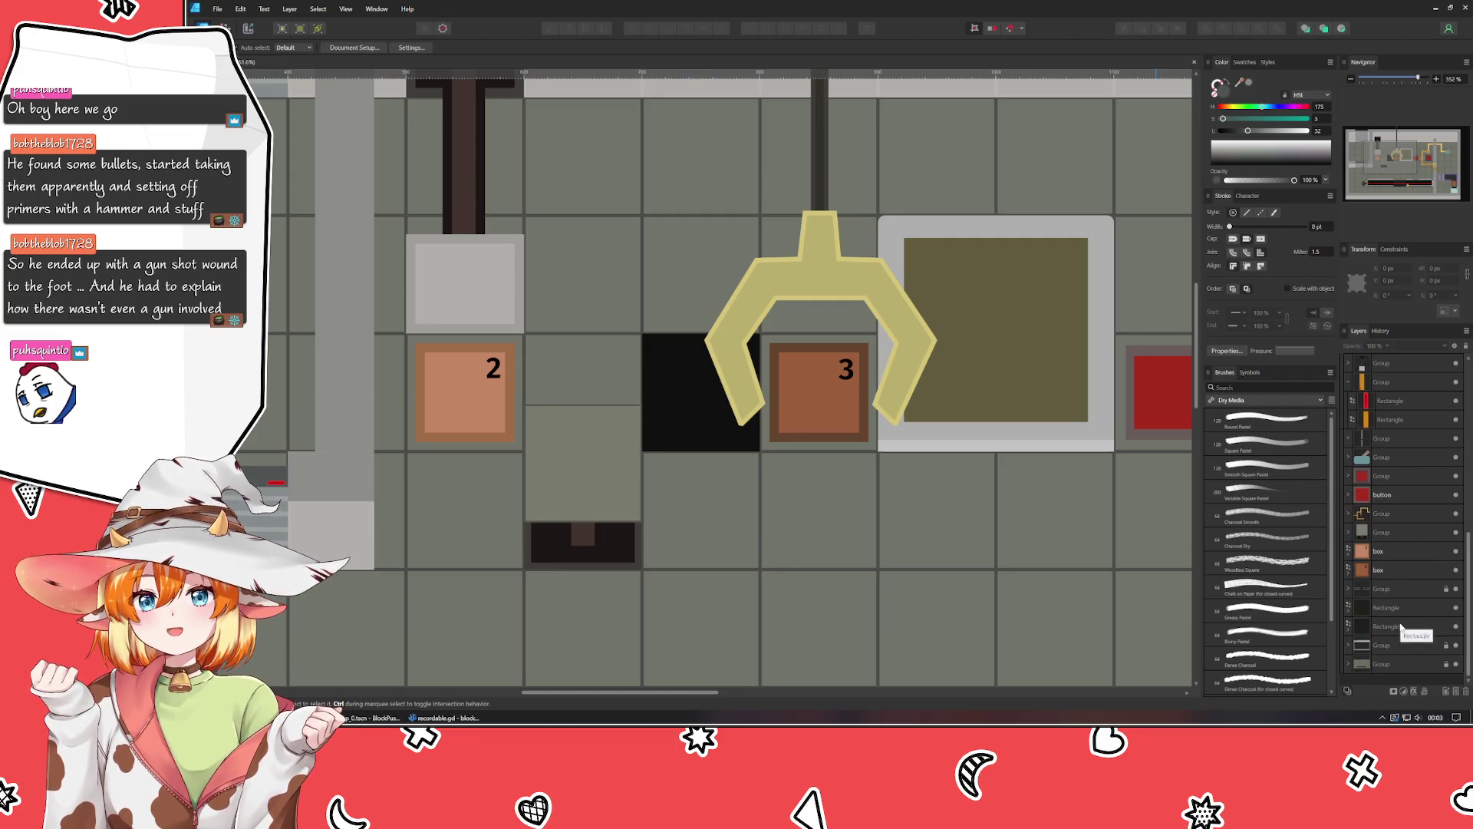
click(709, 498)
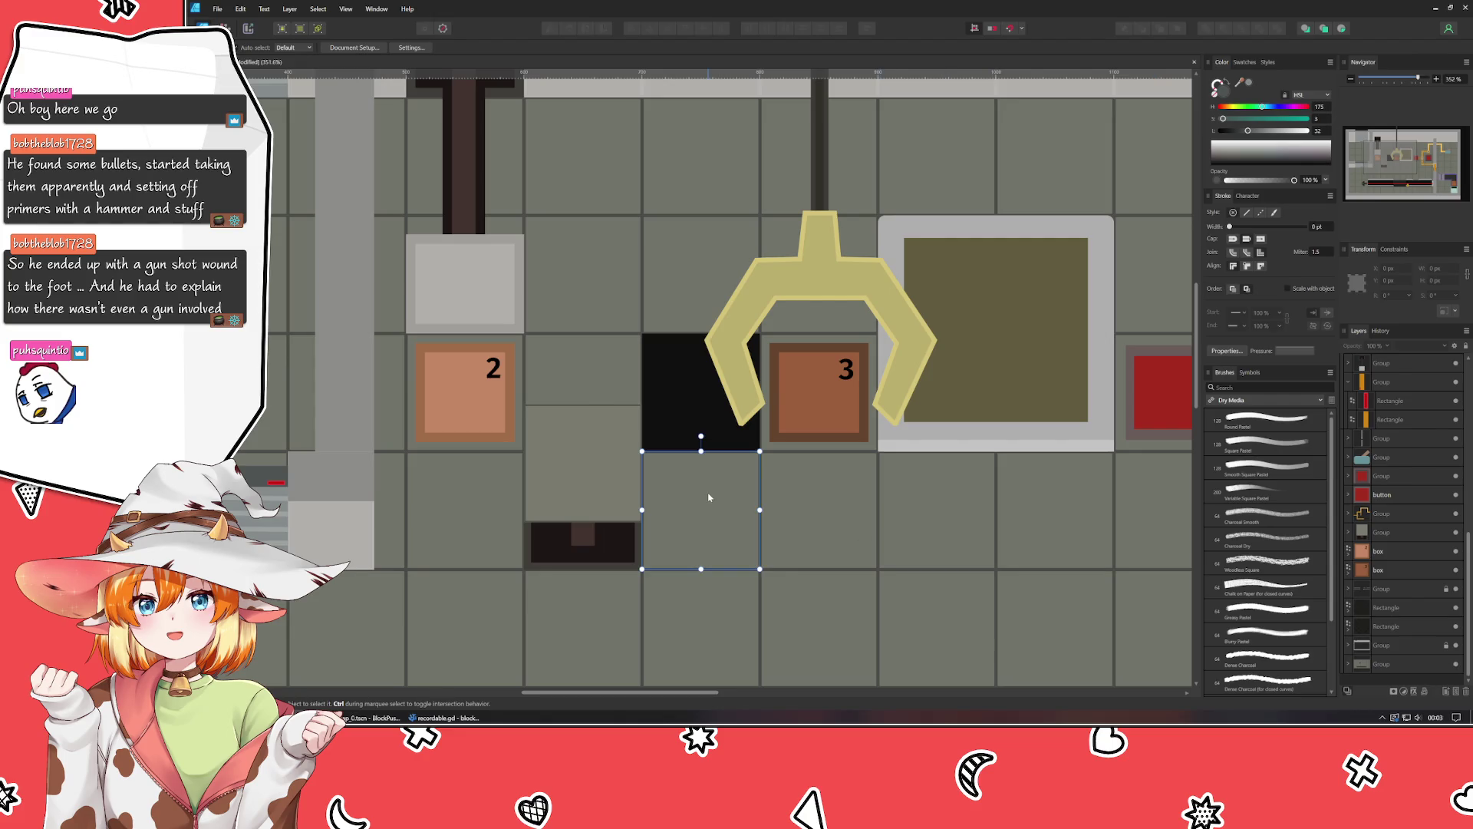
mouse_move(709, 497)
mouse_down()
mouse_move(701, 376)
mouse_move(710, 500)
mouse_up()
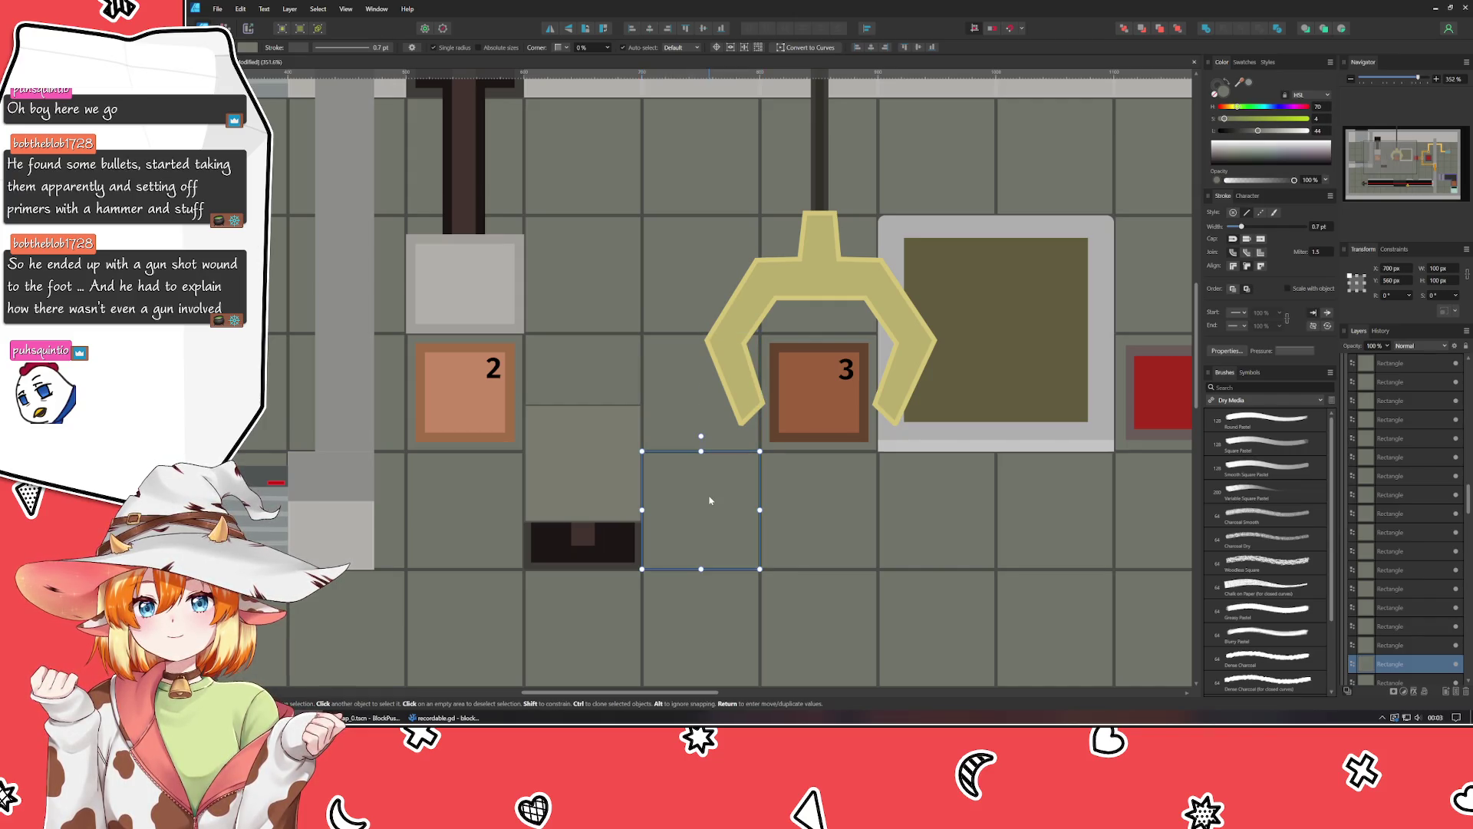
scroll(709, 501, down, 3)
key(ctrl+d)
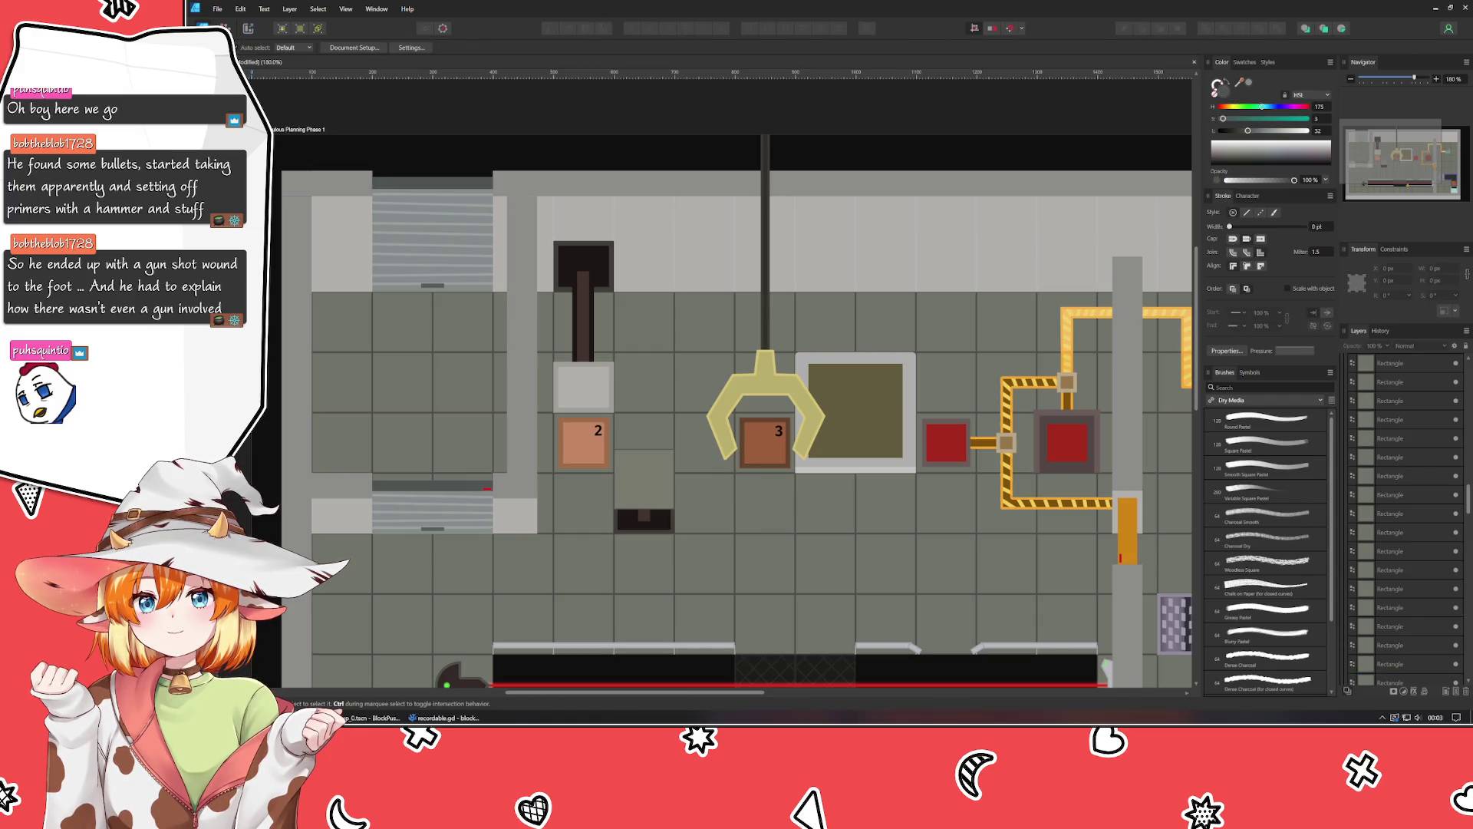
scroll(1405, 459, up, 5)
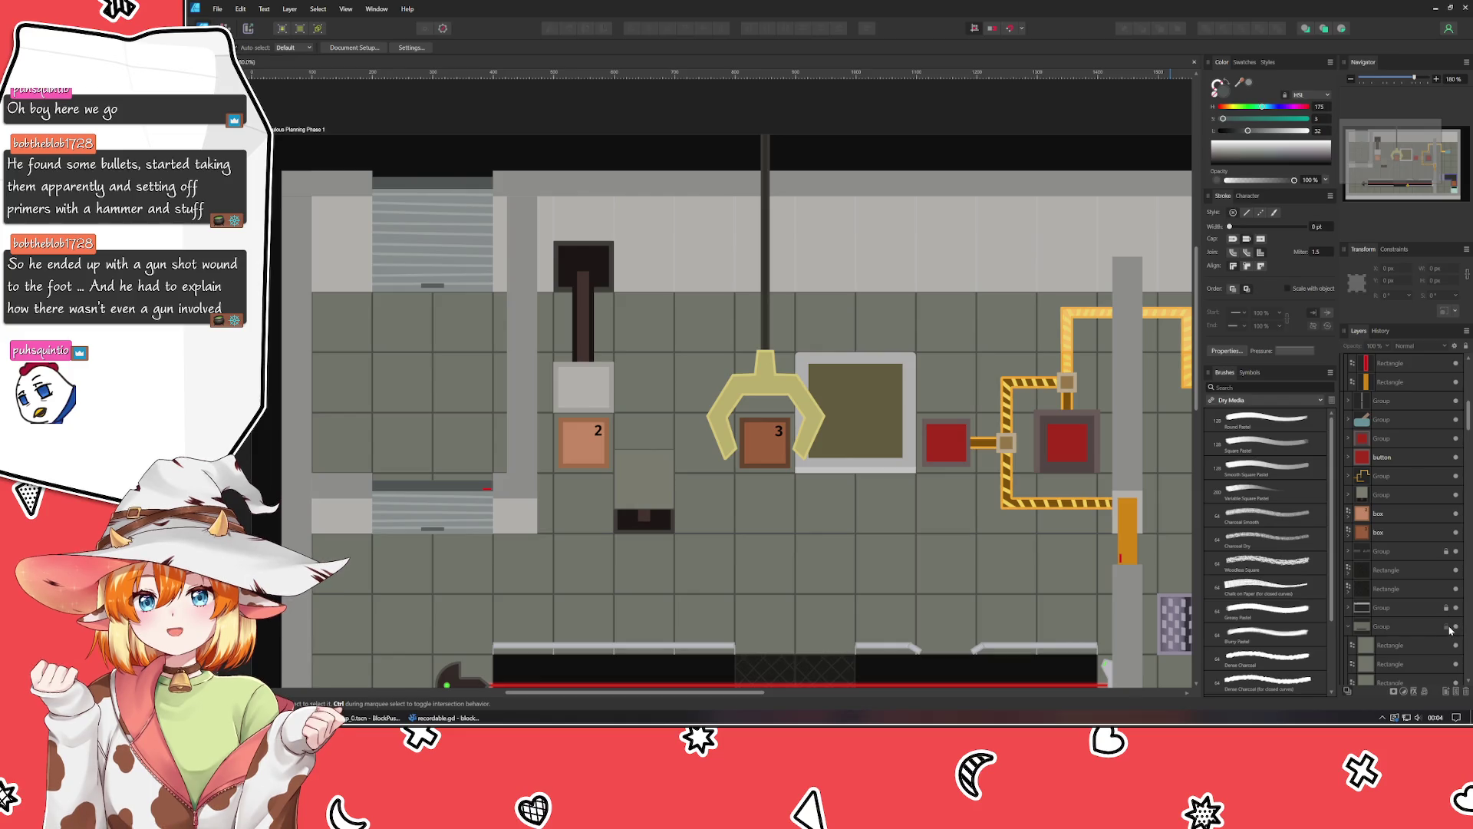
click(1353, 627)
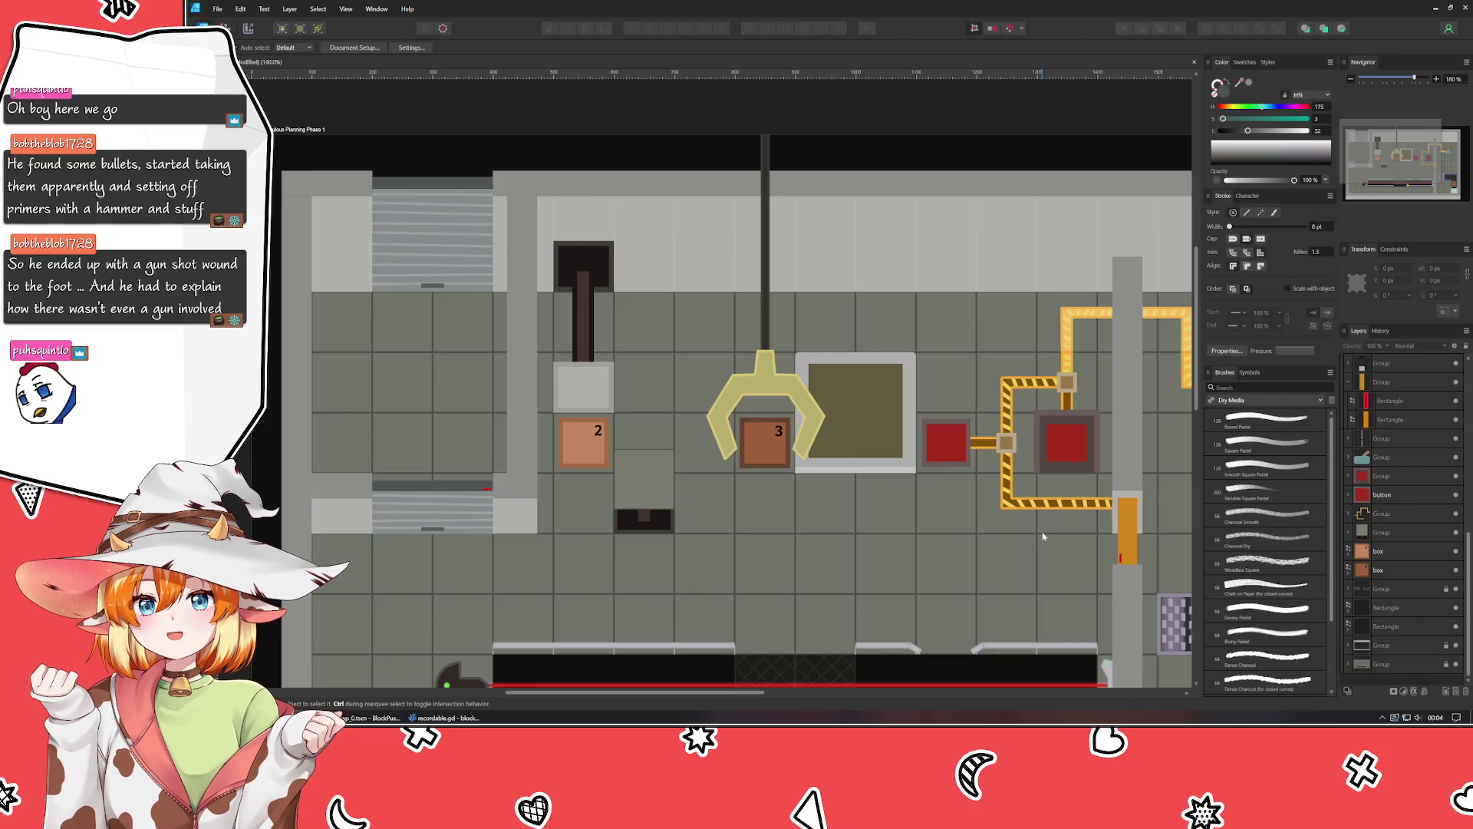
scroll(921, 417, down, 3)
drag(921, 417, 865, 374)
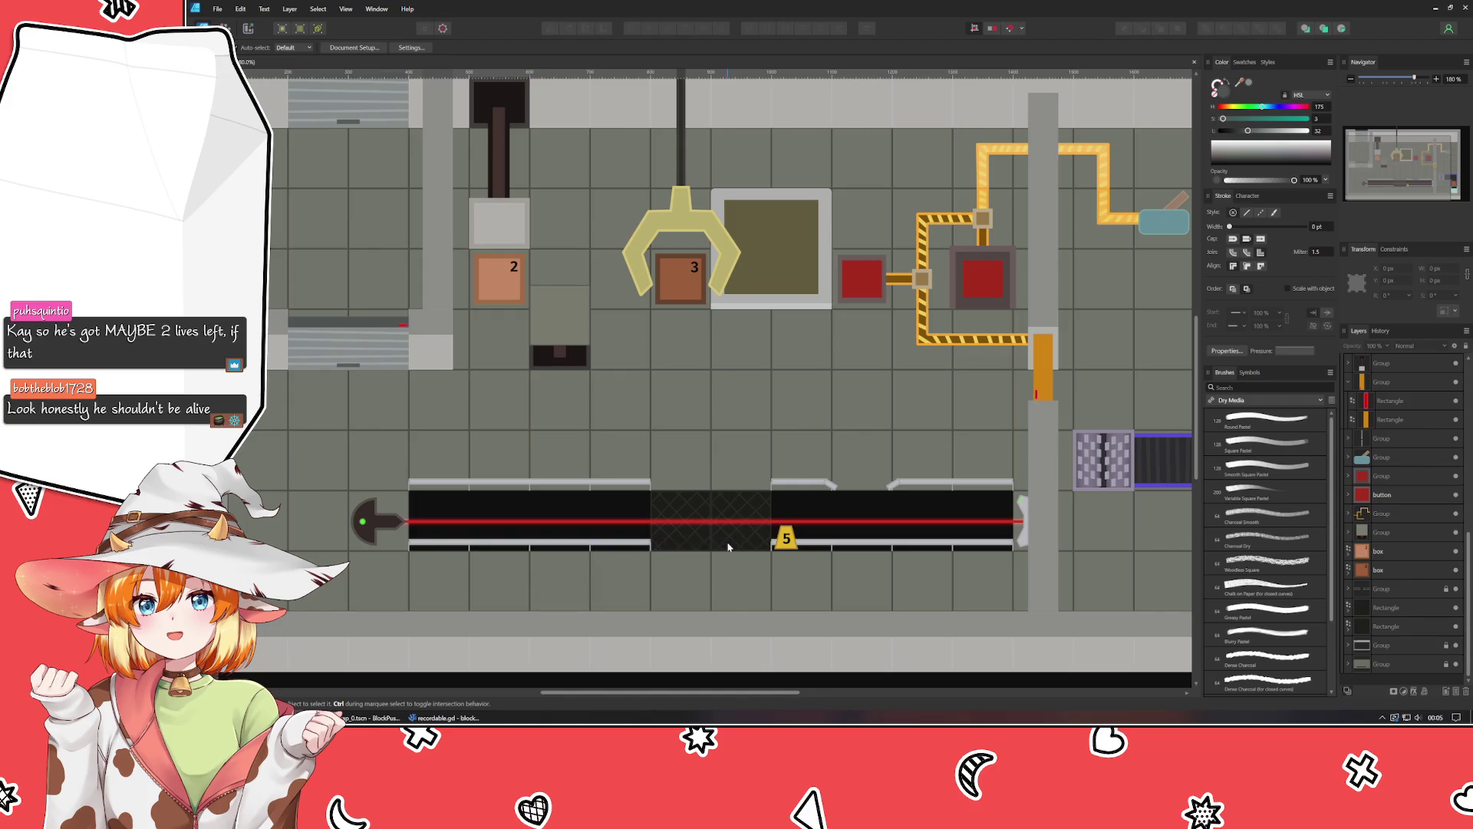
click(703, 530)
click(691, 591)
mouse_move(691, 592)
mouse_down()
mouse_move(444, 543)
mouse_move(392, 570)
mouse_move(452, 593)
mouse_move(753, 608)
mouse_up()
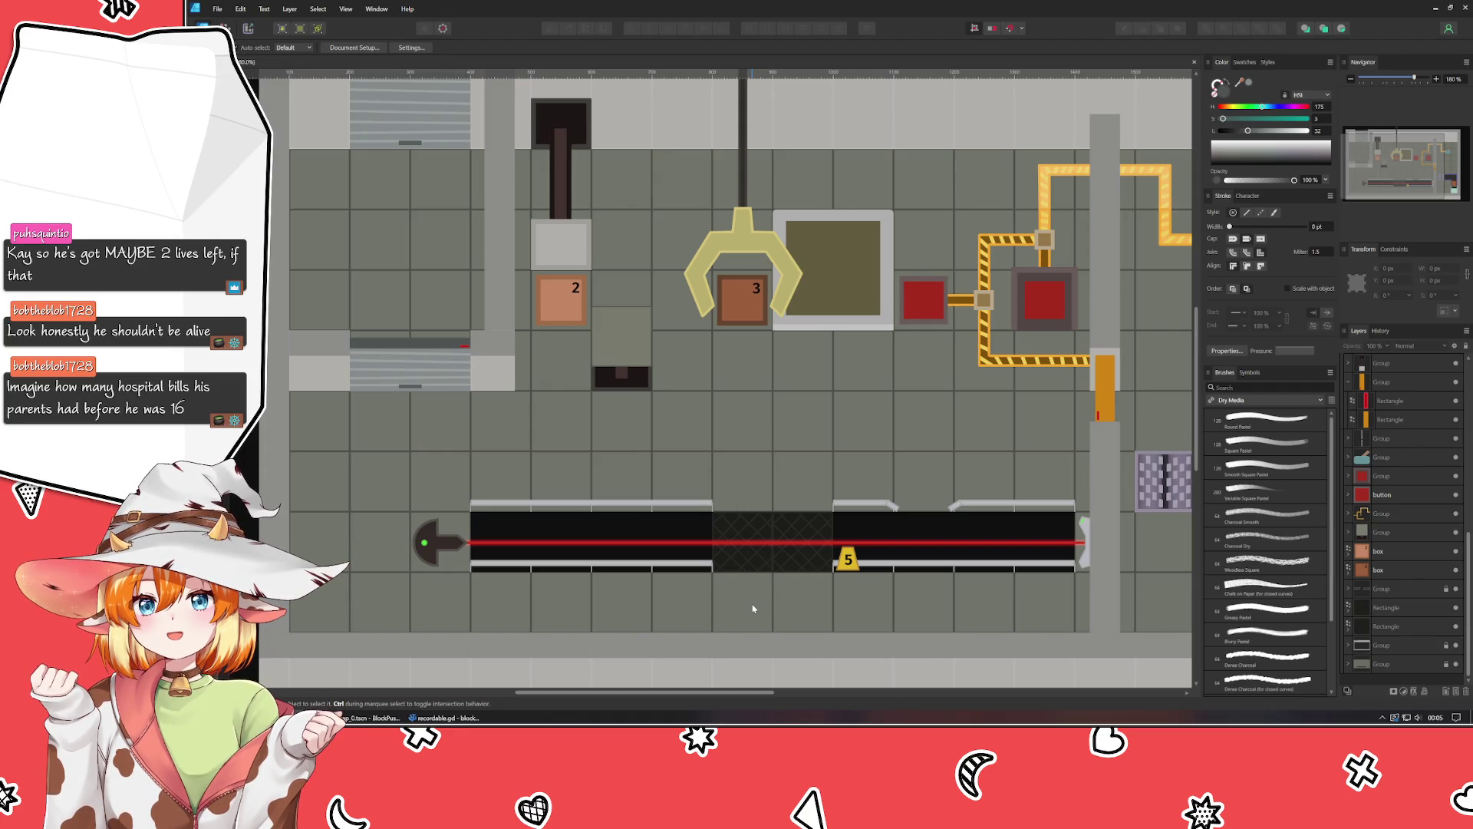
scroll(753, 608, up, 2)
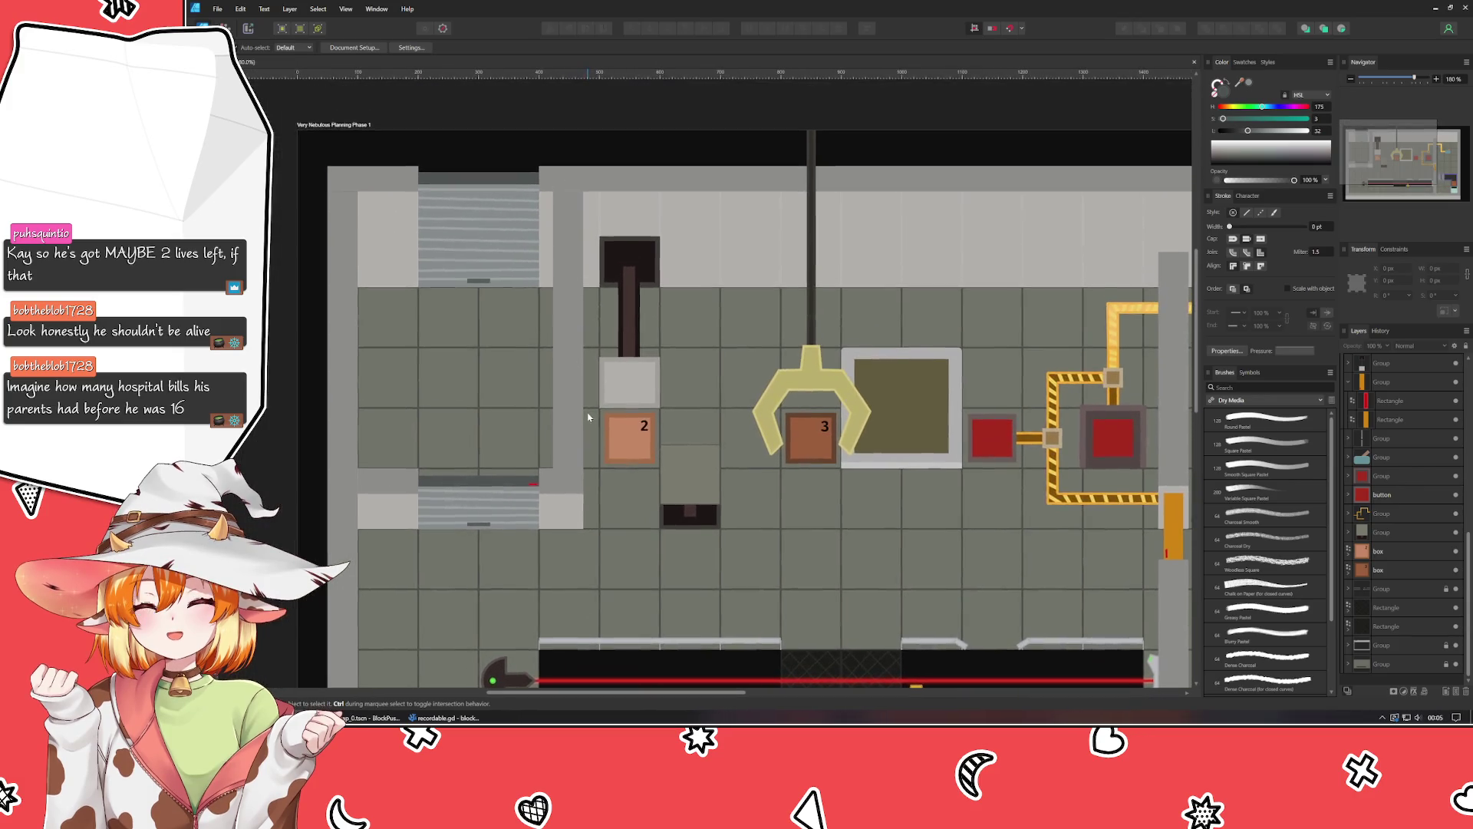
mouse_move(937, 238)
mouse_down()
mouse_move(889, 261)
mouse_move(753, 279)
mouse_up()
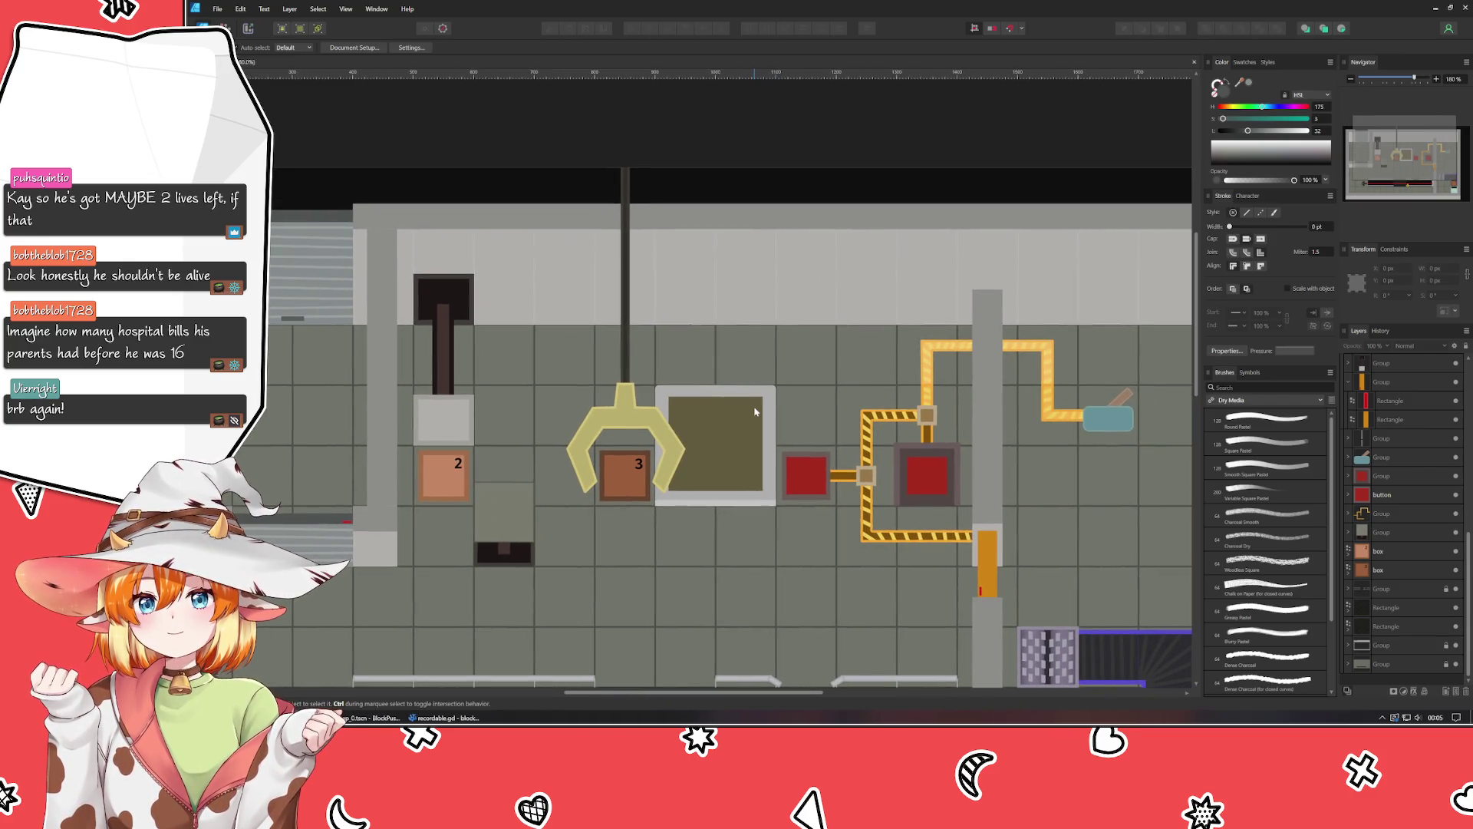
scroll(798, 422, down, 4)
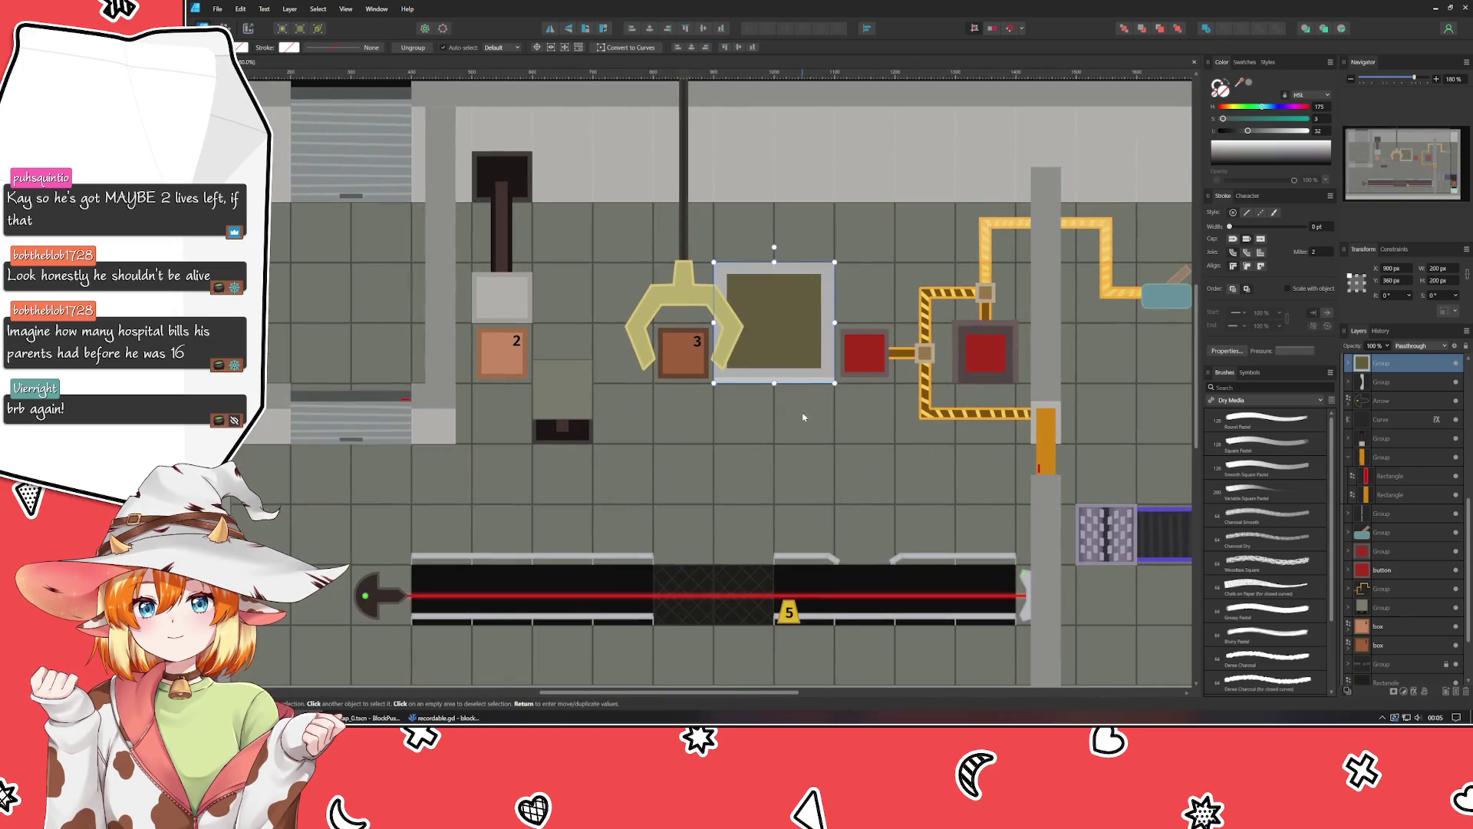
drag(803, 426, 785, 283)
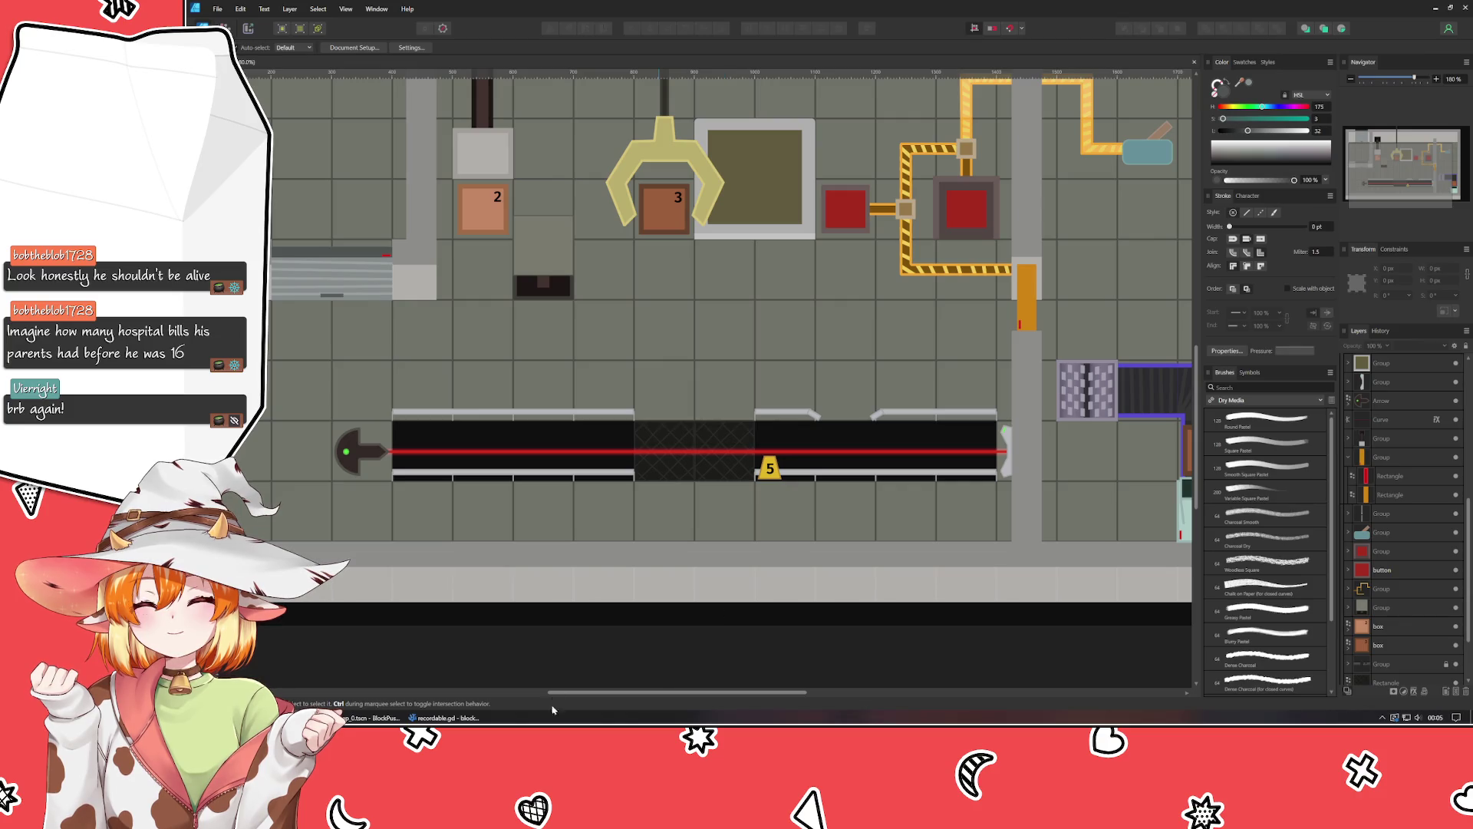
click(544, 237)
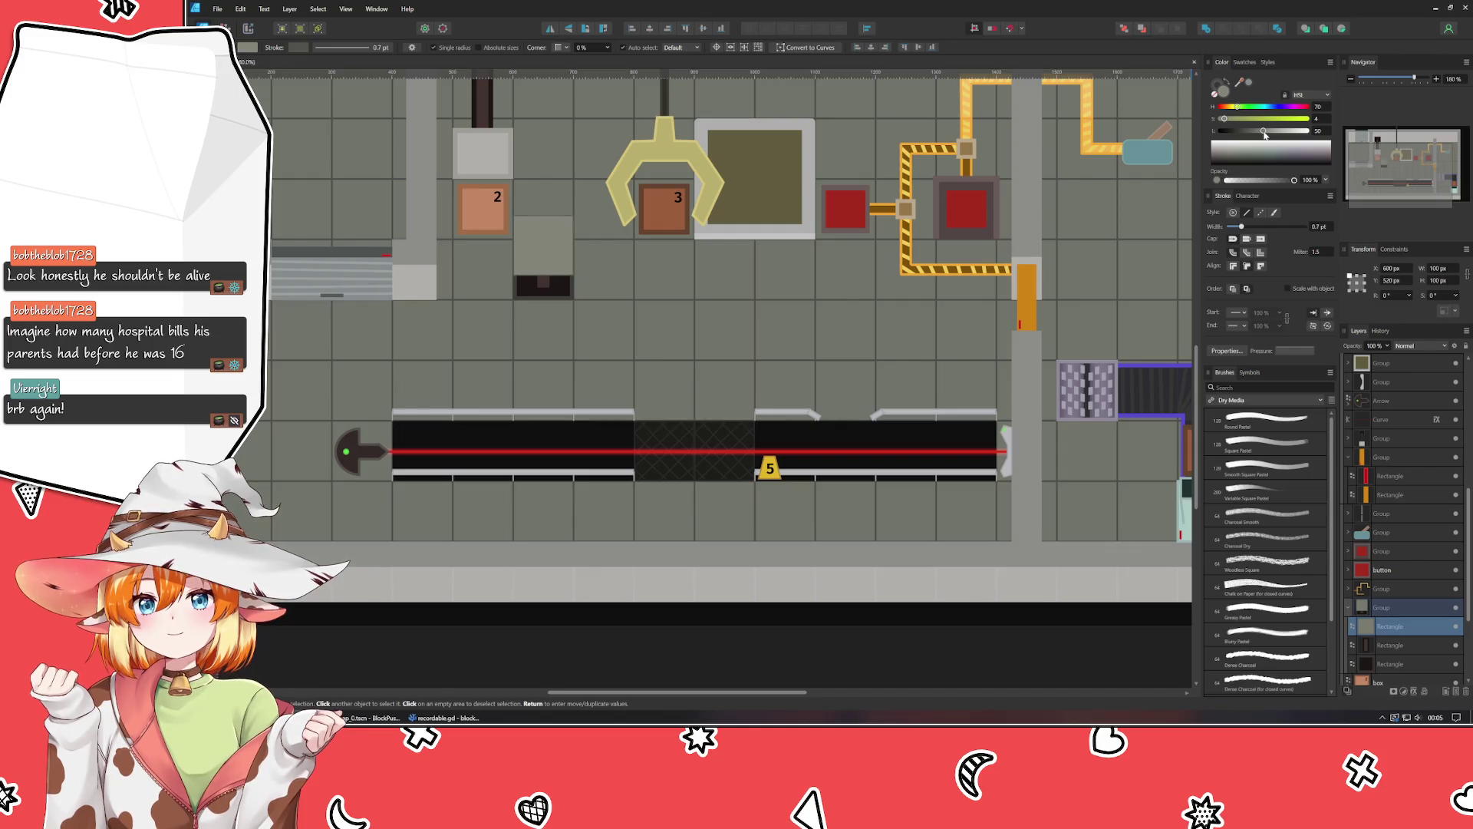
click(536, 671)
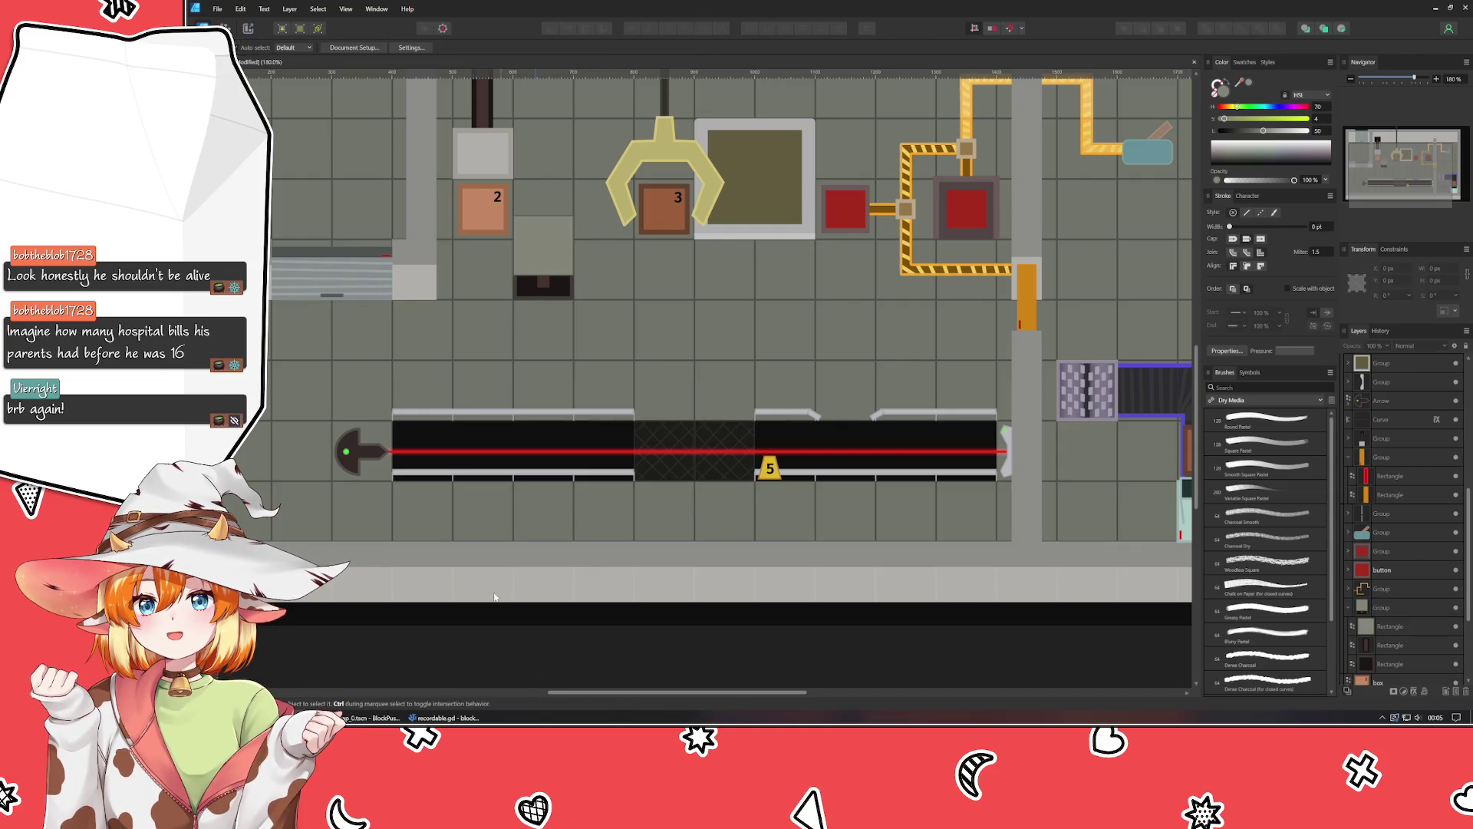
scroll(517, 635, up, 3)
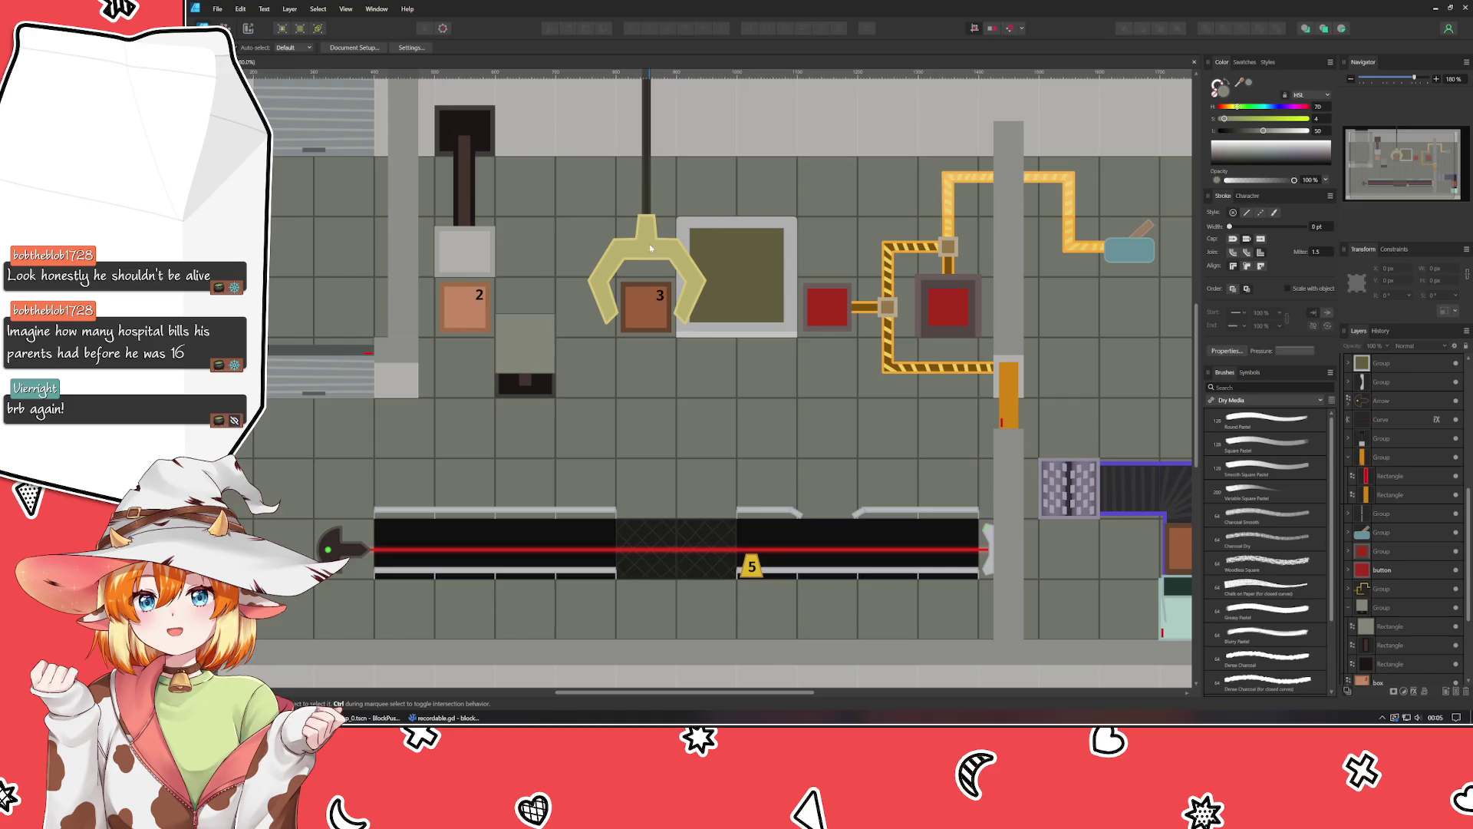
drag(912, 464, 580, 482)
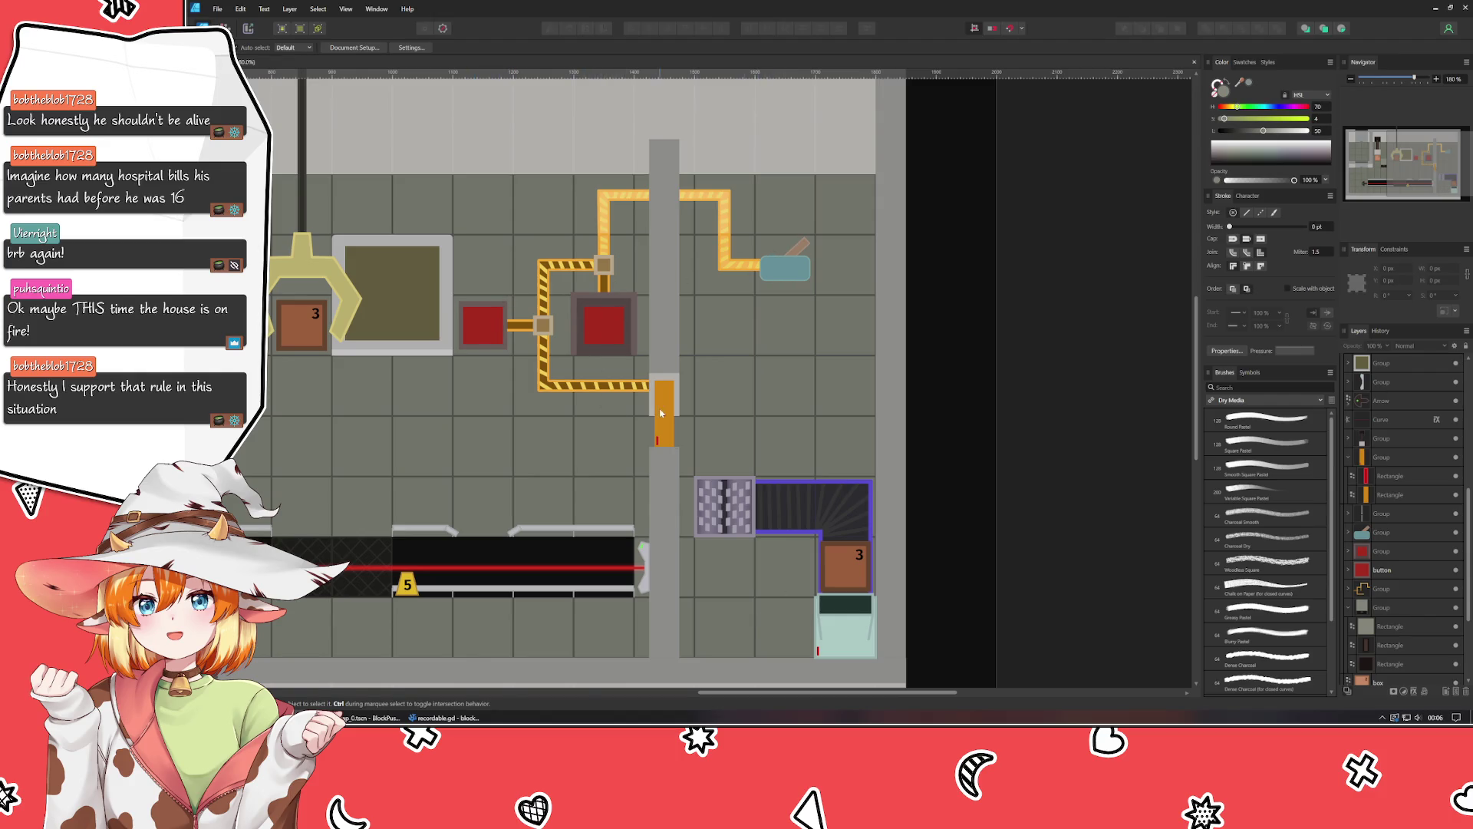
mouse_move(669, 422)
mouse_down()
mouse_move(856, 430)
mouse_move(936, 459)
mouse_up()
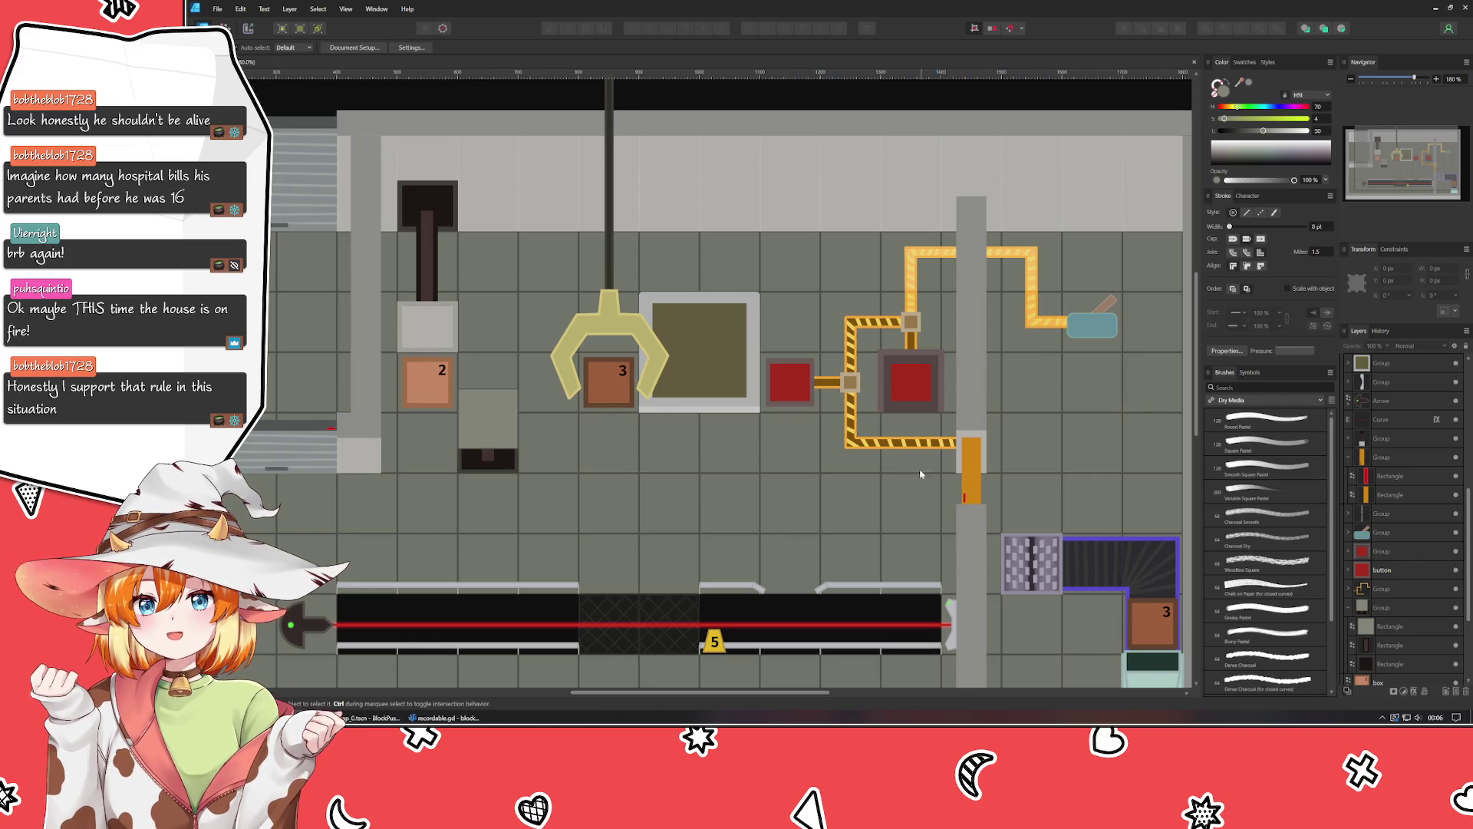
mouse_move(591, 420)
mouse_down()
mouse_move(956, 470)
mouse_move(741, 463)
mouse_up()
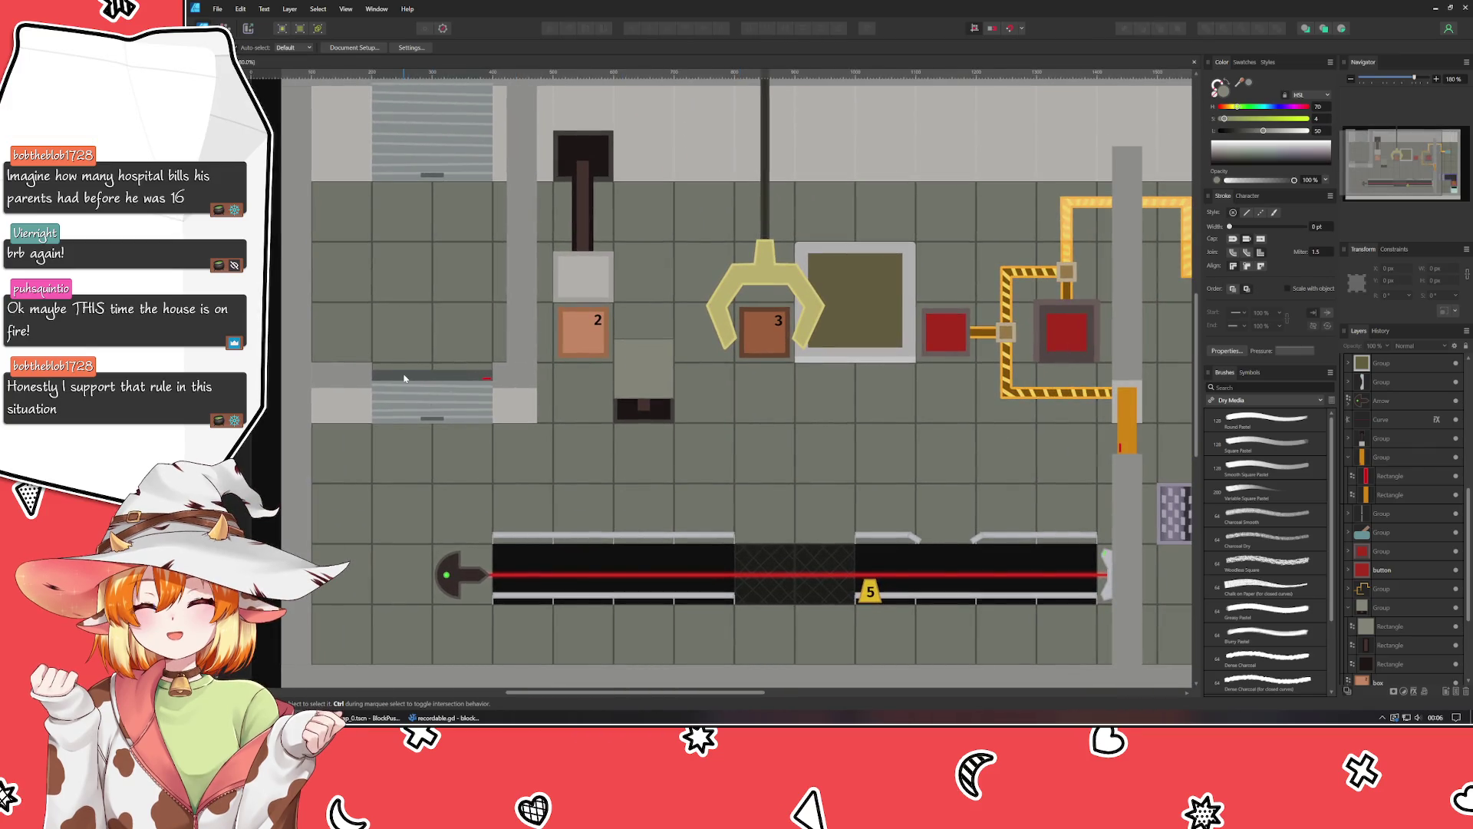
click(410, 403)
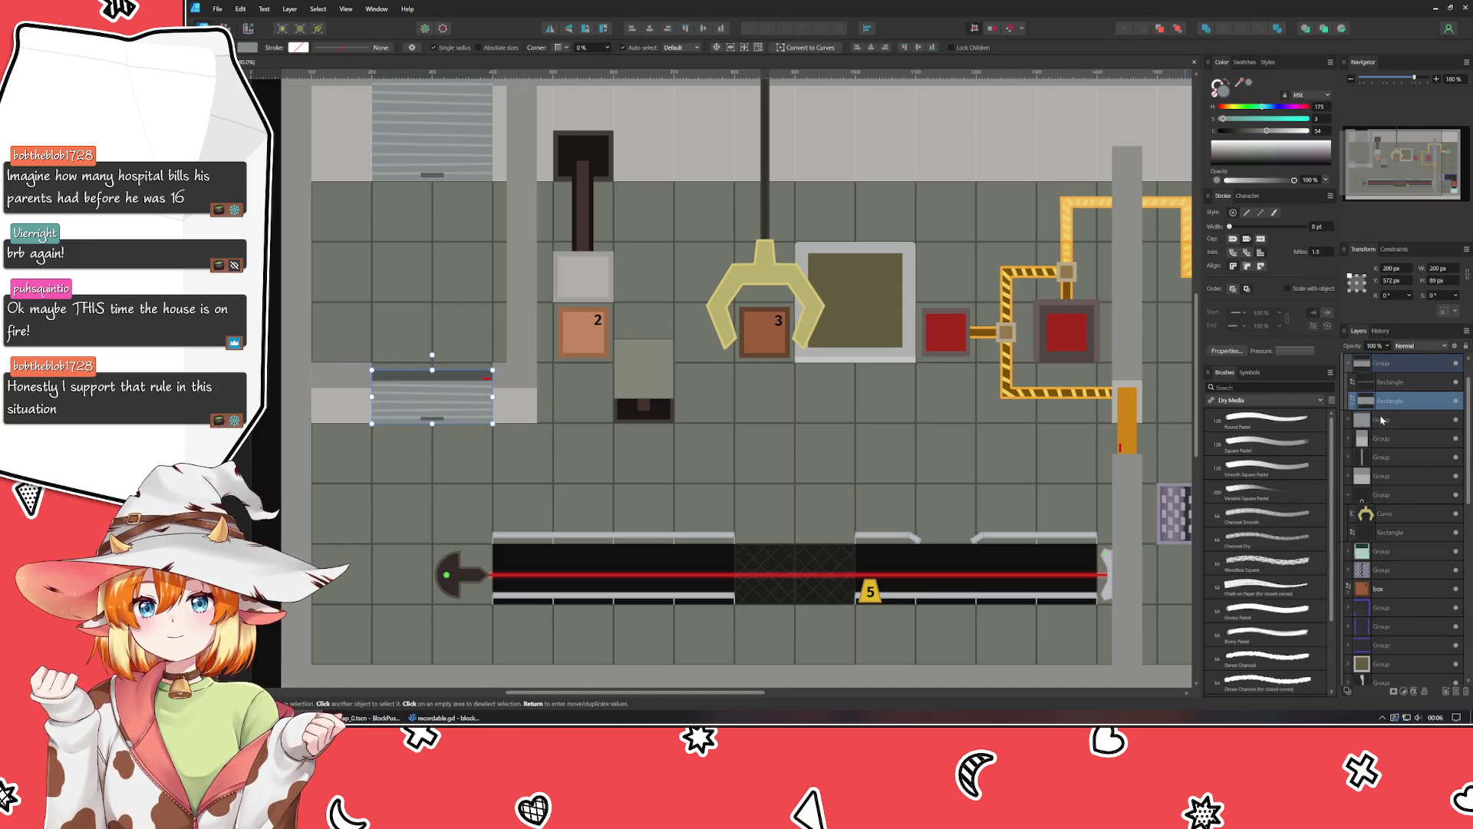
click(1383, 420)
click(1457, 420)
click(1457, 420)
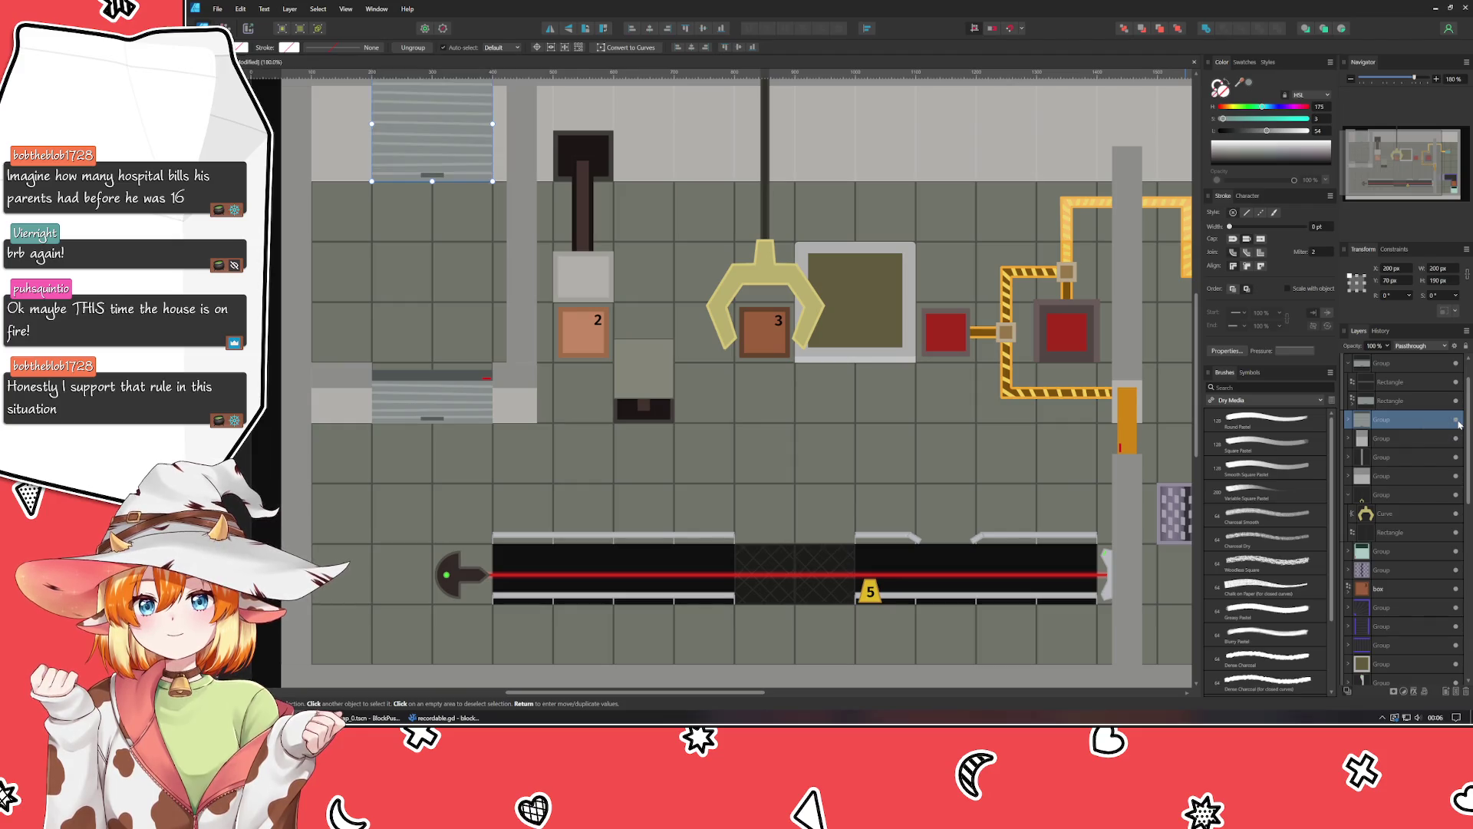
click(1419, 403)
click(1457, 402)
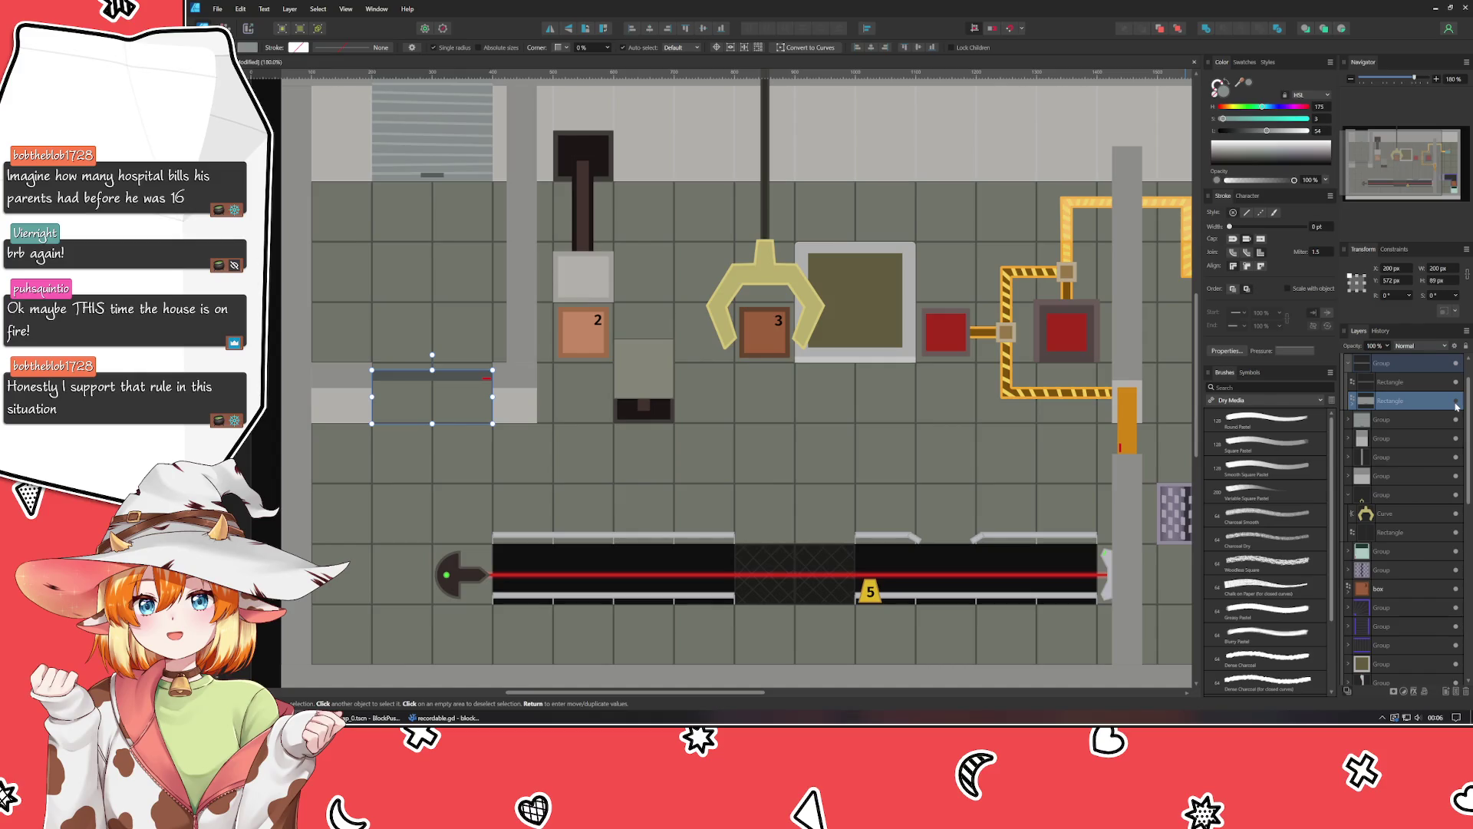
click(1456, 402)
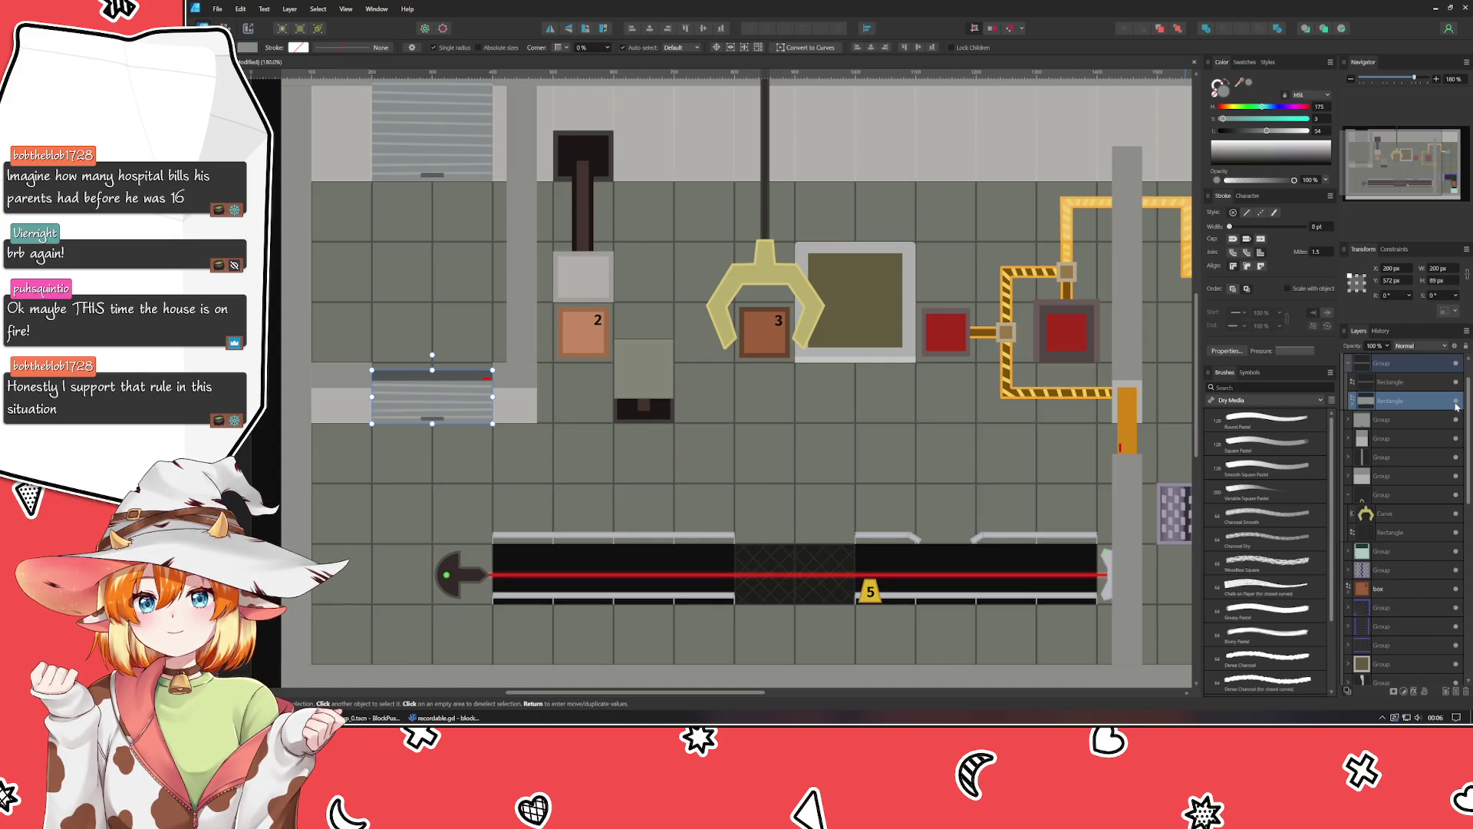
key(ctrl+d)
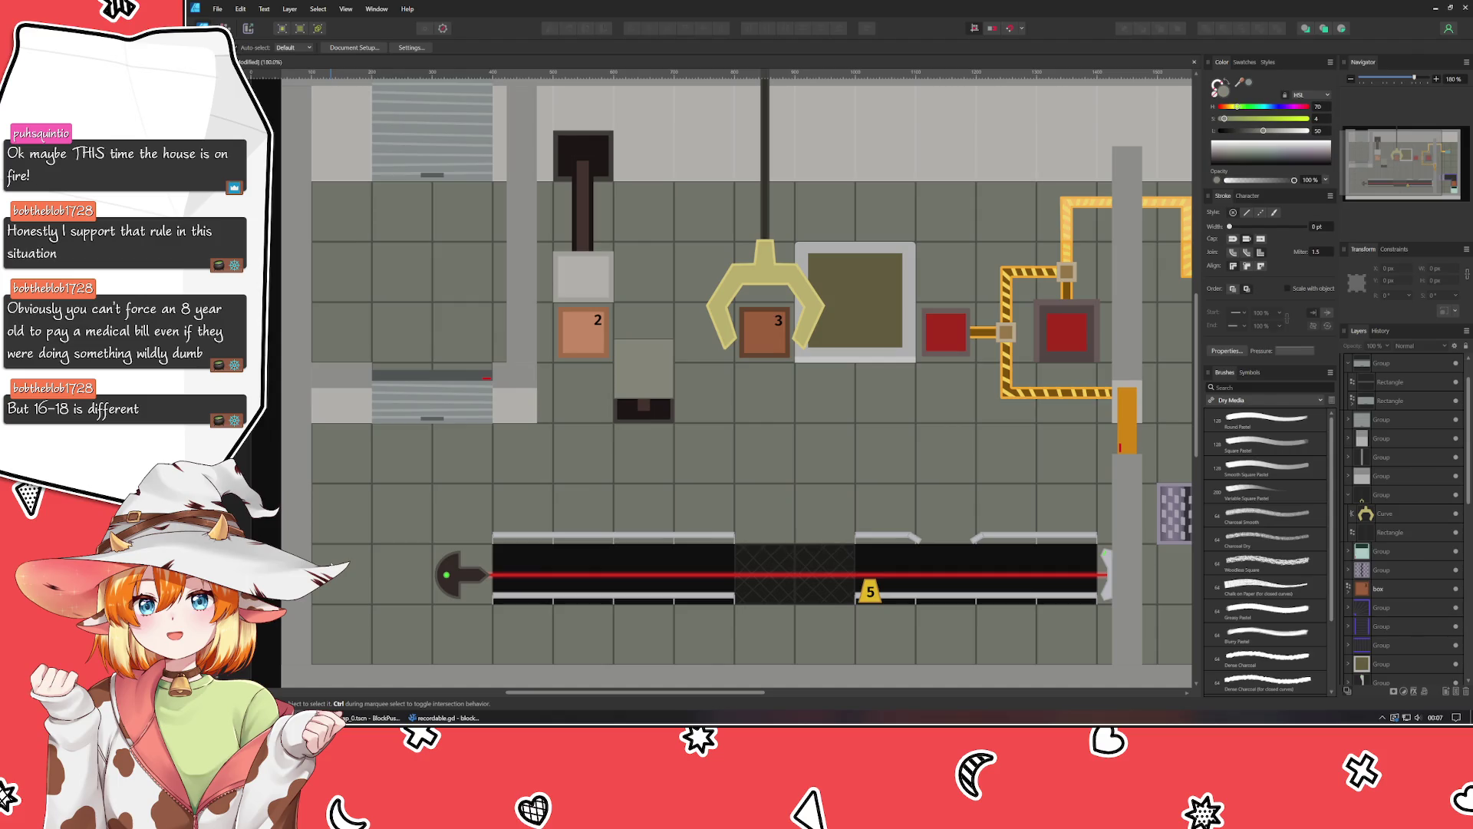
scroll(537, 461, down, 5)
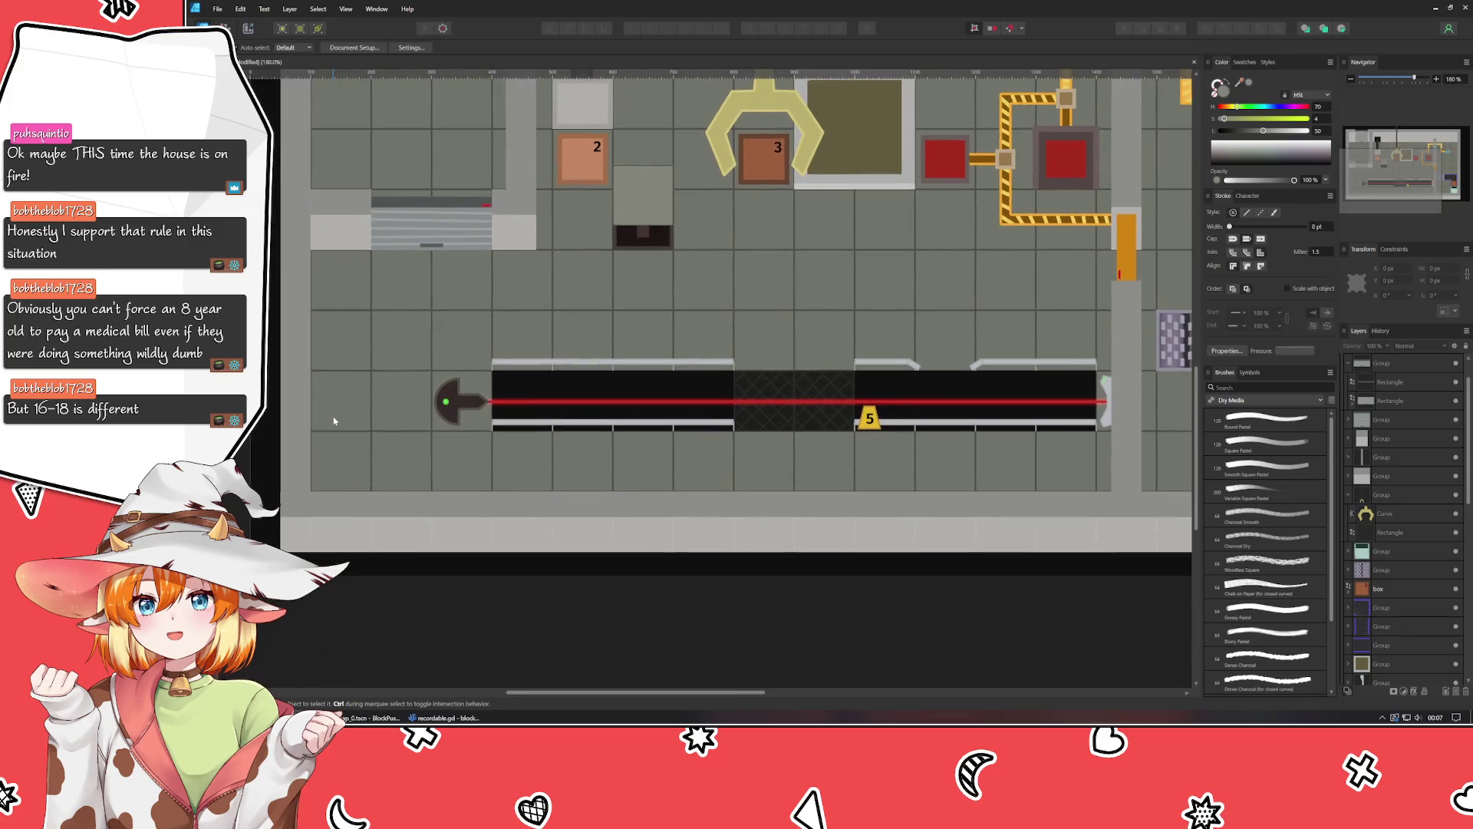
scroll(485, 628, right, 5)
scroll(485, 627, right, 2)
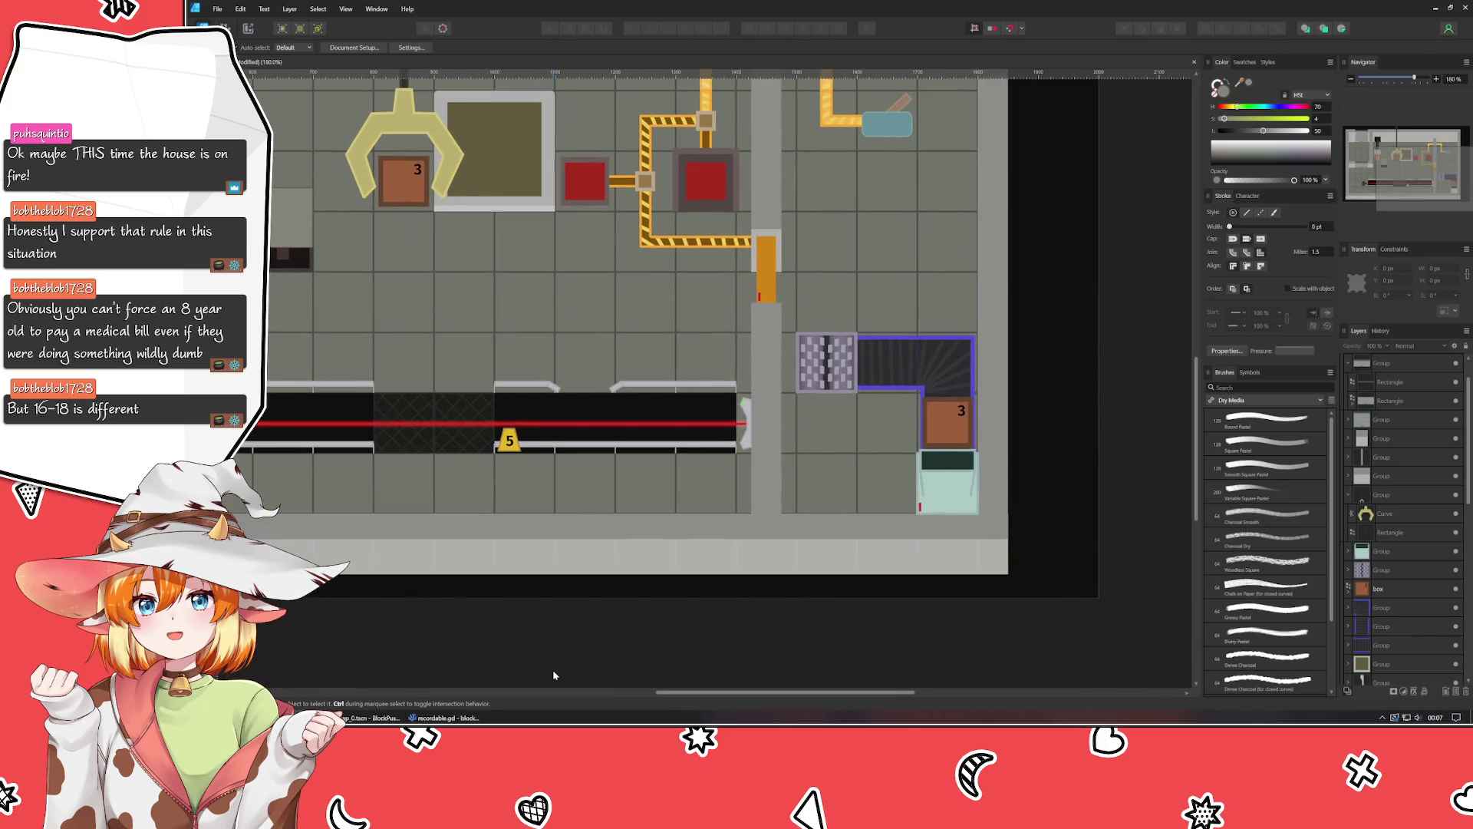
mouse_move(1042, 170)
mouse_down()
mouse_move(1068, 443)
mouse_move(1105, 435)
mouse_up()
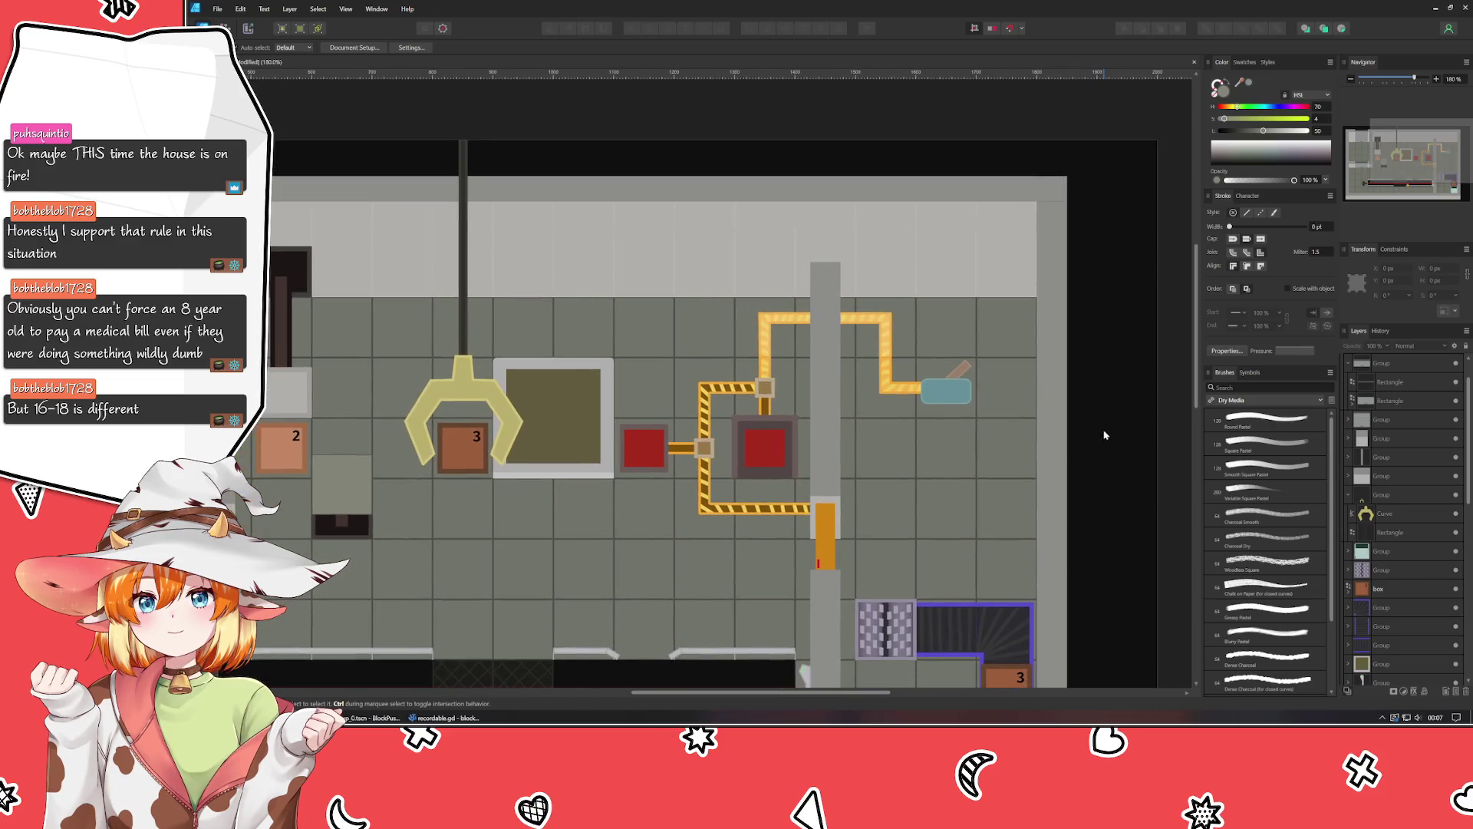
scroll(676, 331, down, 6)
scroll(675, 331, left, 1)
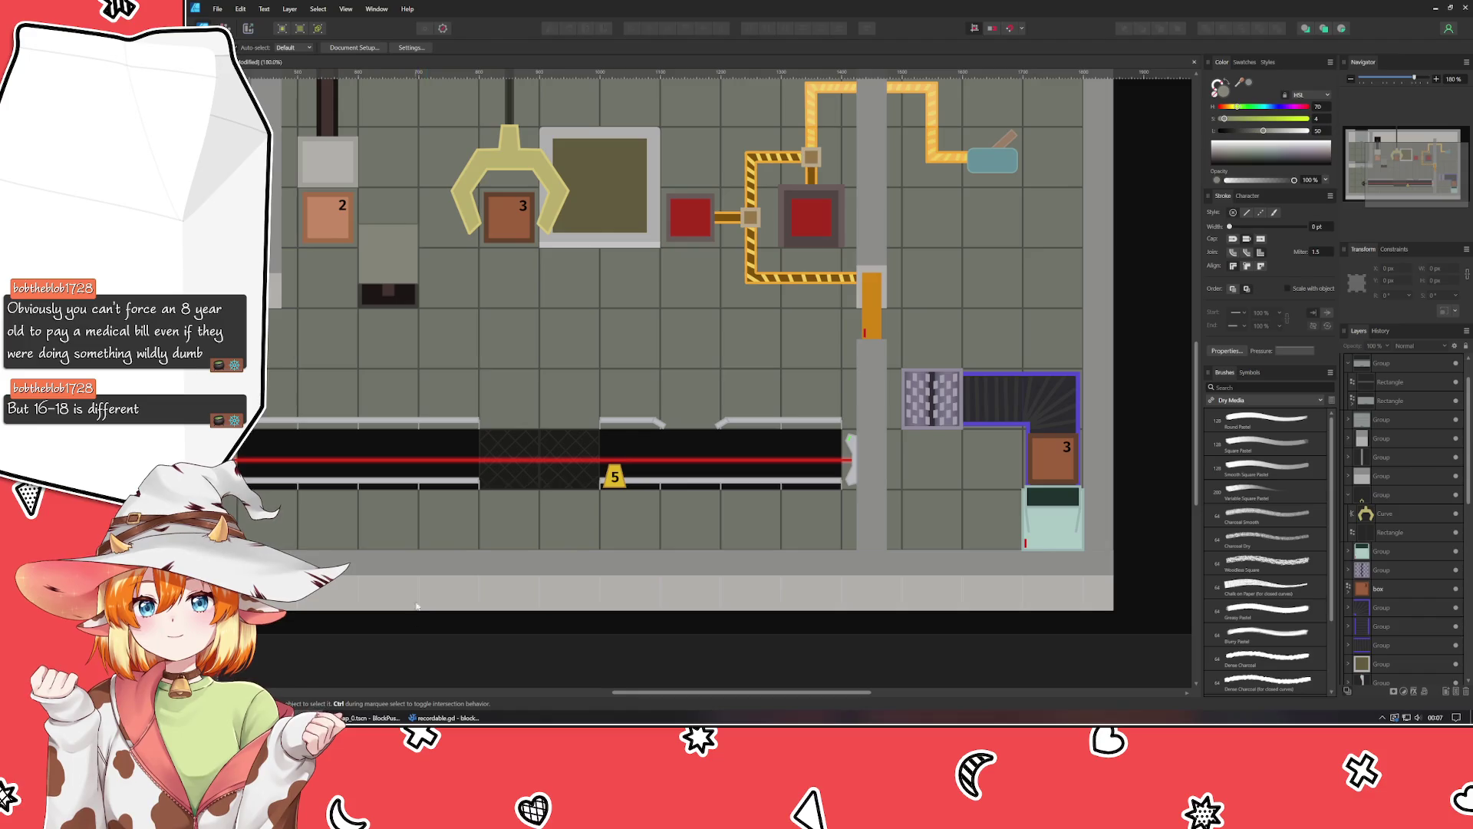
mouse_move(1042, 295)
mouse_down()
mouse_move(981, 455)
mouse_move(1076, 495)
mouse_move(1184, 407)
mouse_move(1173, 416)
mouse_up()
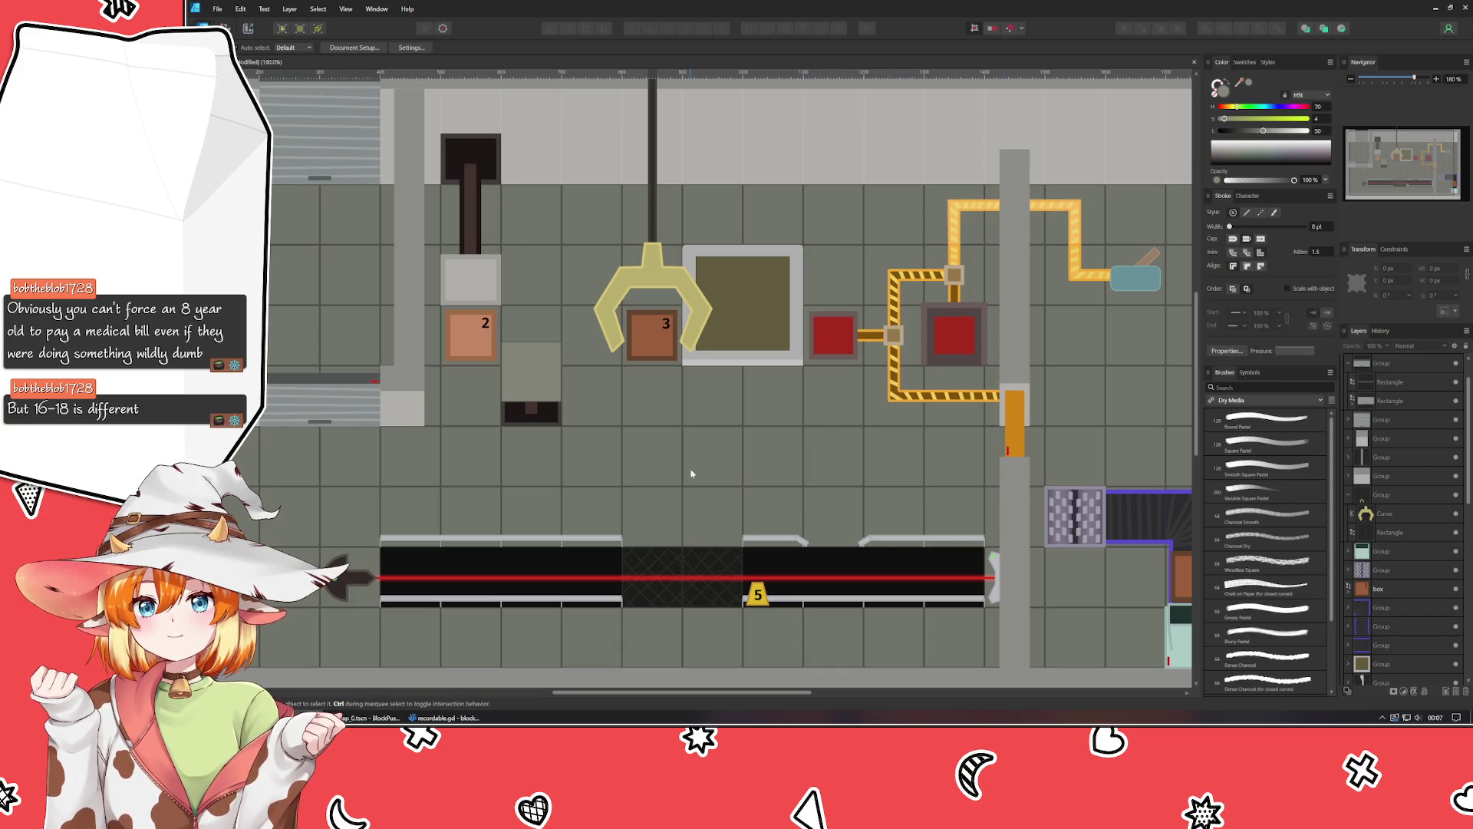
mouse_move(861, 463)
mouse_down()
mouse_move(709, 467)
mouse_move(694, 431)
mouse_move(717, 445)
mouse_up()
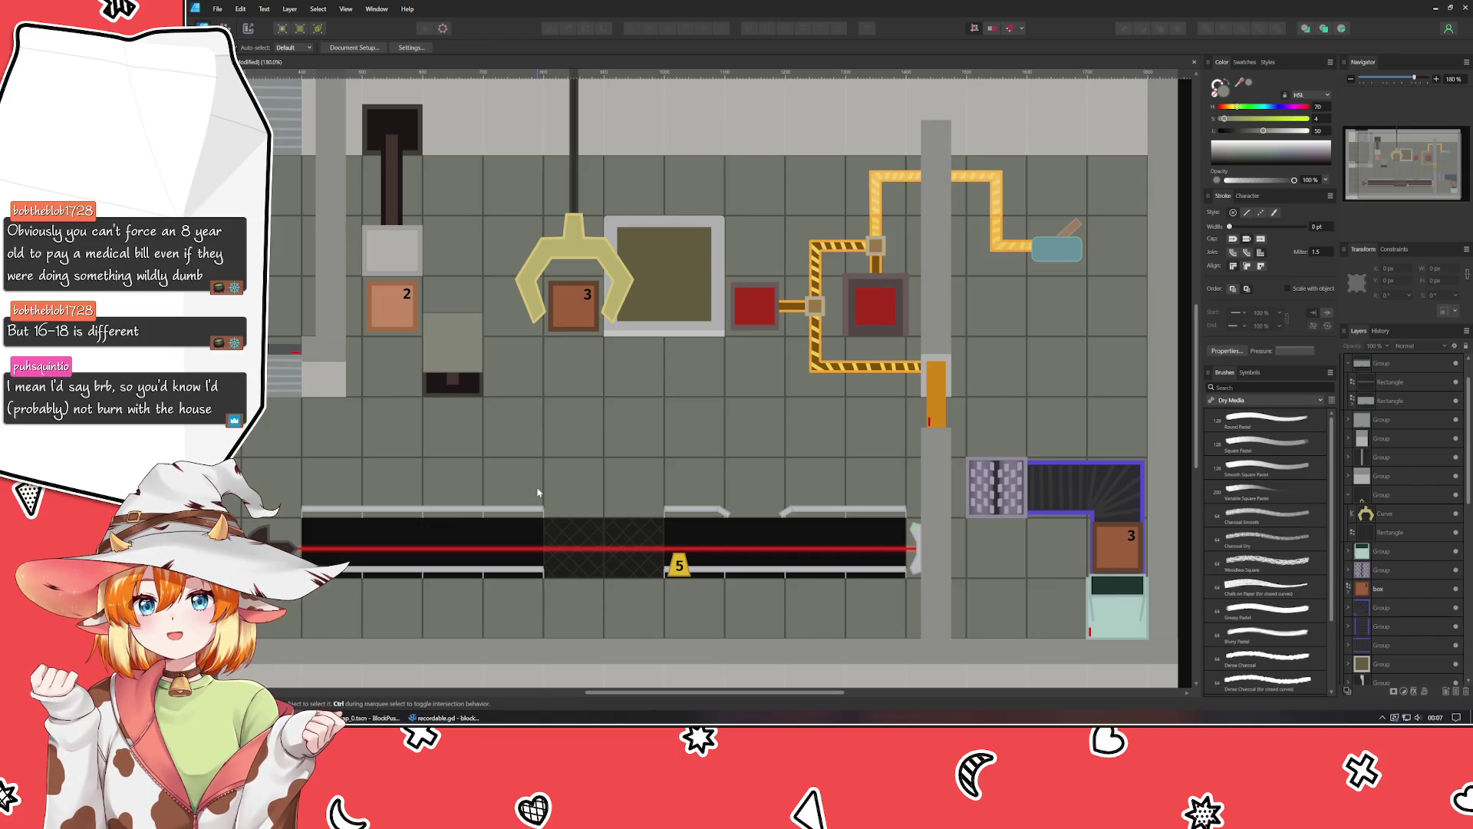
drag(538, 493, 637, 450)
scroll(636, 450, down, 3)
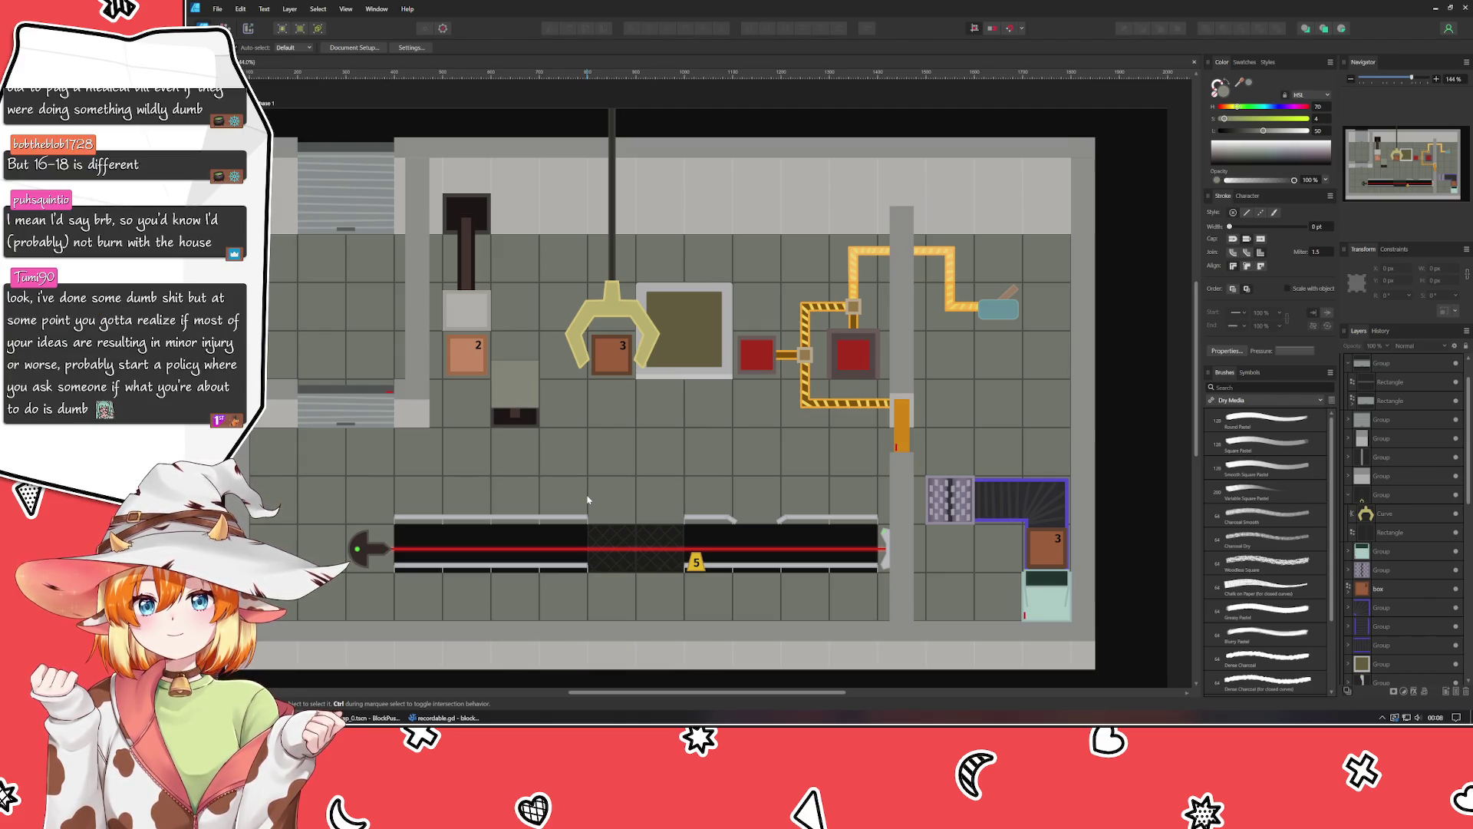
drag(335, 593, 397, 554)
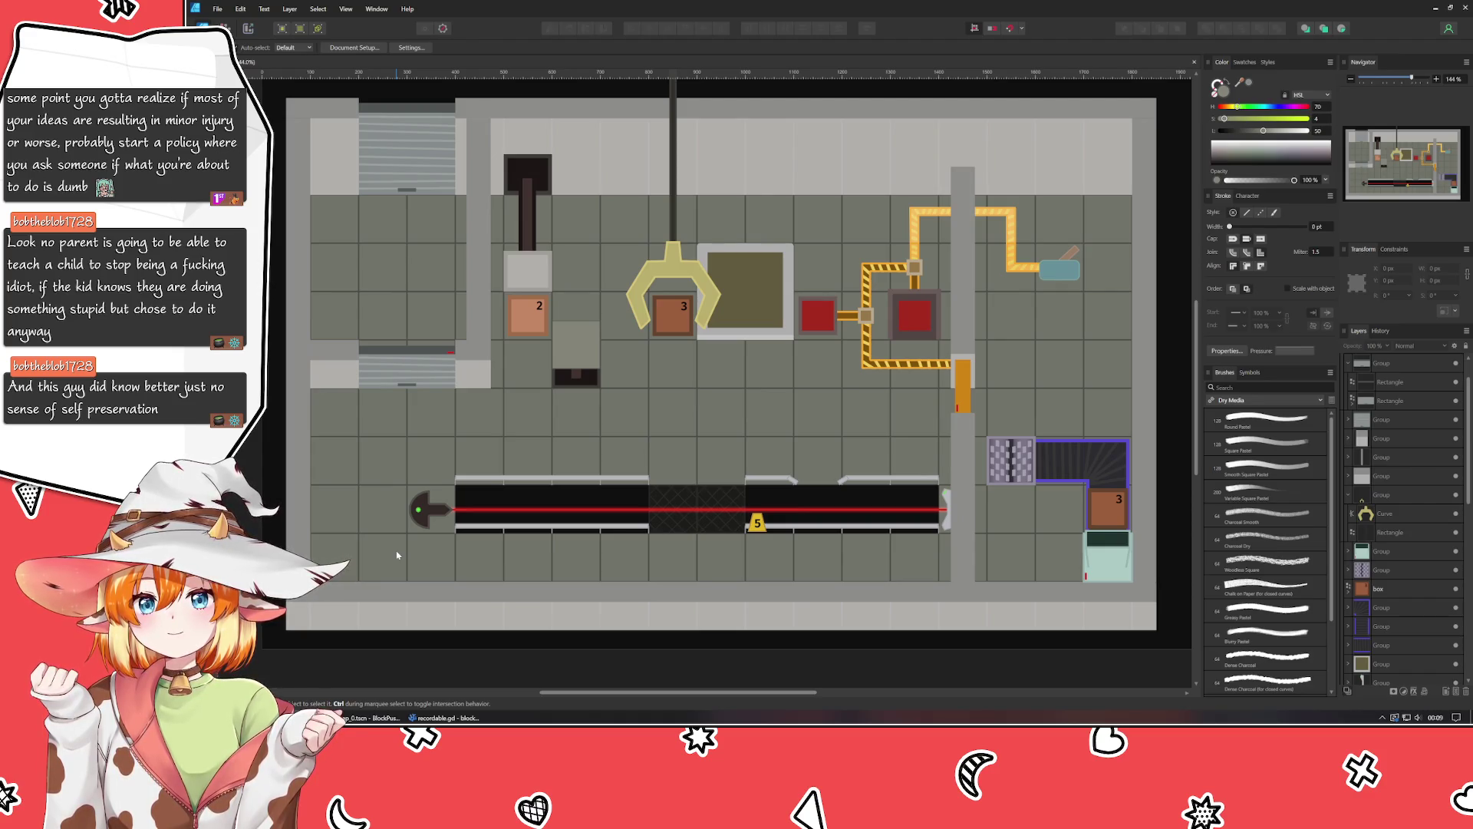
Raise the claw holding box 3 two Shift-nudges higher.
click(686, 281)
key(shift+Up)
key(shift+Up)
key(shift+Up)
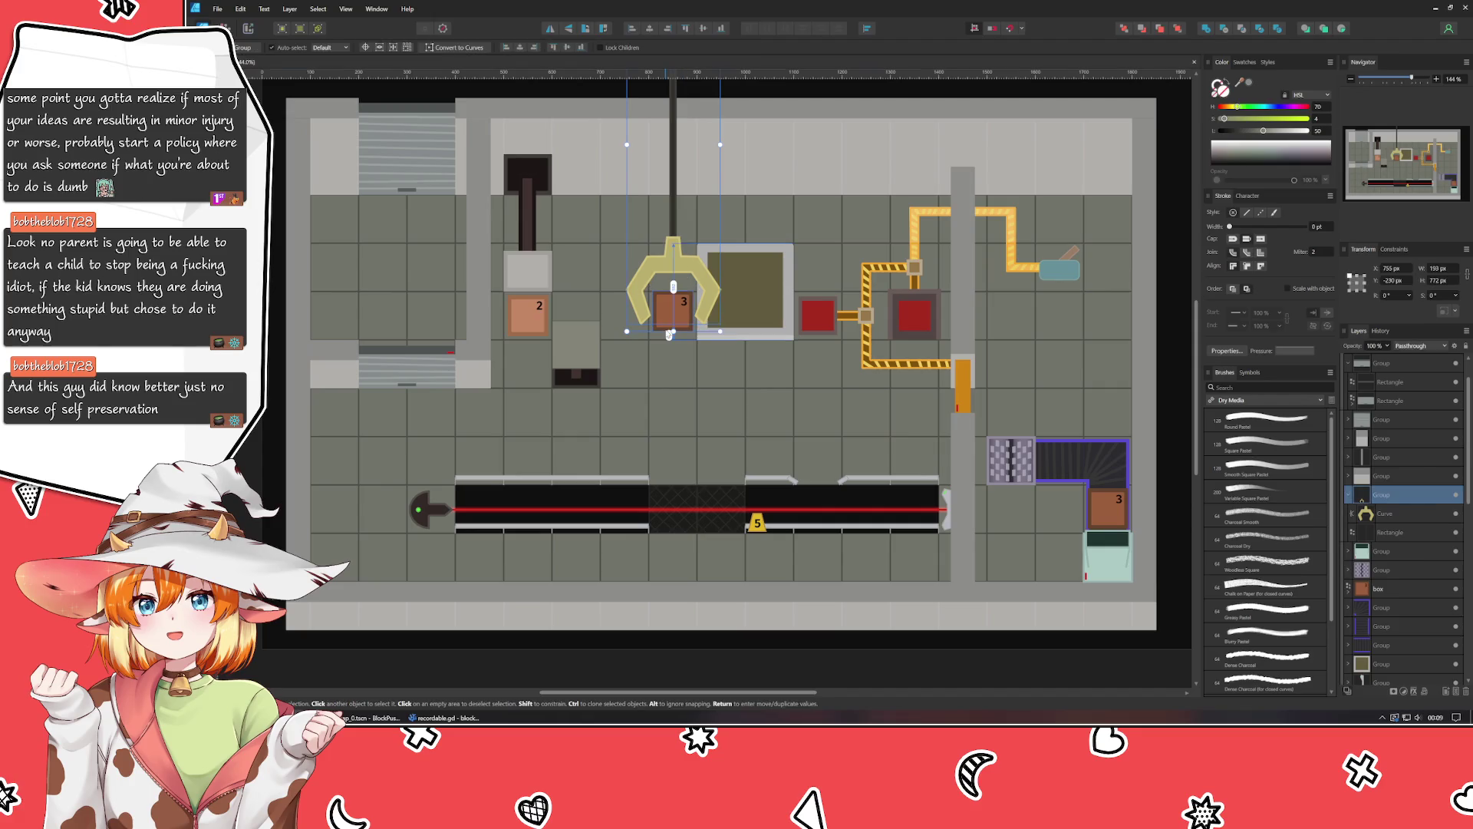
key(shift+Up)
key(shift+Up)
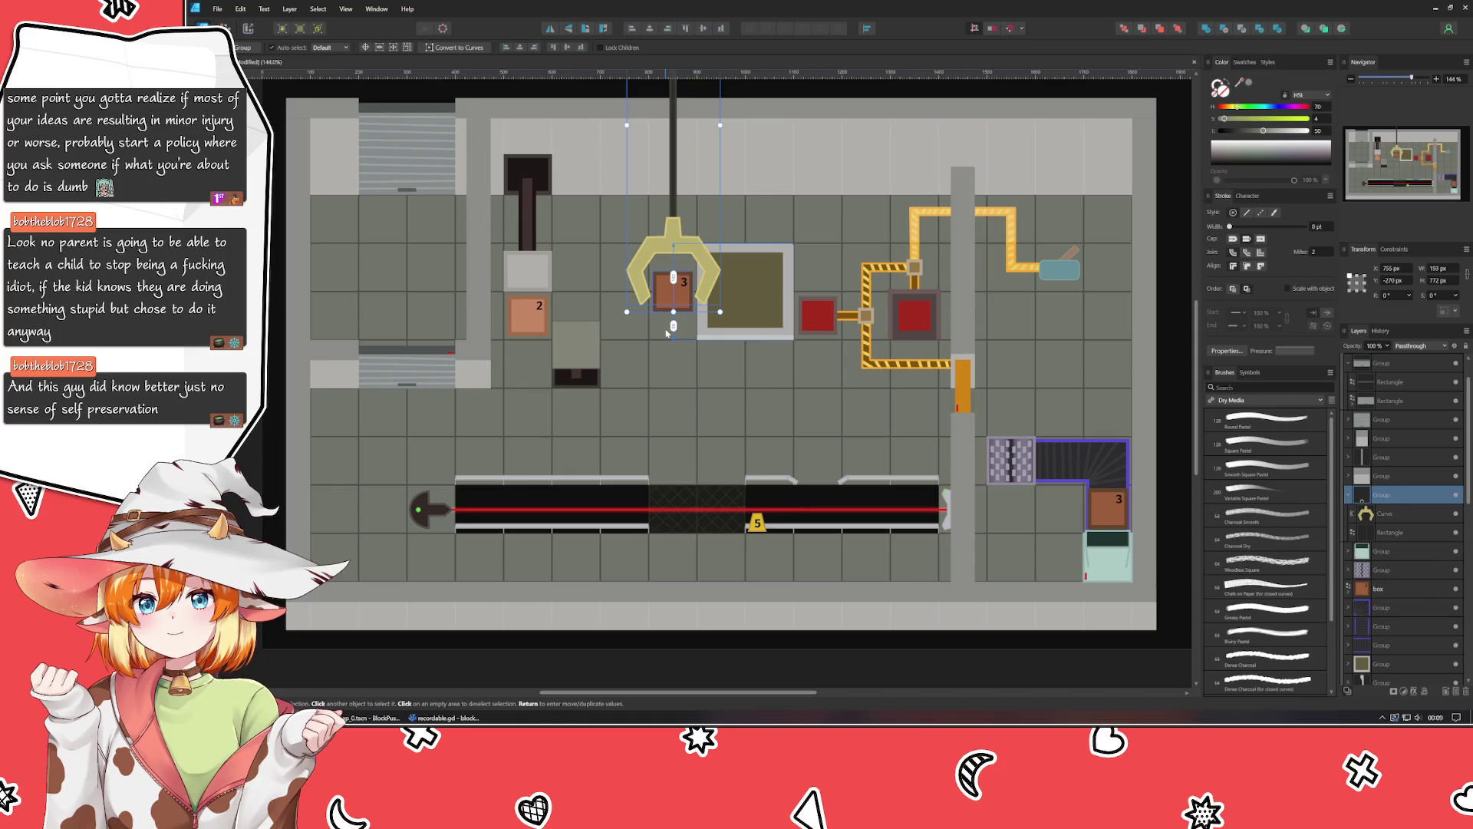
click(769, 675)
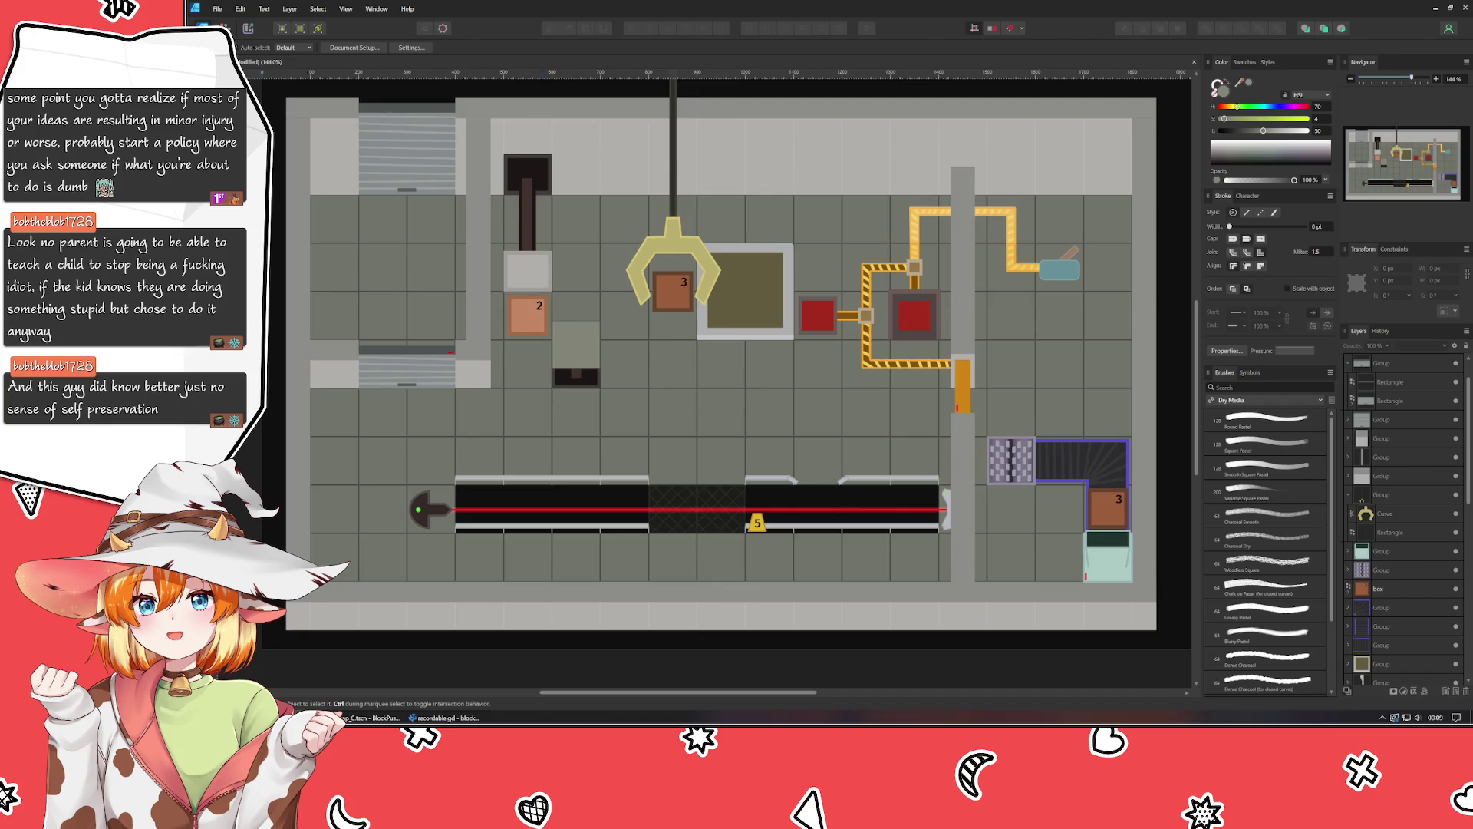
Draw a small square below the claw above the conveyor, fill it dark purple (hue 278), and open its layer effects.
key(m)
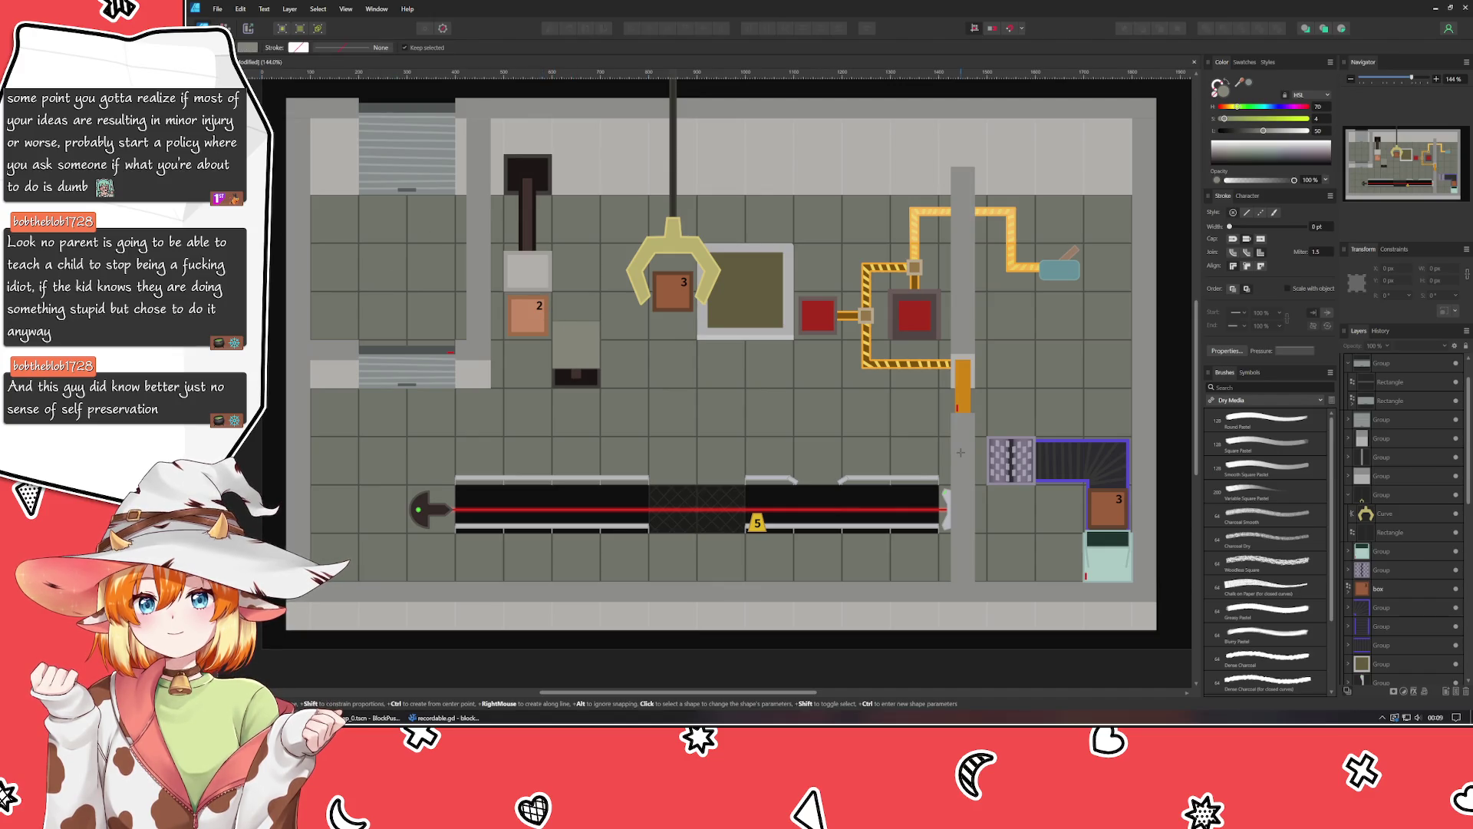
drag(655, 348, 690, 382)
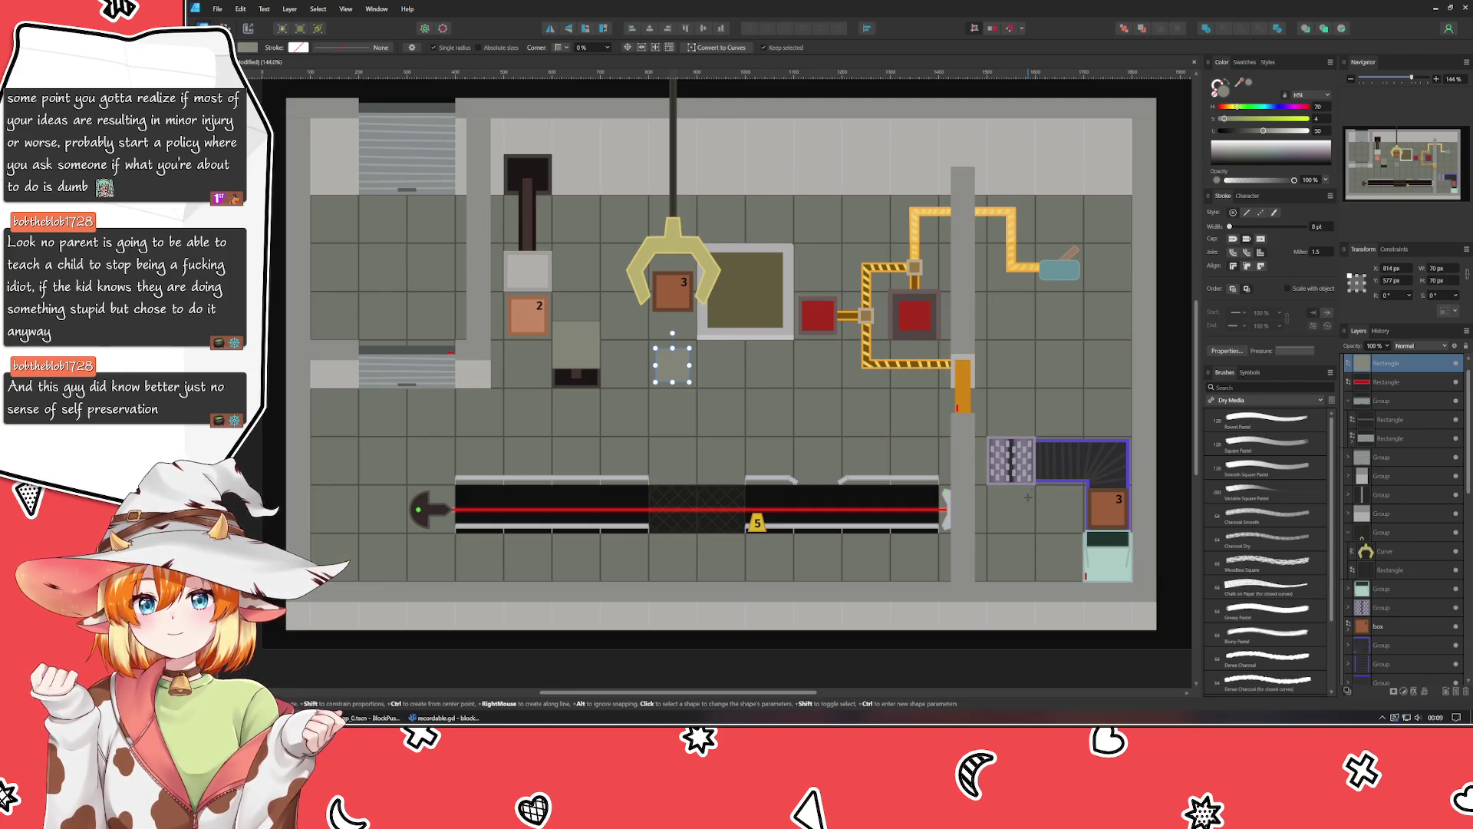
key(v)
key(Right)
key(Right)
key(Up)
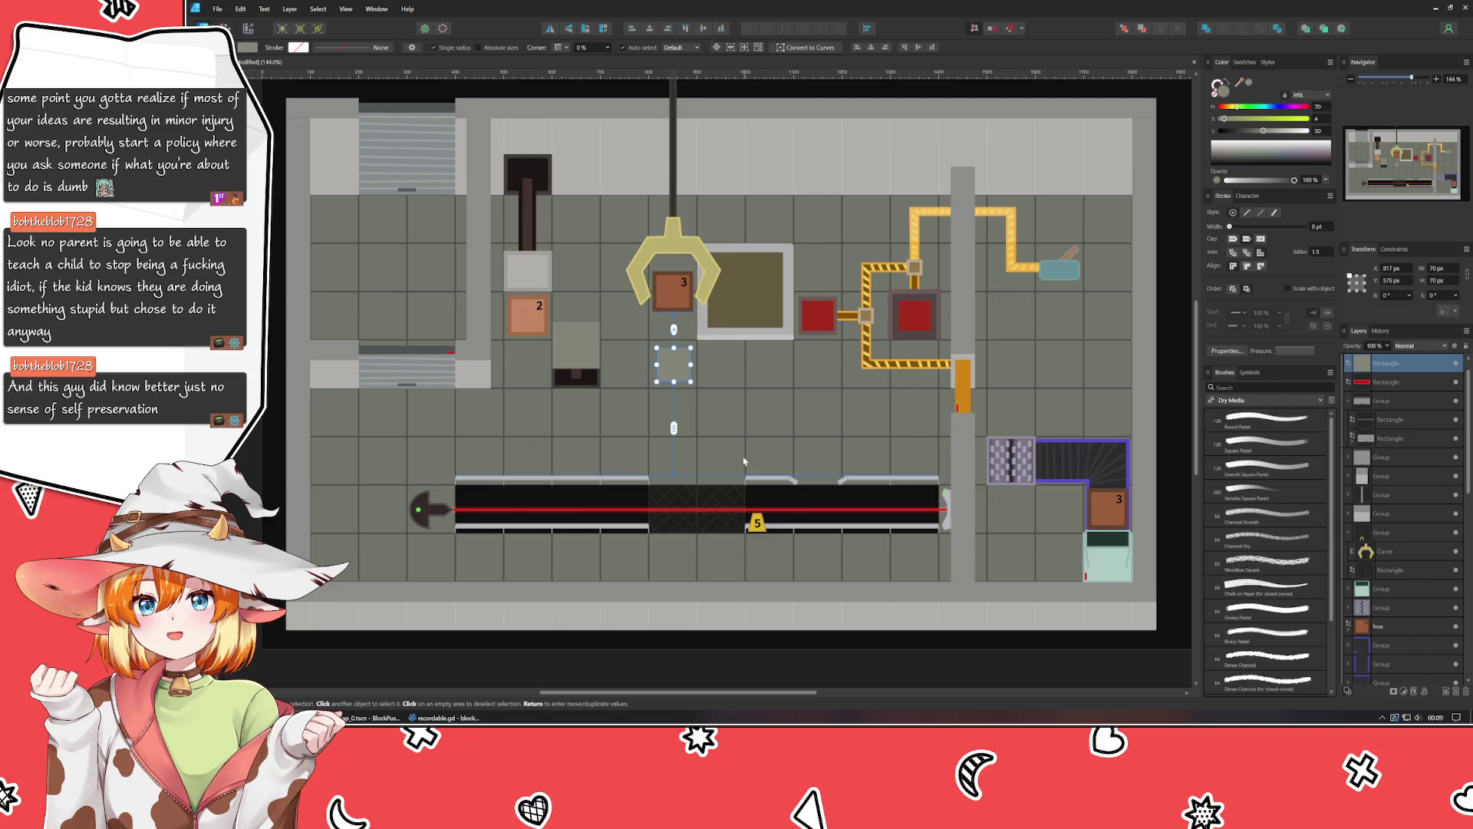
scroll(649, 389, up, 3)
drag(725, 345, 718, 339)
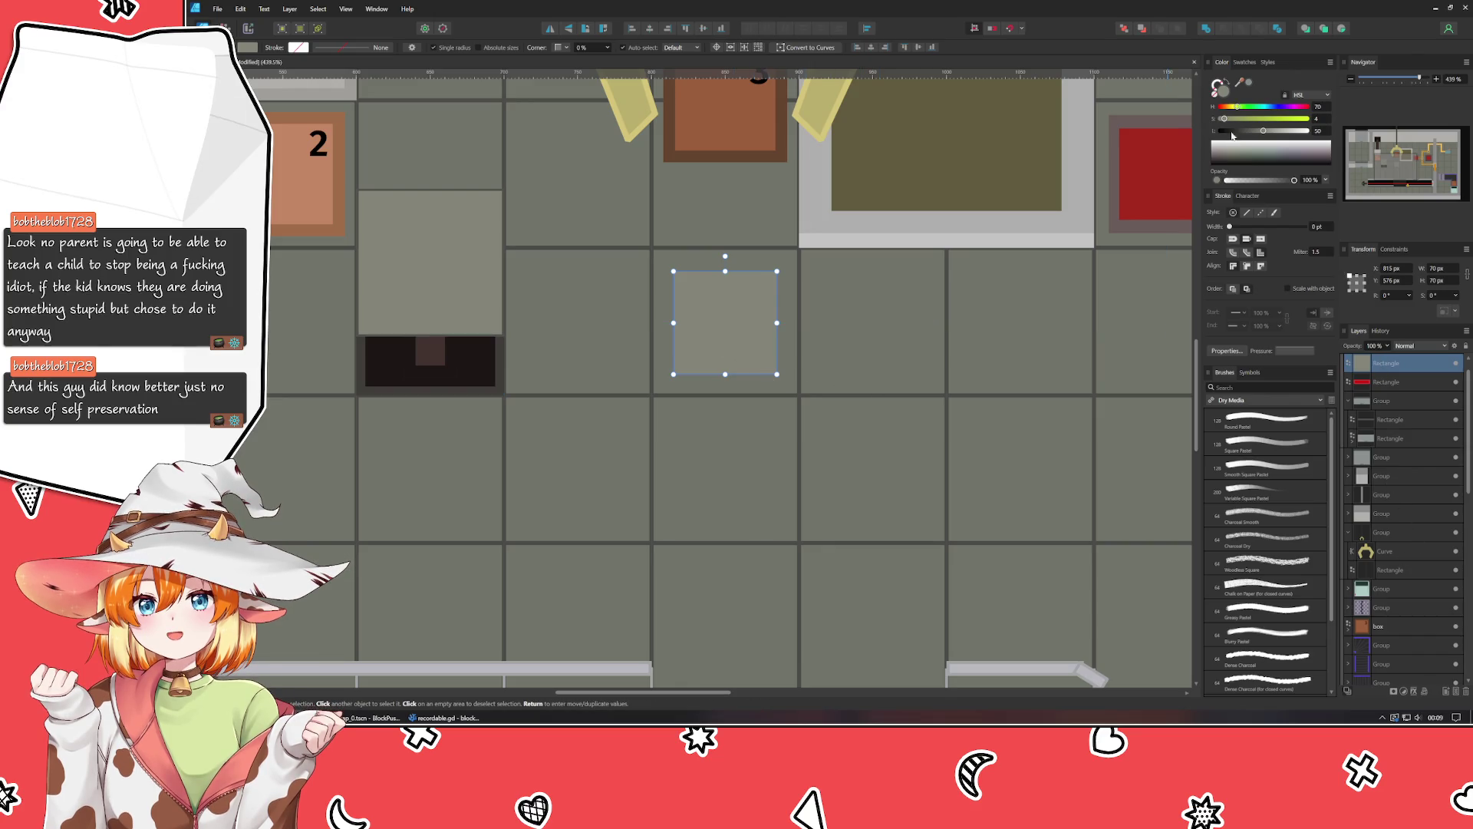
drag(1278, 112, 1233, 132)
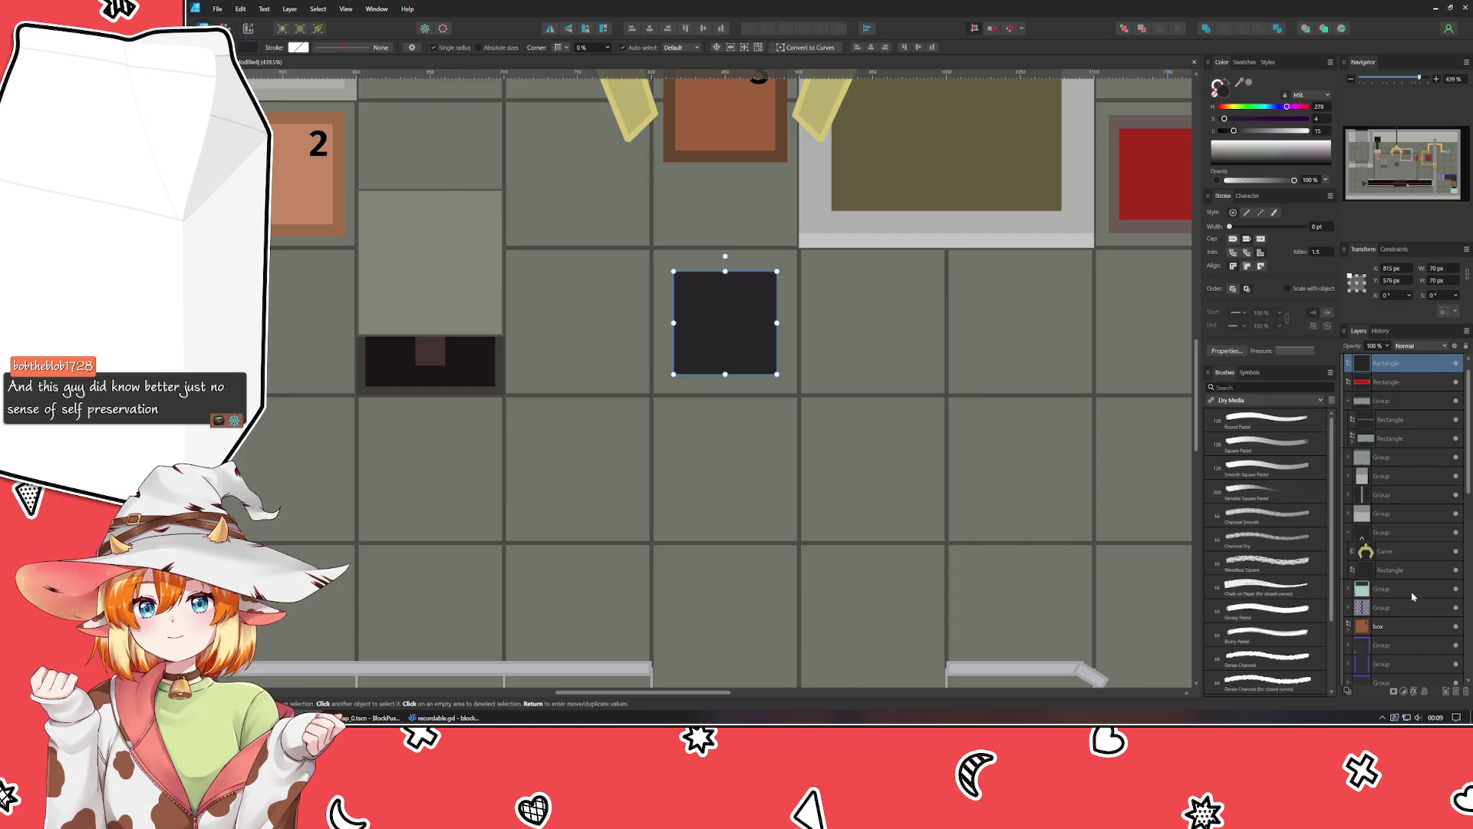
click(1416, 692)
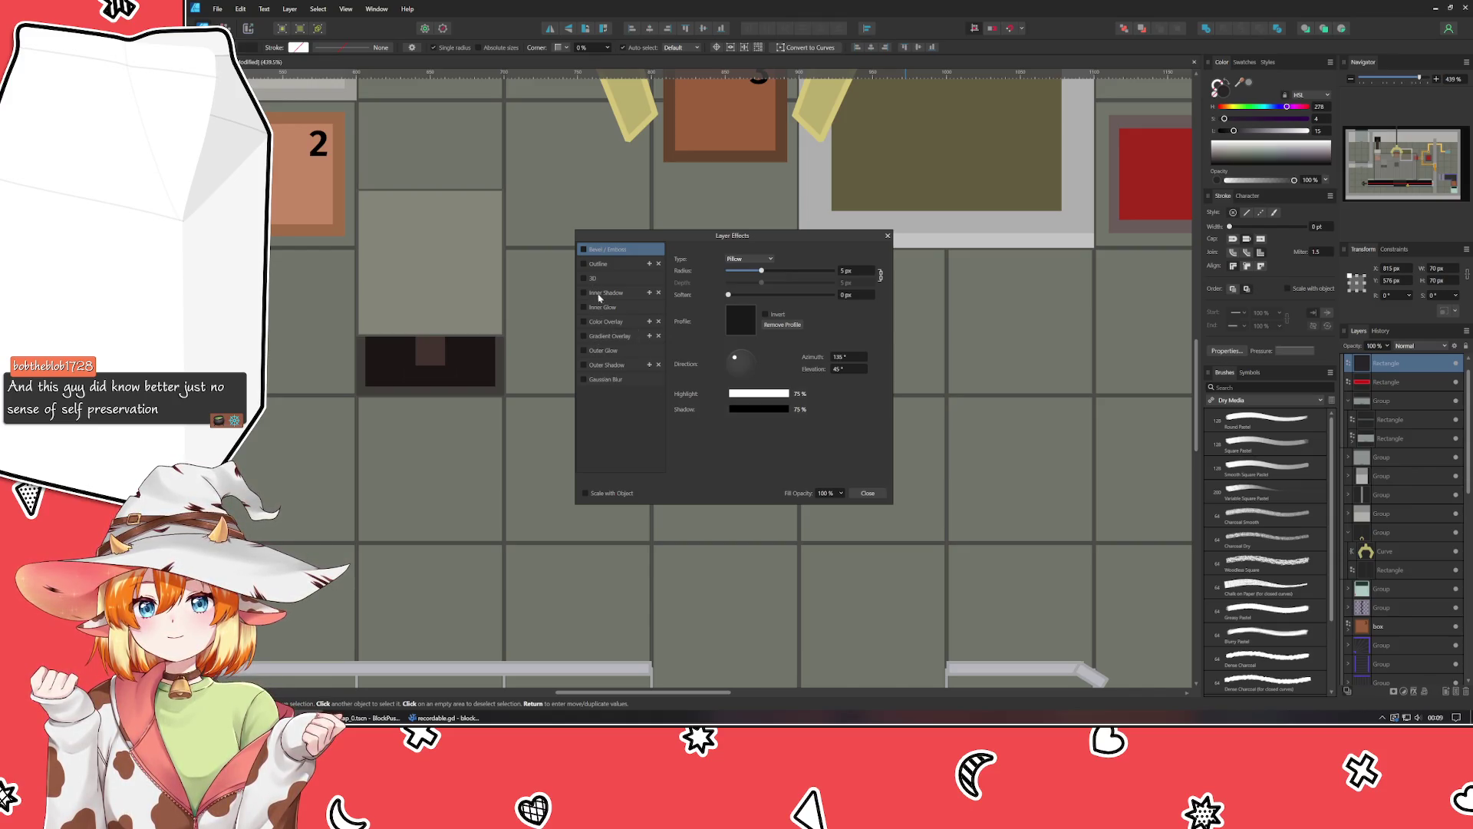
Enable a black Outer Glow on the square with Normal blending and a small radius.
click(602, 351)
click(584, 350)
click(584, 351)
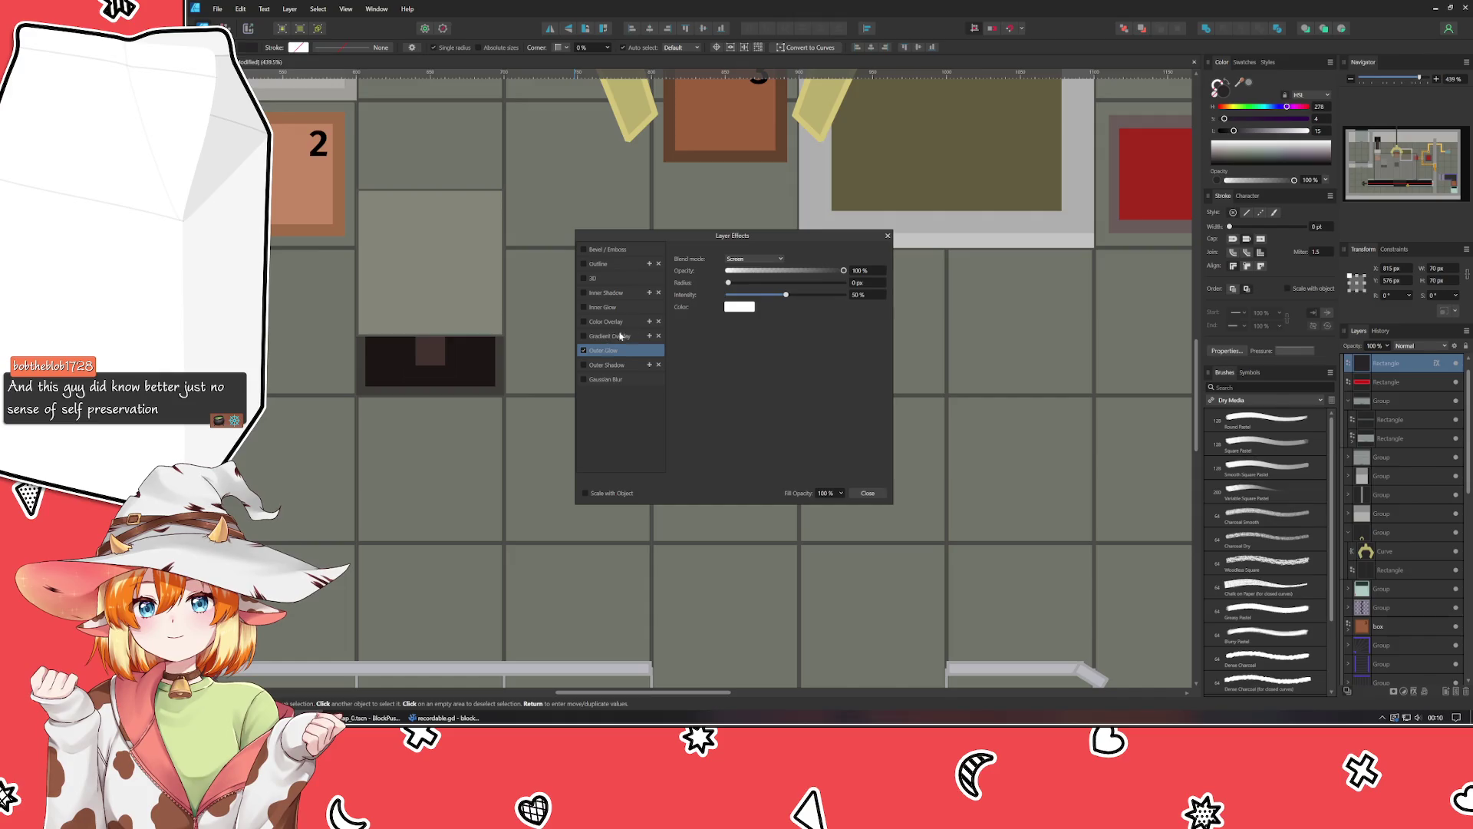
click(753, 259)
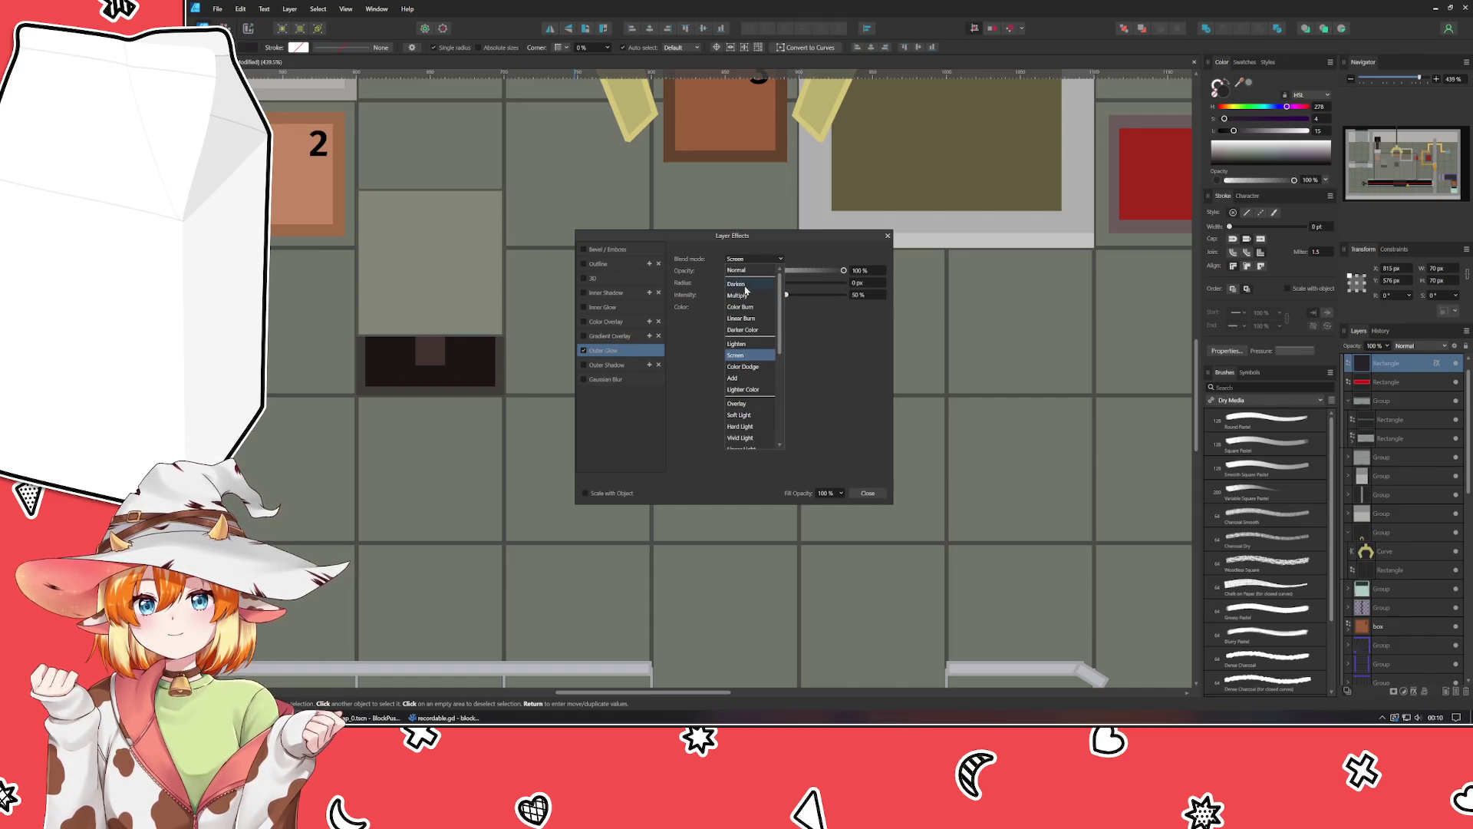
click(740, 296)
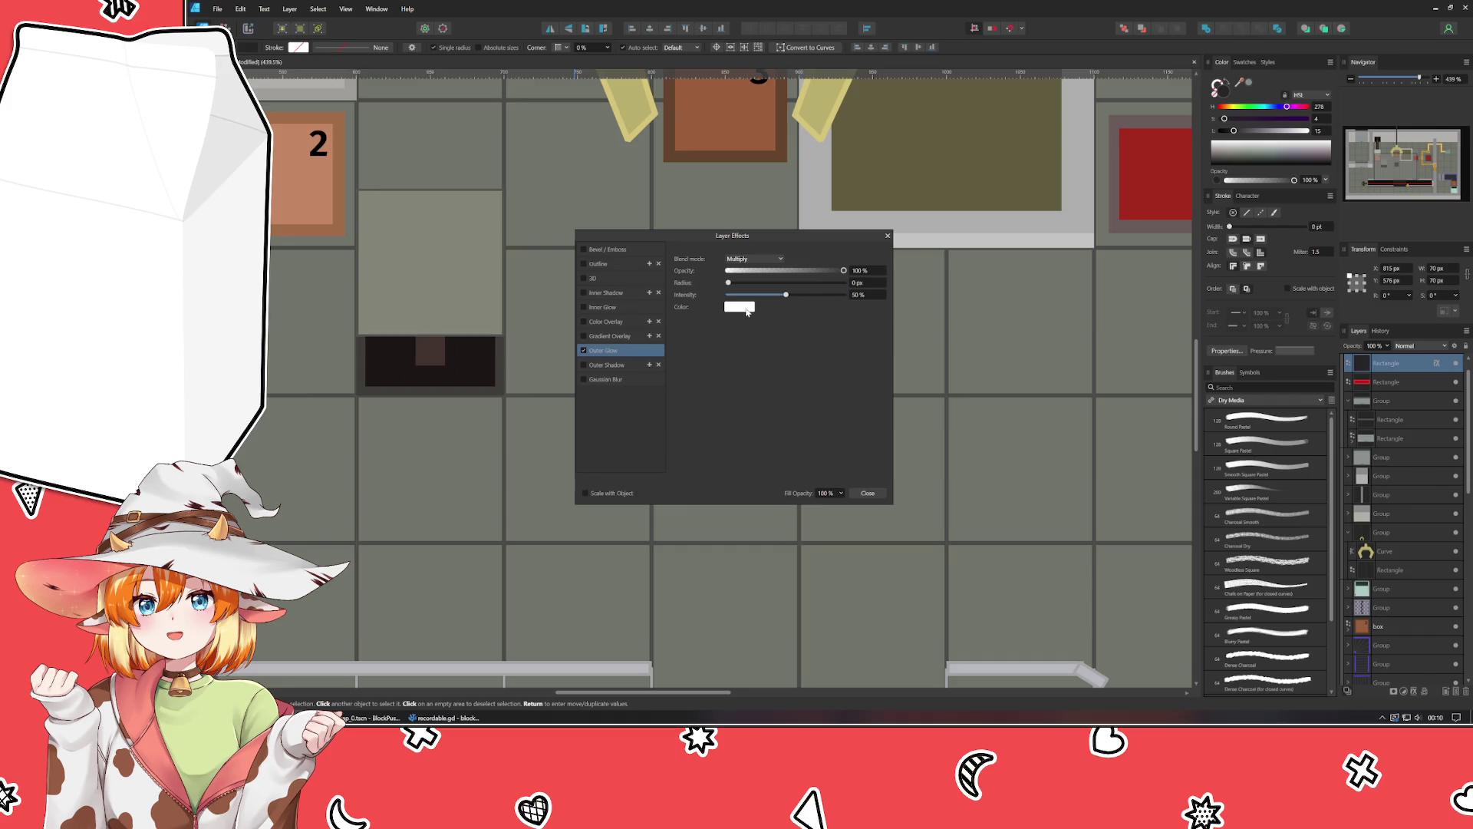
click(739, 307)
click(690, 351)
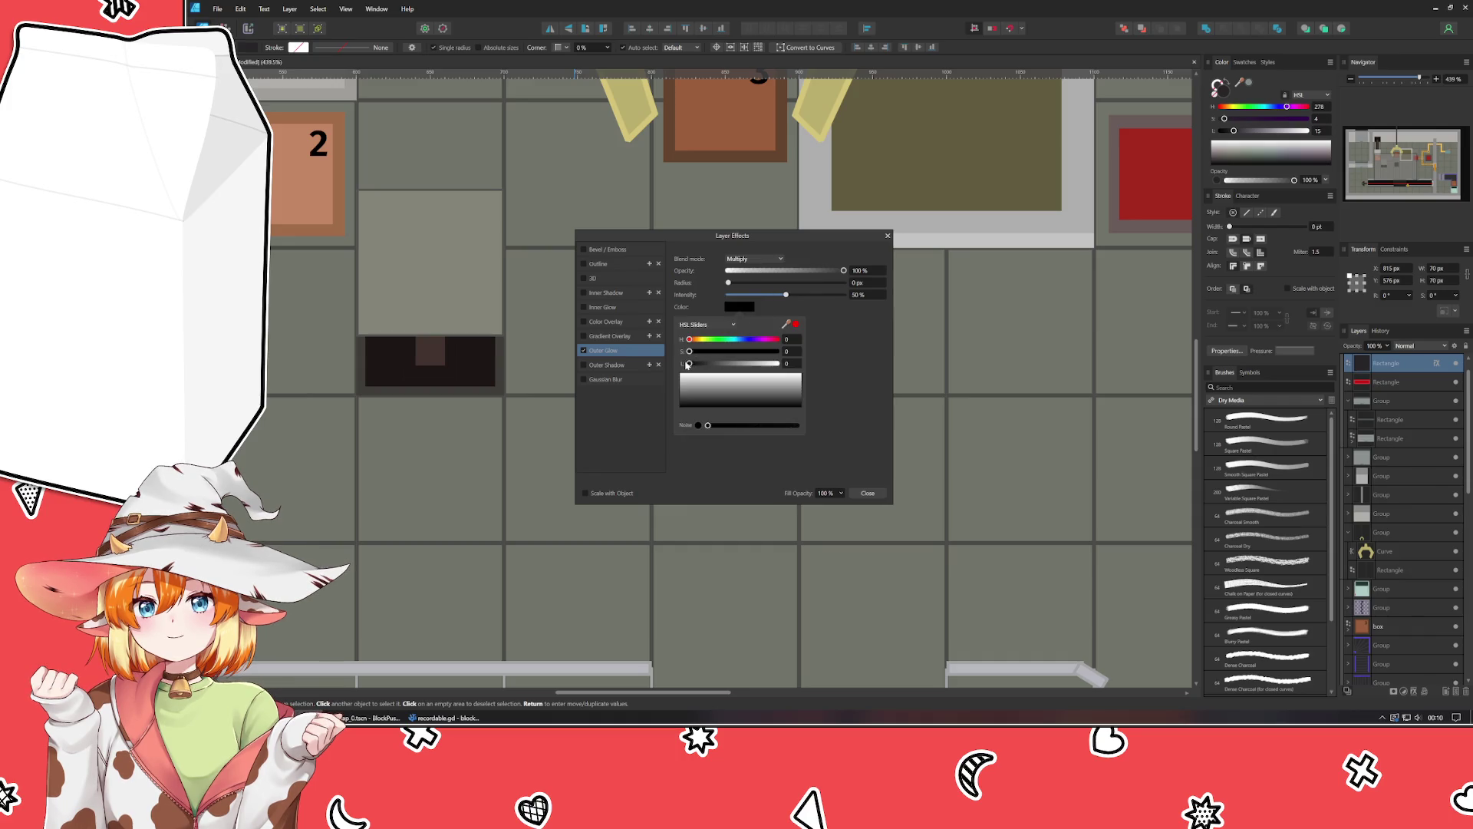
mouse_move(742, 284)
mouse_down()
mouse_move(969, 298)
mouse_move(1005, 326)
mouse_move(1015, 370)
mouse_up()
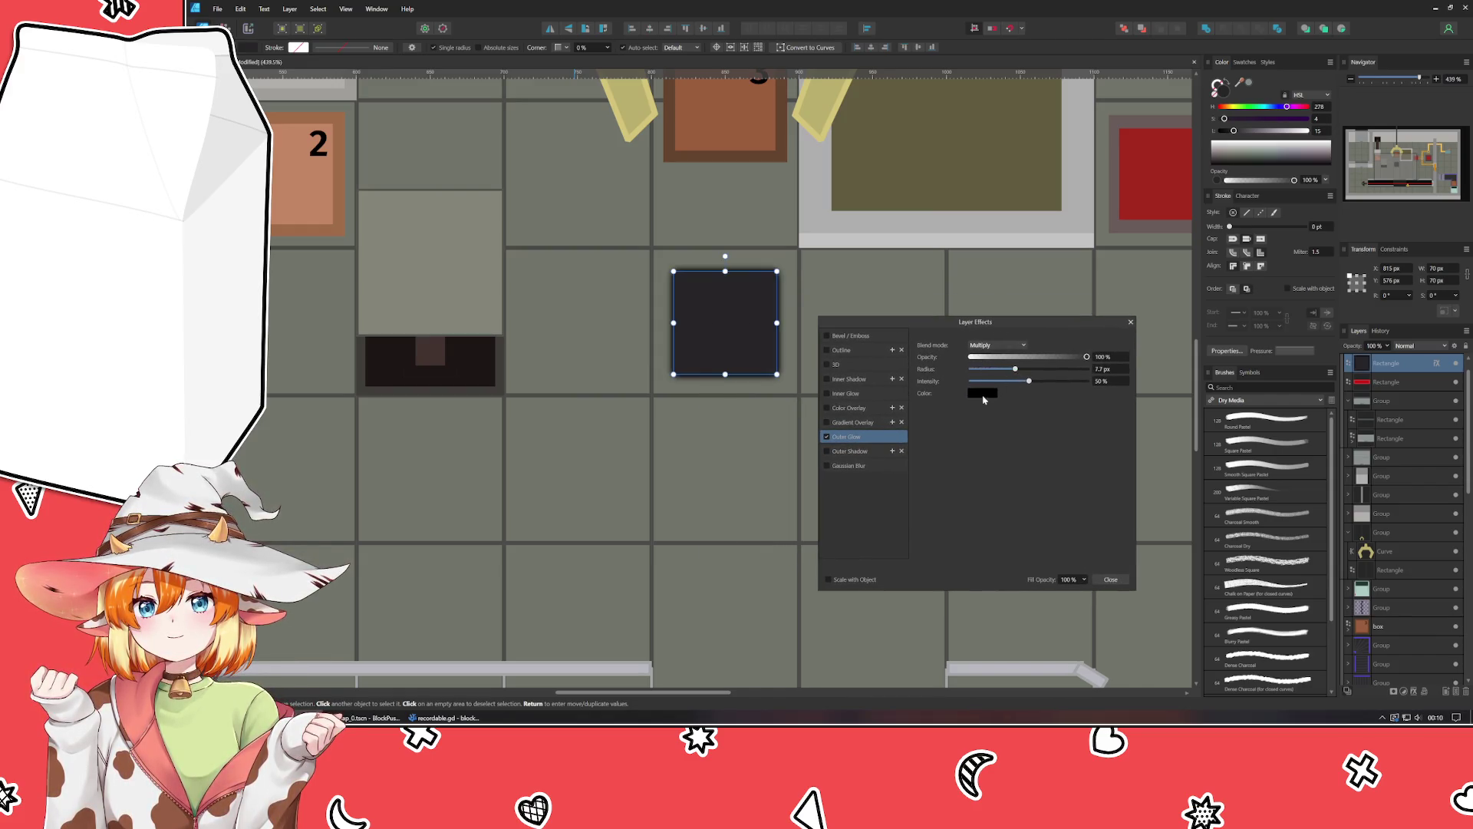
click(983, 396)
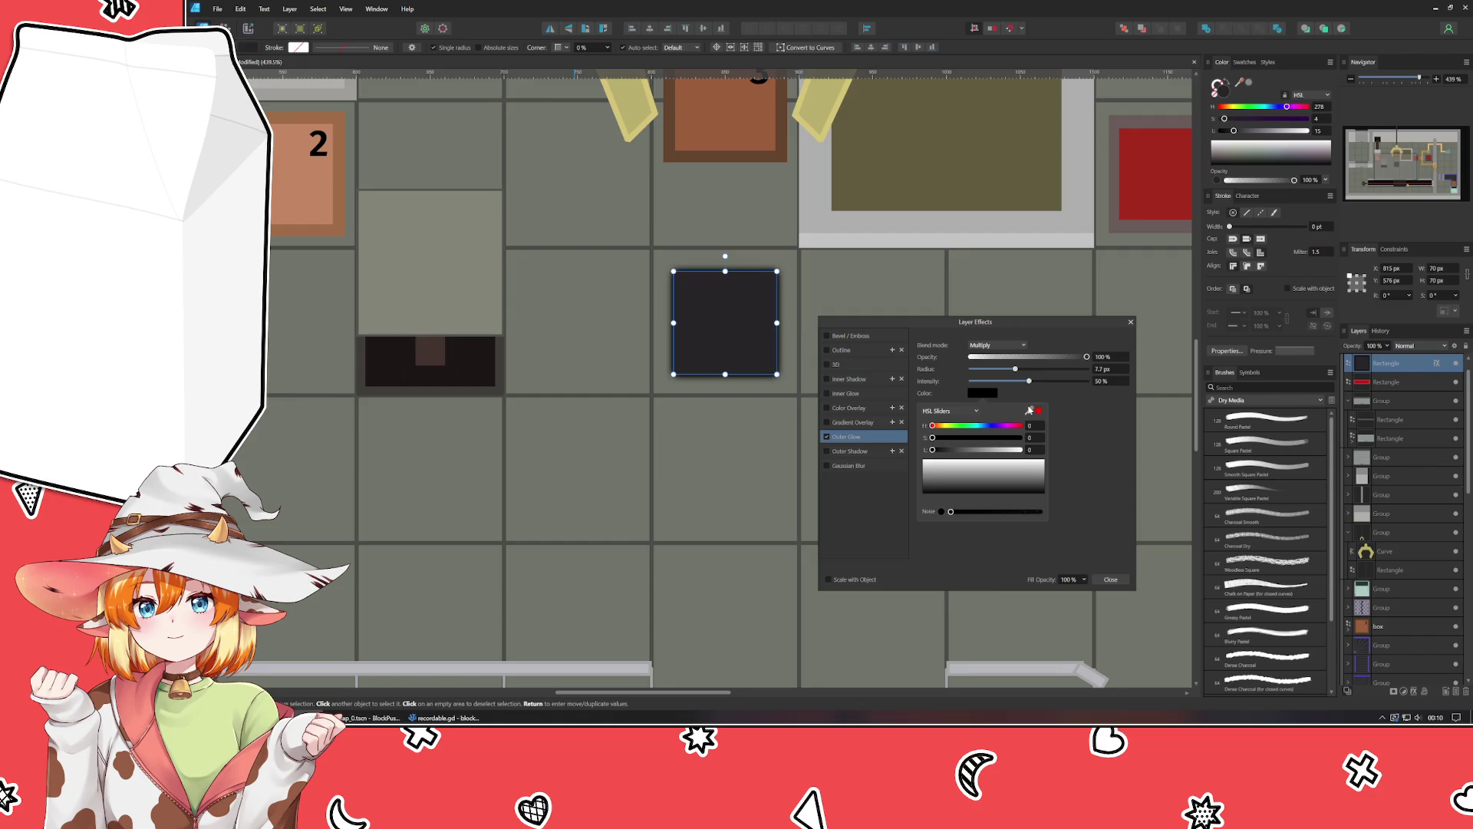
click(1085, 490)
mouse_move(1014, 369)
mouse_down()
mouse_move(984, 384)
mouse_move(1000, 388)
mouse_up()
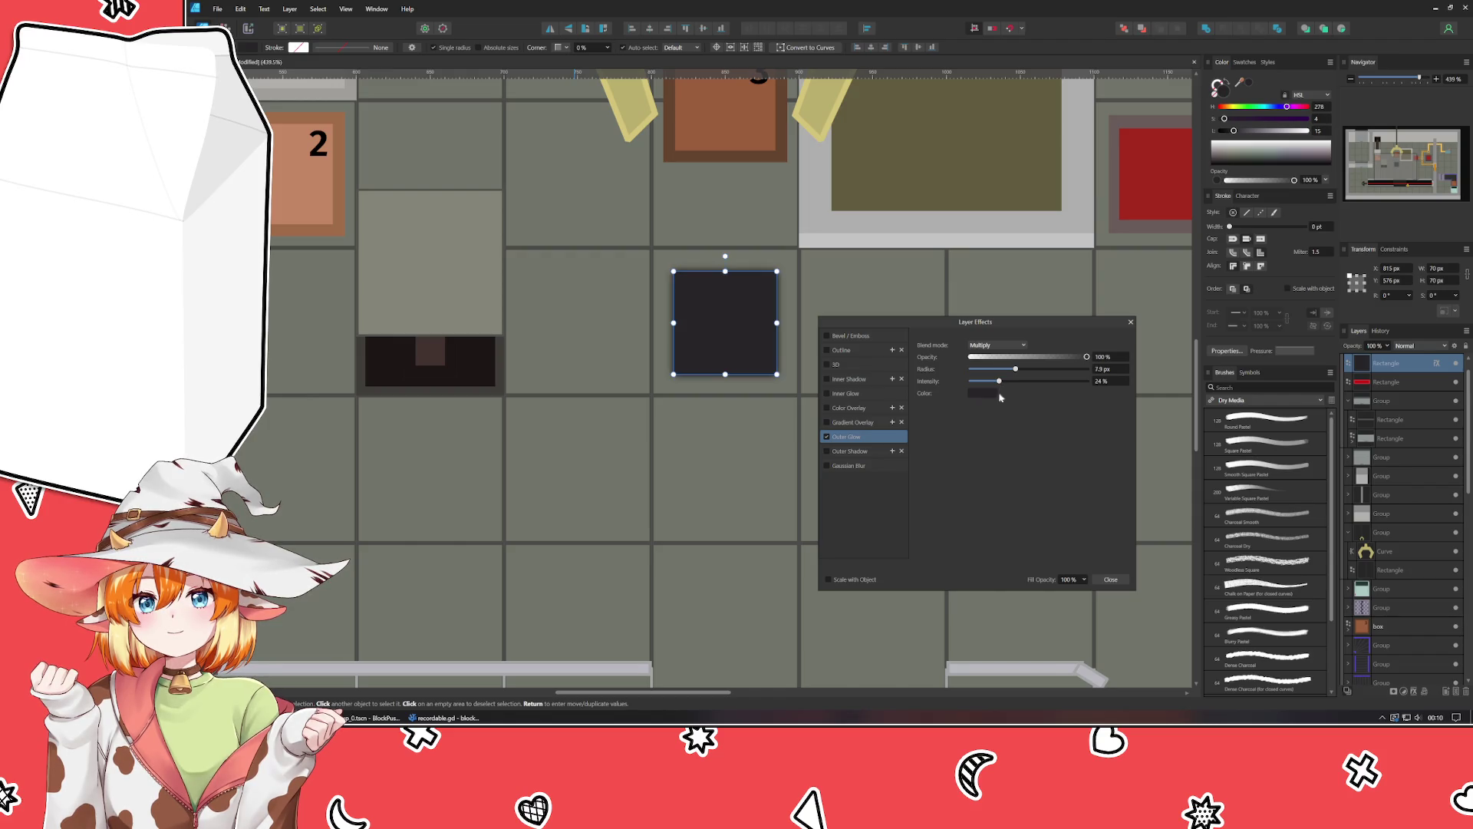
click(1017, 344)
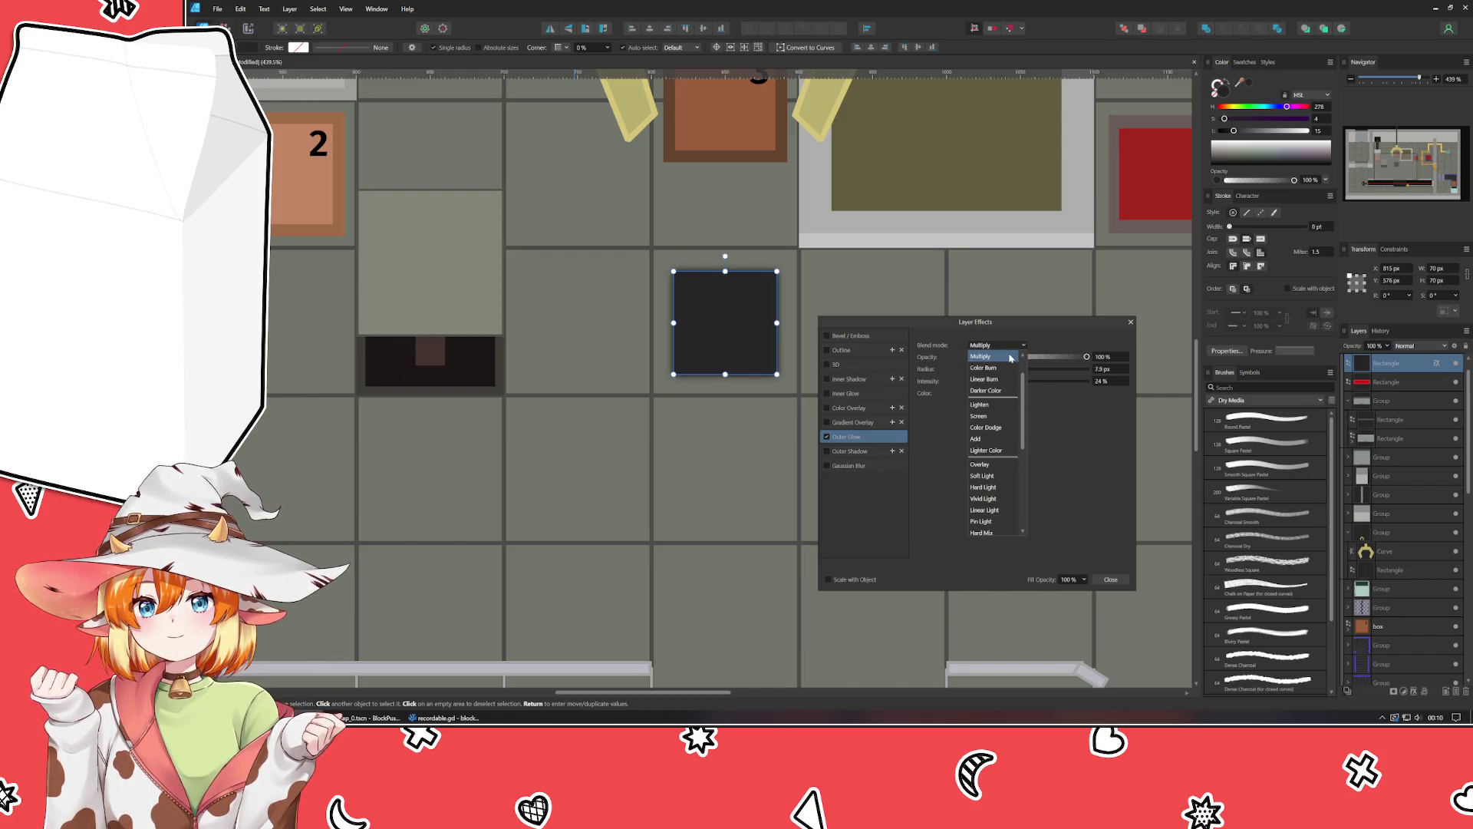
click(1012, 359)
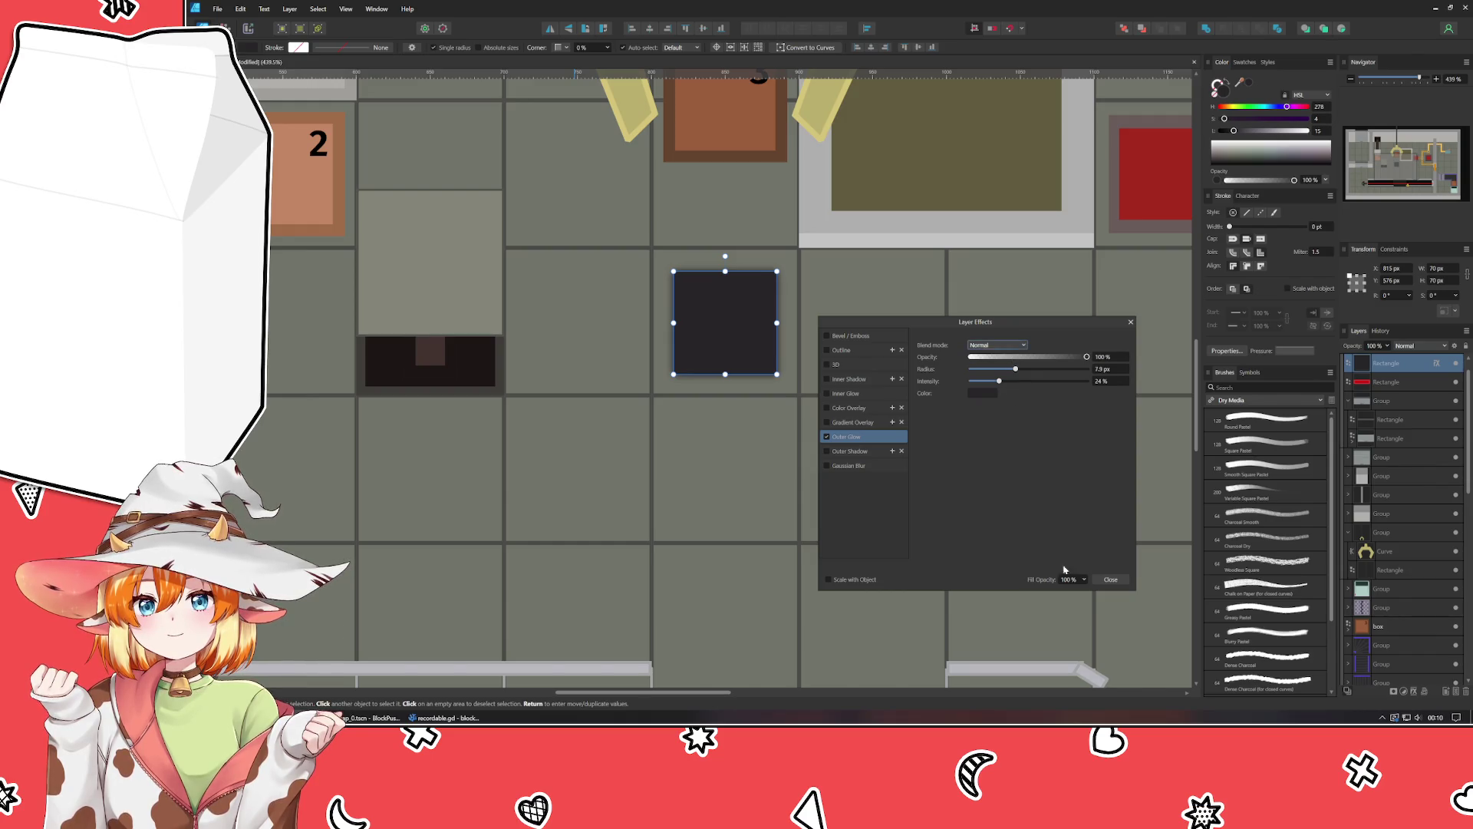
click(1110, 579)
click(976, 424)
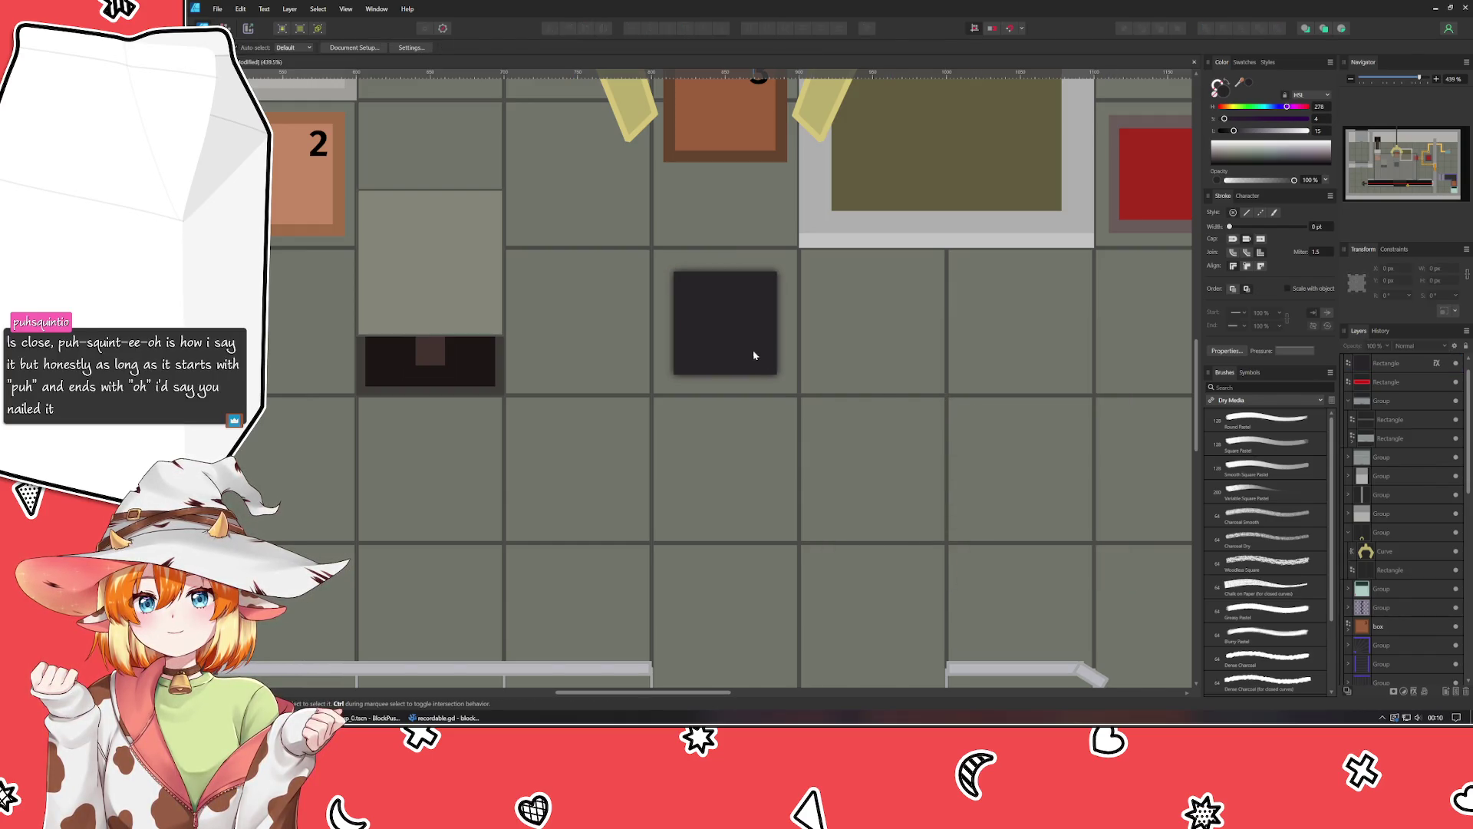
Set the square's outer glow intensity to 100% and its radius to 5 px.
scroll(758, 358, up, 1)
scroll(756, 350, up, 3)
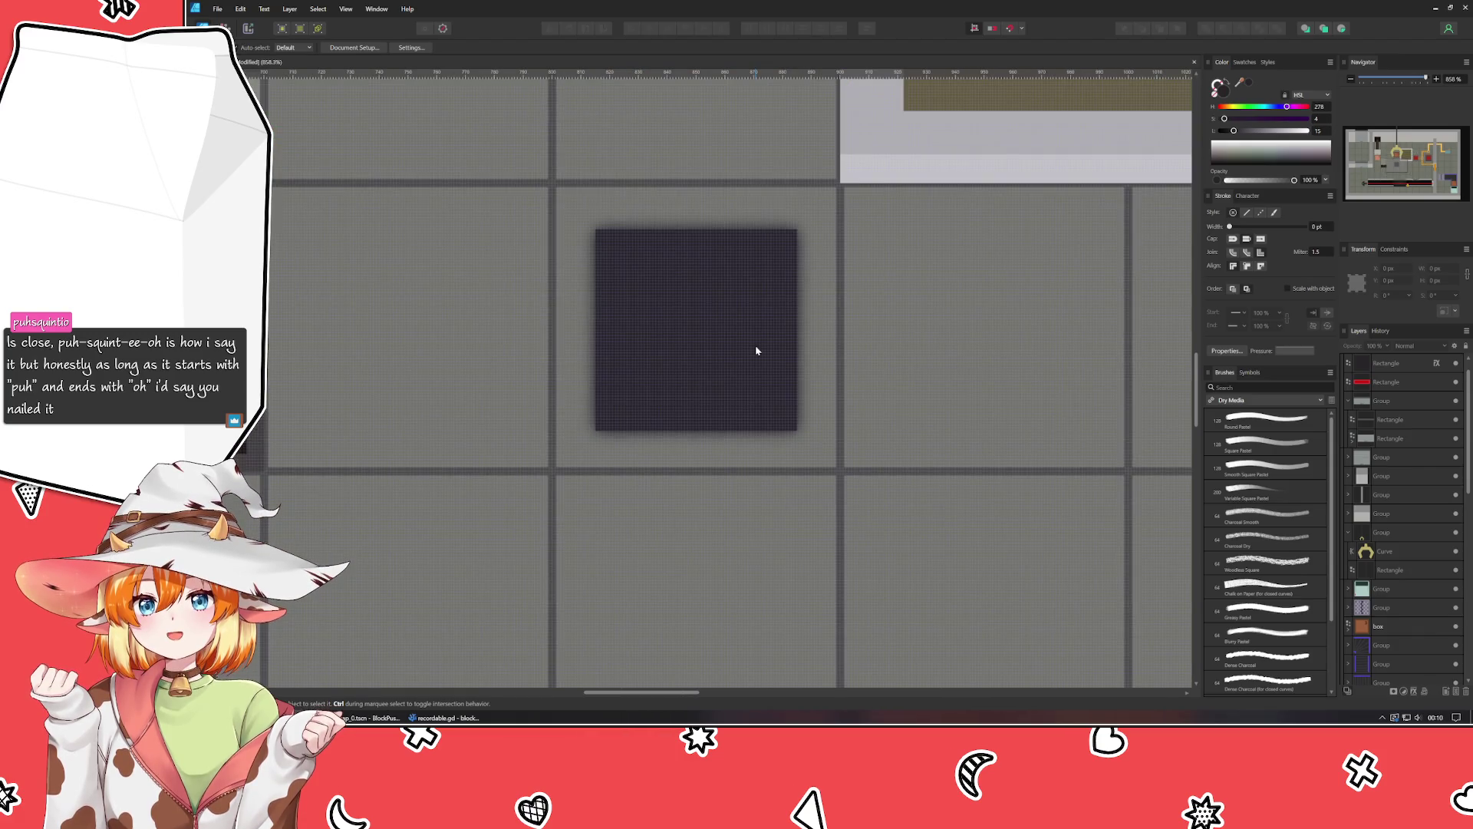
scroll(756, 350, down, 1)
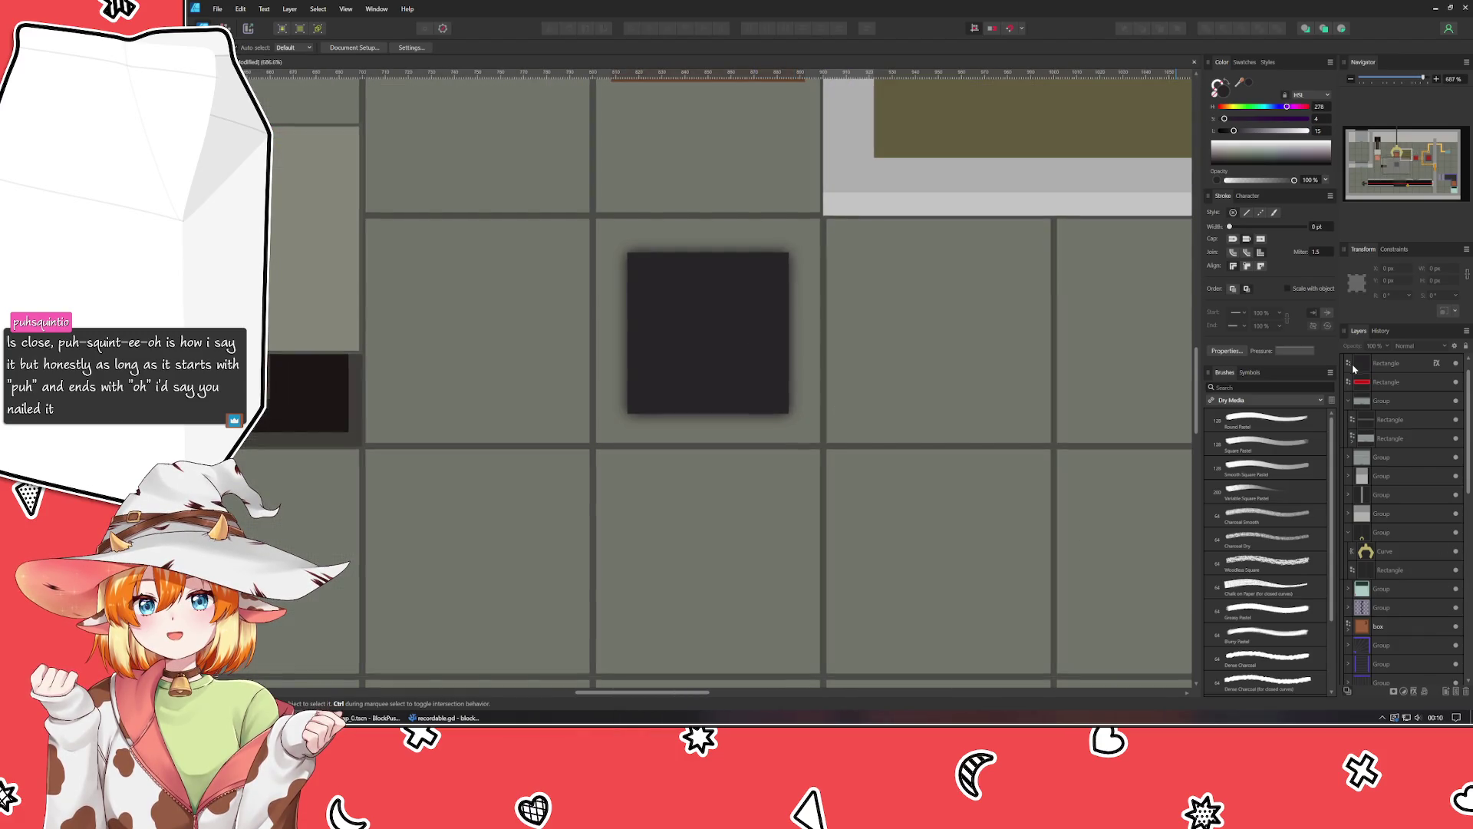
click(1437, 363)
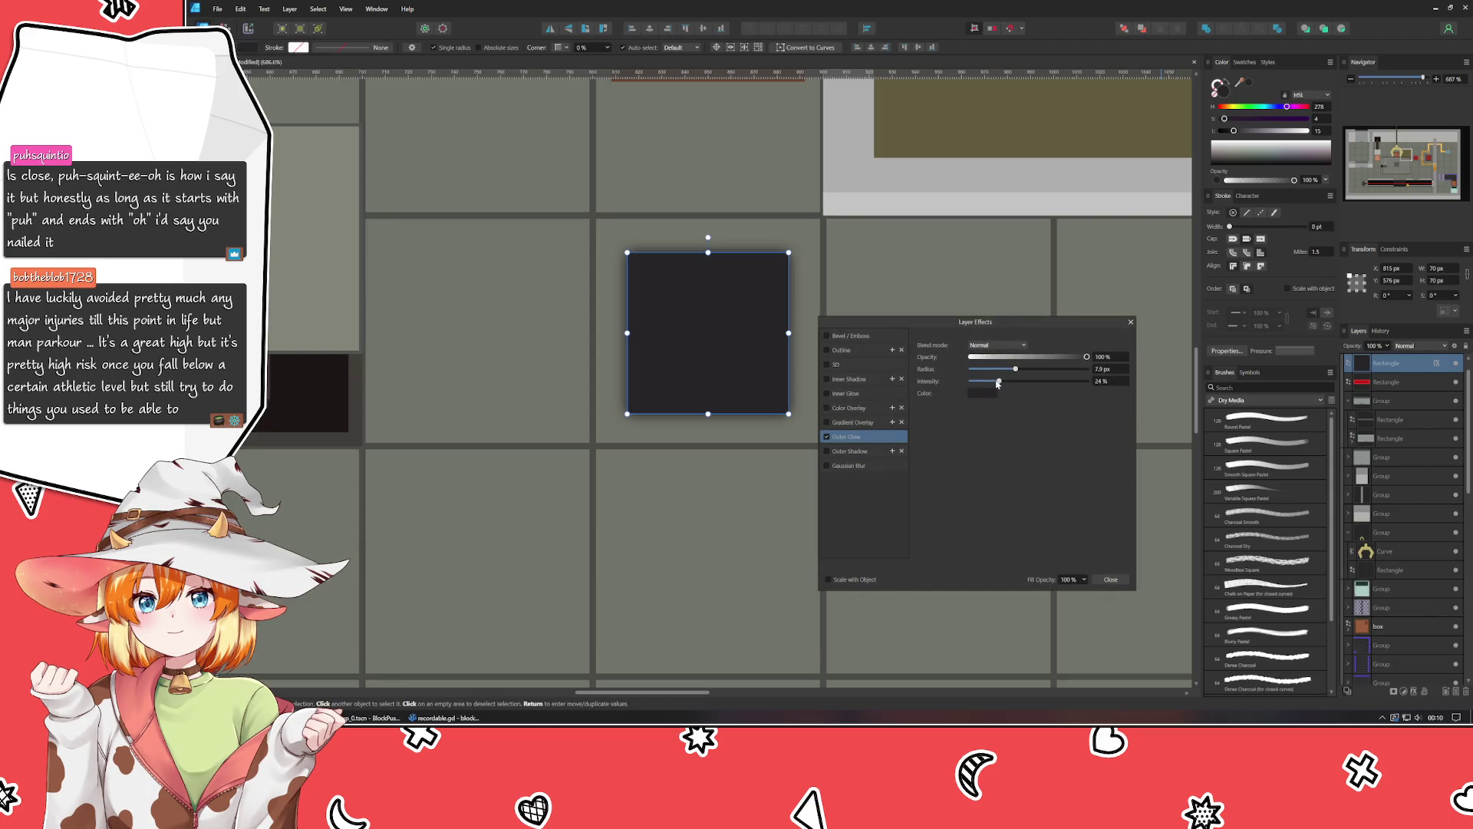
mouse_move(996, 382)
mouse_down()
mouse_move(1134, 388)
mouse_move(971, 371)
mouse_move(1077, 383)
mouse_up()
click(1097, 370)
text(5)
key(Return)
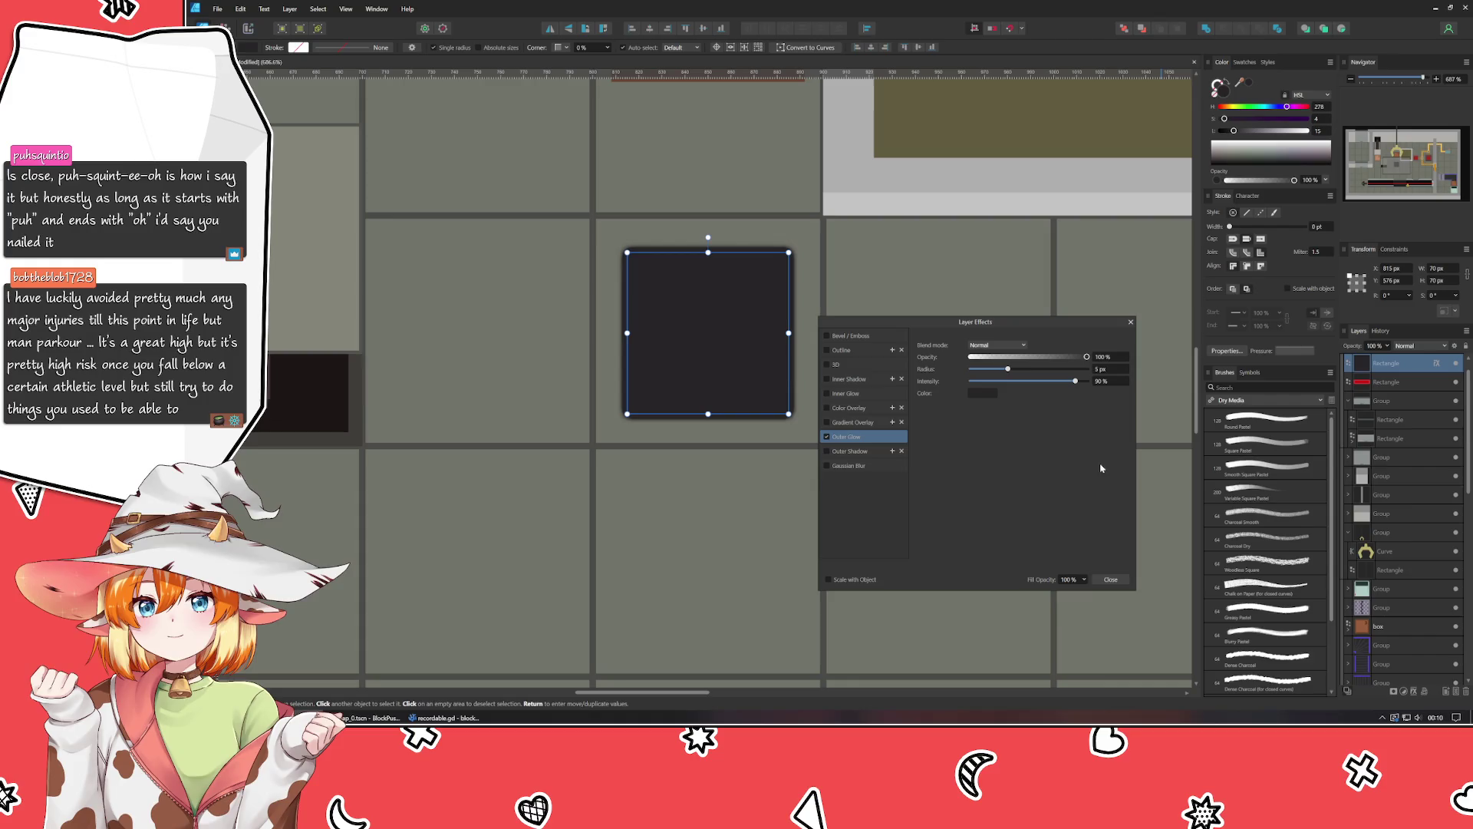
click(1112, 581)
click(977, 493)
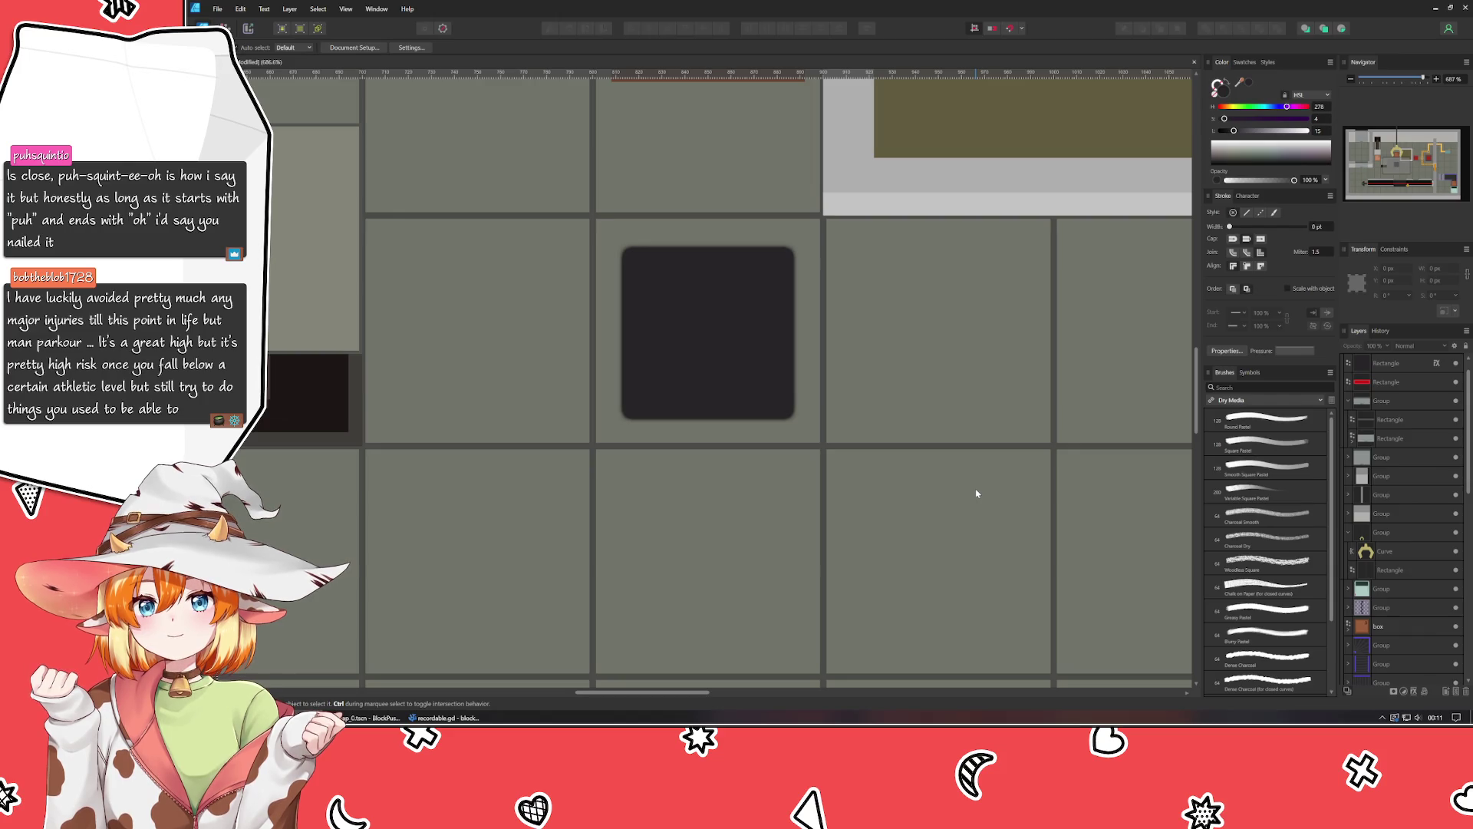
Swap the square's outer glow for an outer shadow coloured with the square's dark purple.
click(1434, 364)
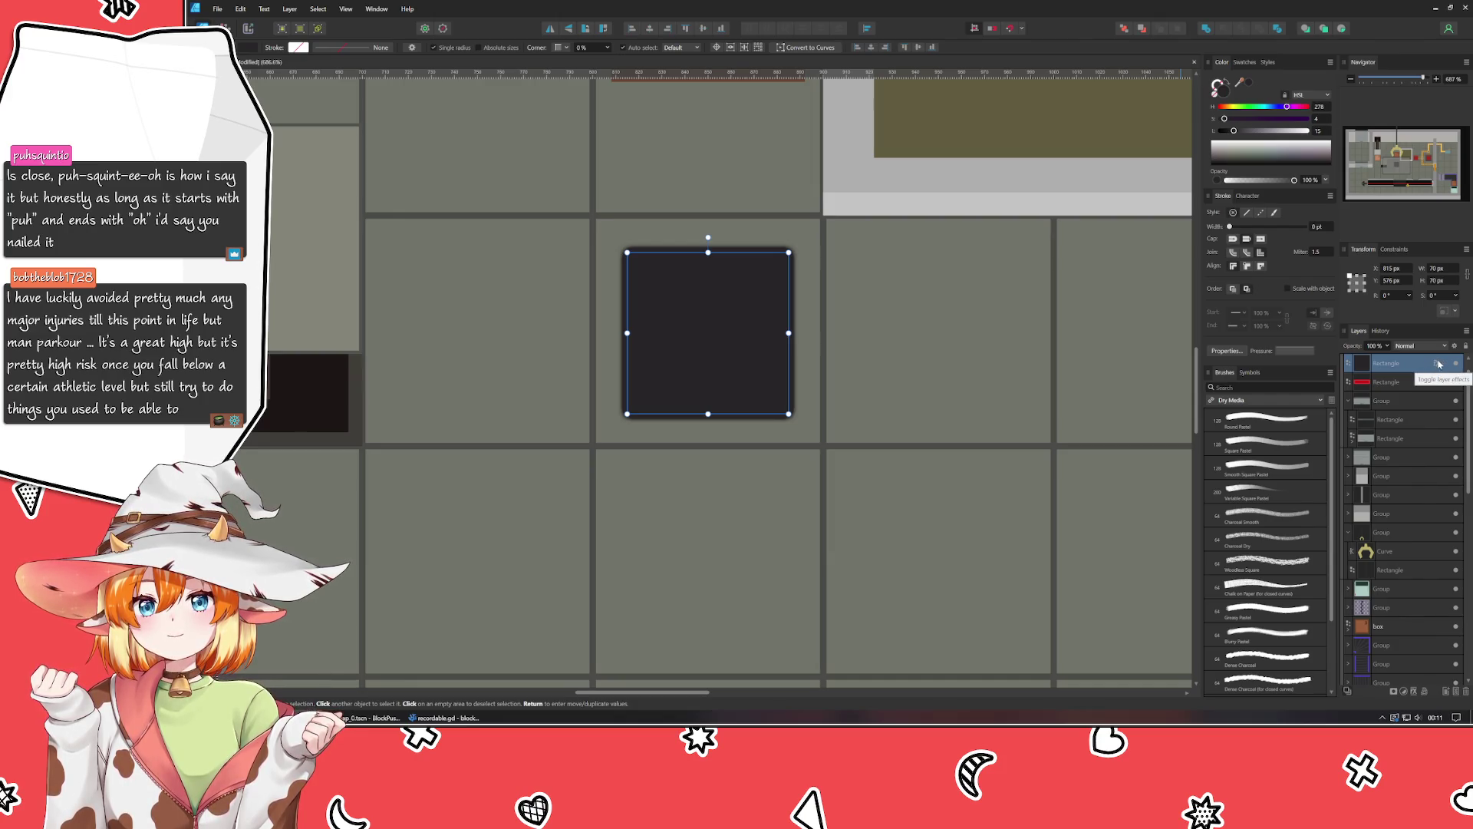
click(1440, 364)
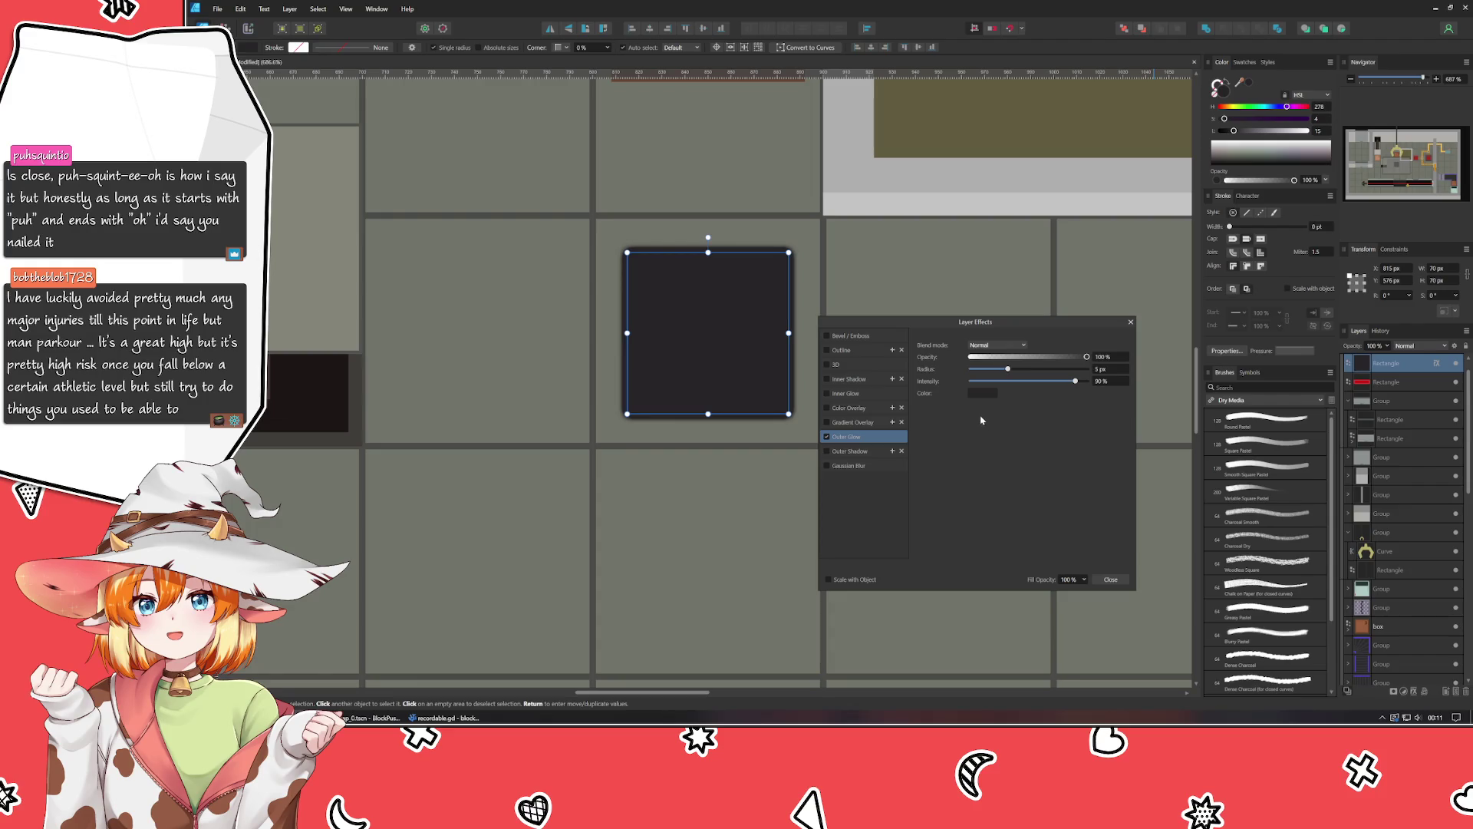
click(827, 437)
click(827, 451)
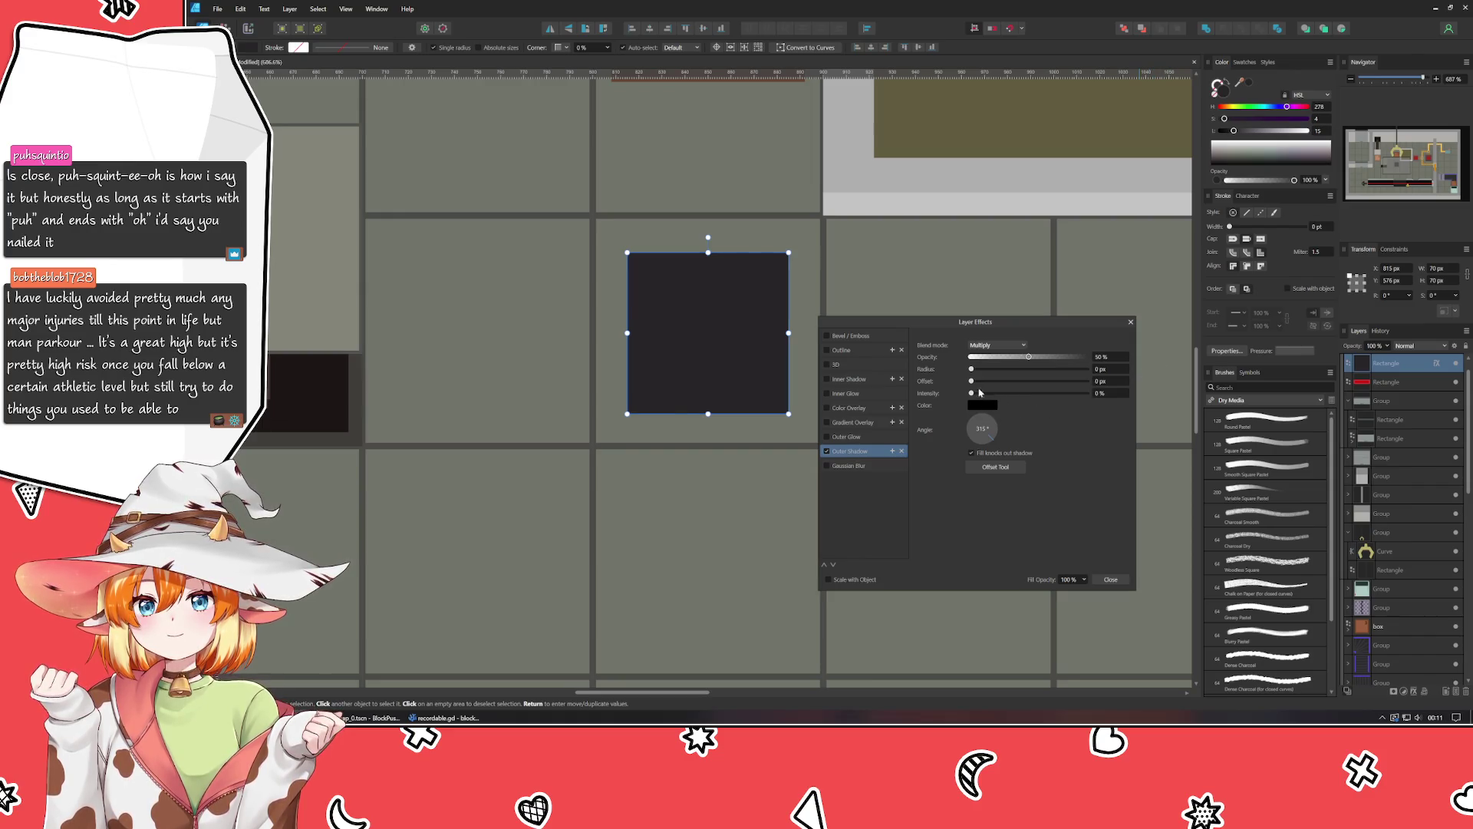
mouse_move(971, 369)
mouse_down()
mouse_move(1030, 370)
mouse_move(1031, 398)
mouse_move(1140, 408)
mouse_up()
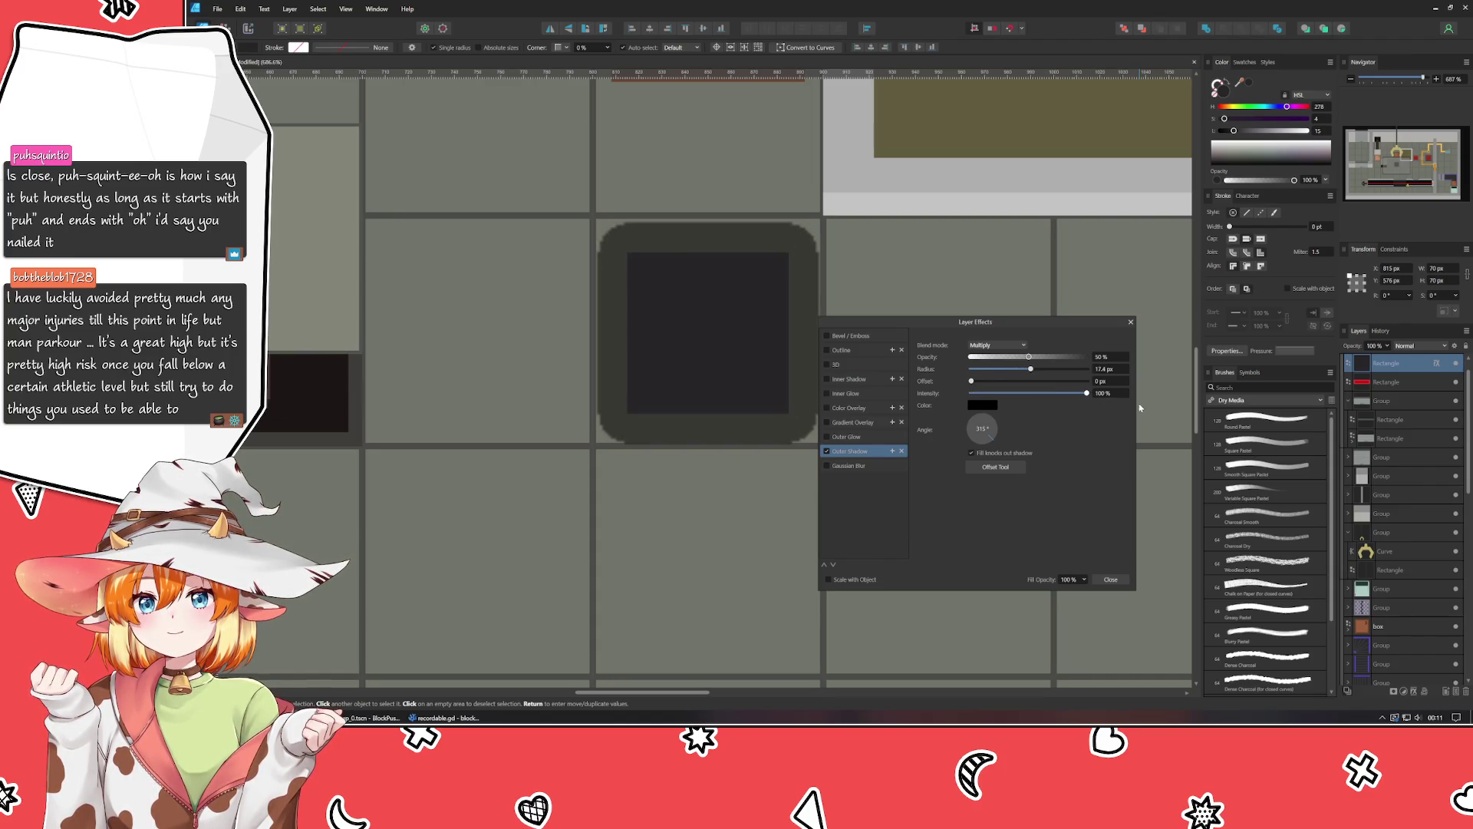
click(990, 405)
mouse_move(1029, 422)
mouse_down()
mouse_move(676, 315)
mouse_move(694, 334)
mouse_up()
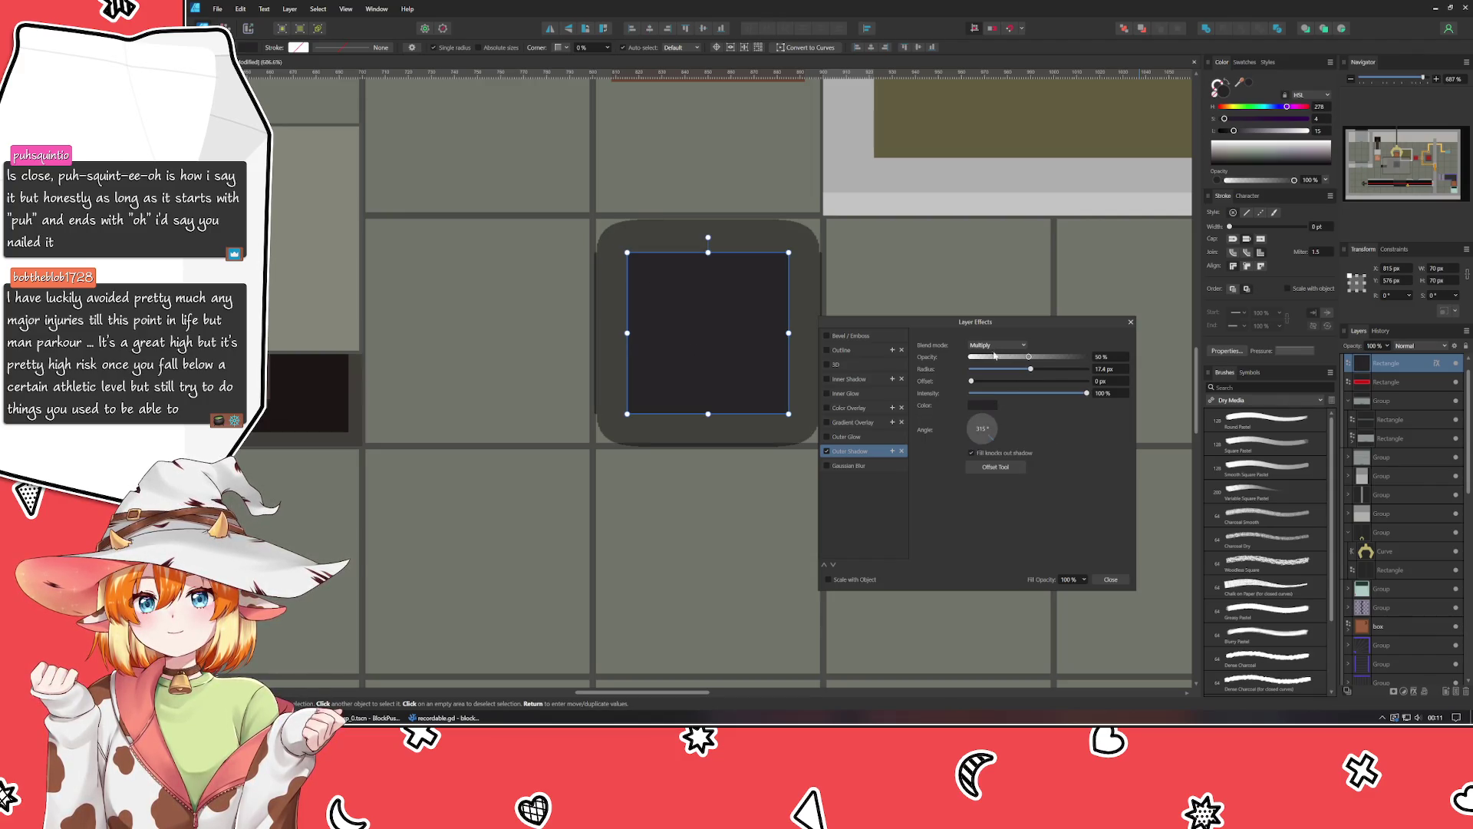
Set the outer shadow to 100% opacity, Normal blending and a 9 px radius.
drag(1028, 357, 1139, 369)
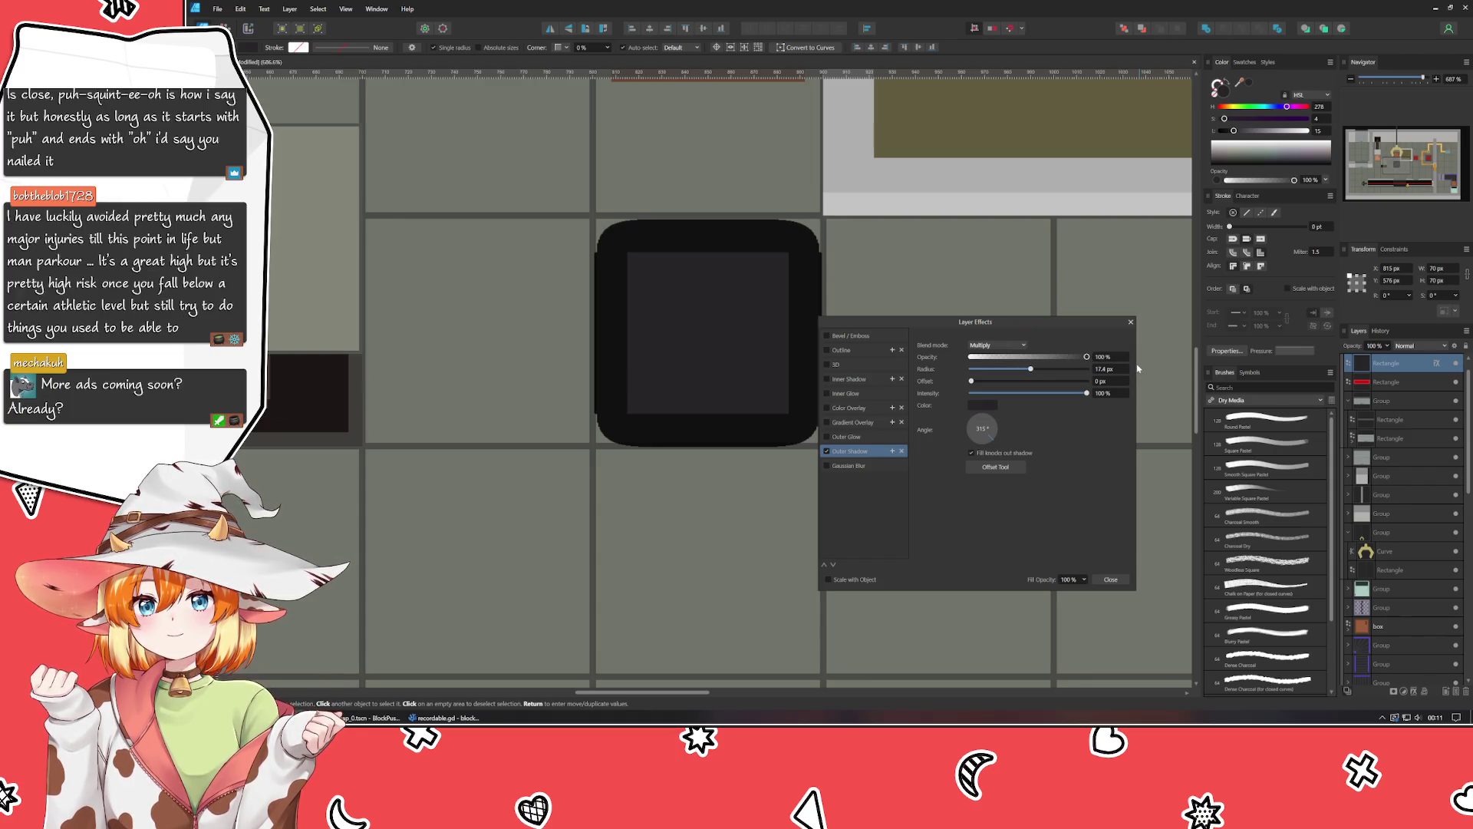
click(996, 345)
click(990, 362)
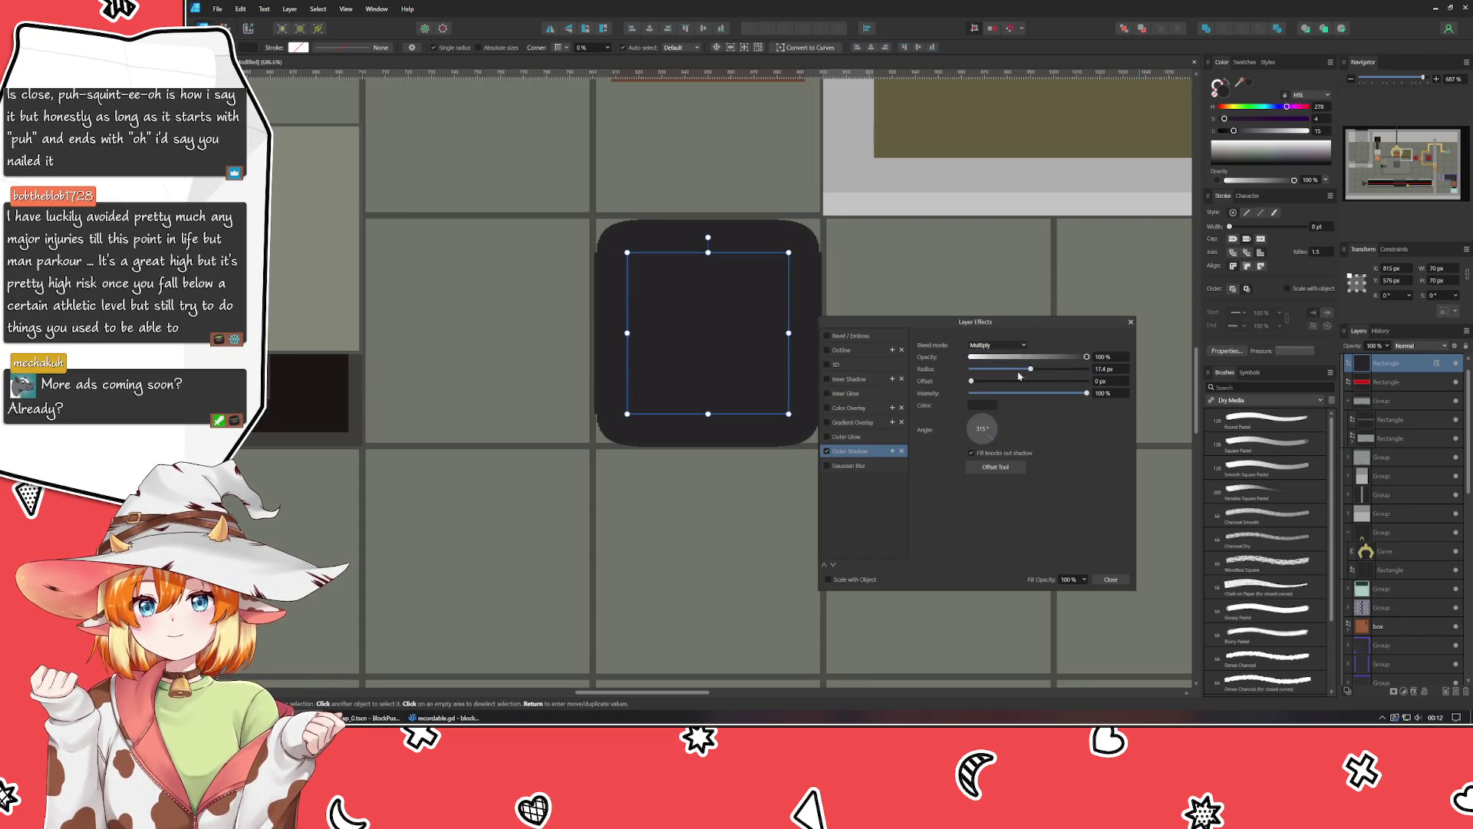
click(1074, 357)
mouse_move(1074, 358)
mouse_down()
mouse_move(1102, 366)
mouse_move(1011, 375)
mouse_move(1059, 395)
mouse_move(1027, 373)
mouse_up()
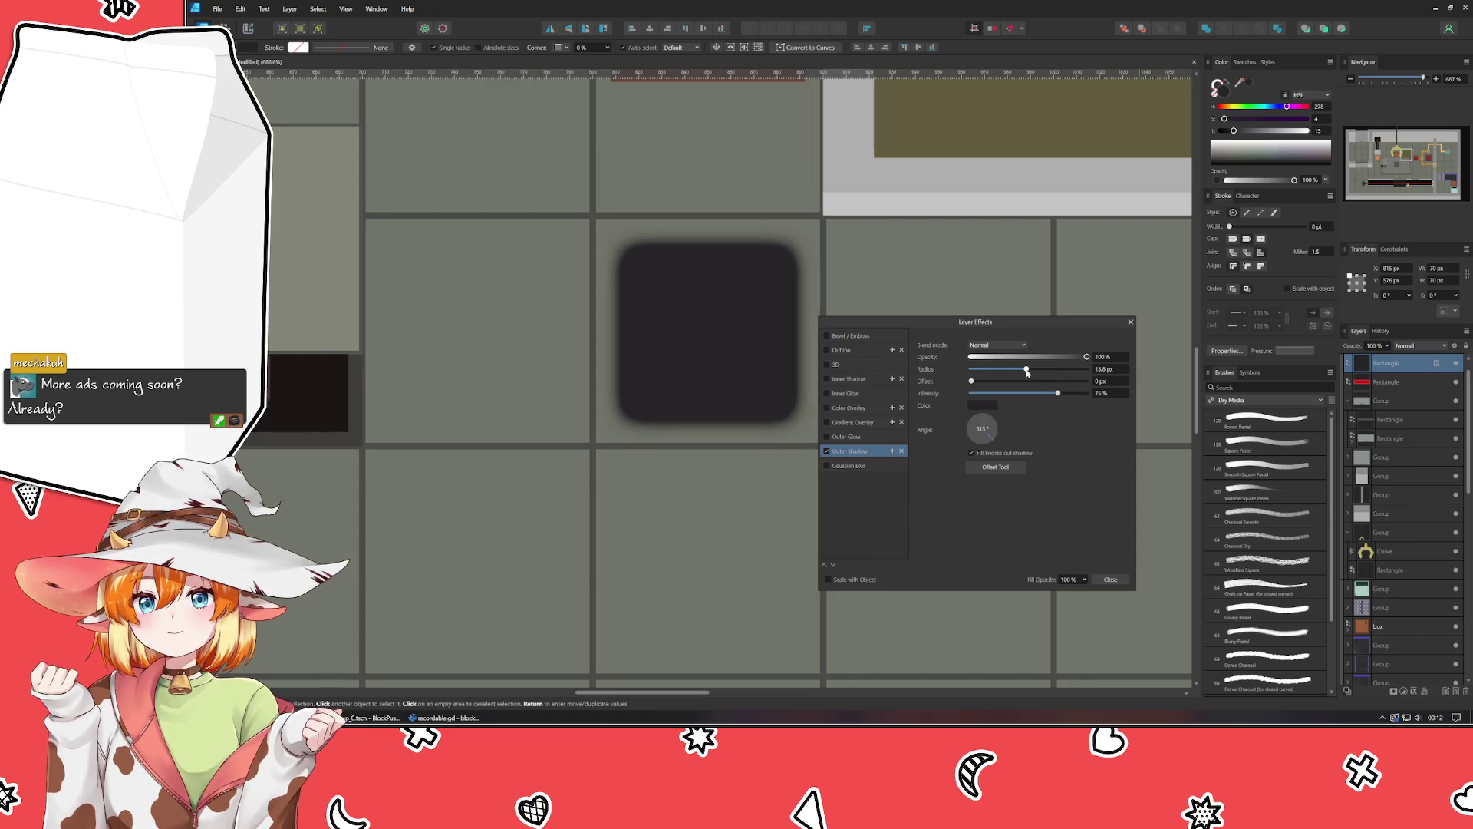
click(1105, 369)
text(9)
key(Return)
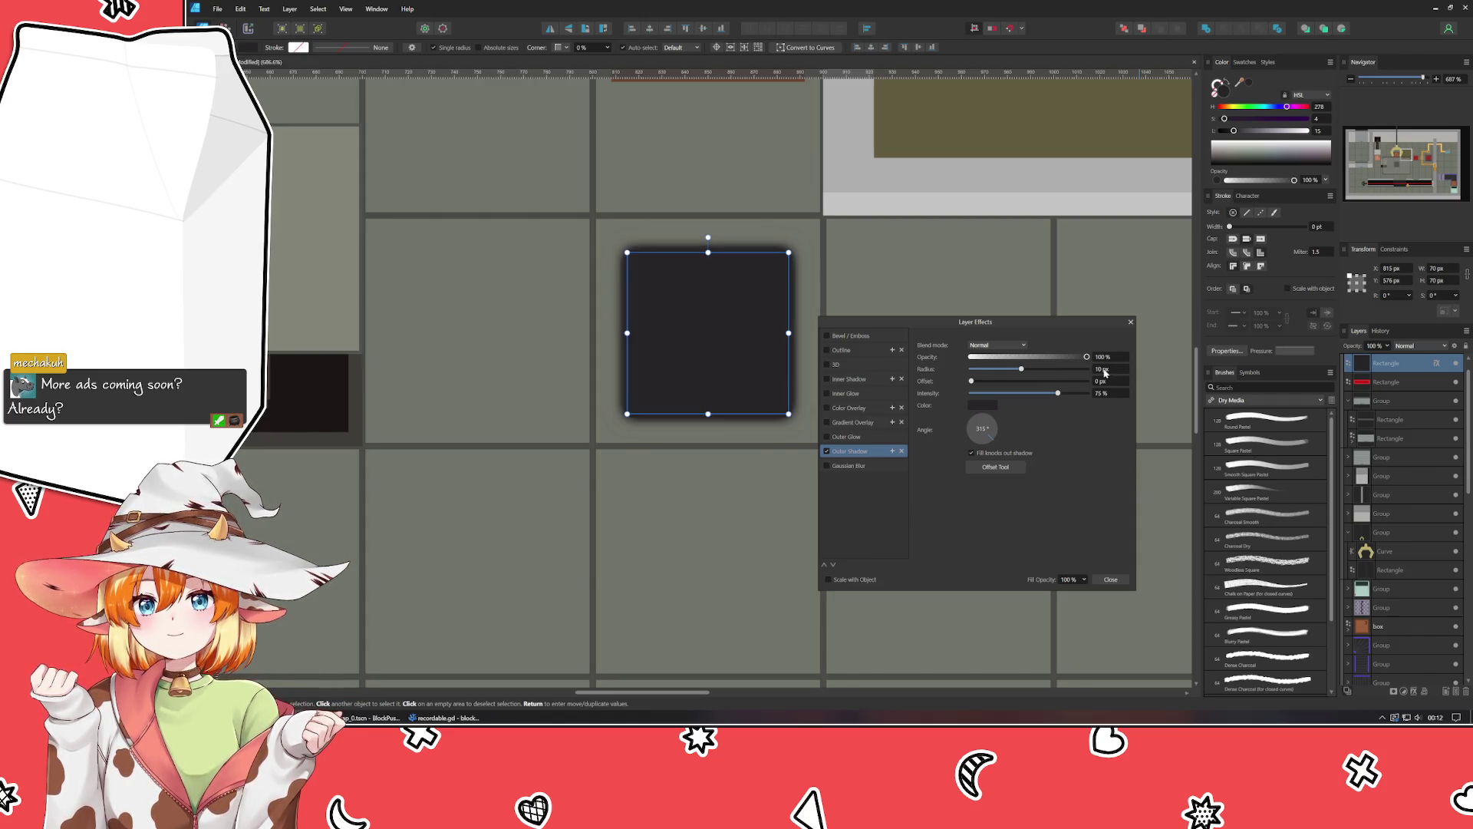
scroll(1110, 373, up, 1)
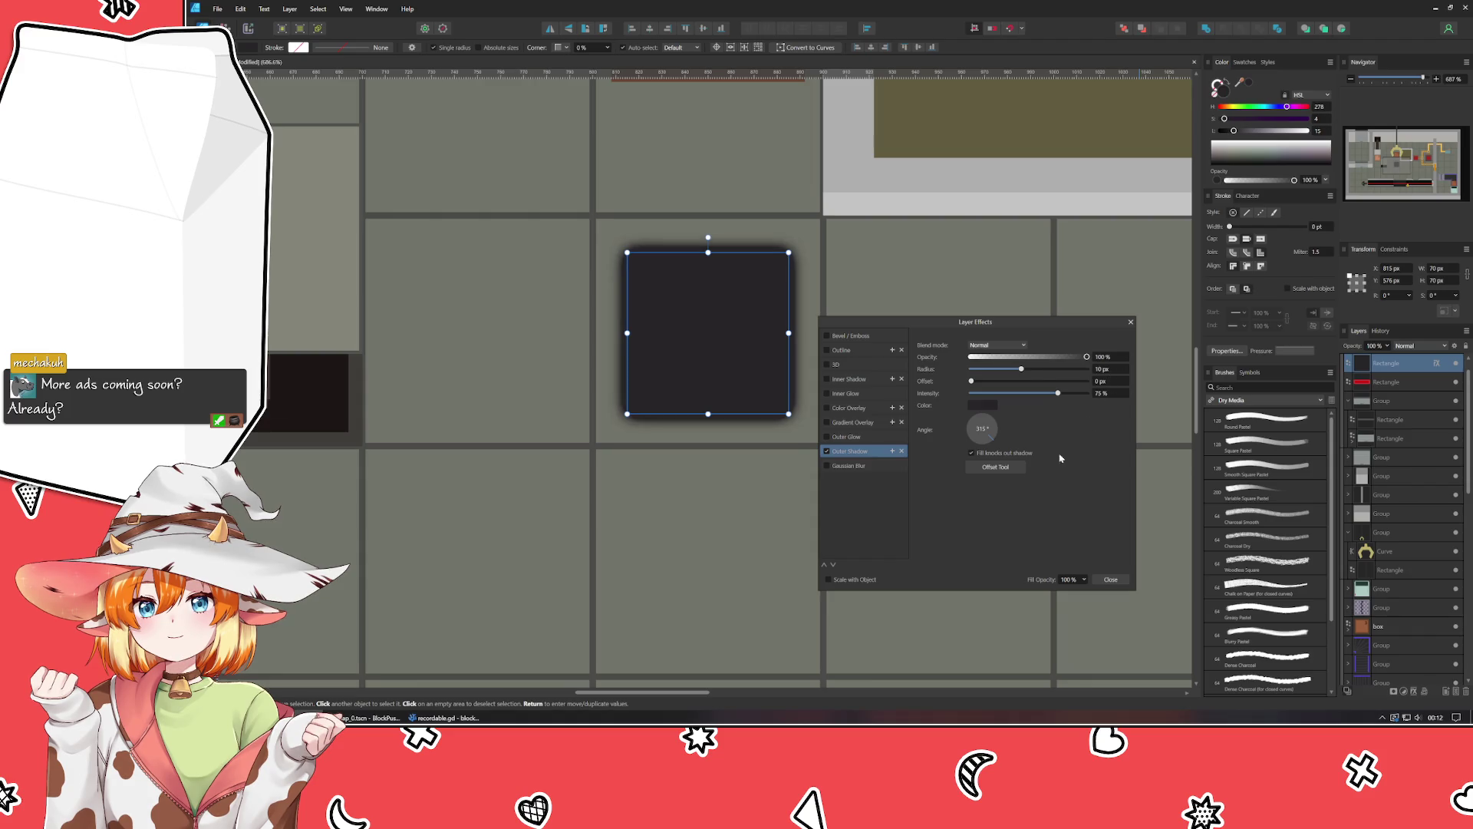
click(1111, 580)
click(889, 537)
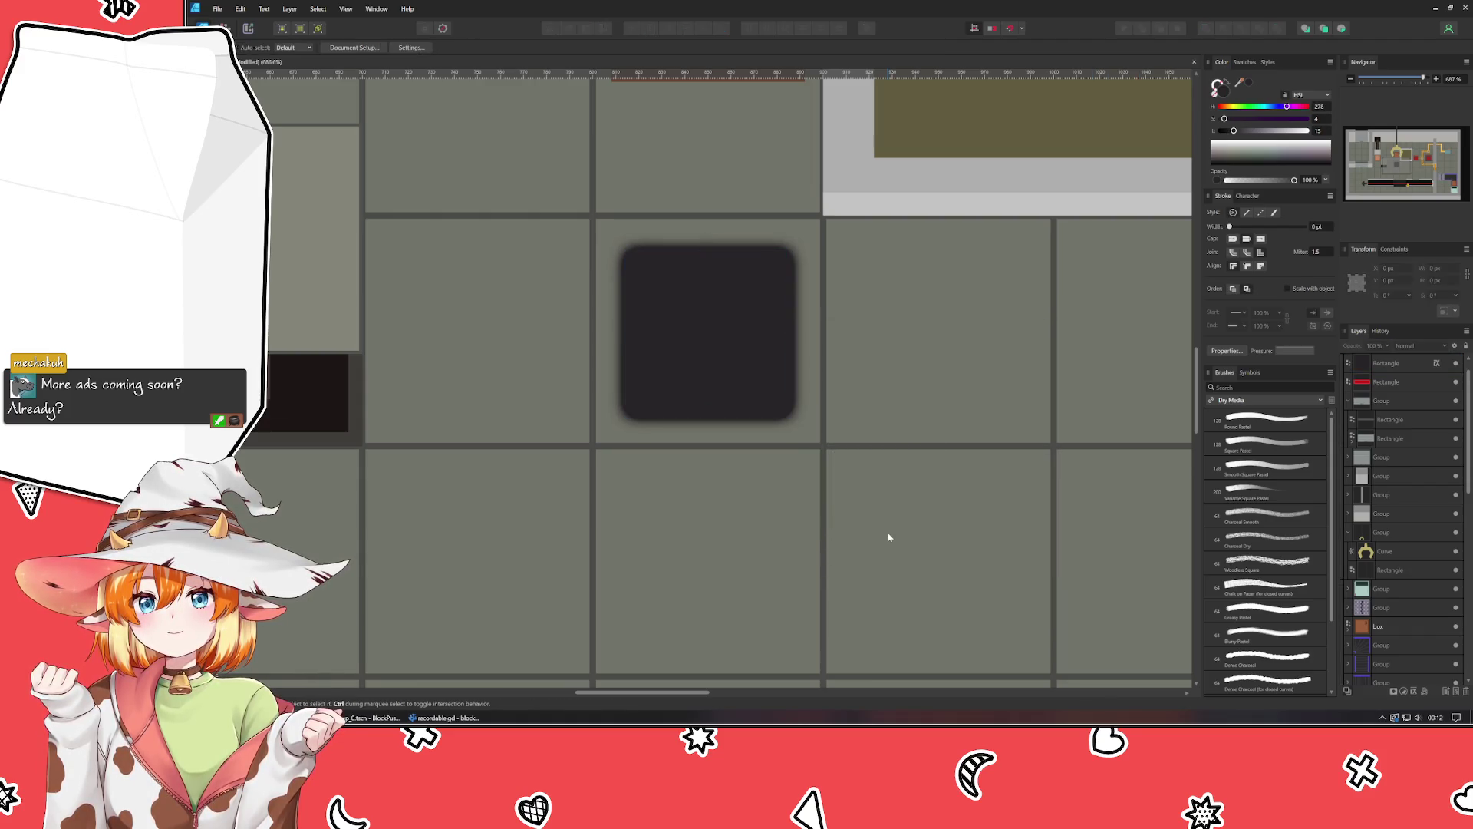
scroll(890, 537, down, 5)
scroll(844, 507, down, 2)
scroll(788, 475, right, 3)
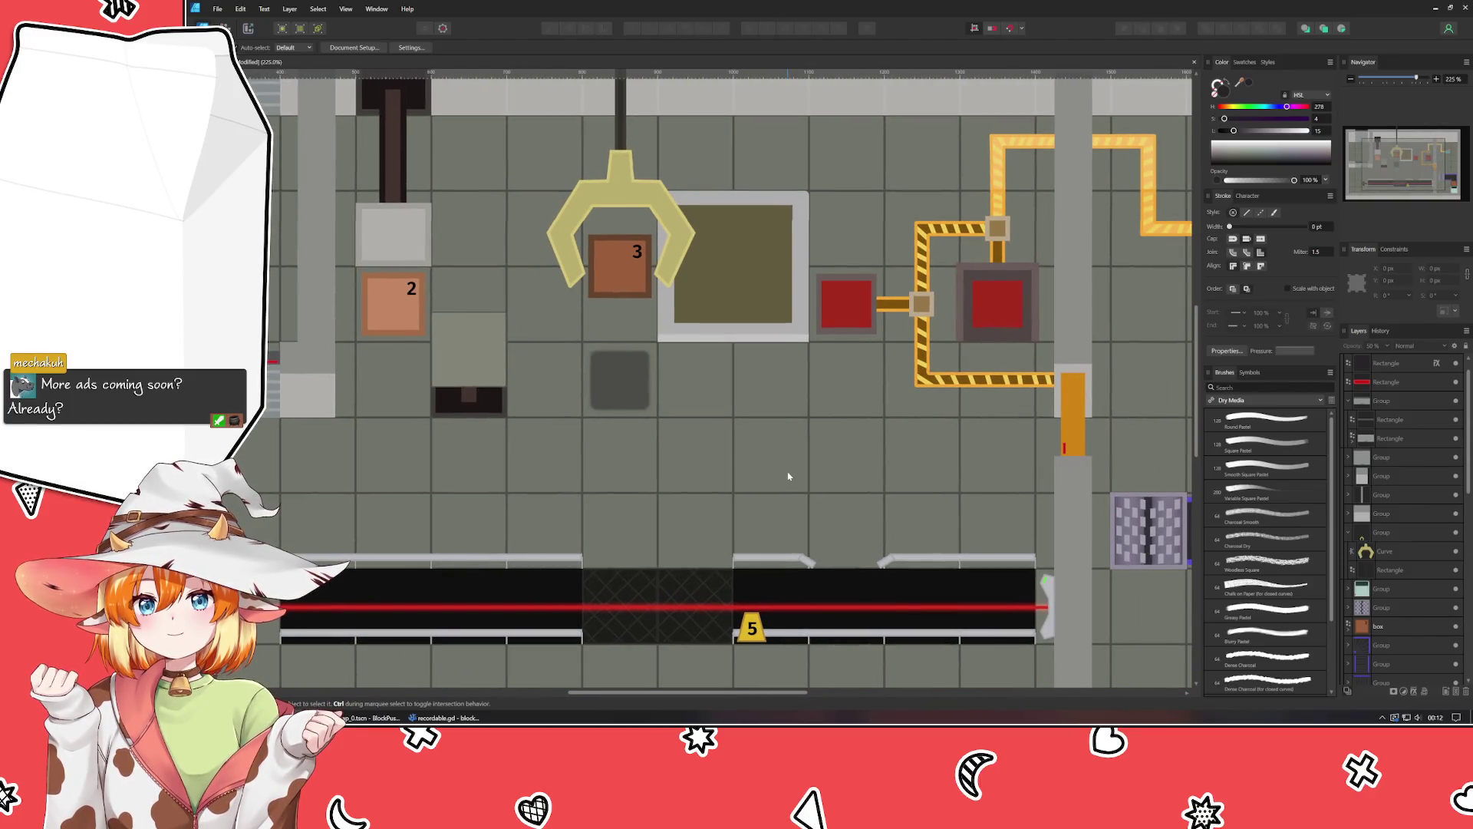
click(643, 382)
mouse_move(1392, 367)
mouse_down()
mouse_move(1390, 610)
mouse_move(1400, 593)
mouse_up()
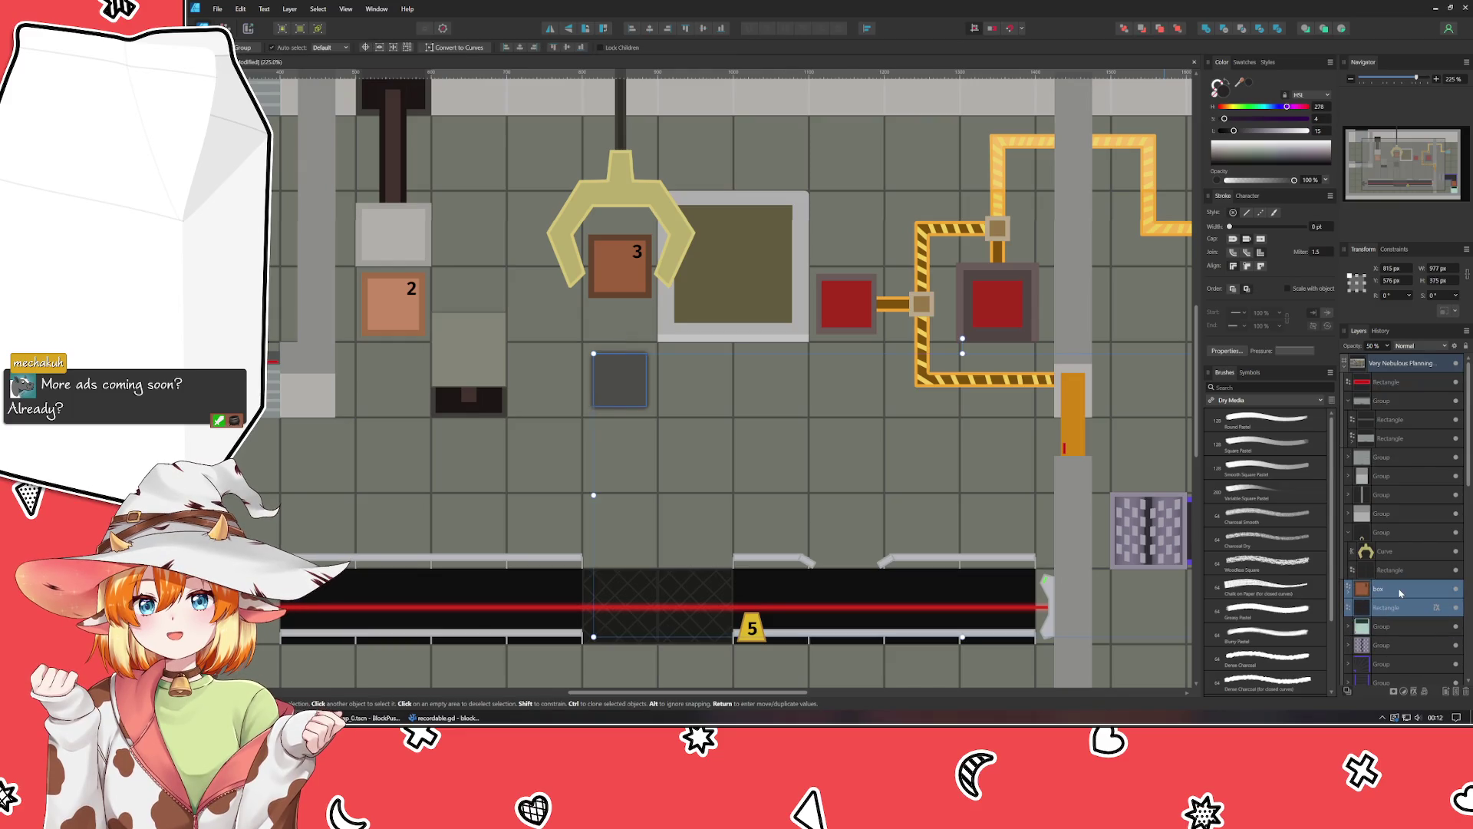
click(1393, 533)
click(1348, 532)
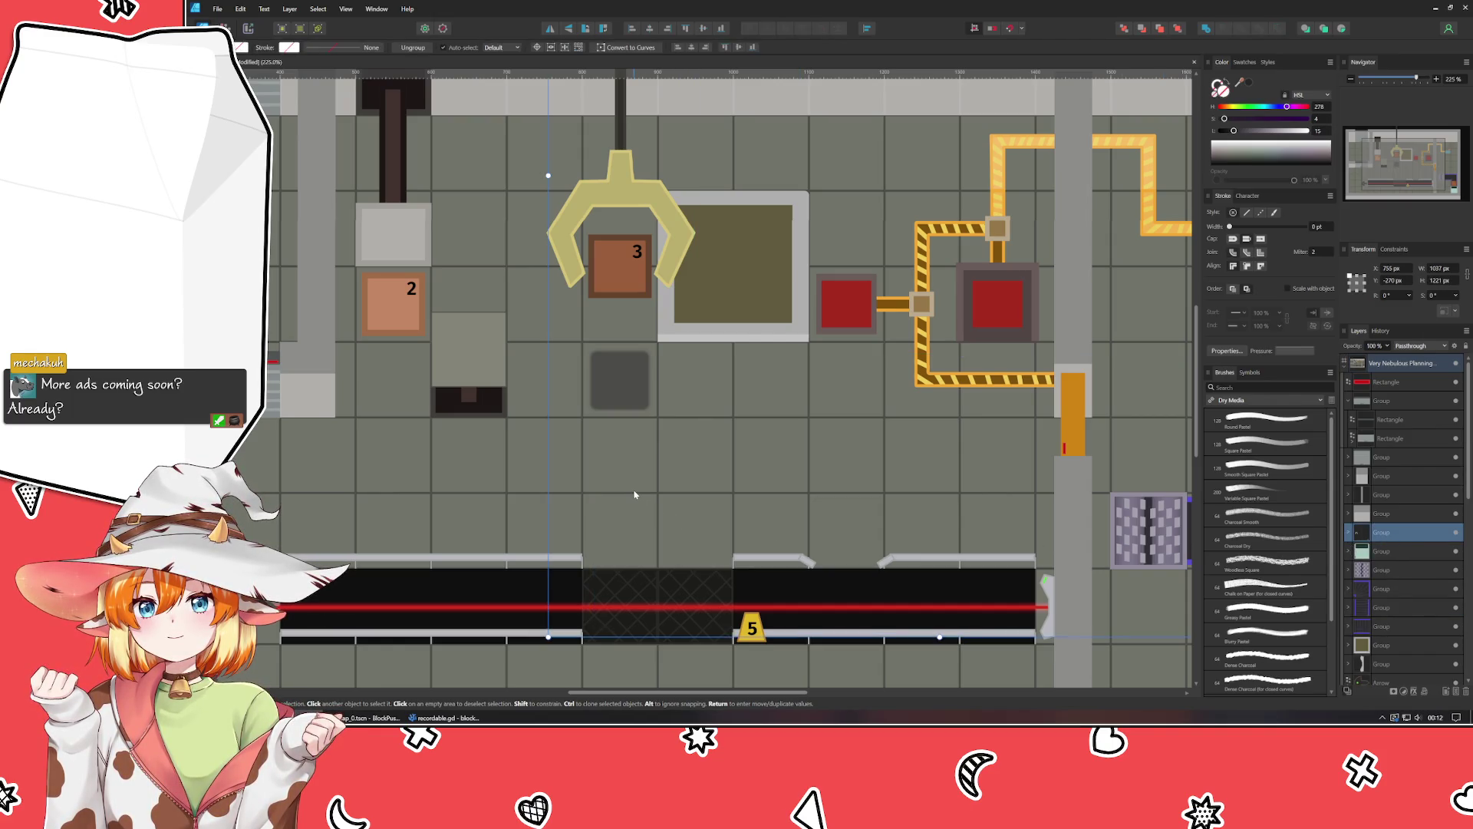
click(634, 397)
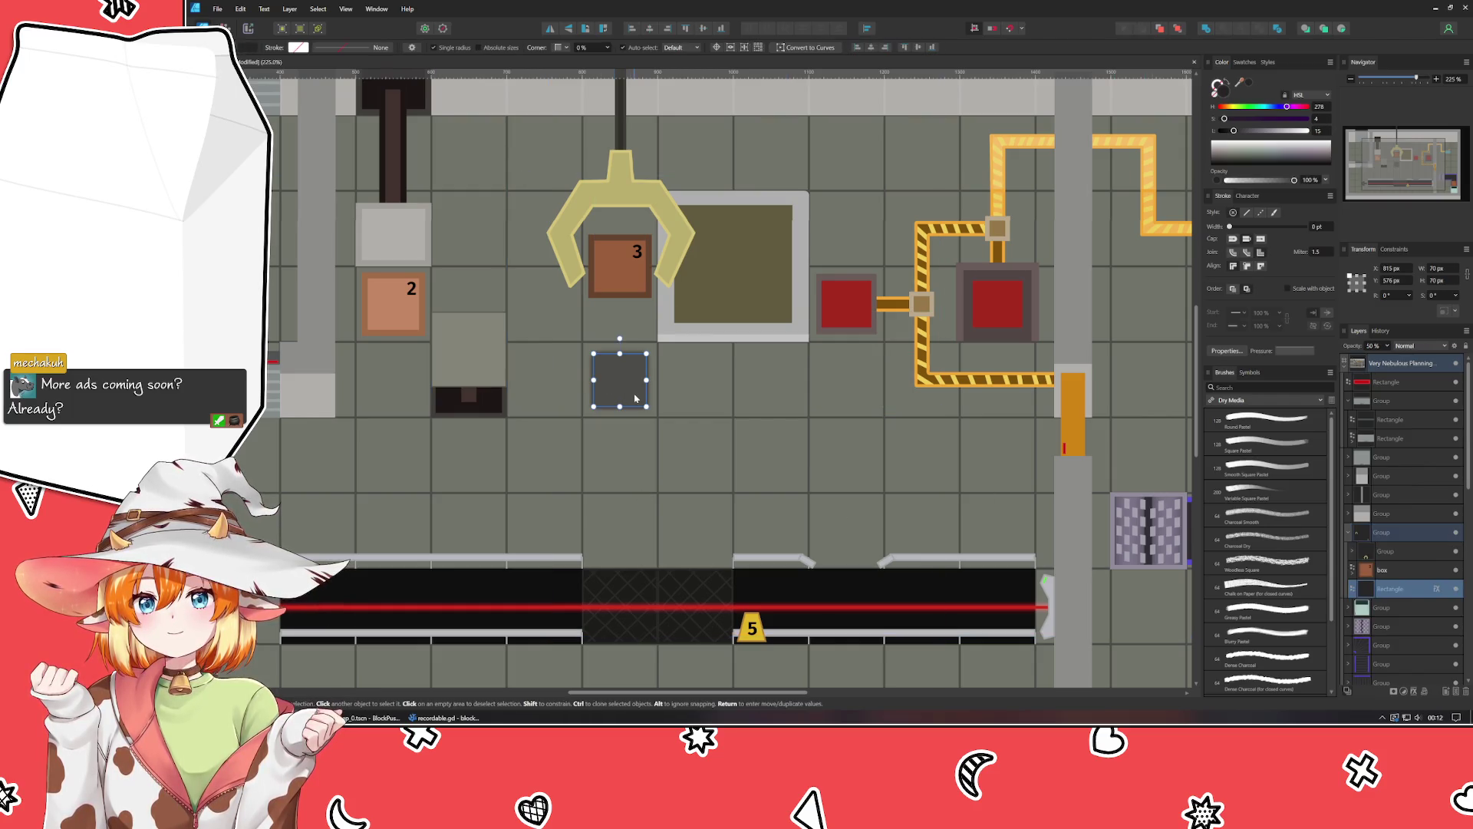
key(3)
click(637, 478)
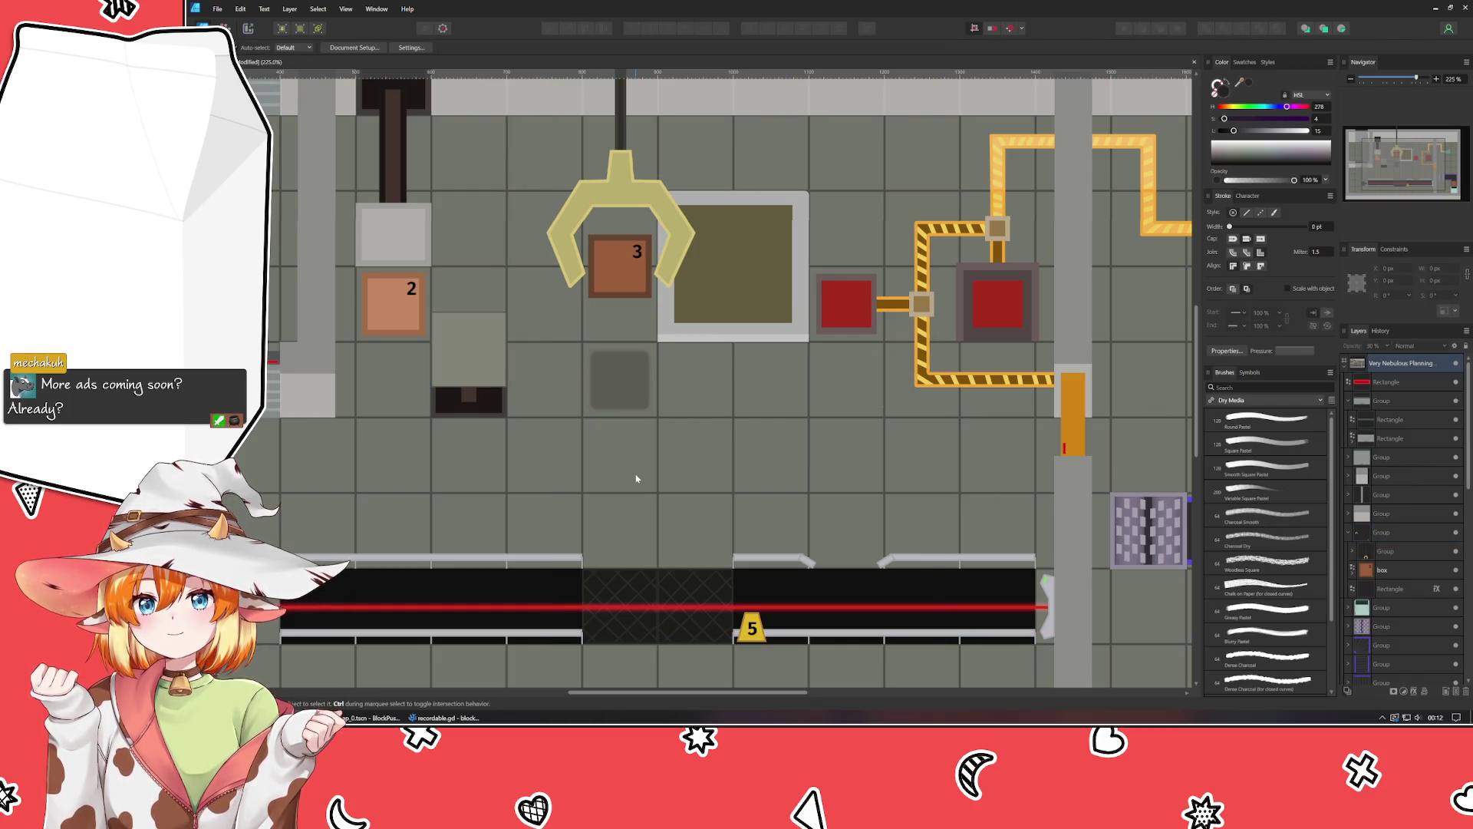
scroll(636, 478, down, 5)
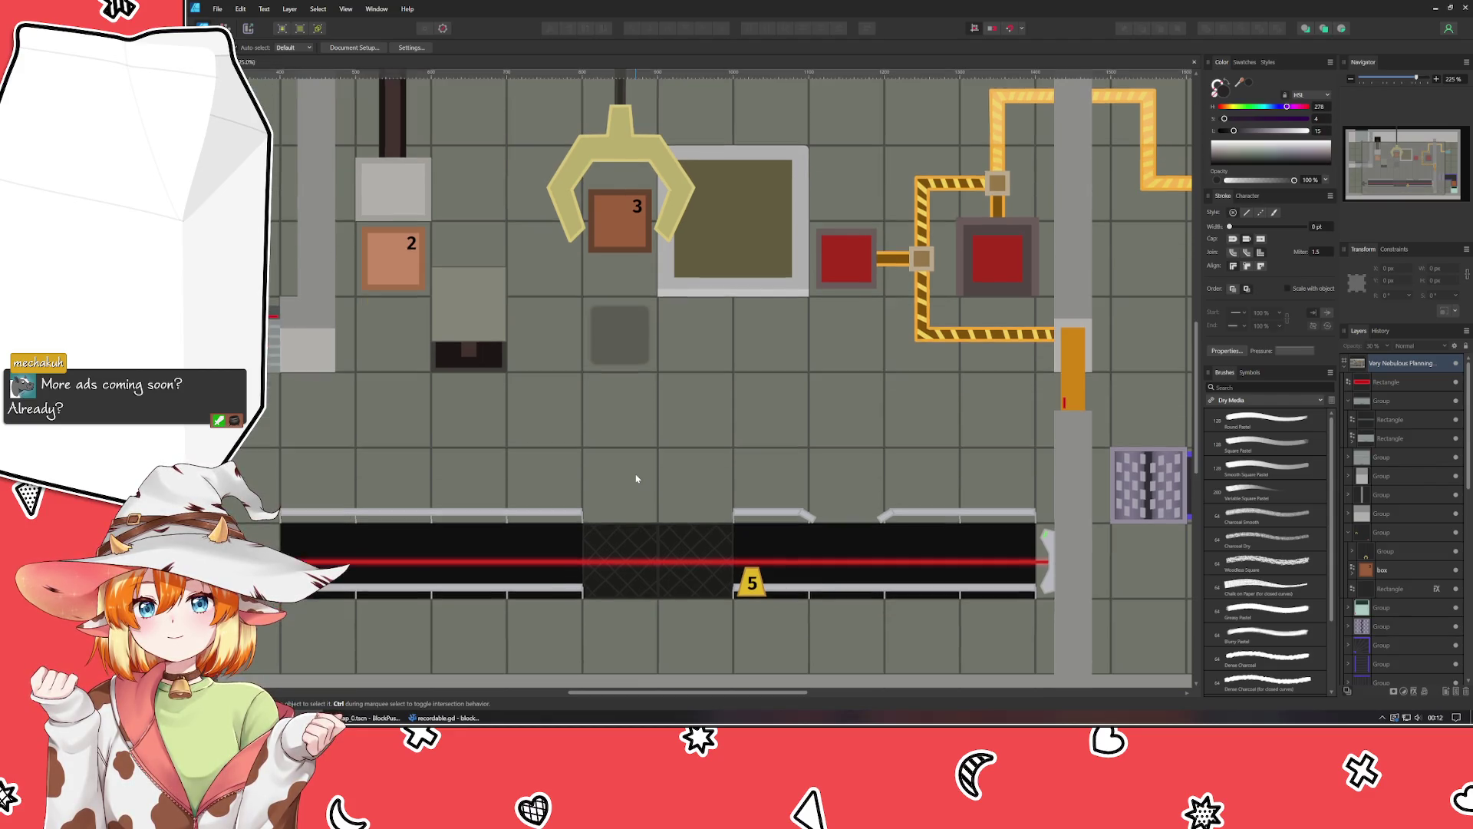
scroll(636, 478, up, 5)
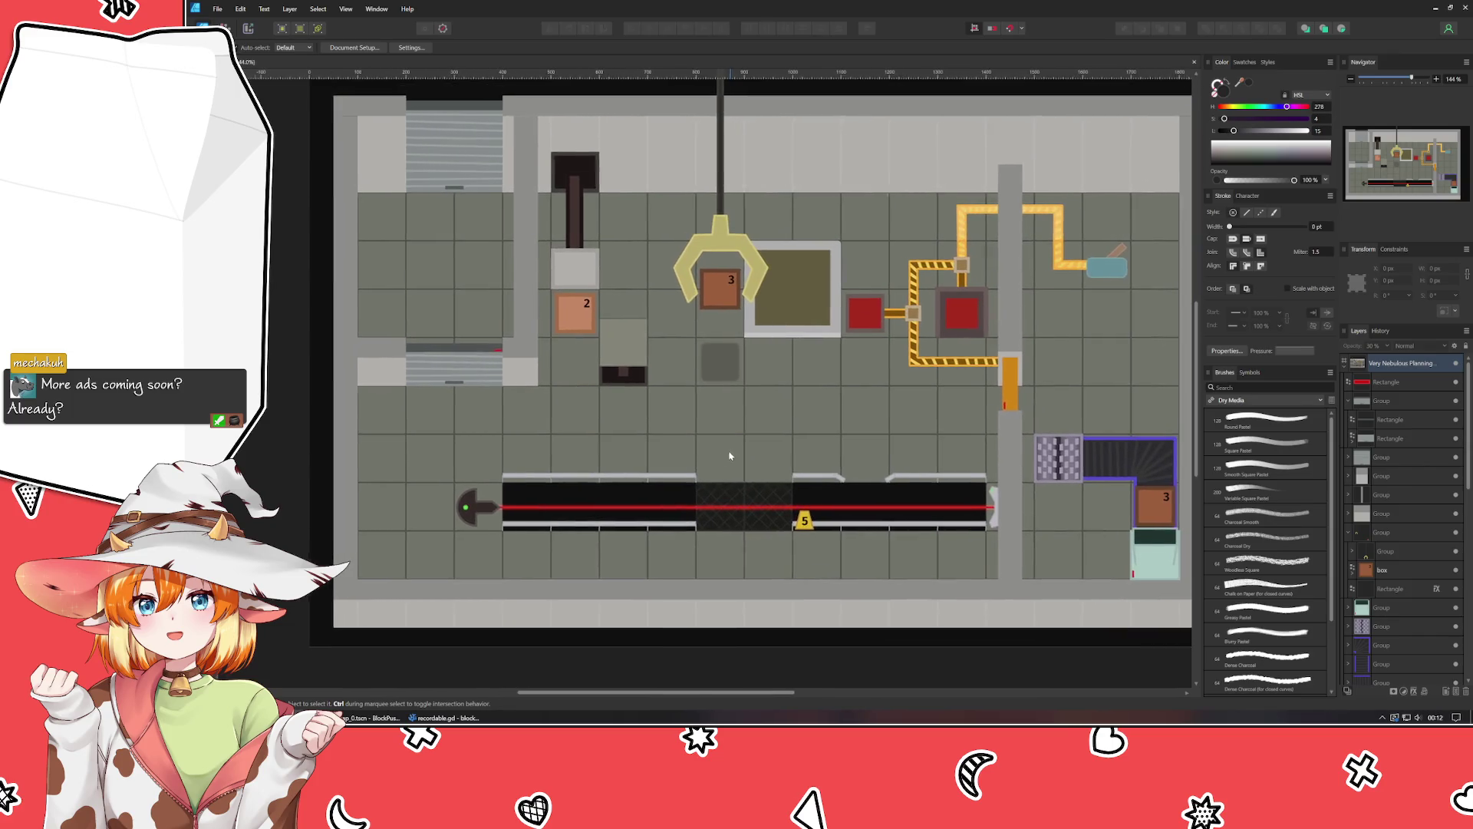
drag(730, 456, 700, 459)
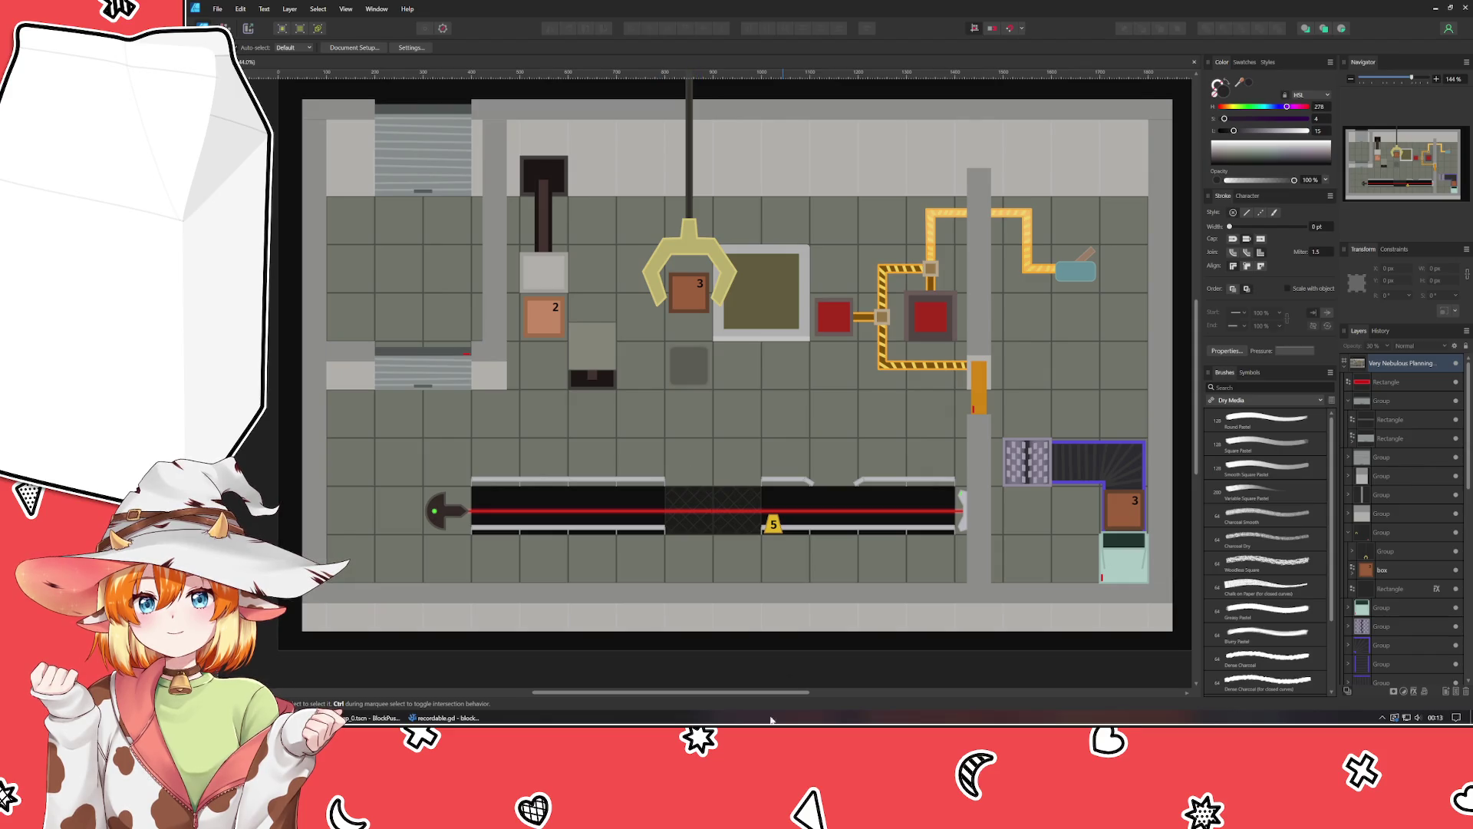
mouse_move(772, 649)
mouse_down()
mouse_move(596, 552)
mouse_move(727, 626)
mouse_move(803, 632)
mouse_move(823, 596)
mouse_up()
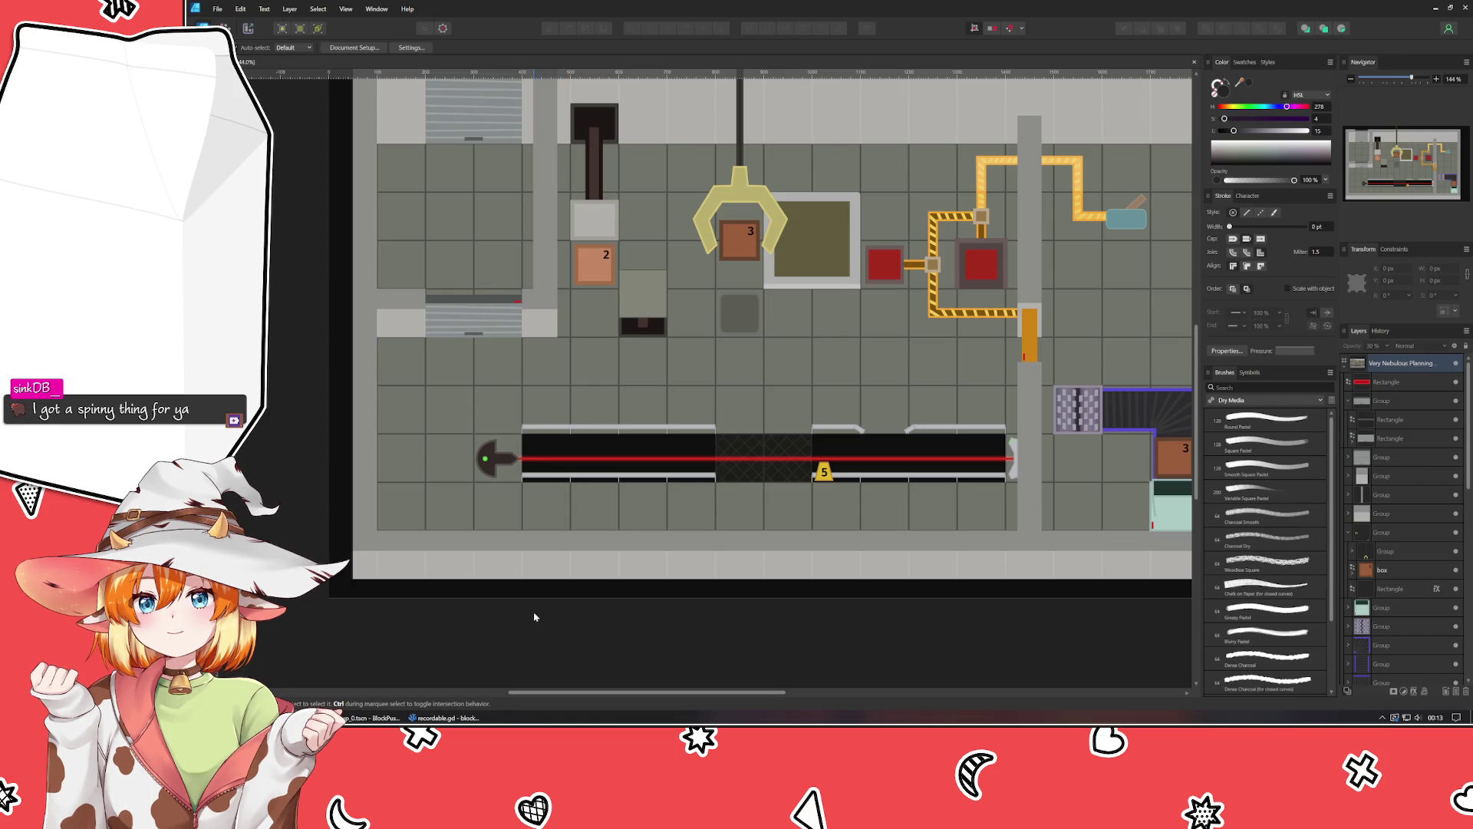
scroll(535, 617, up, 3)
scroll(535, 617, down, 2)
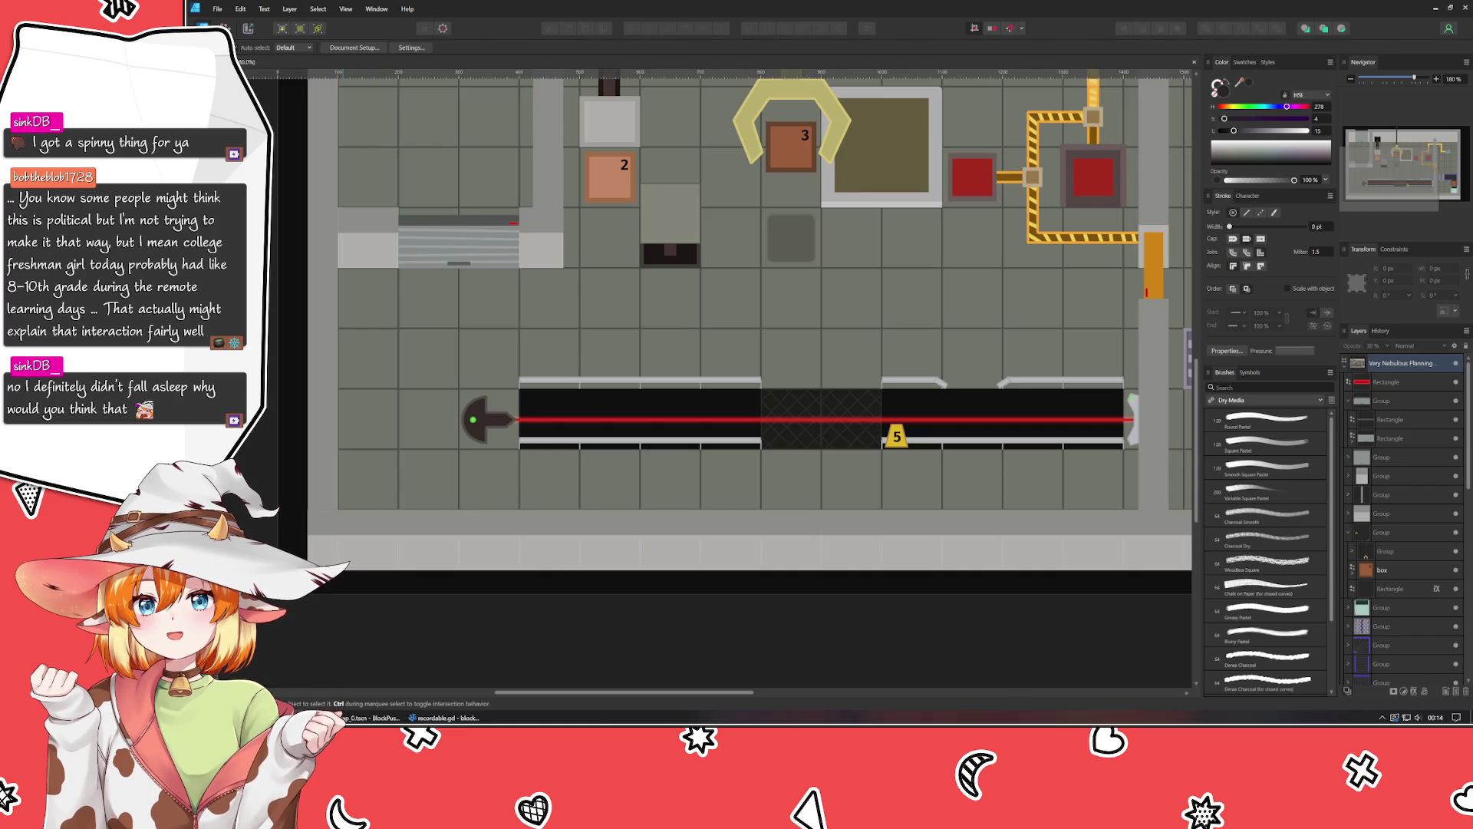
Rotate the laser emitter to point up, move it below the conveyor, and draw a dark triangle above.
click(493, 427)
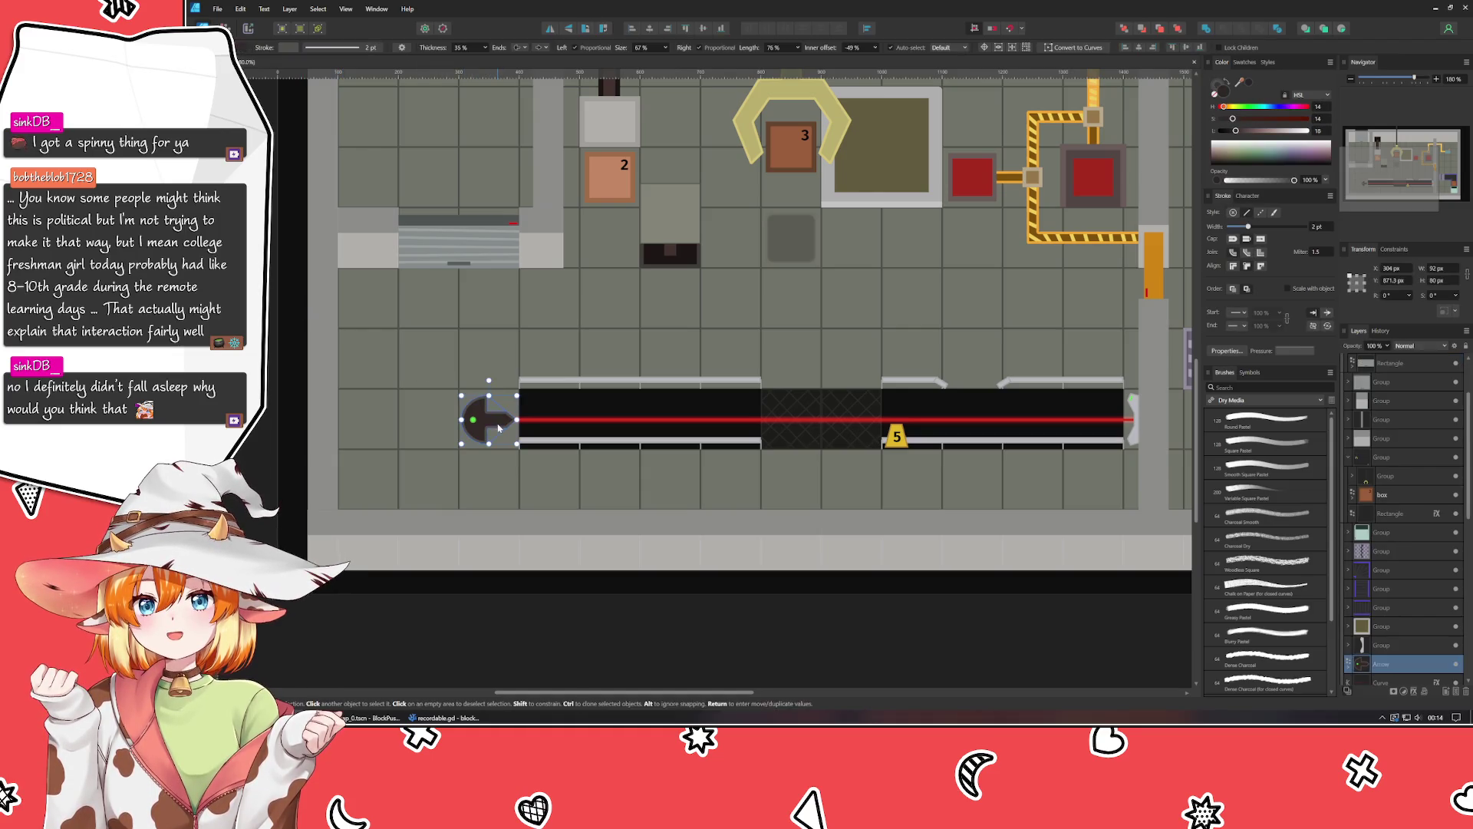
mouse_move(489, 380)
mouse_down()
mouse_move(407, 393)
mouse_move(394, 416)
mouse_up()
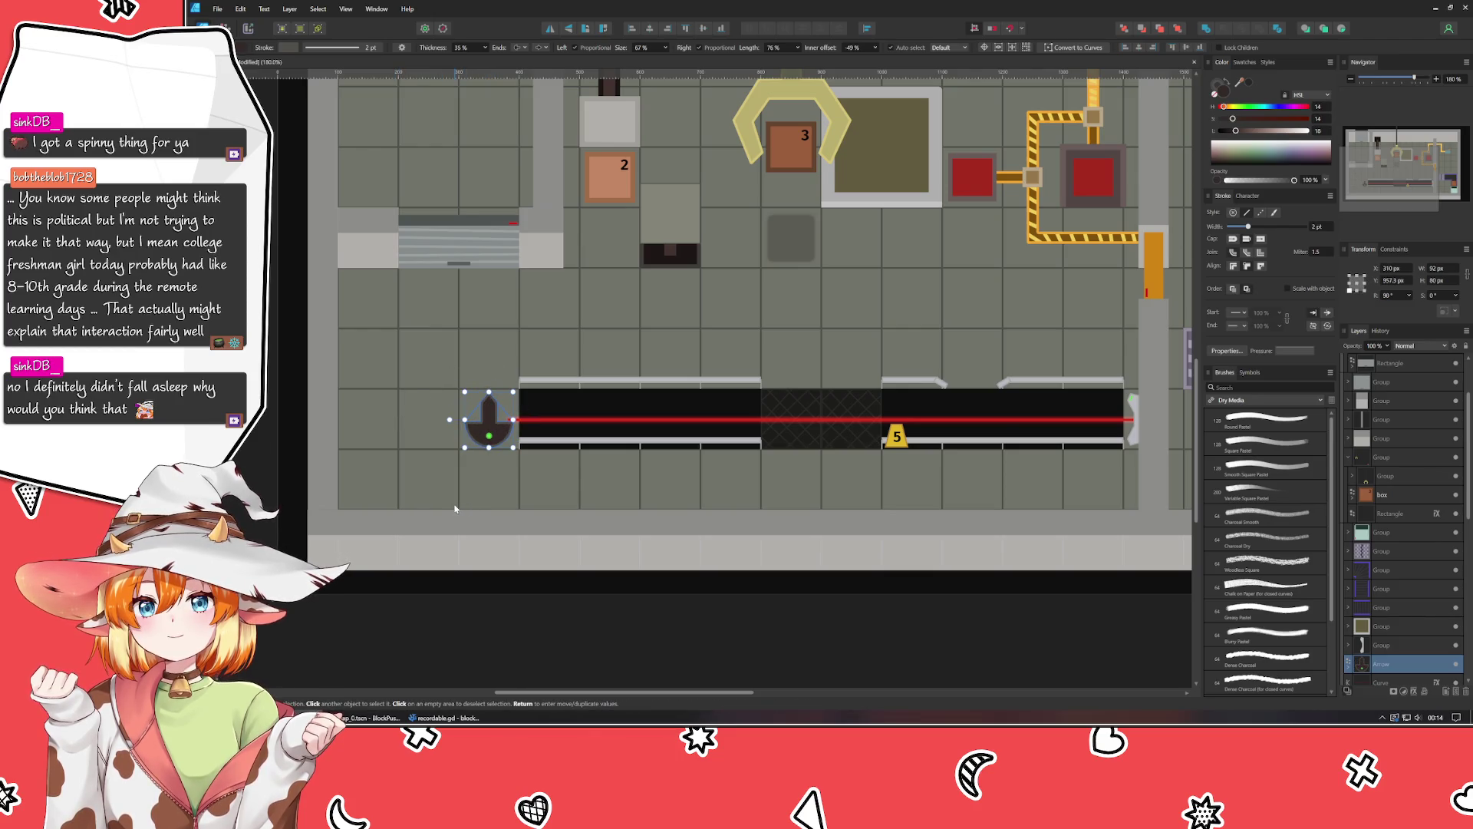
scroll(455, 506, up, 2)
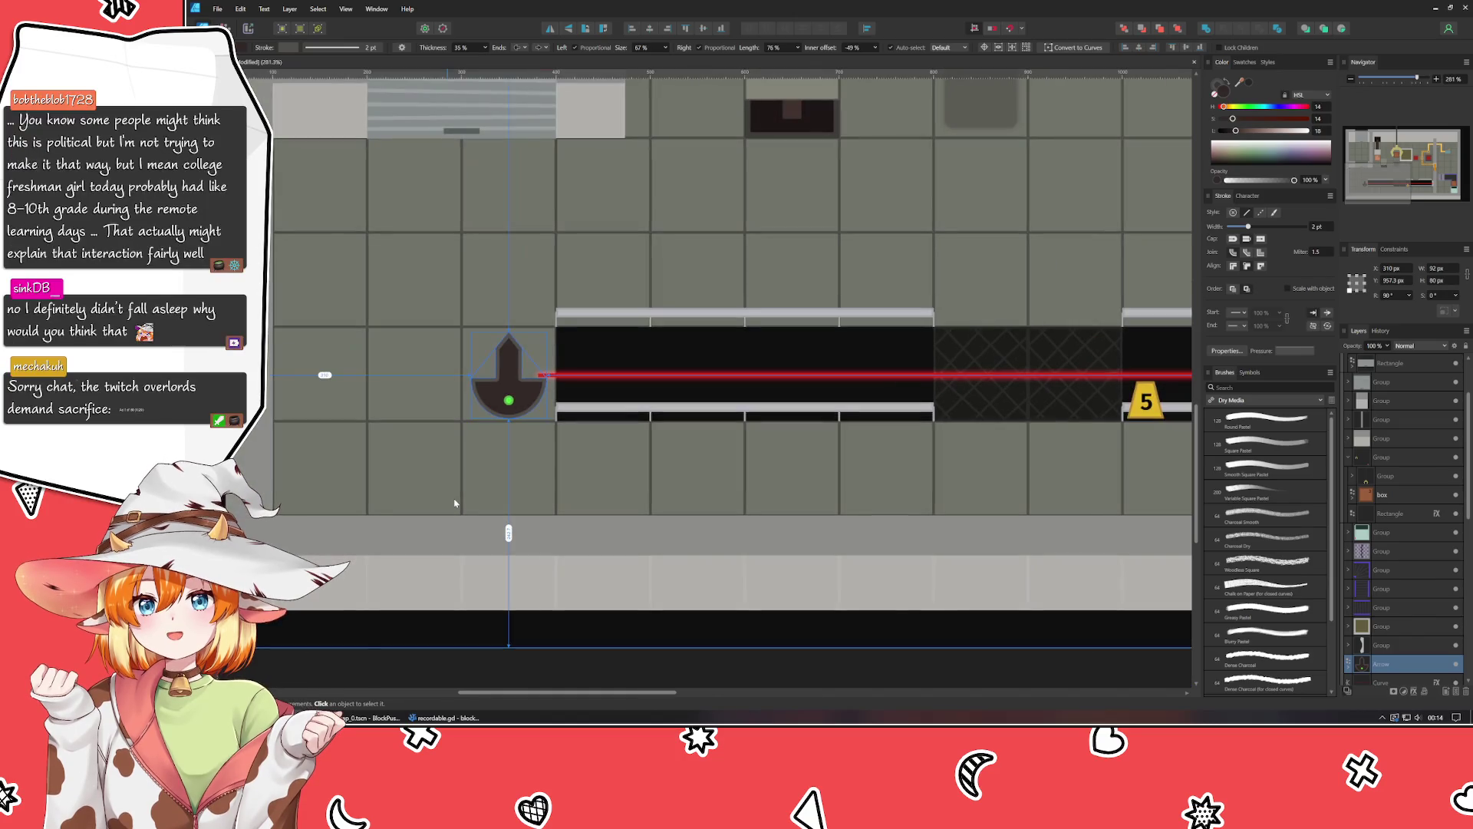
key(shift+Down)
key(shift+Down)
key(shift+Down)
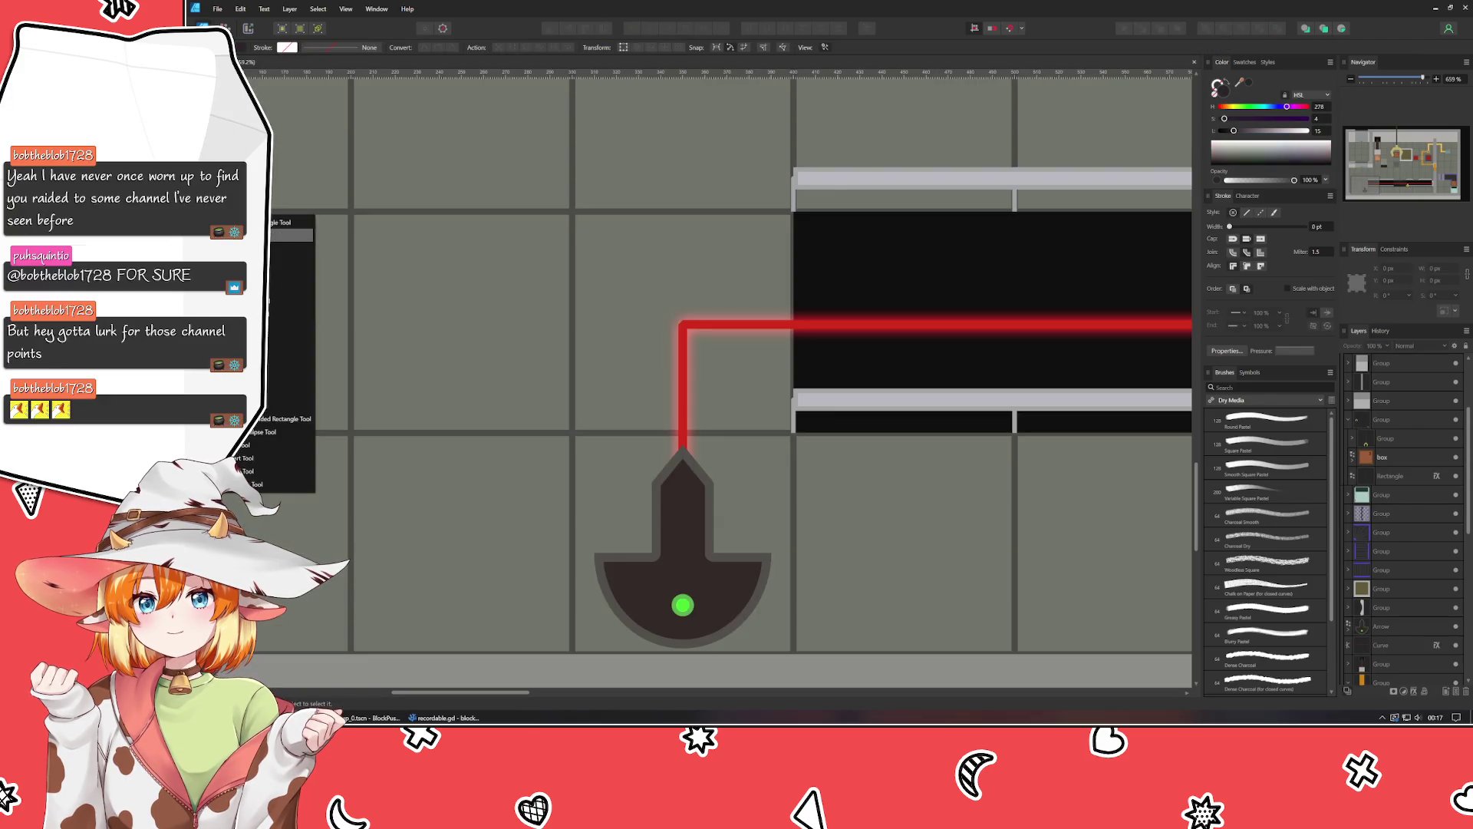
mouse_move(578, 392)
mouse_down()
mouse_move(789, 204)
mouse_move(782, 218)
mouse_up()
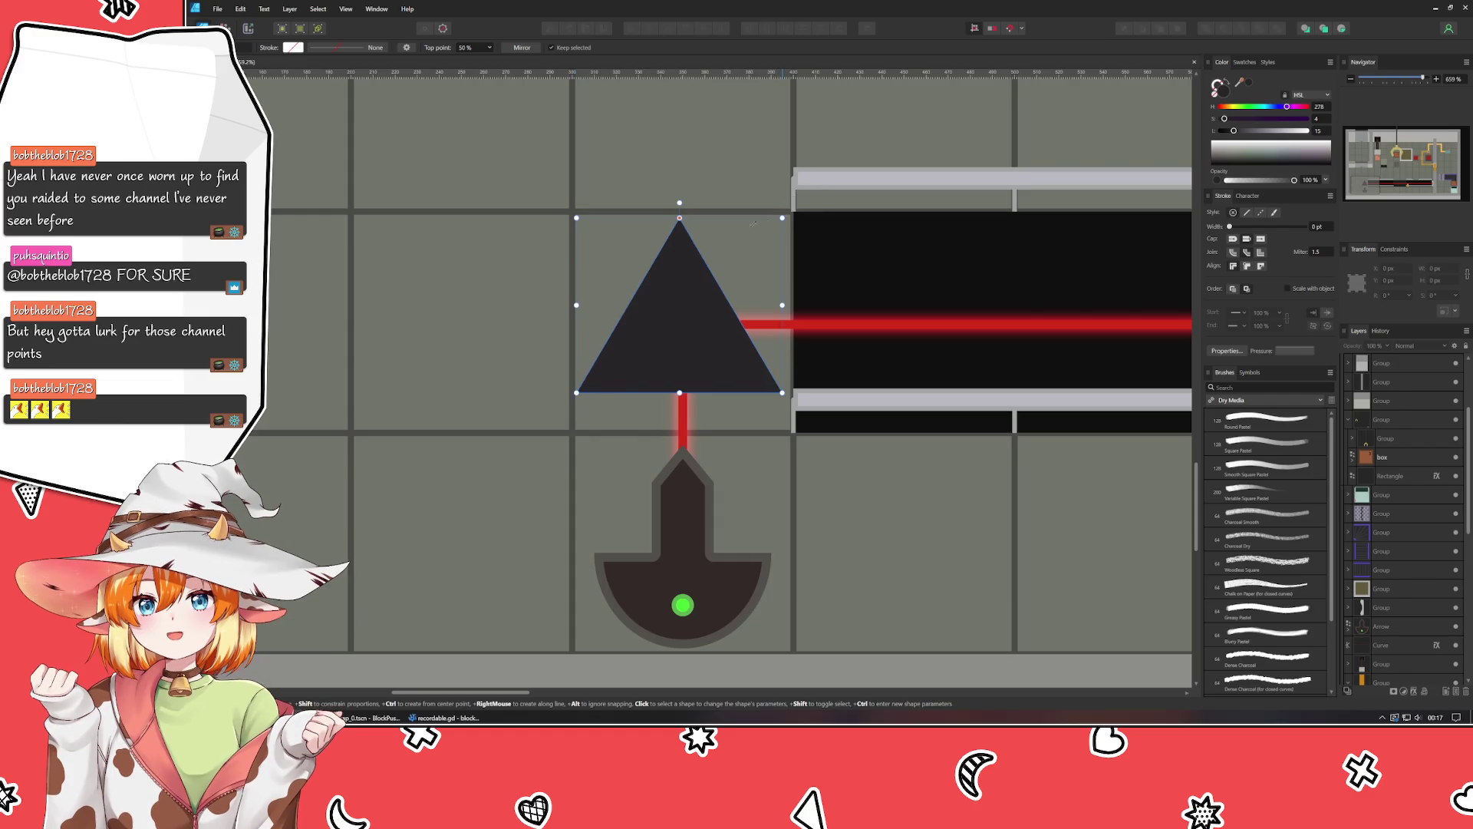
Reshape the triangle into a right triangle, 90 × 90 px, rotated -90°.
mouse_move(680, 218)
mouse_down()
mouse_move(815, 205)
mouse_move(583, 206)
mouse_up()
mouse_move(679, 203)
mouse_down()
mouse_move(911, 247)
mouse_move(947, 296)
mouse_move(924, 305)
mouse_move(966, 323)
mouse_move(919, 297)
mouse_move(929, 307)
mouse_up()
click(1435, 280)
text(90)
key(Return)
click(1436, 268)
text(90)
key(Return)
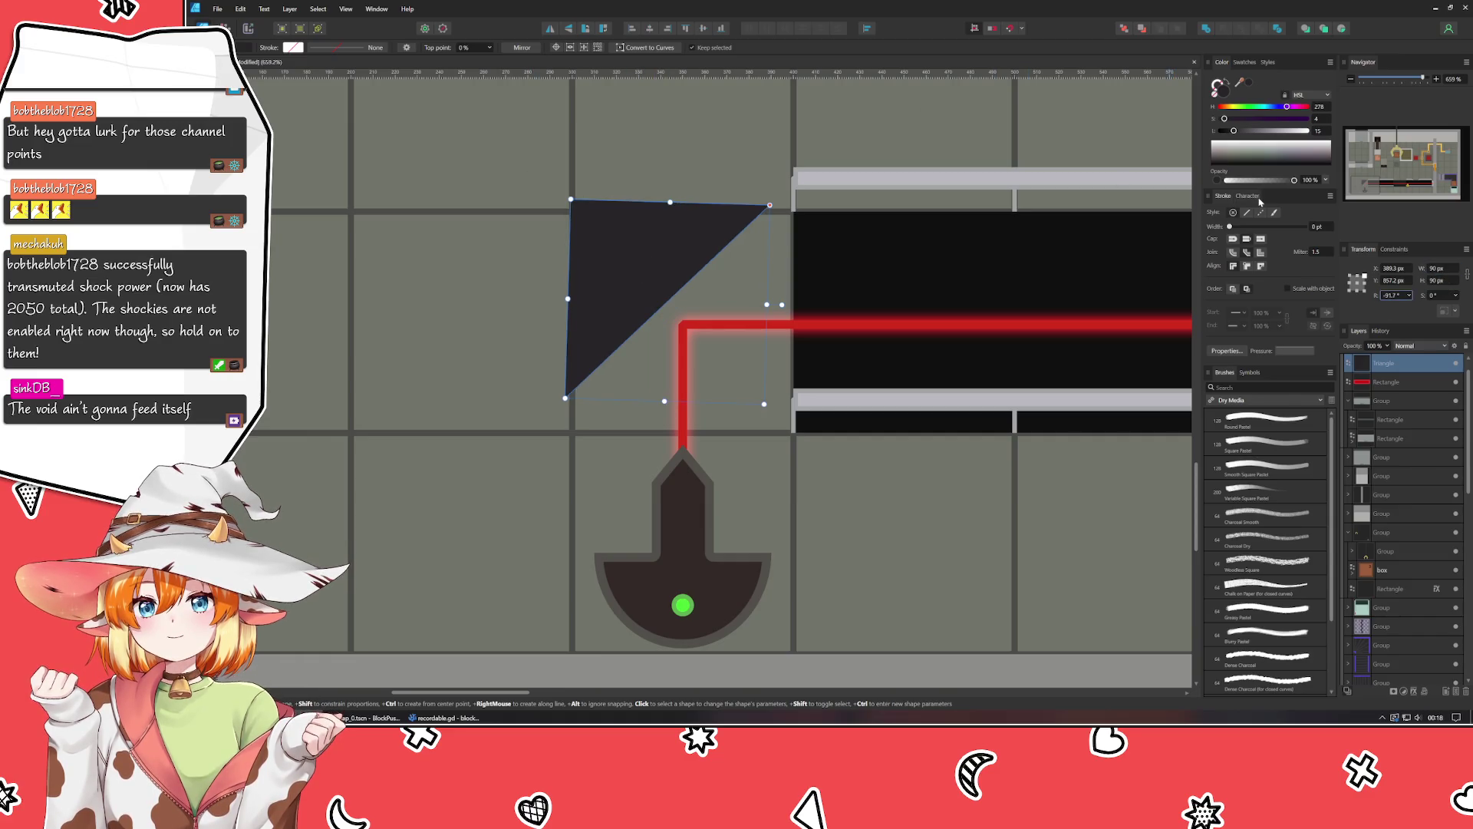
click(1392, 295)
text(-90)
key(Return)
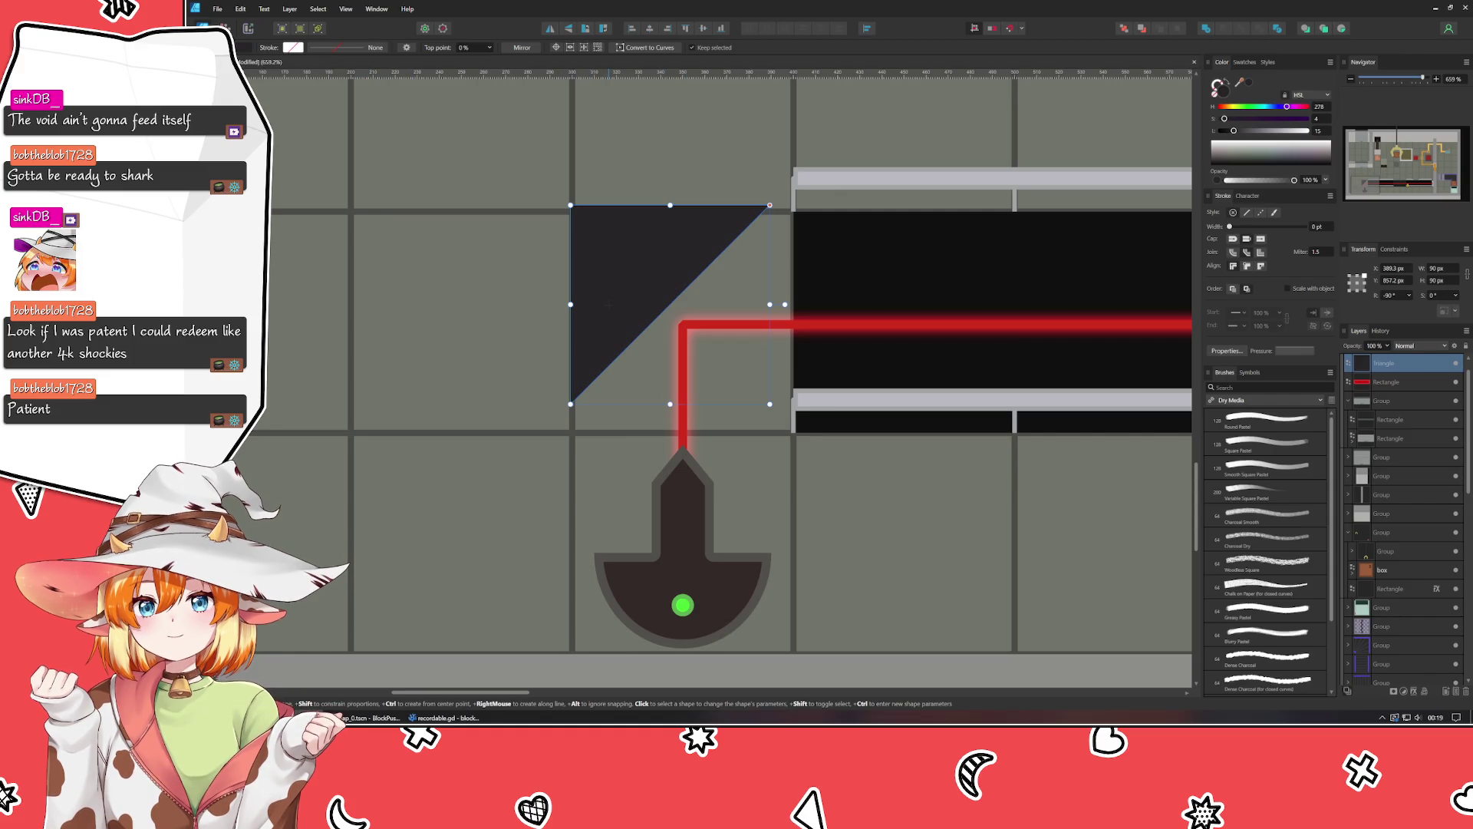
key(v)
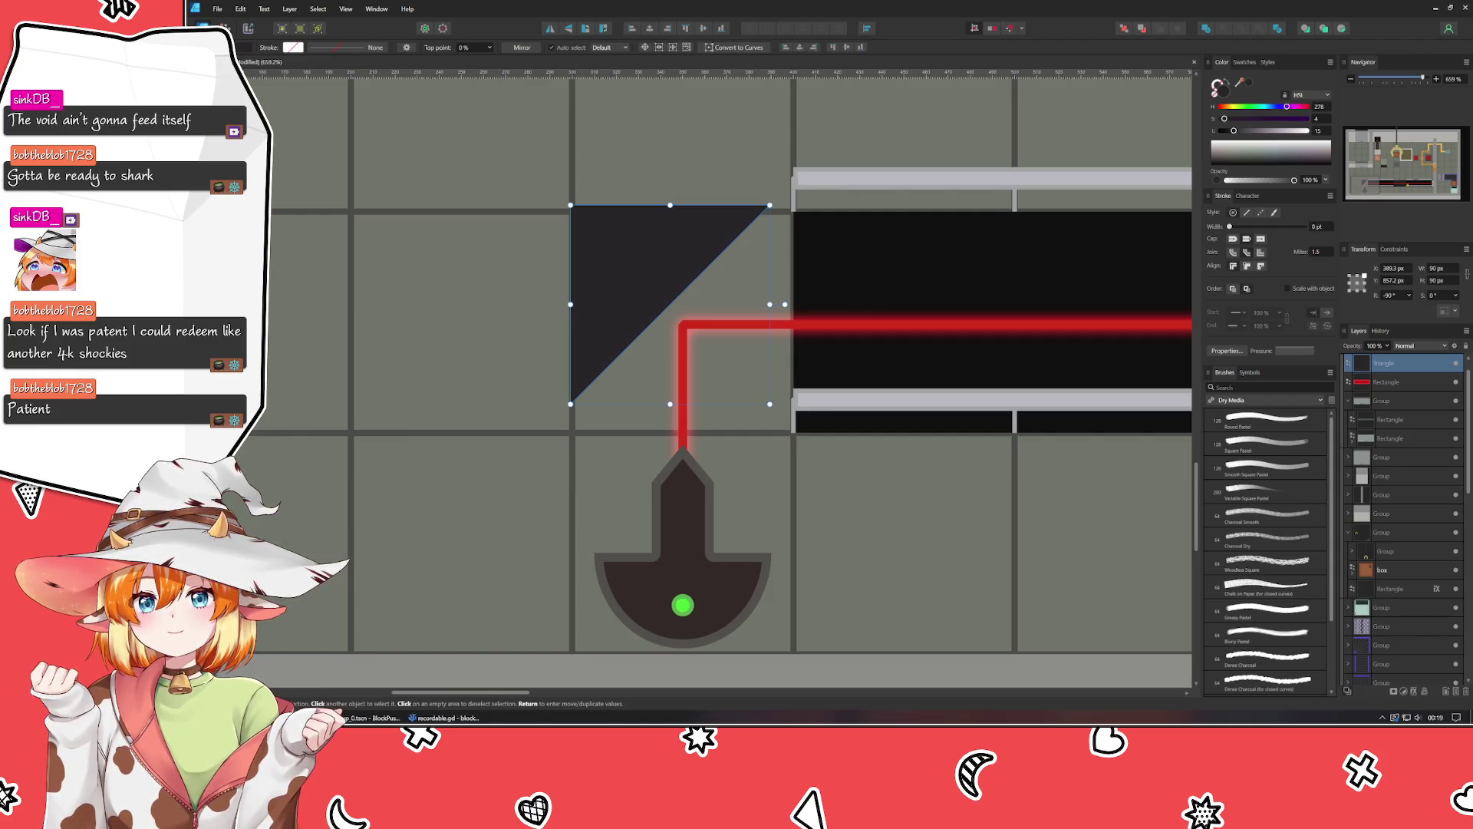
Fit the triangle into its grid cell and draw a thin strip along its slanted edge.
drag(664, 265, 680, 286)
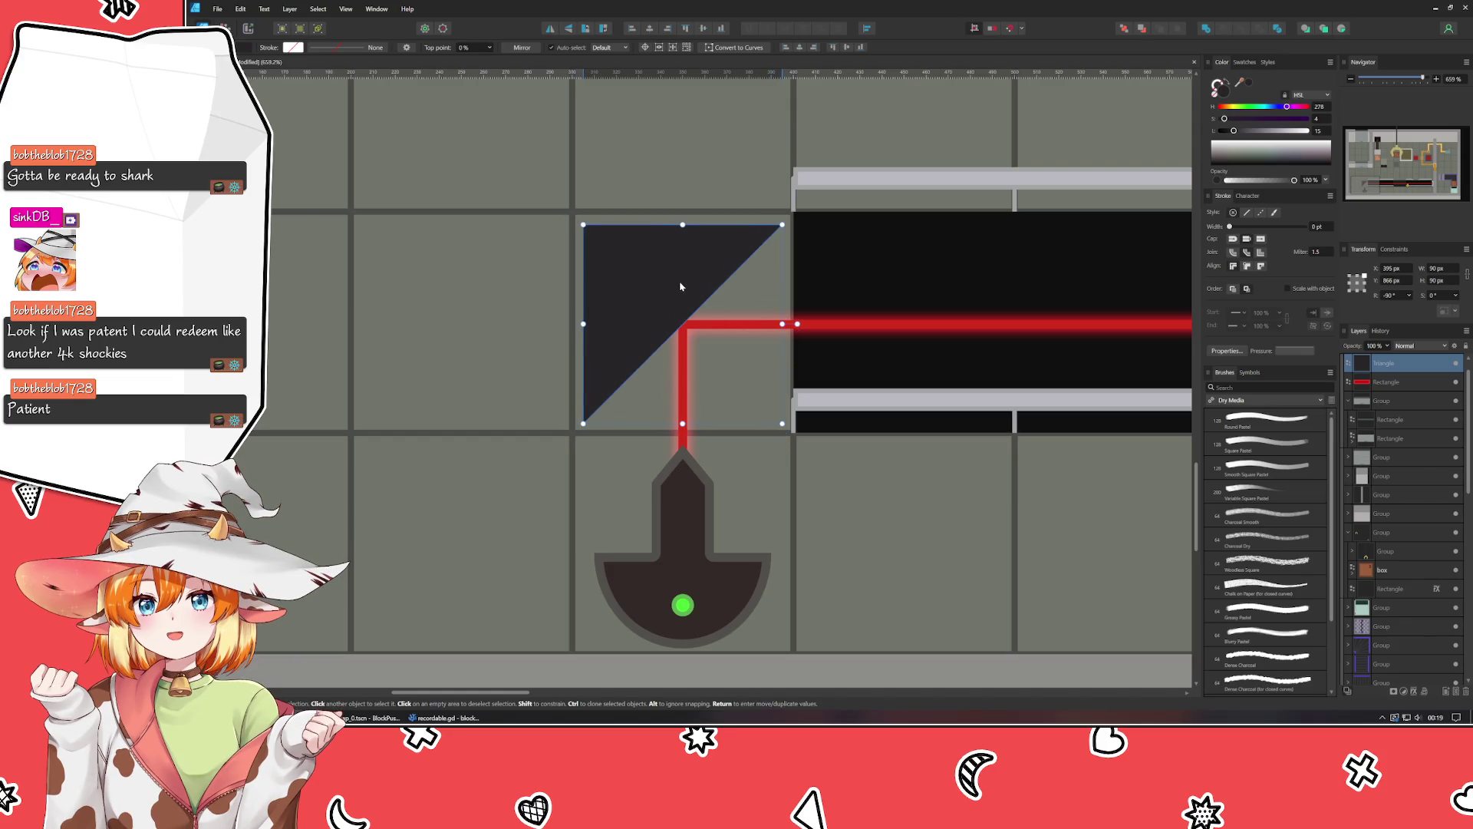
click(497, 289)
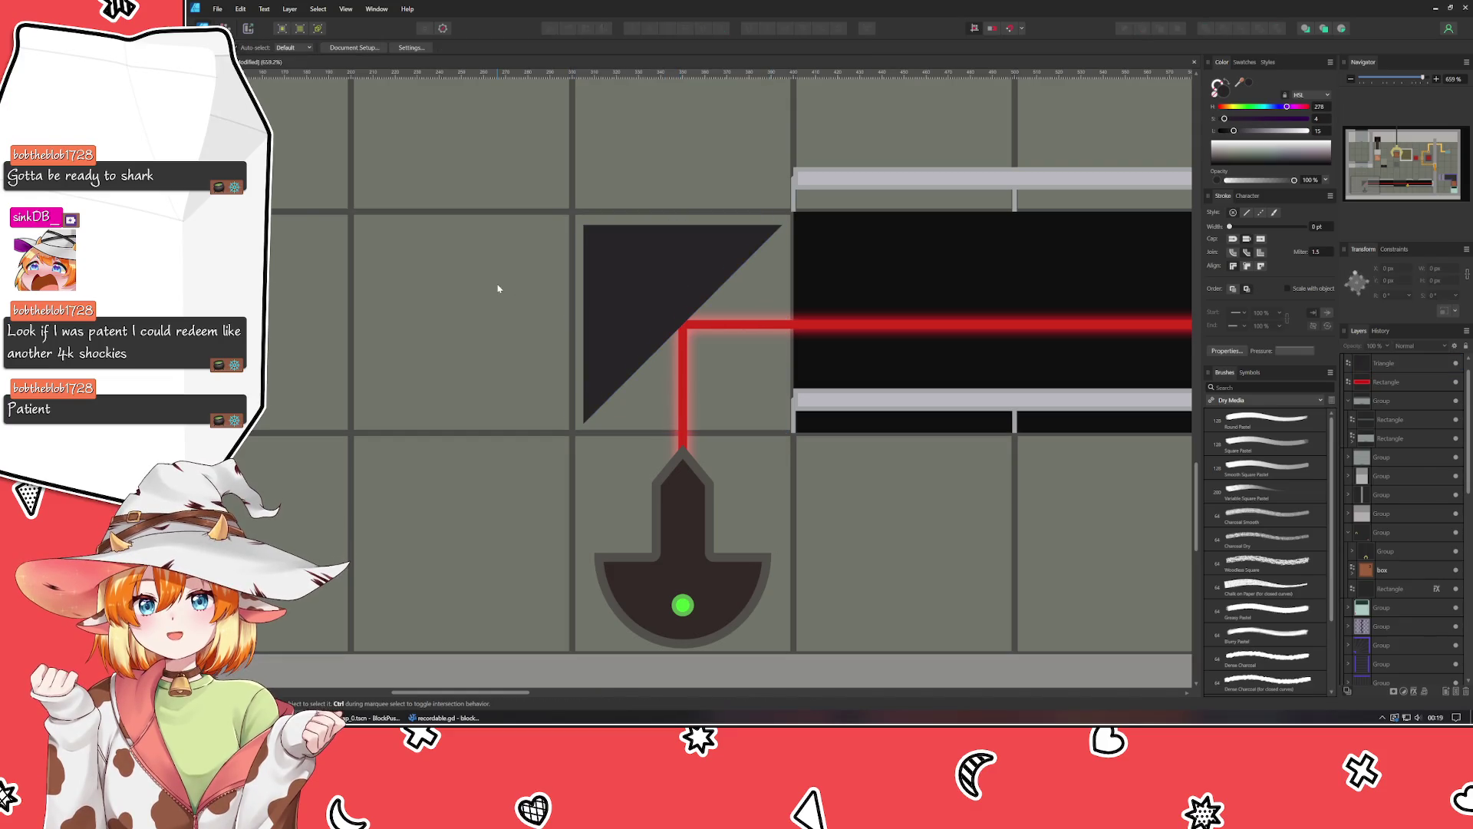
click(701, 293)
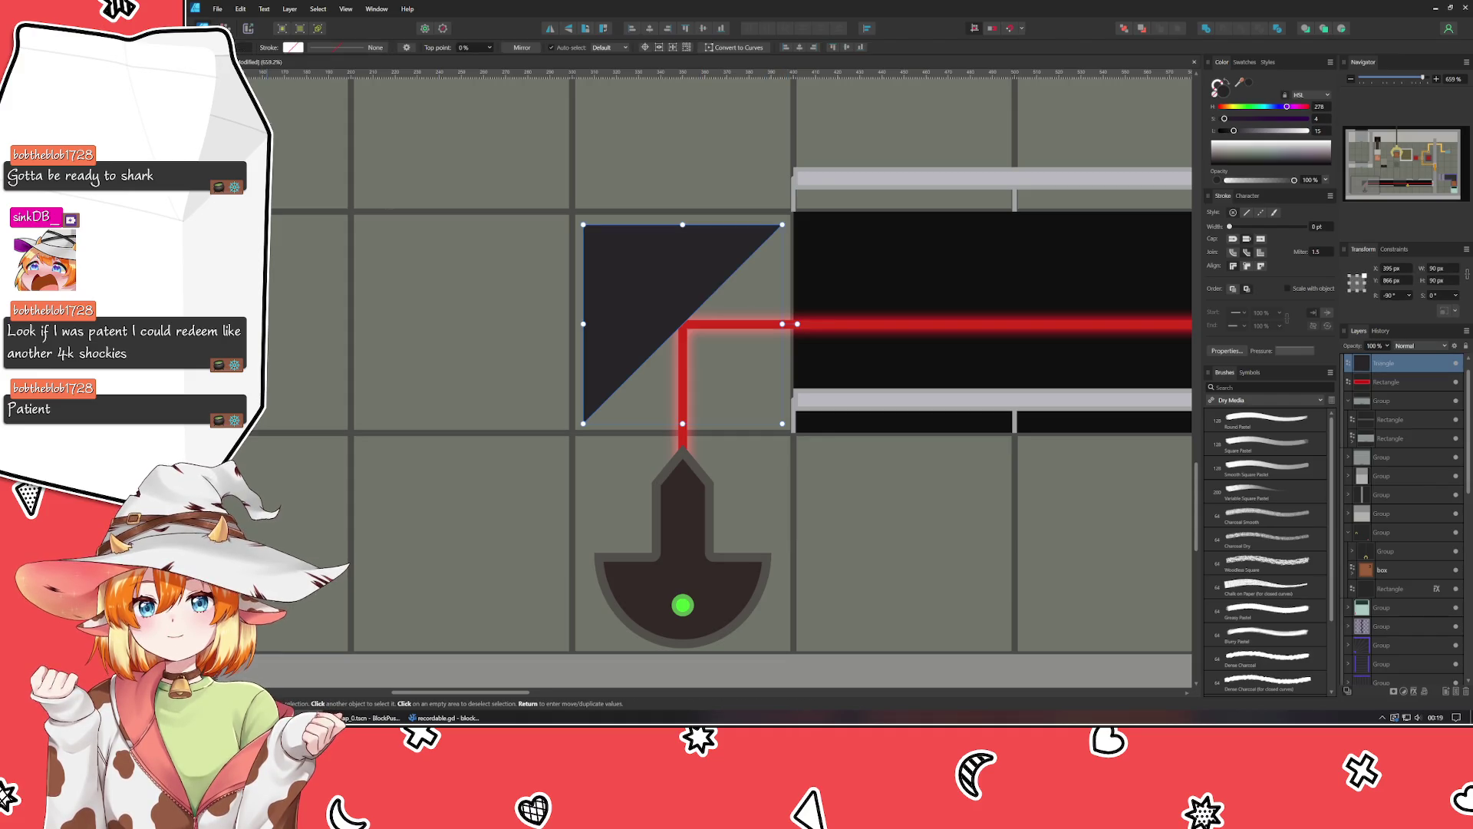
key(p)
click(563, 421)
mouse_move(788, 209)
mouse_down()
mouse_move(809, 244)
mouse_move(809, 224)
mouse_up()
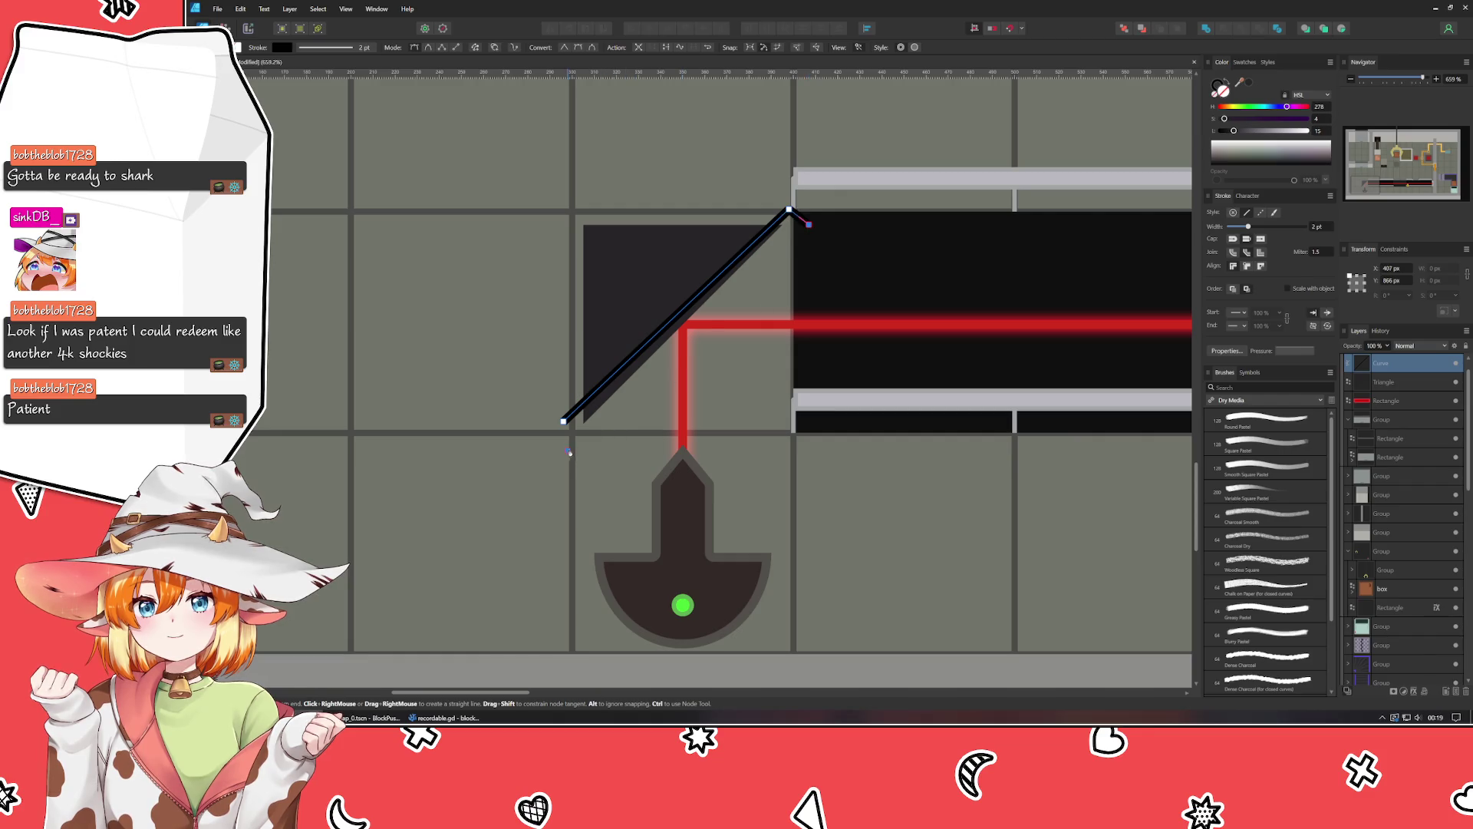
click(567, 450)
click(564, 421)
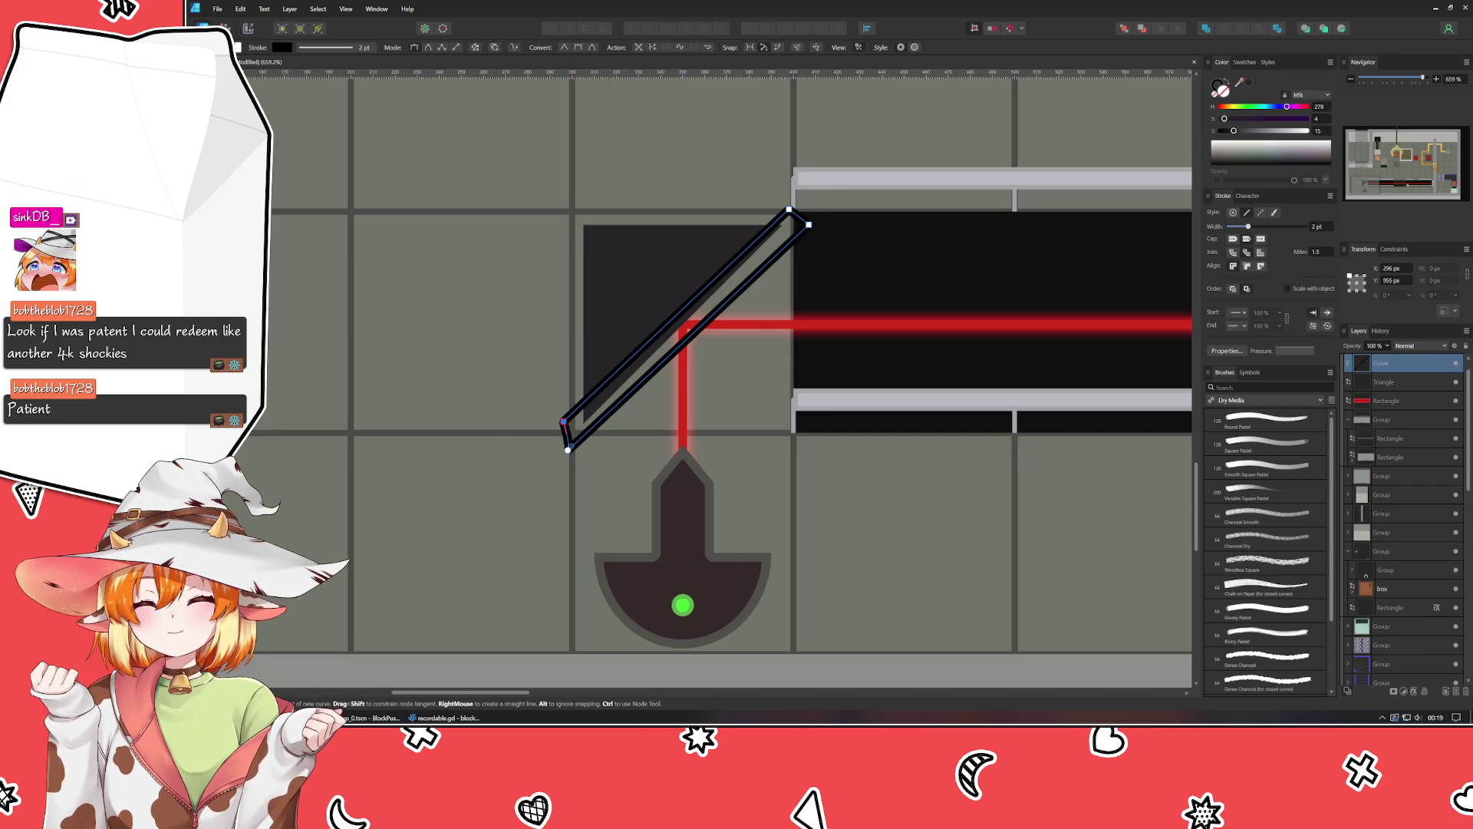
key(v)
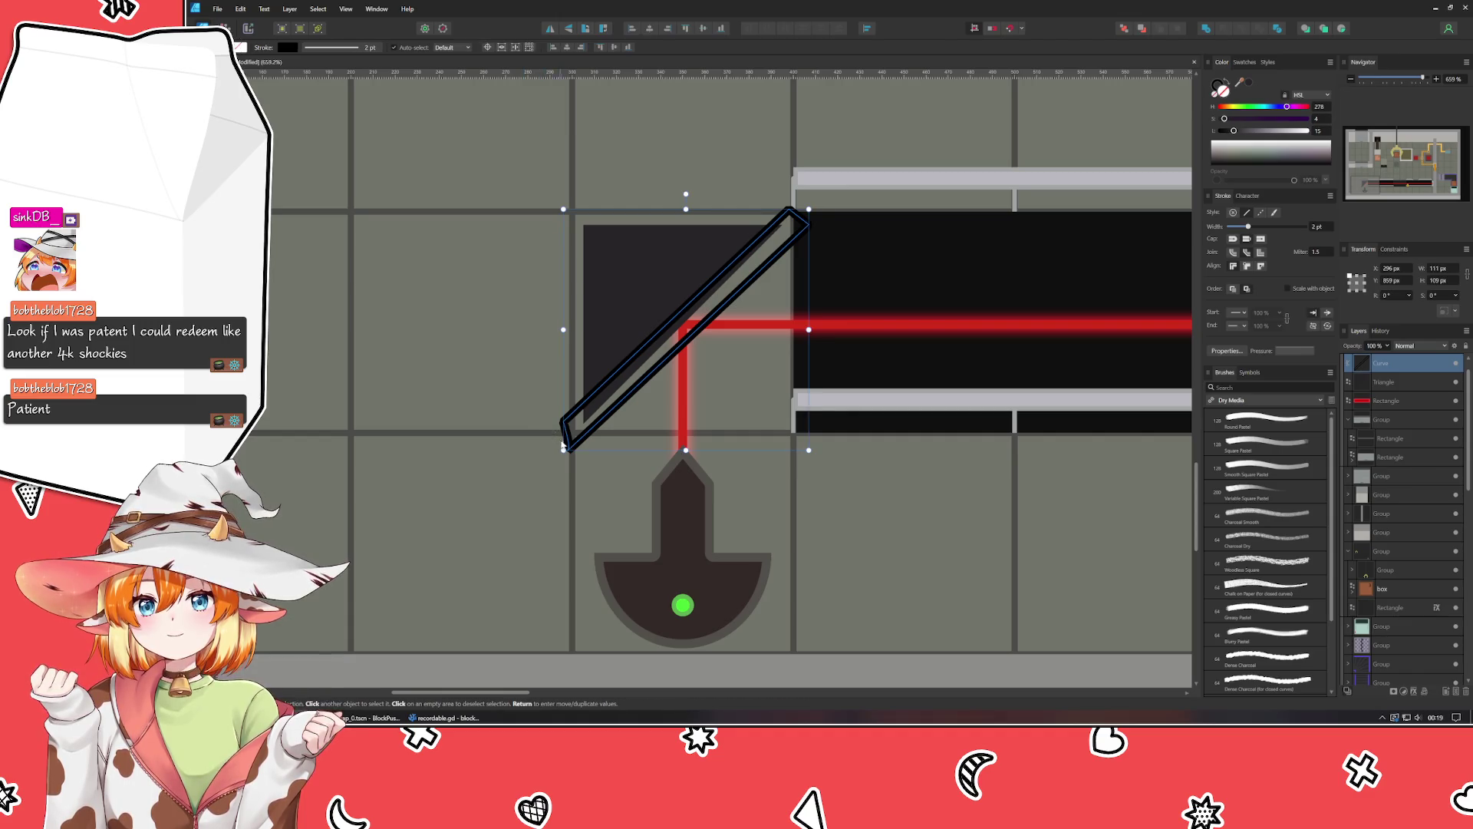
key(a)
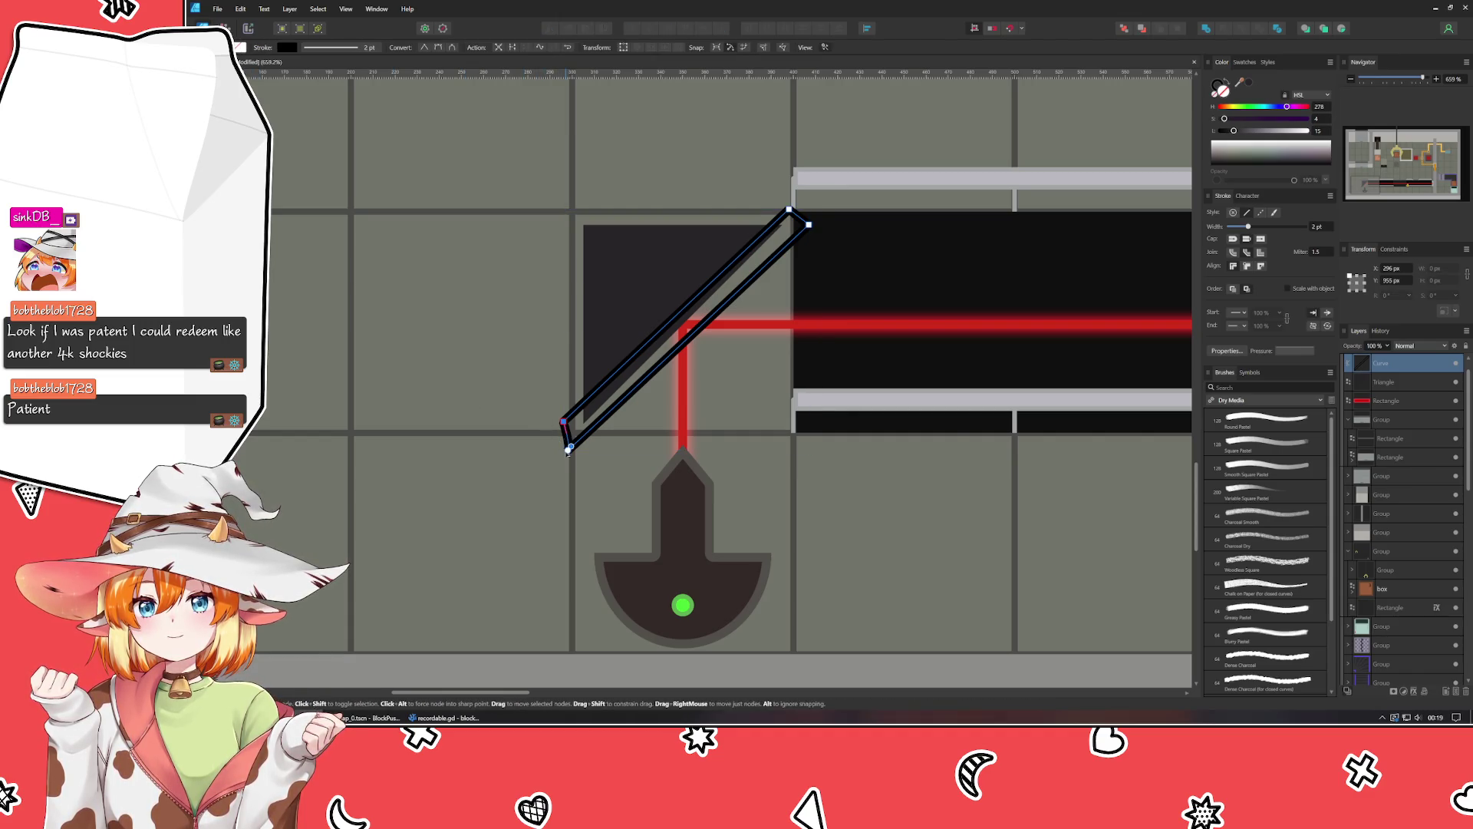
drag(568, 451, 578, 443)
drag(789, 209, 791, 198)
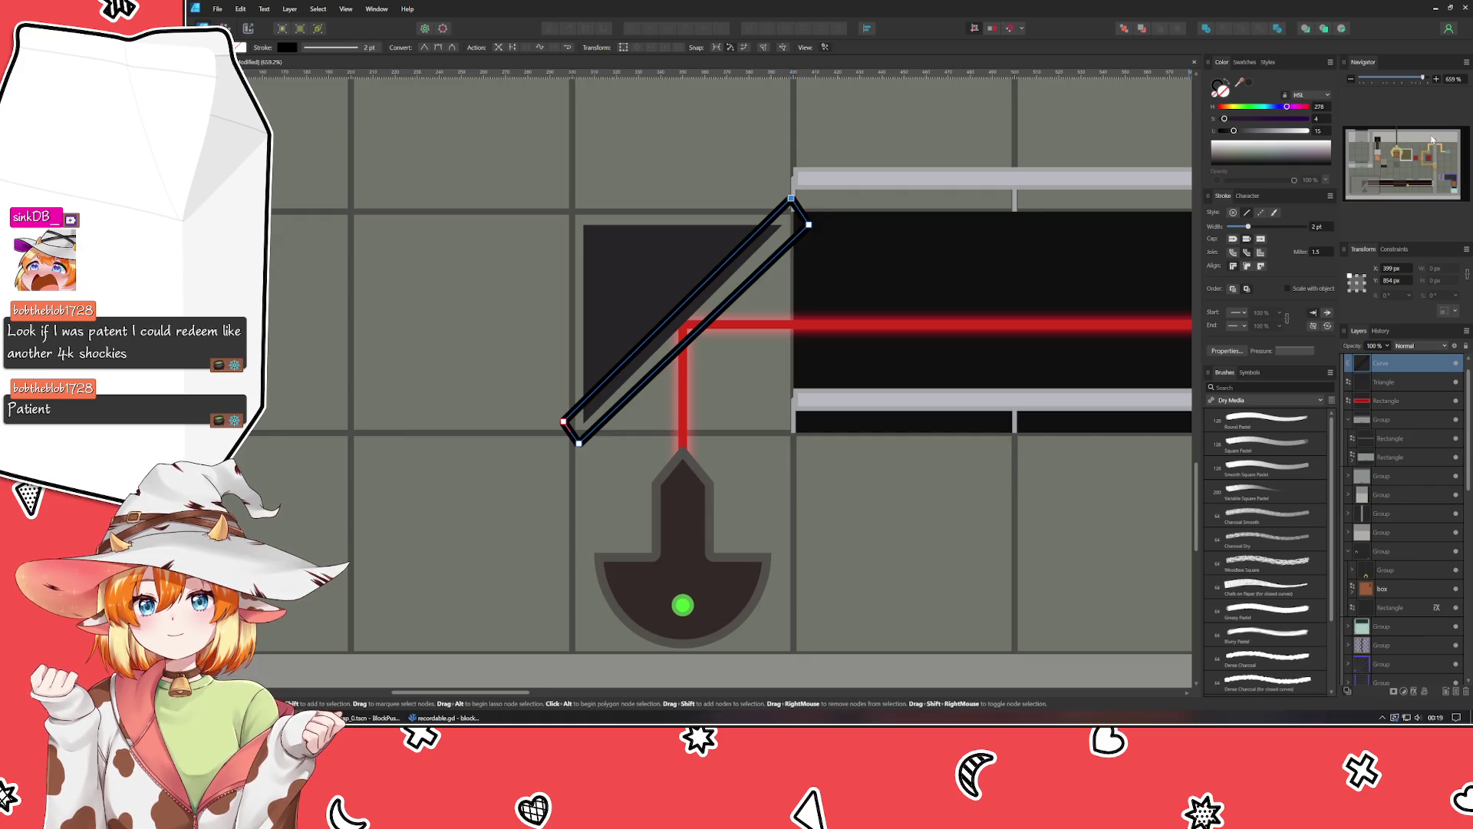
Give the strip no stroke and a pale cyan-grey fill, and clip it inside the triangle.
click(1220, 87)
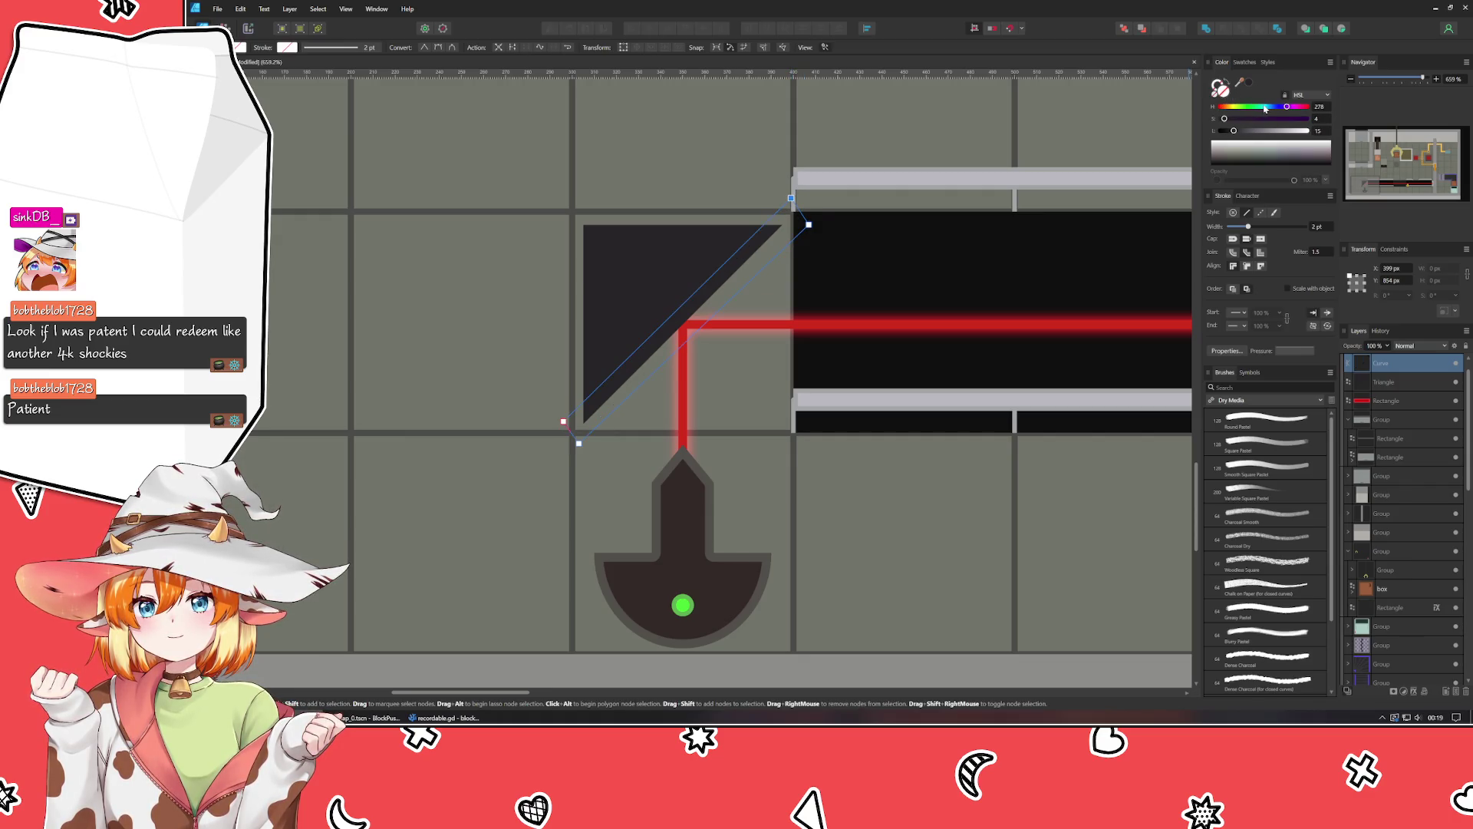
click(1267, 107)
click(1240, 119)
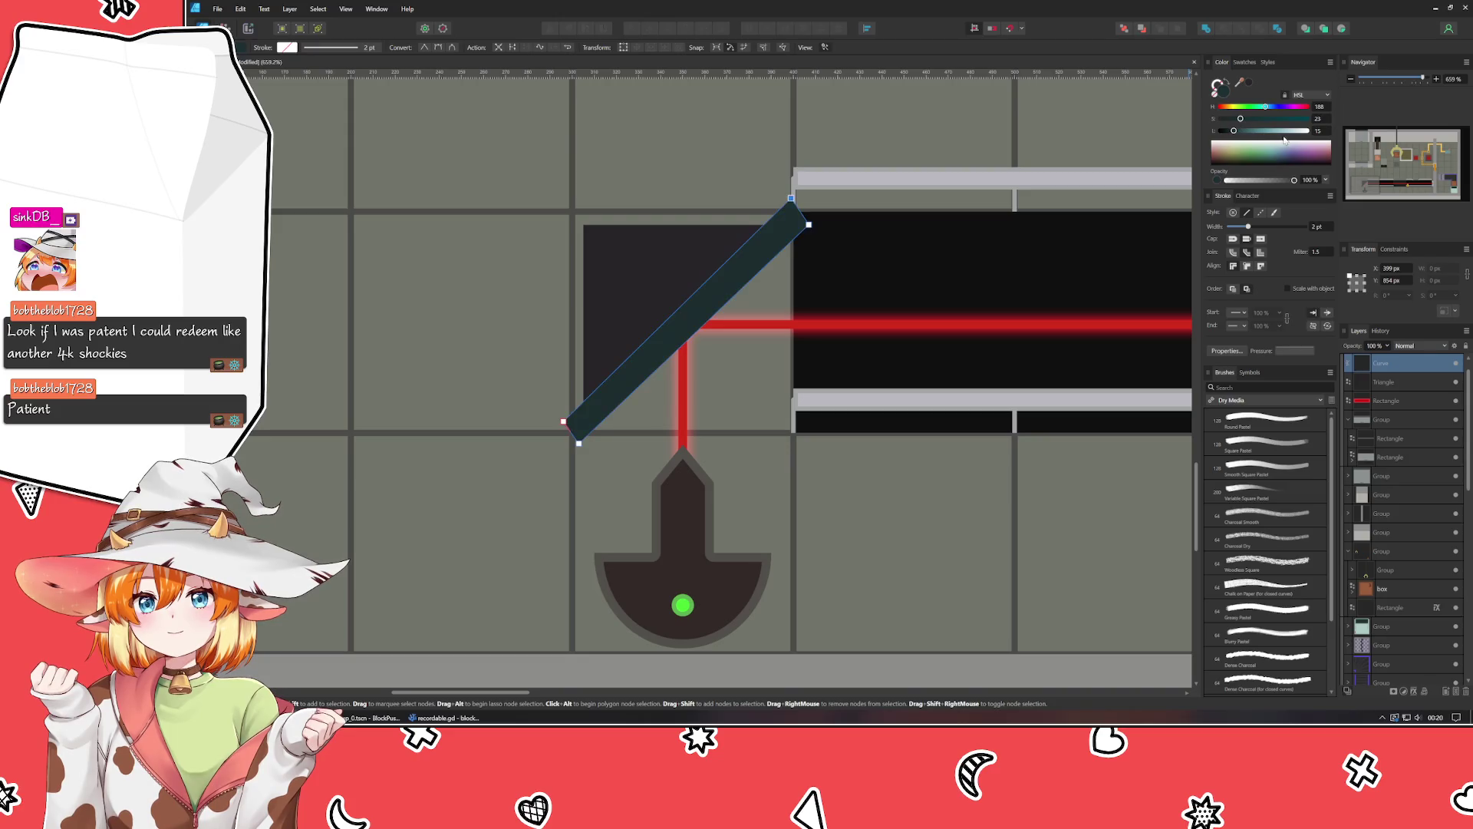
click(1284, 131)
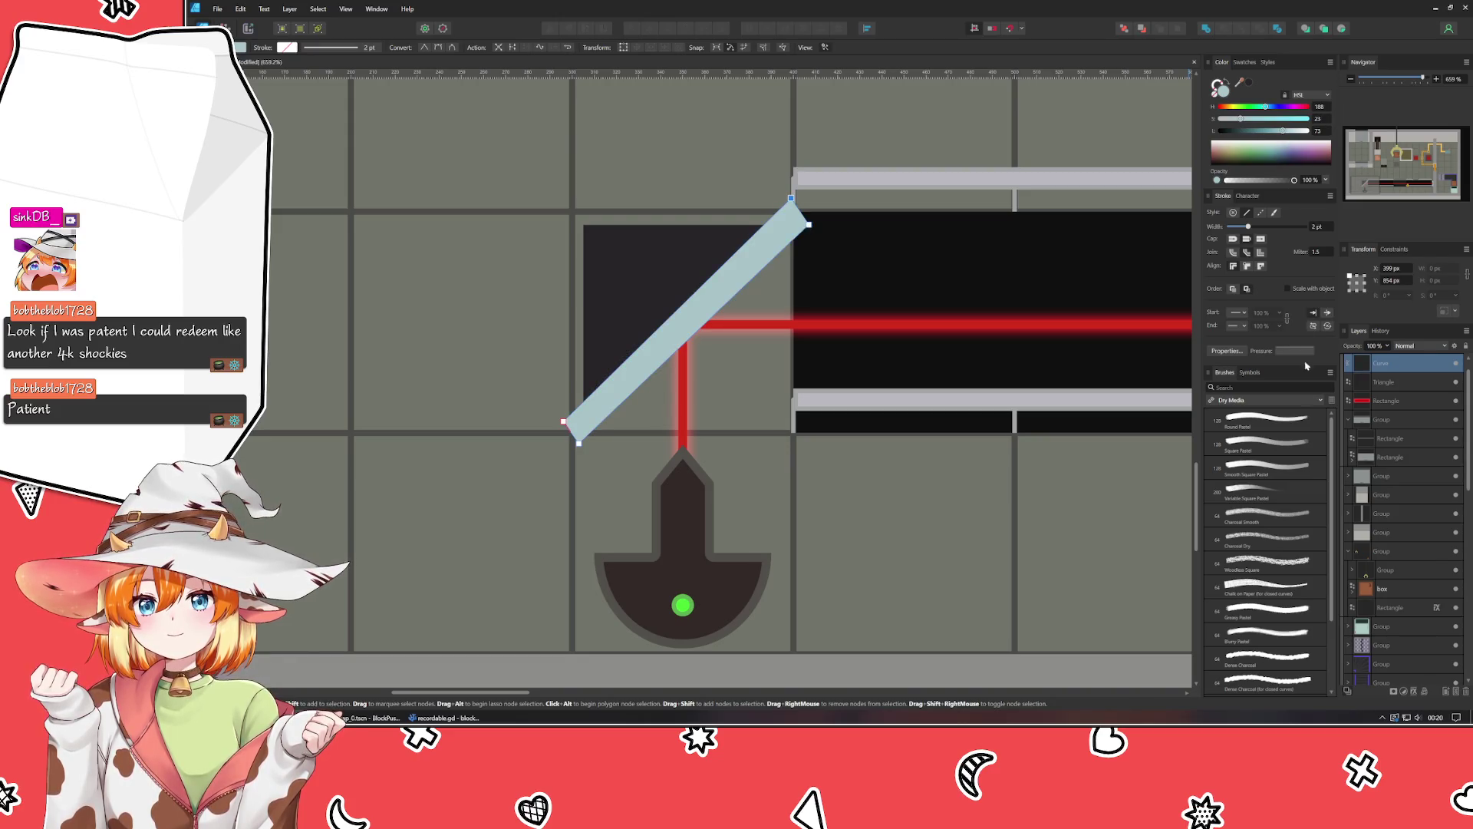
drag(1393, 369, 1381, 382)
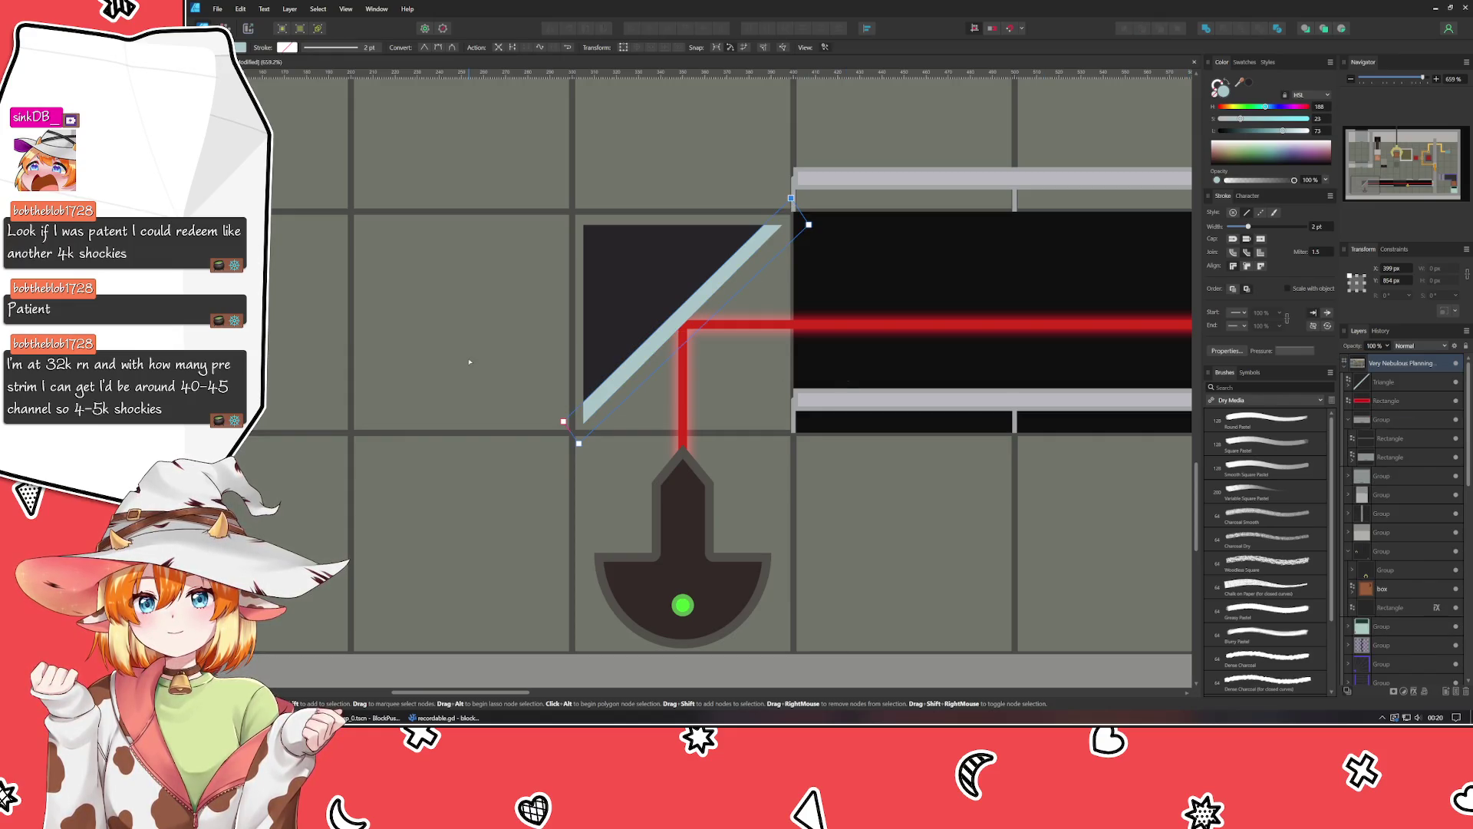
click(397, 360)
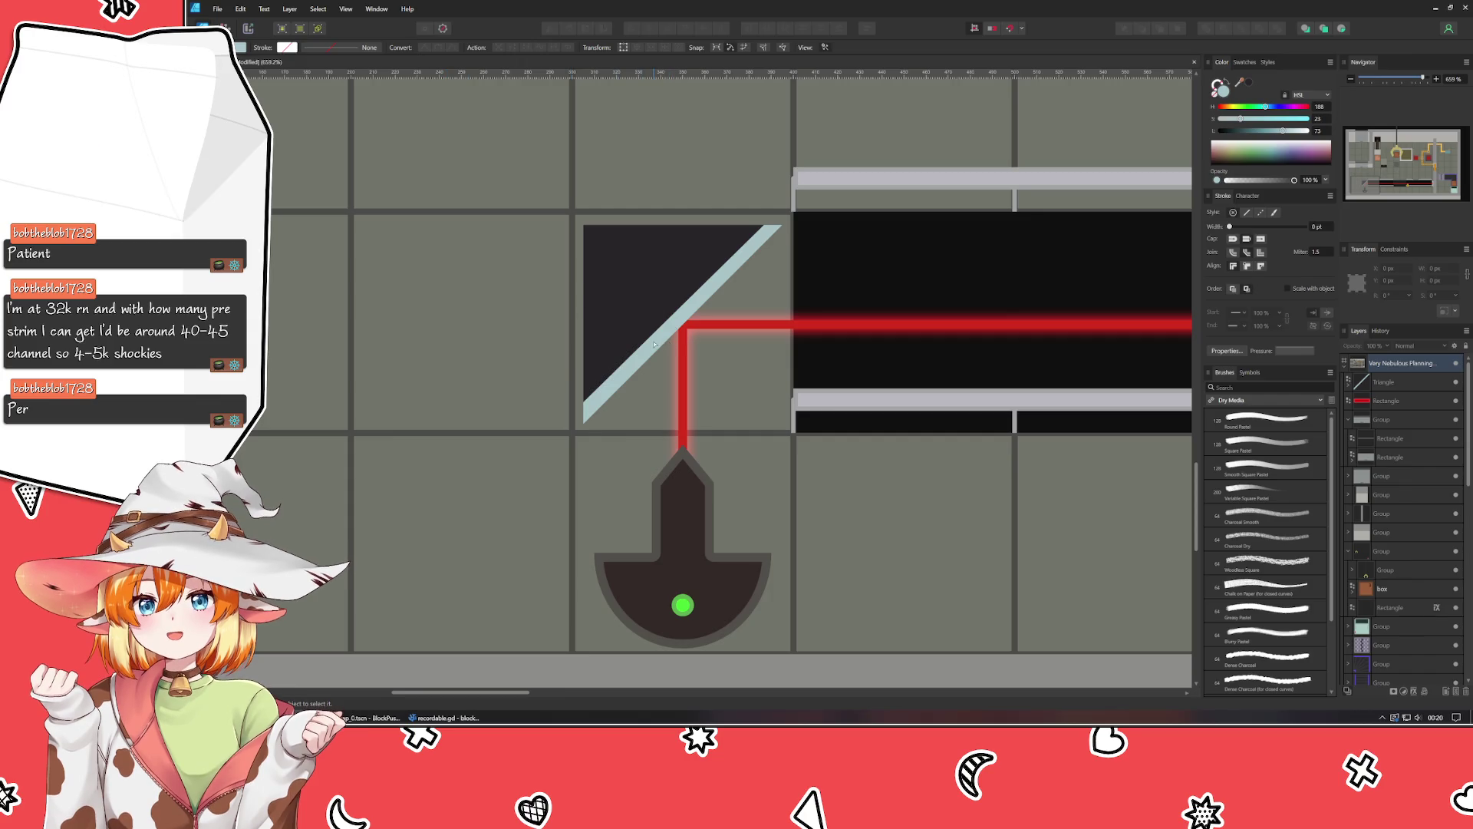
Convert the triangle reflector into an editable curve.
key(ctrl+v)
click(649, 271)
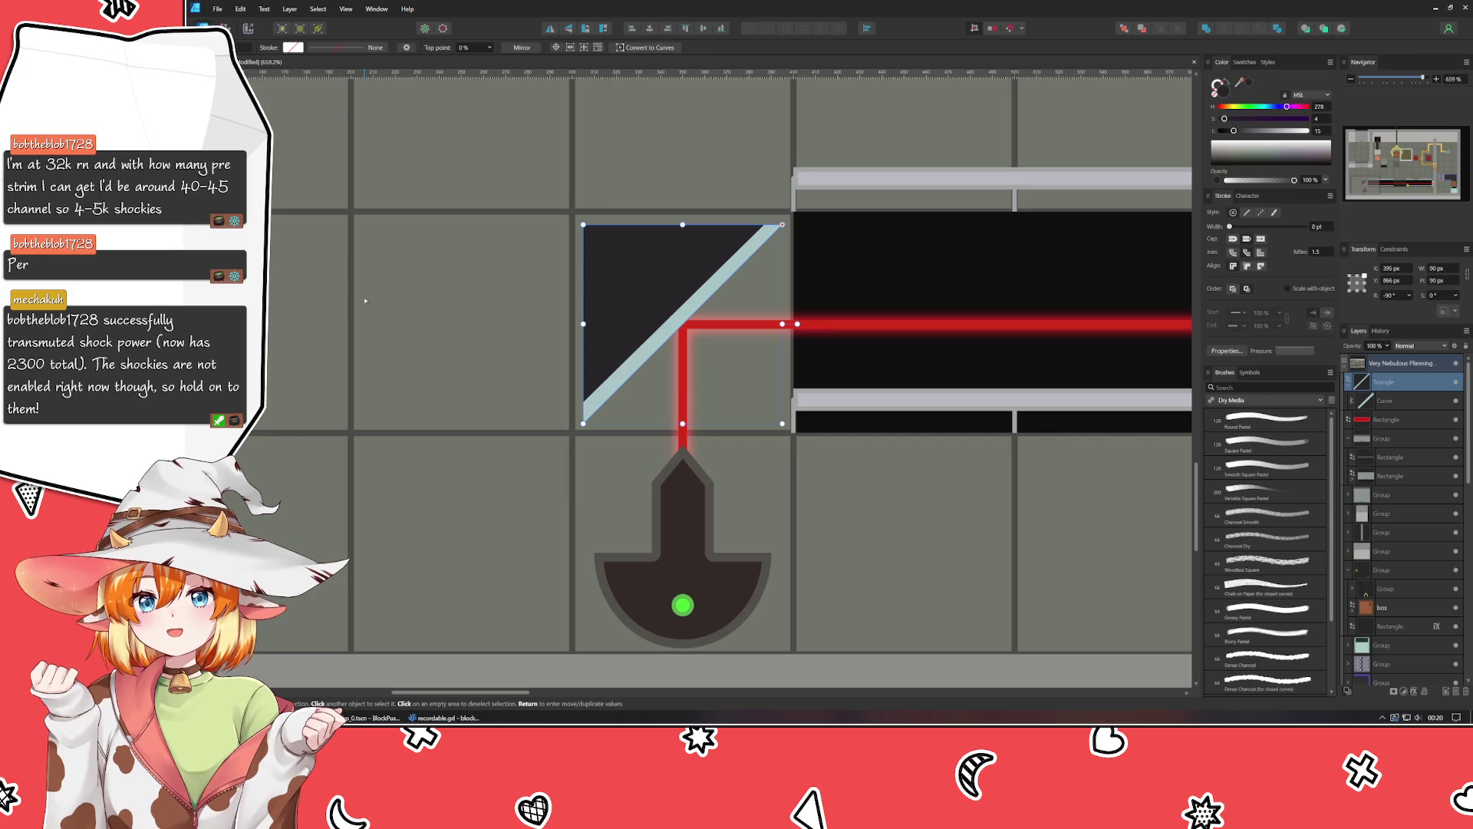
key(ctrl+Return)
mouse_move(498, 181)
mouse_down()
mouse_move(601, 303)
mouse_move(821, 449)
mouse_up()
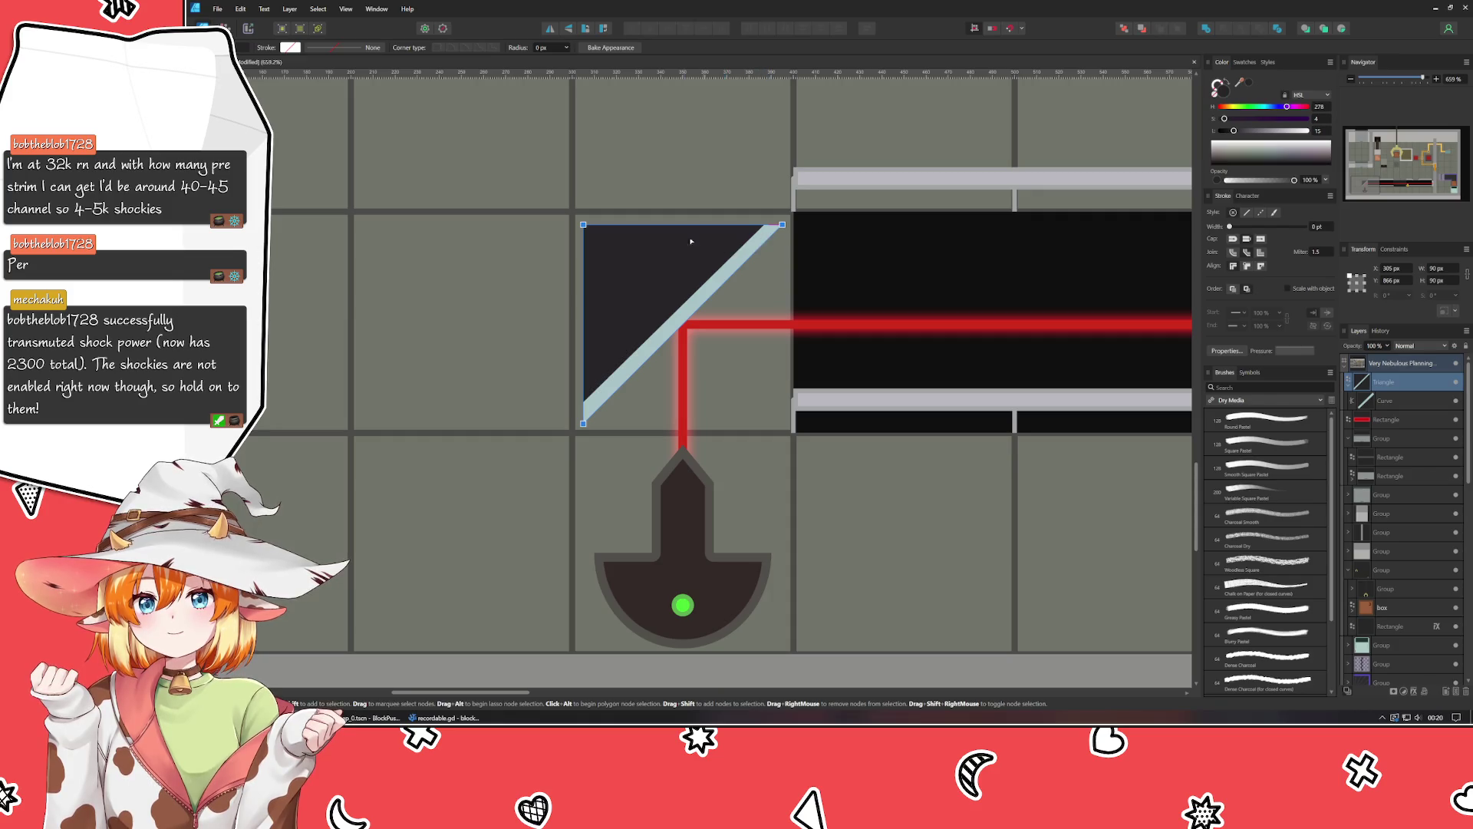
key(ctrl+Return)
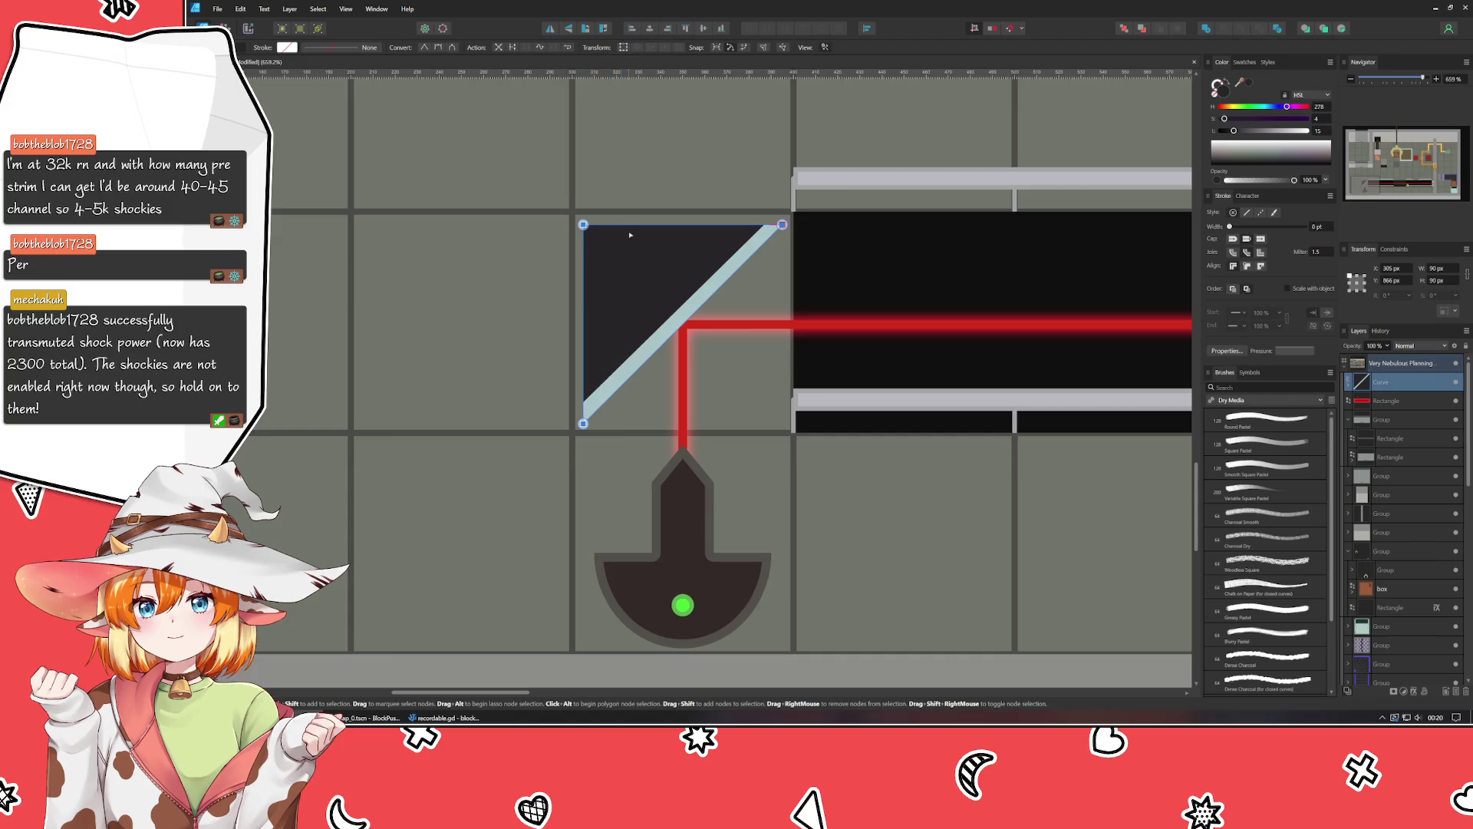
click(460, 290)
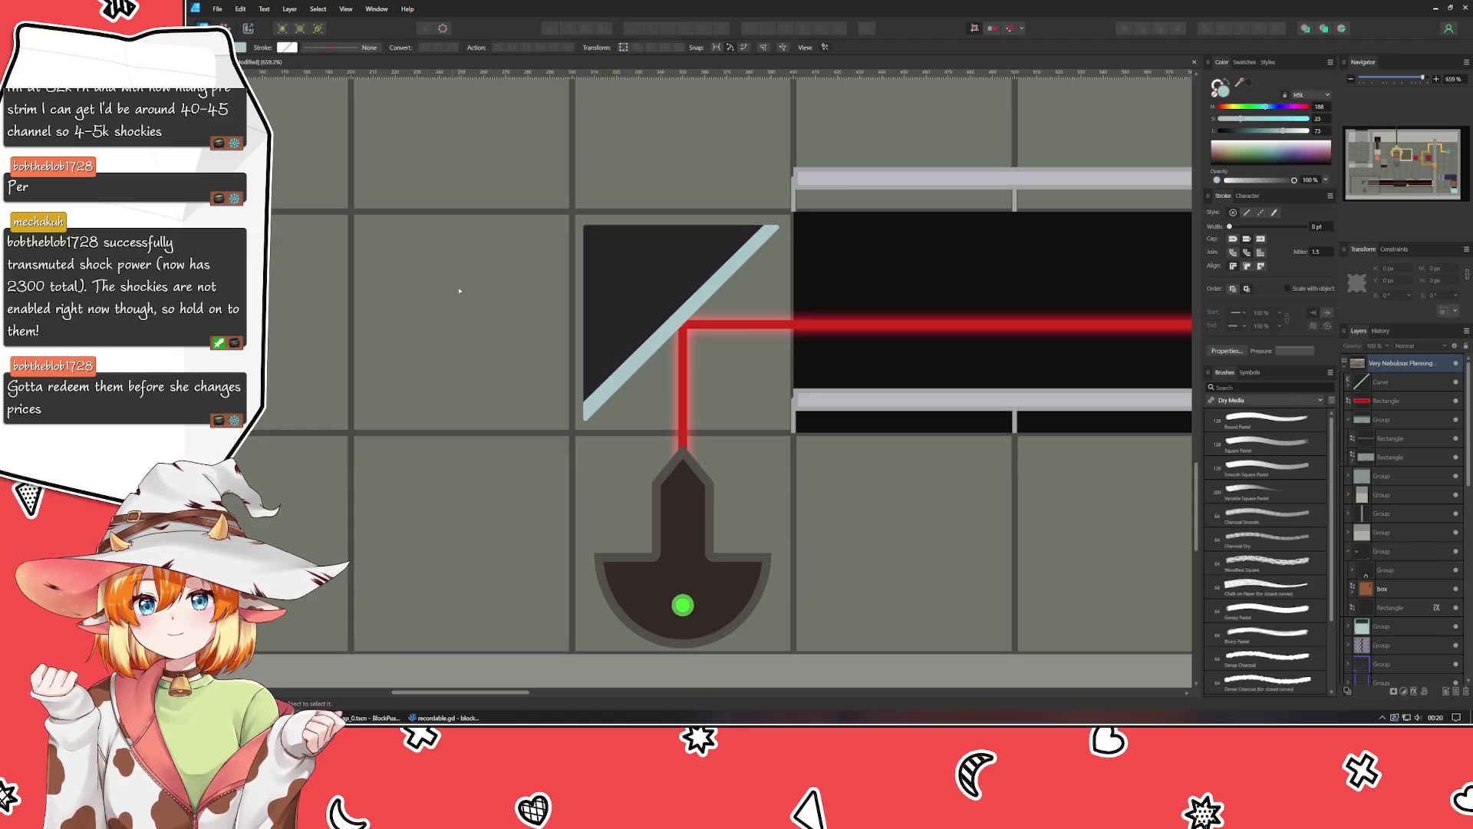
click(621, 267)
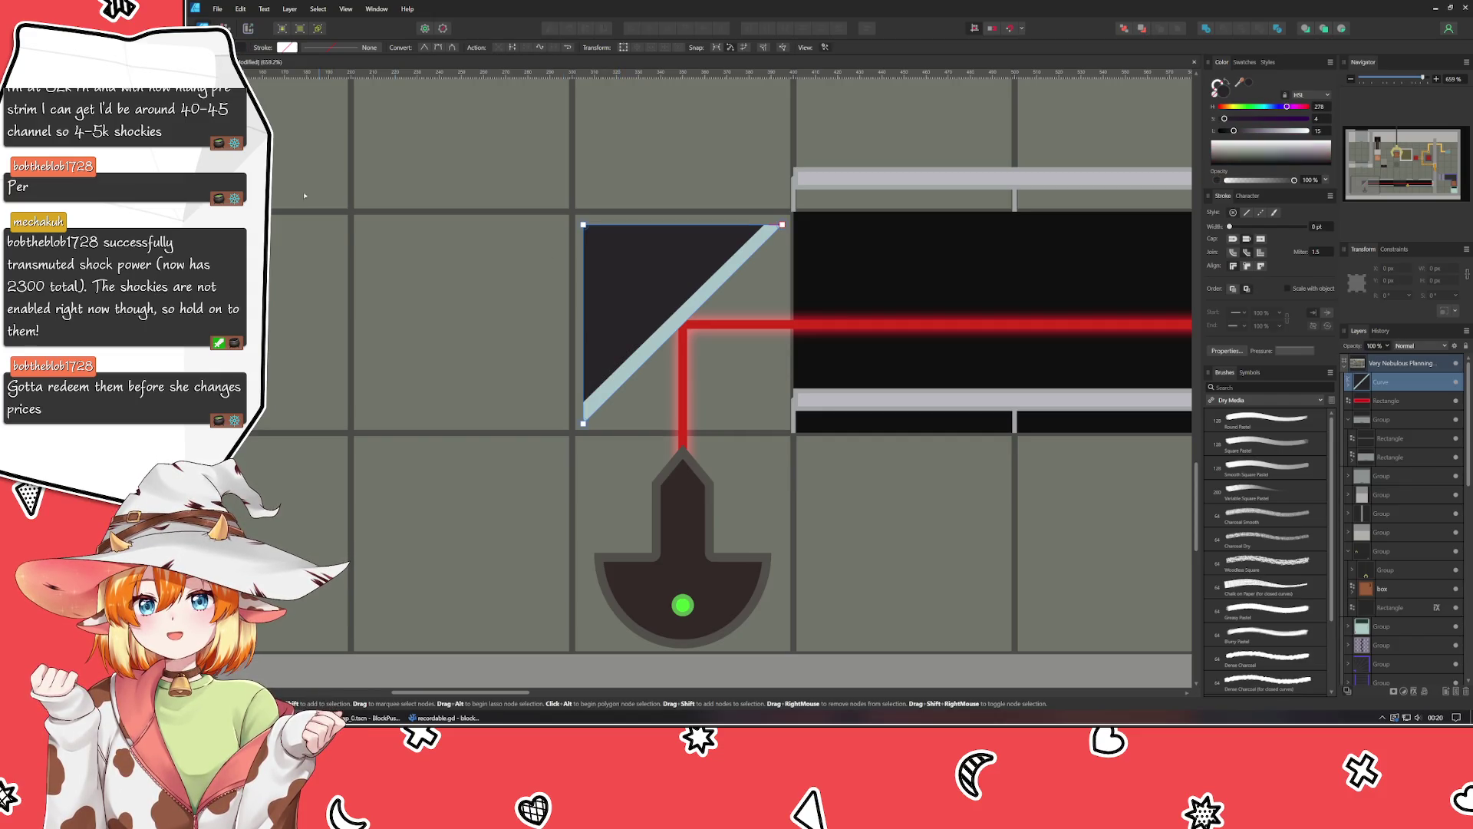
Select the reflector's slanted-edge corner nodes and keep their corner radius at 2 px.
key(c)
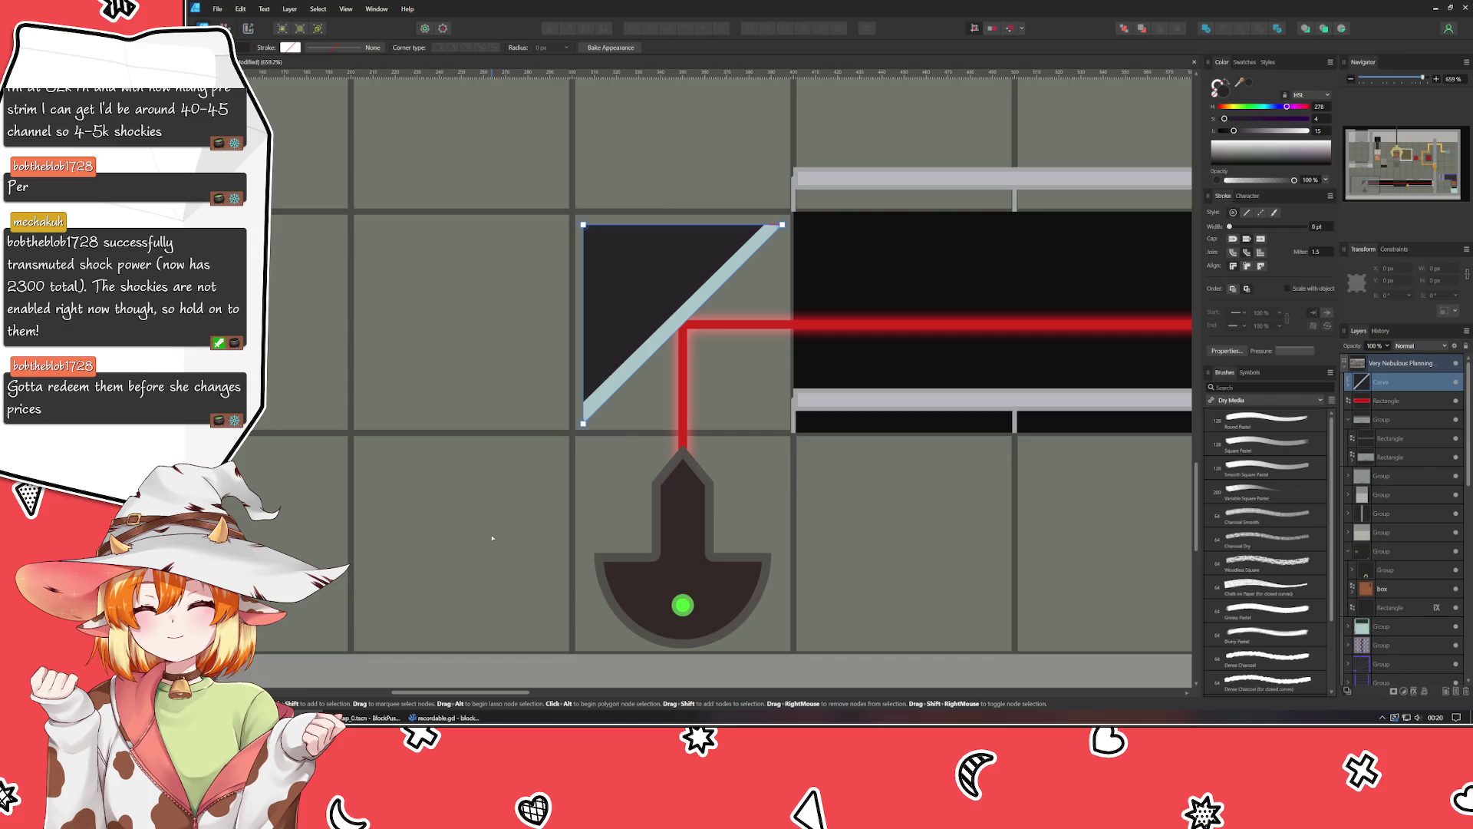
drag(580, 432, 829, 244)
shift+click(783, 225)
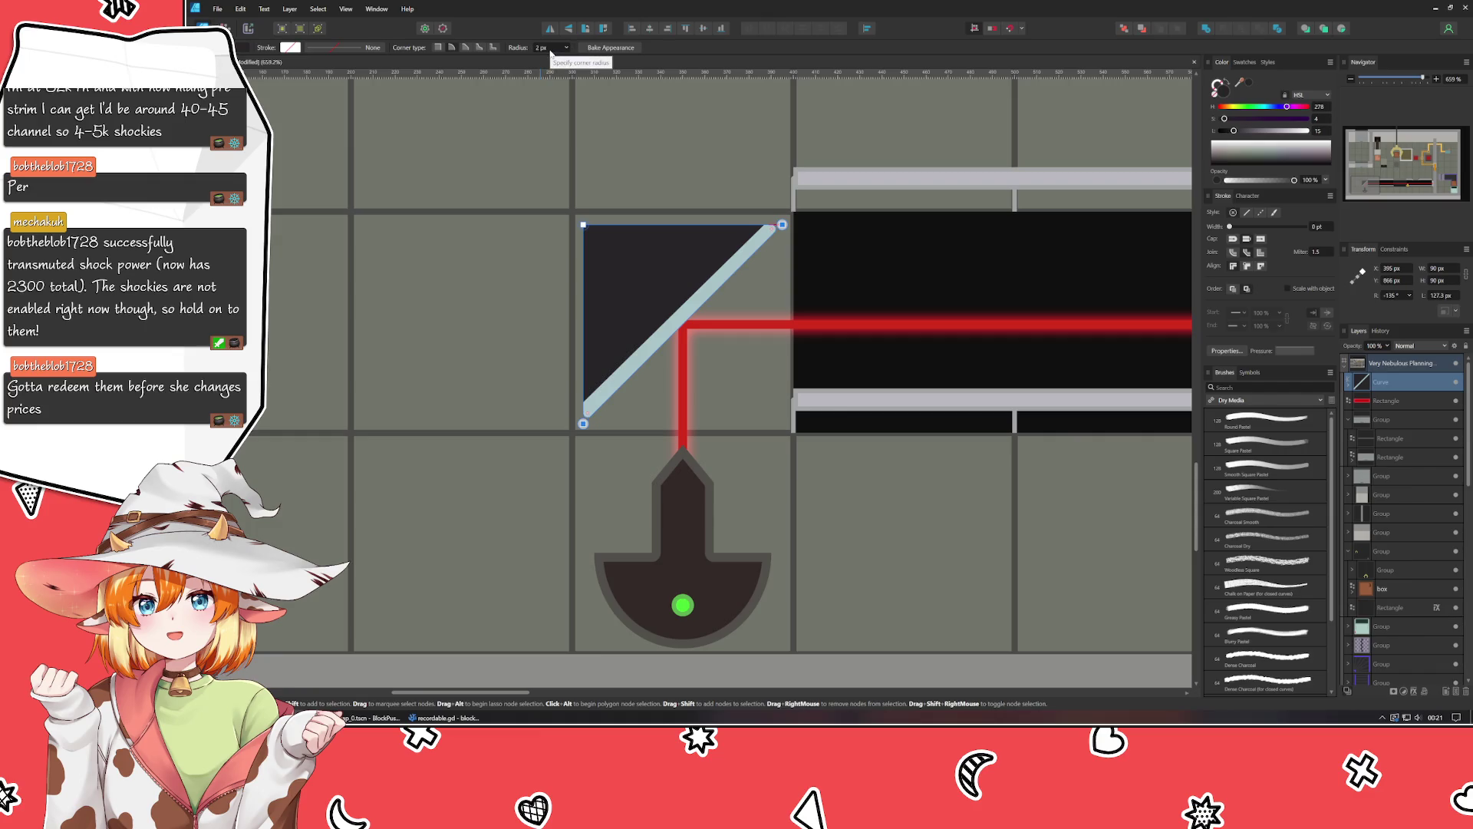
scroll(551, 52, up, 1)
scroll(551, 52, down, 1)
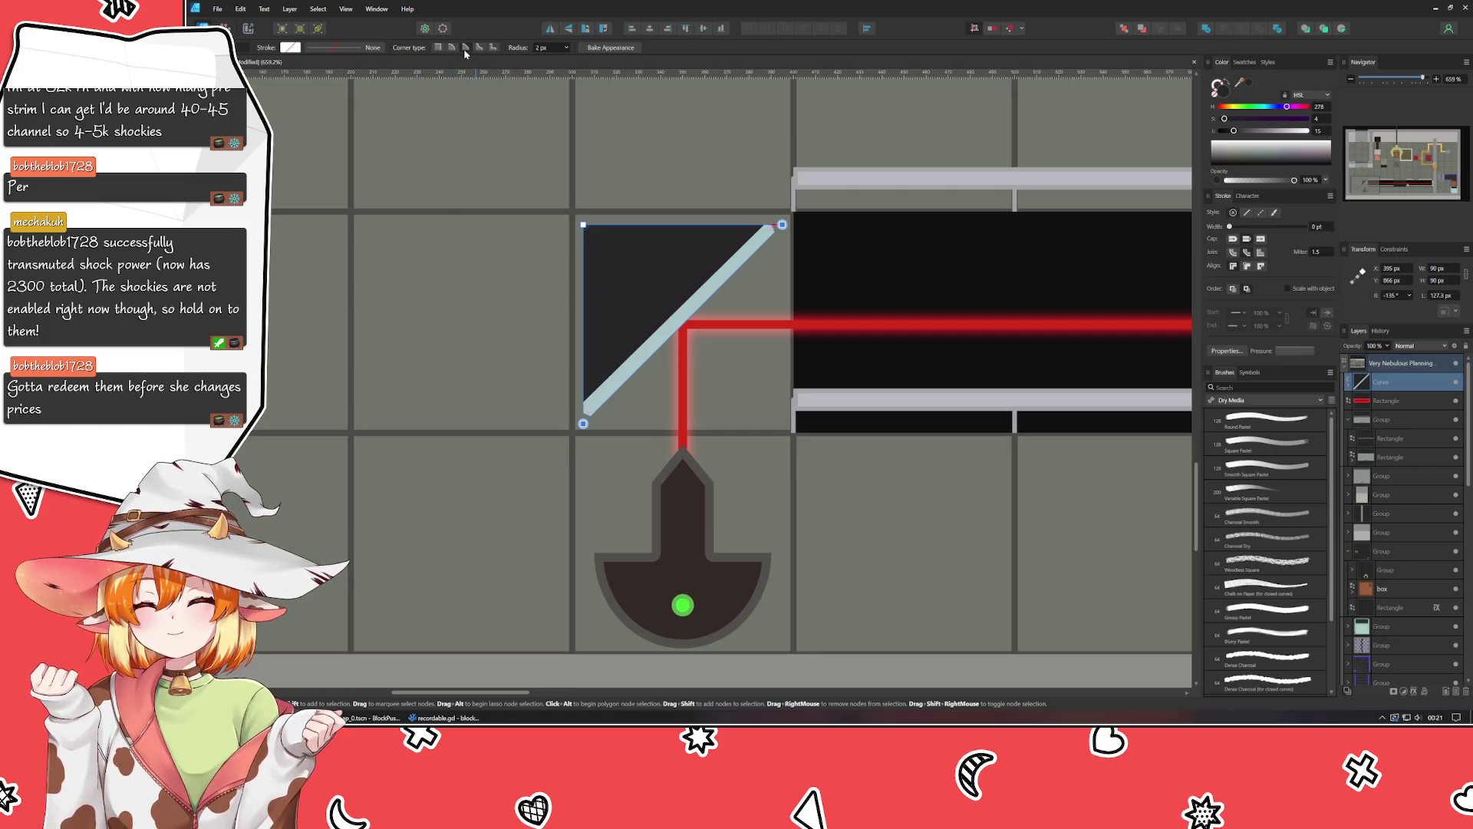
click(454, 308)
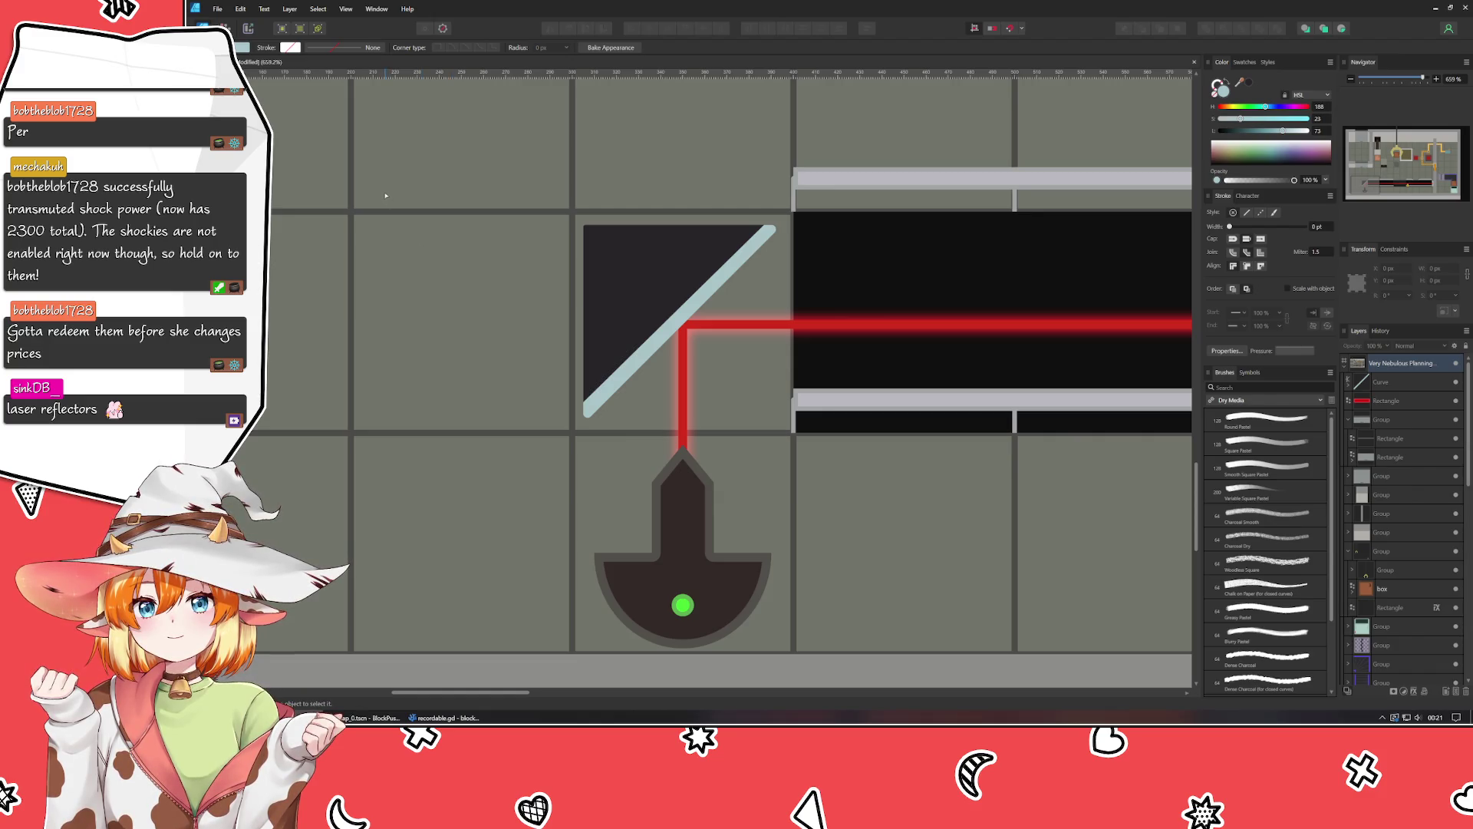
Delete the duplicate Curve layer.
key(v)
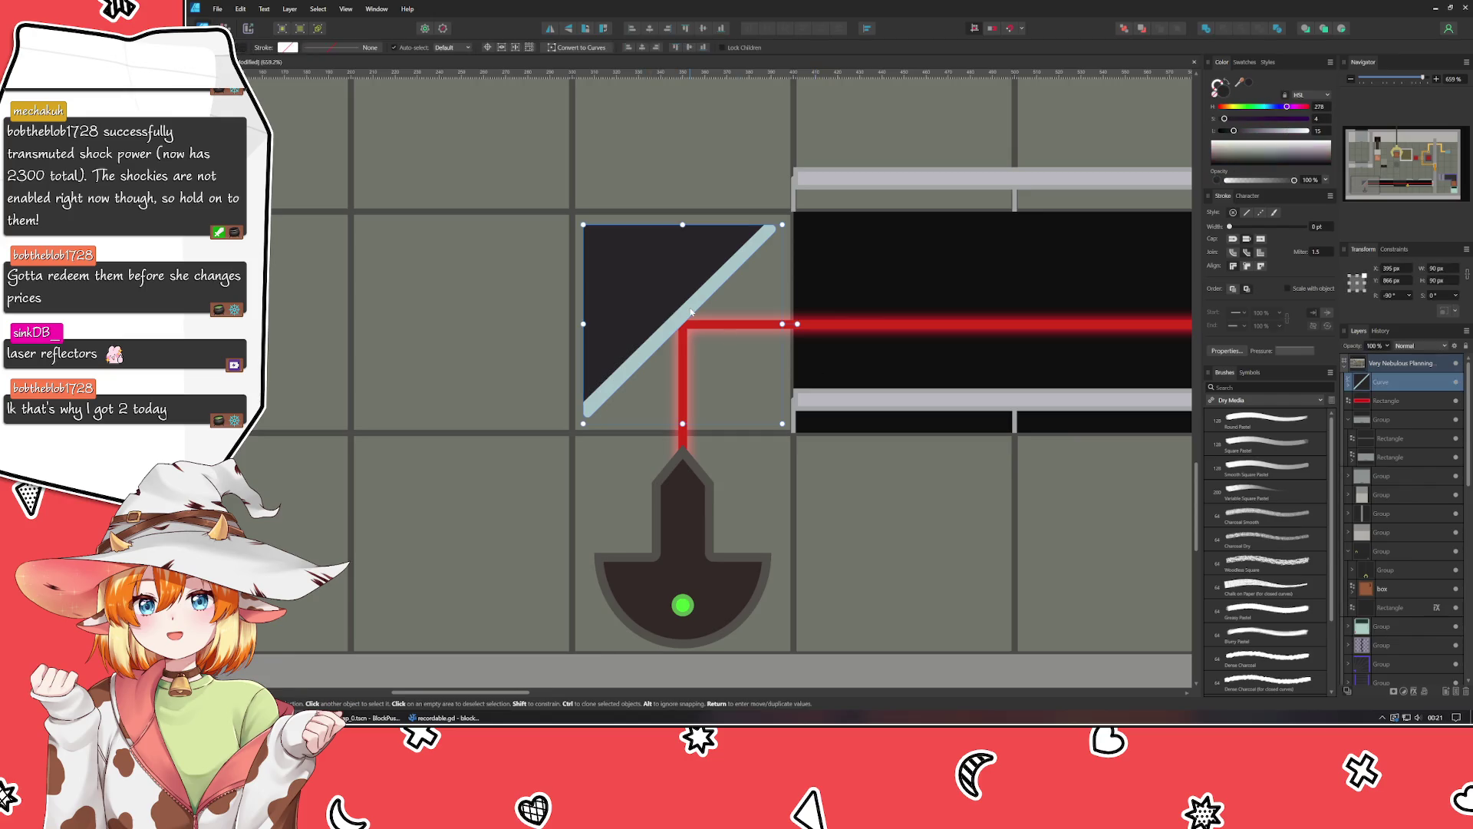
click(691, 311)
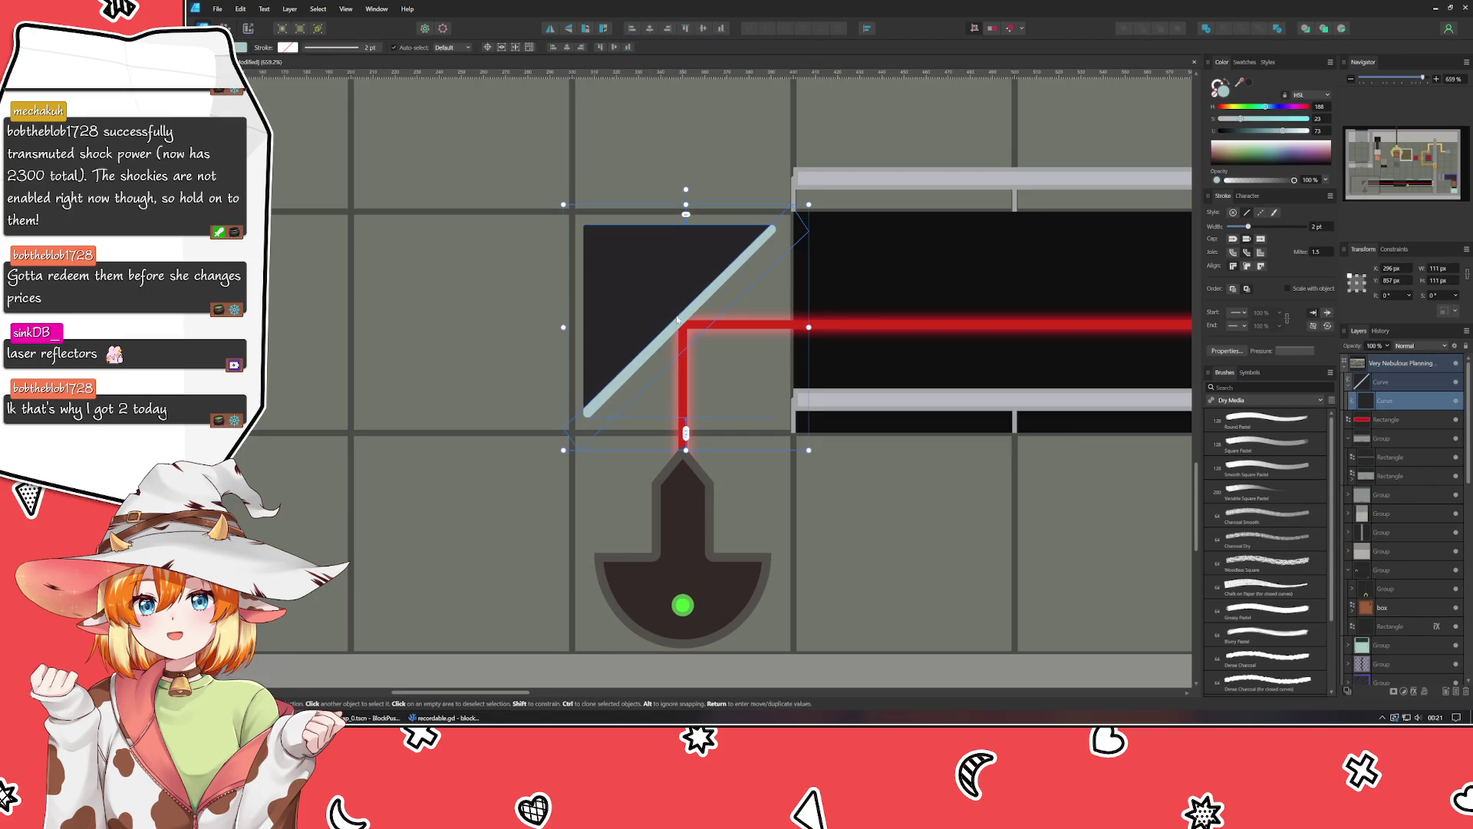
click(509, 370)
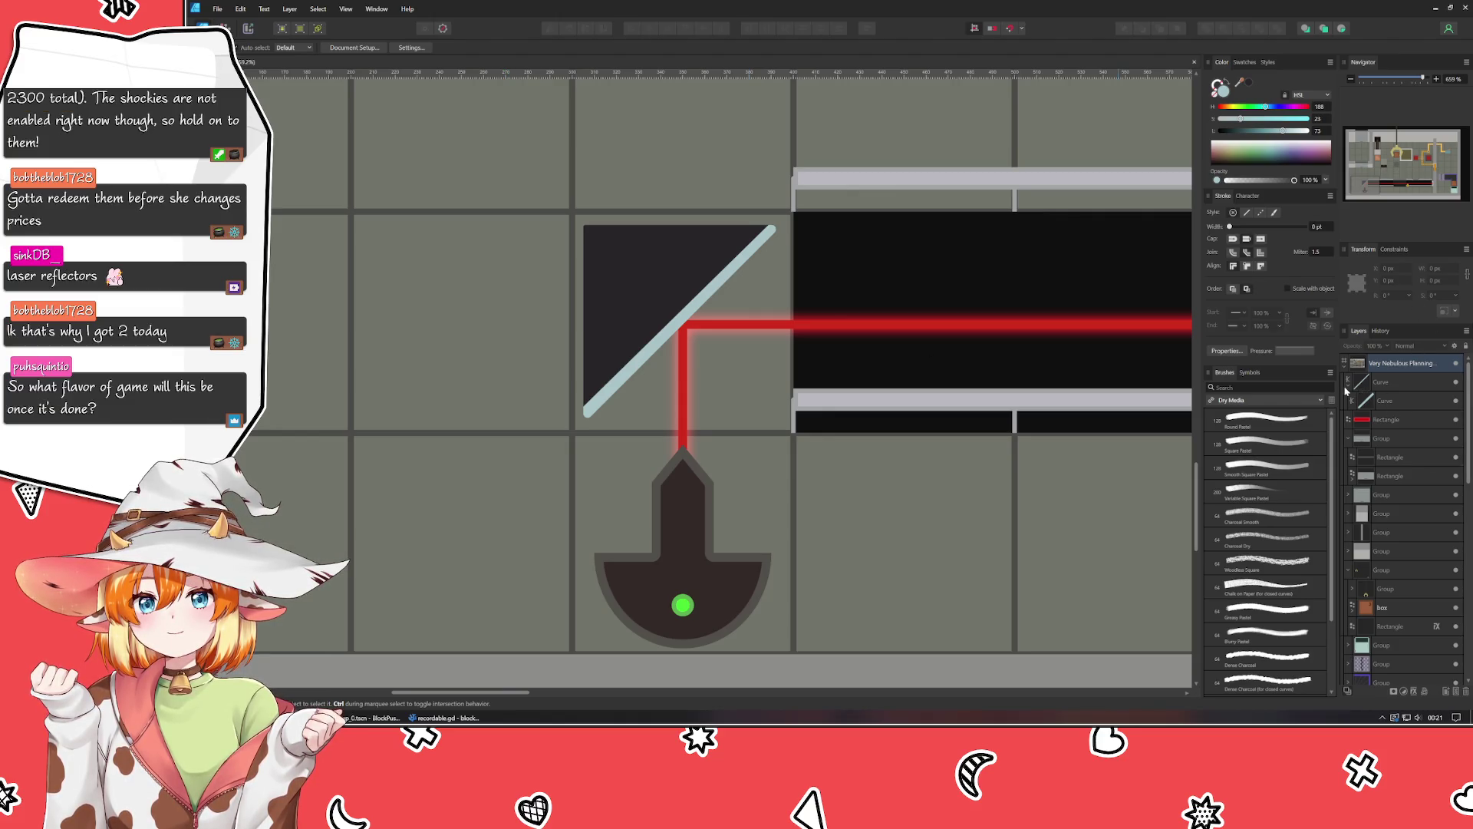
key(Delete)
Put the red laser rectangle into the group below, collapse it, and move the reflector curve lower.
click(1397, 400)
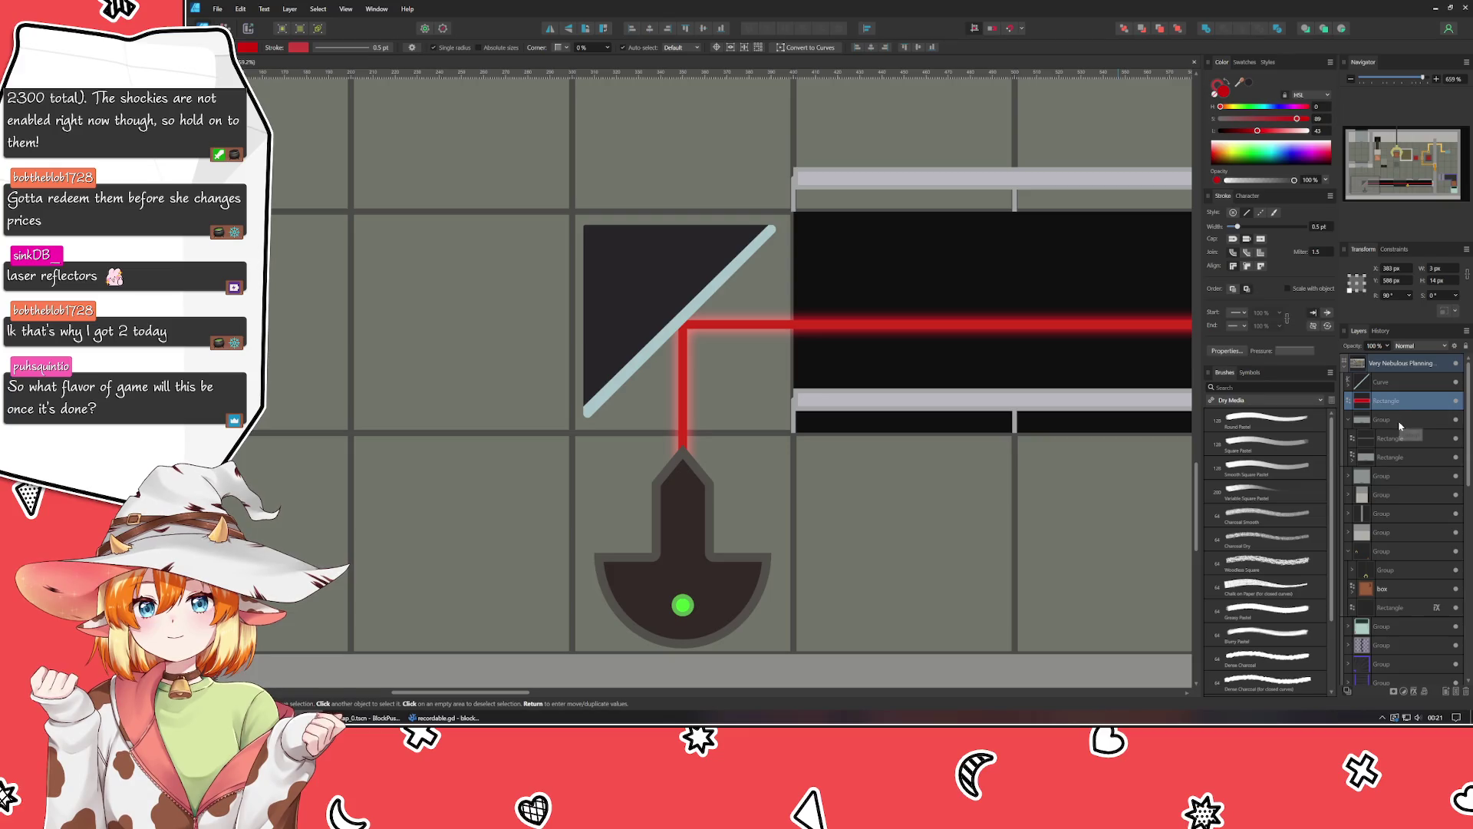
drag(1396, 404, 1392, 423)
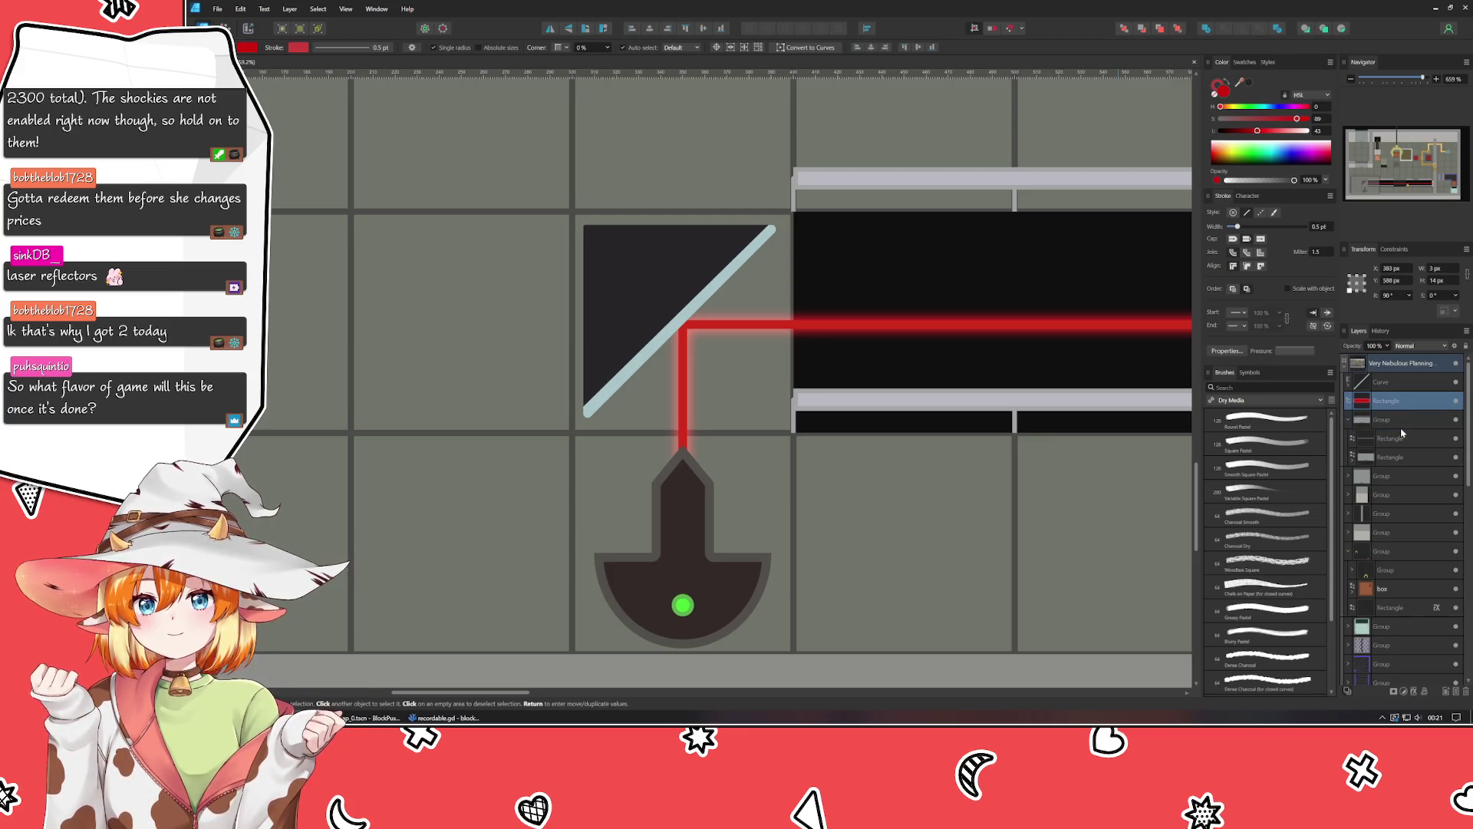
scroll(1053, 396, down, 5)
scroll(1053, 396, right, 3)
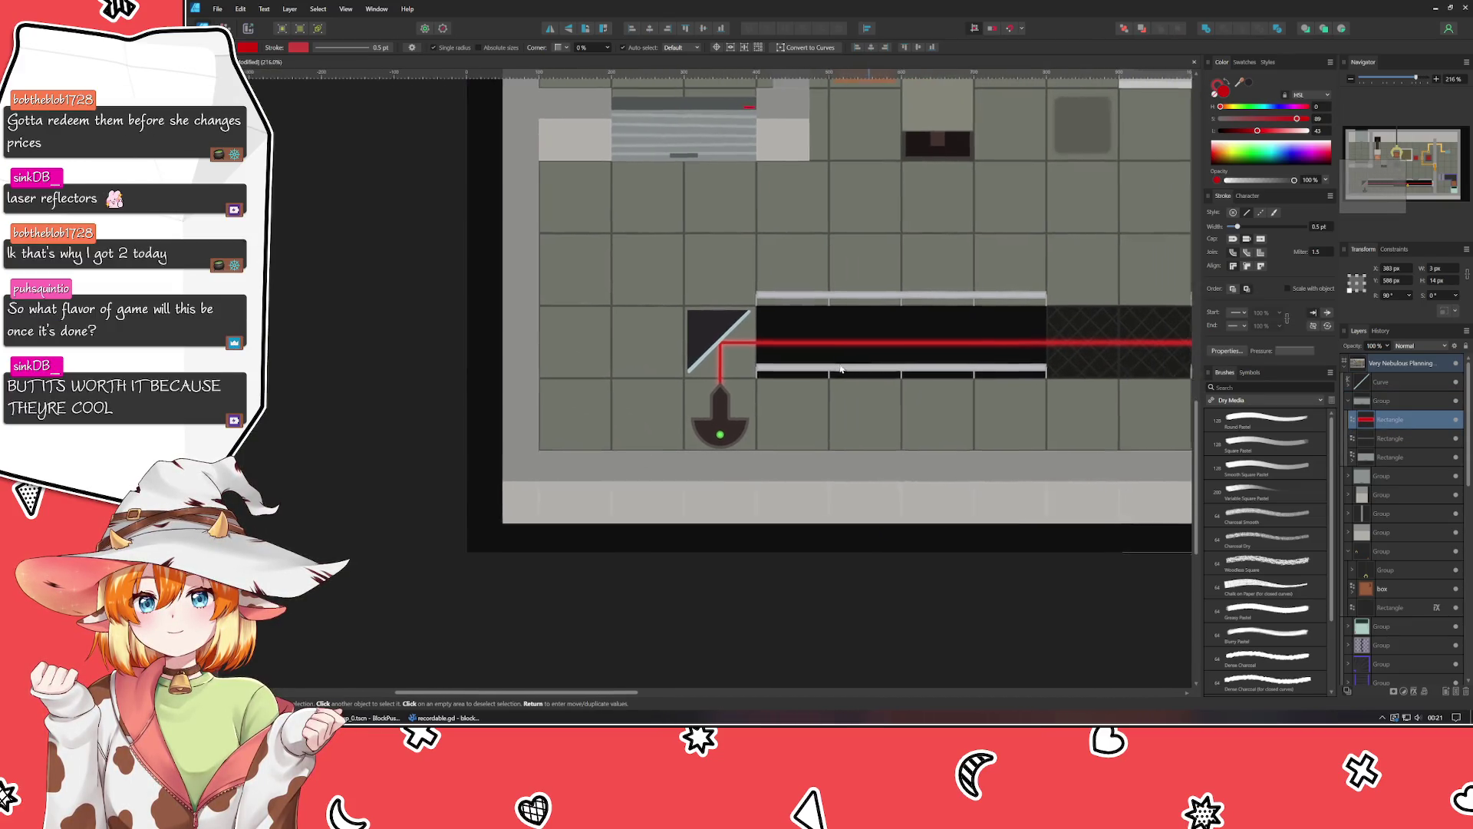
click(1351, 401)
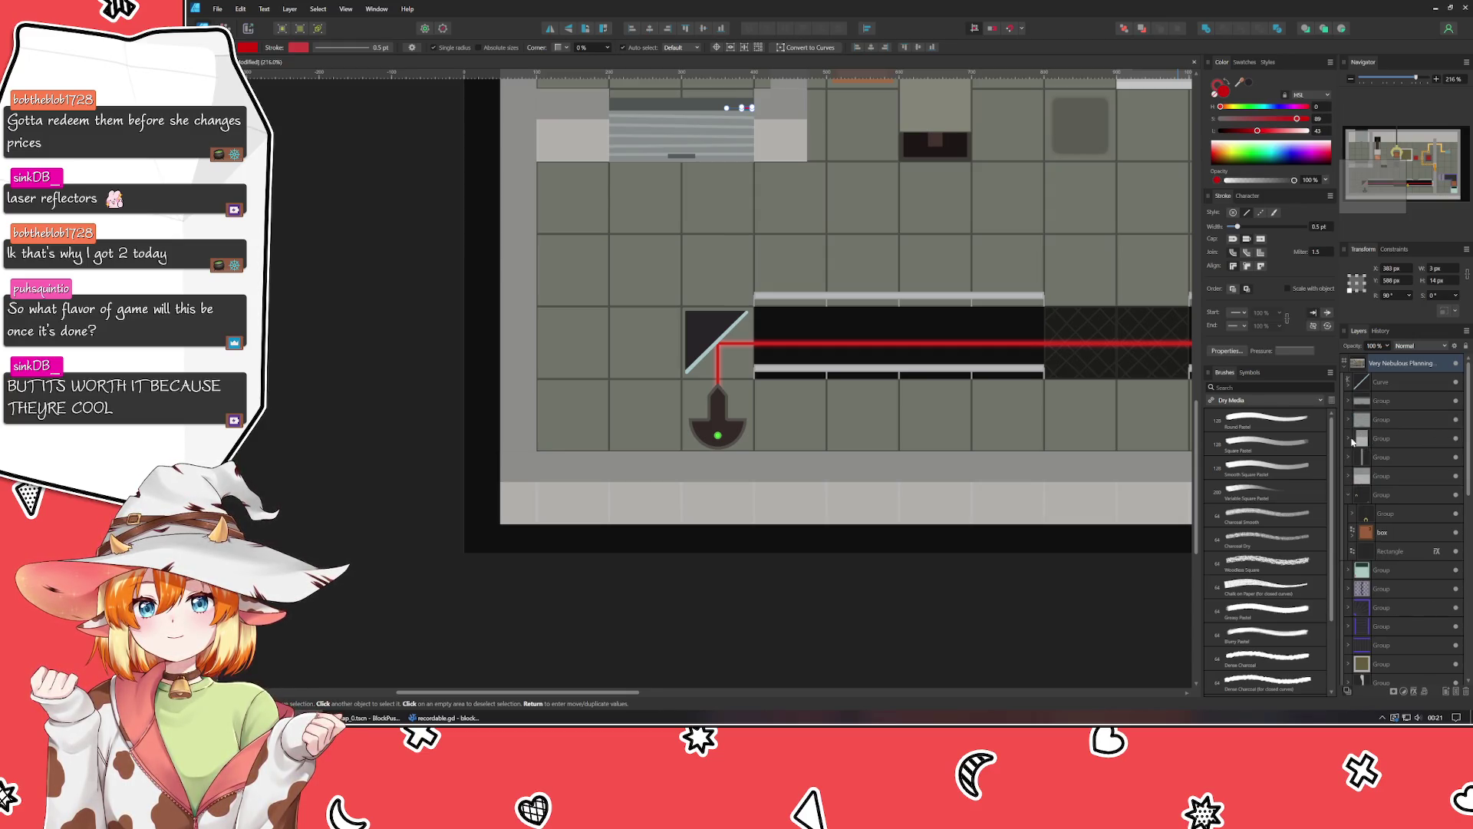
mouse_move(1385, 383)
mouse_down()
mouse_move(1436, 548)
mouse_move(1427, 642)
mouse_move(1412, 626)
mouse_up()
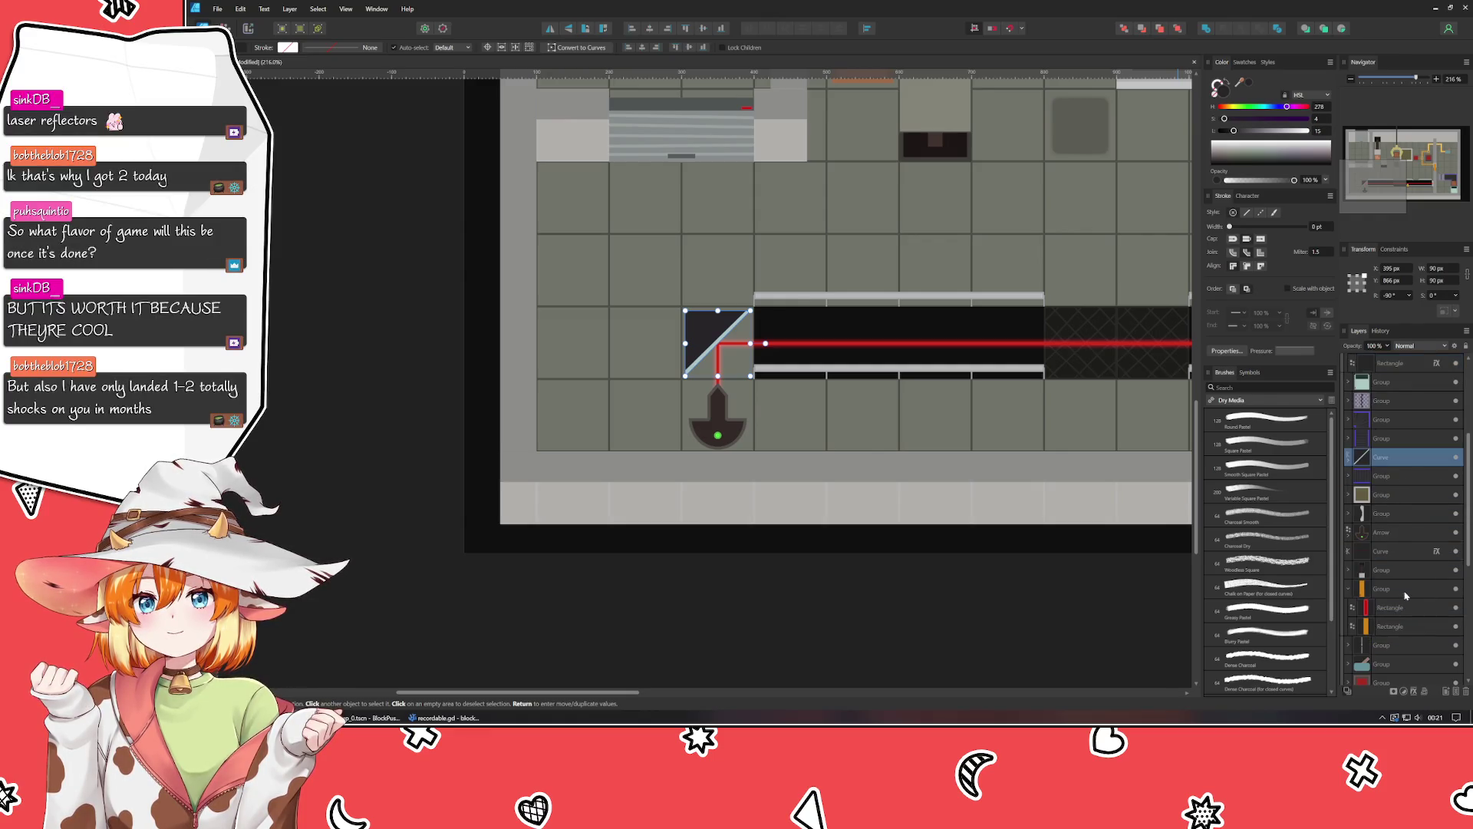
drag(1390, 460, 1403, 673)
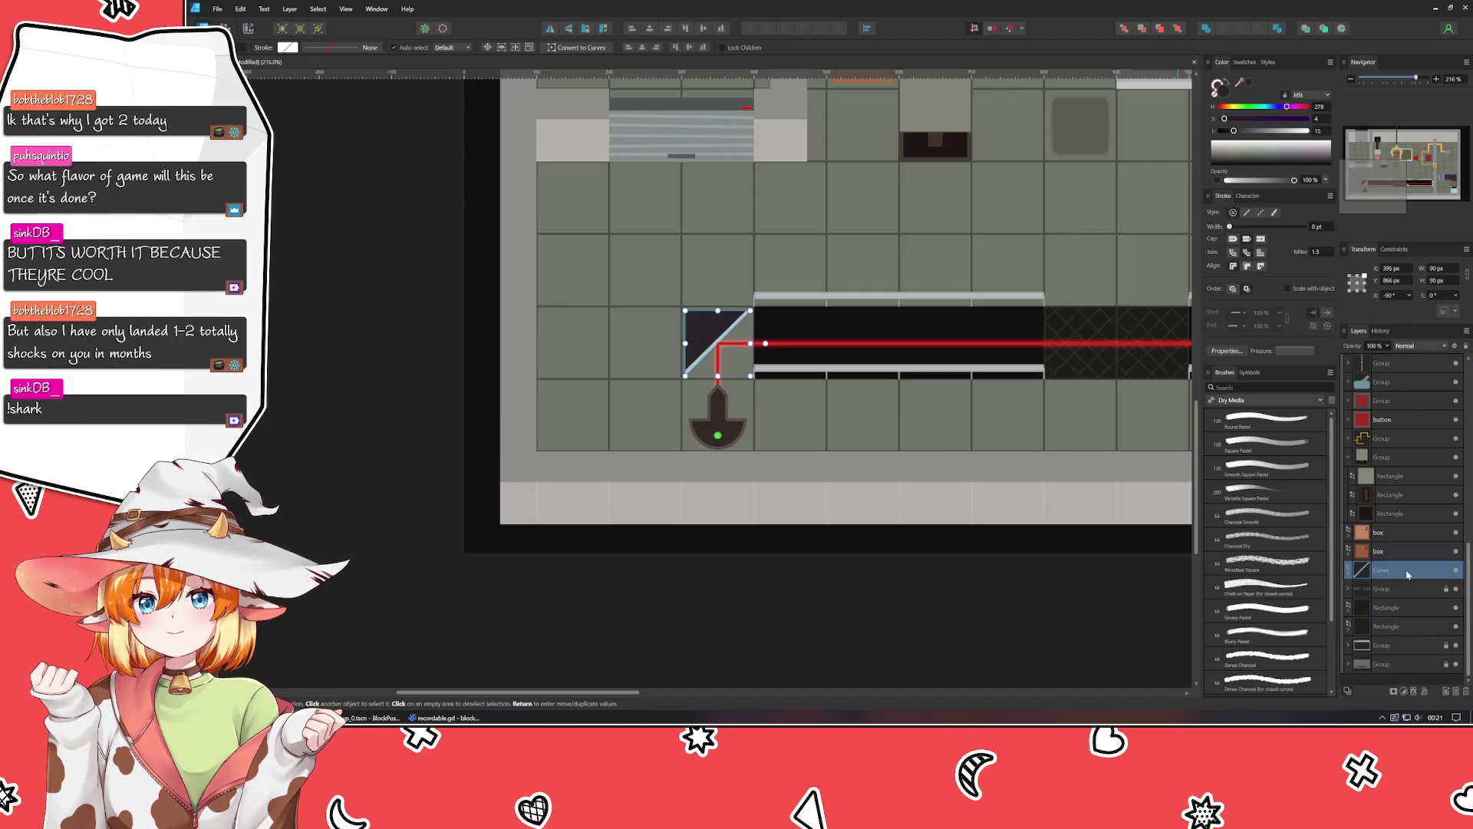
Select the triangle reflector and duplicate it with Ctrl+J.
click(908, 577)
scroll(725, 374, up, 3)
click(712, 410)
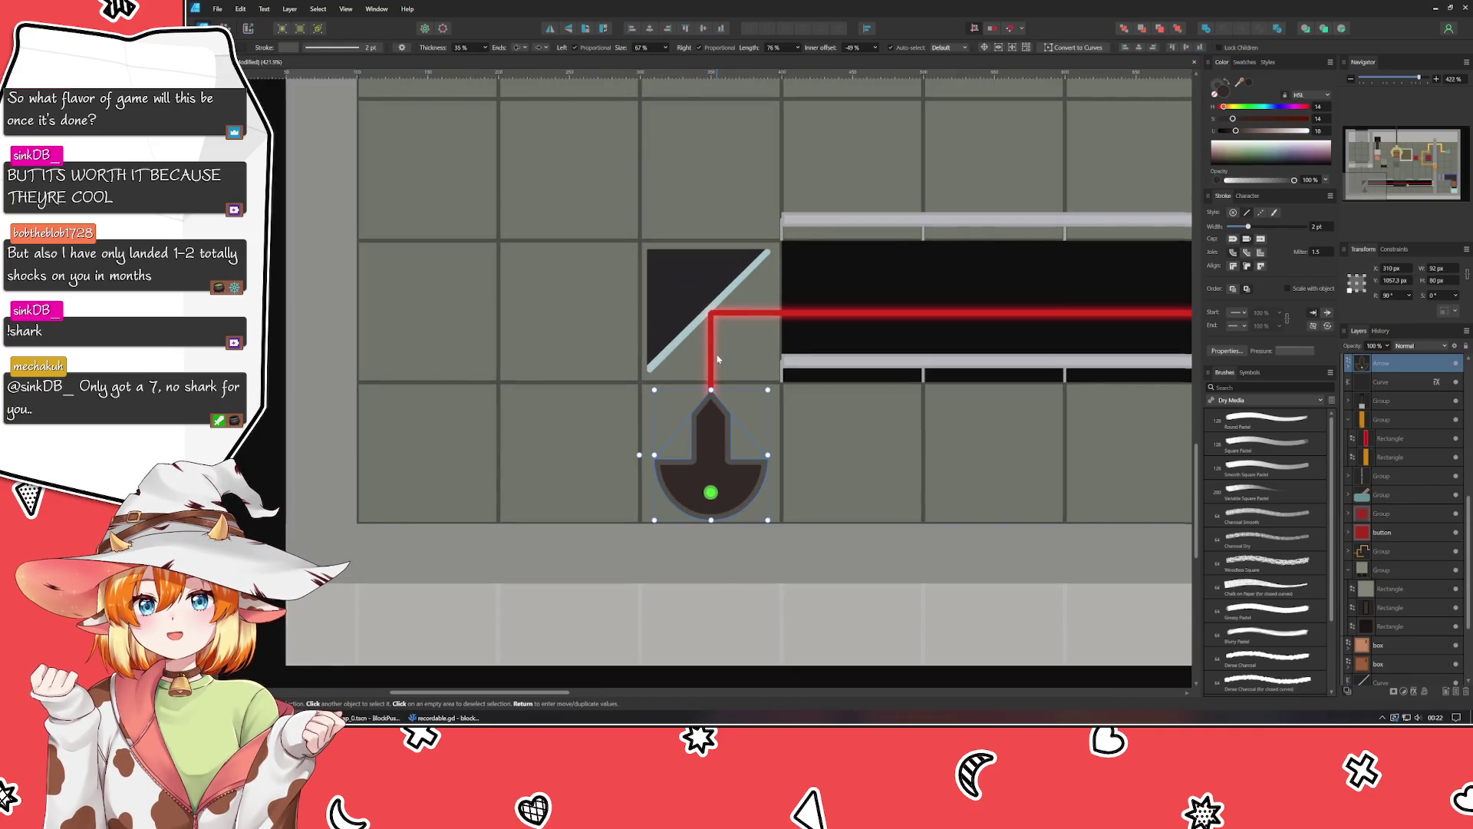
click(714, 358)
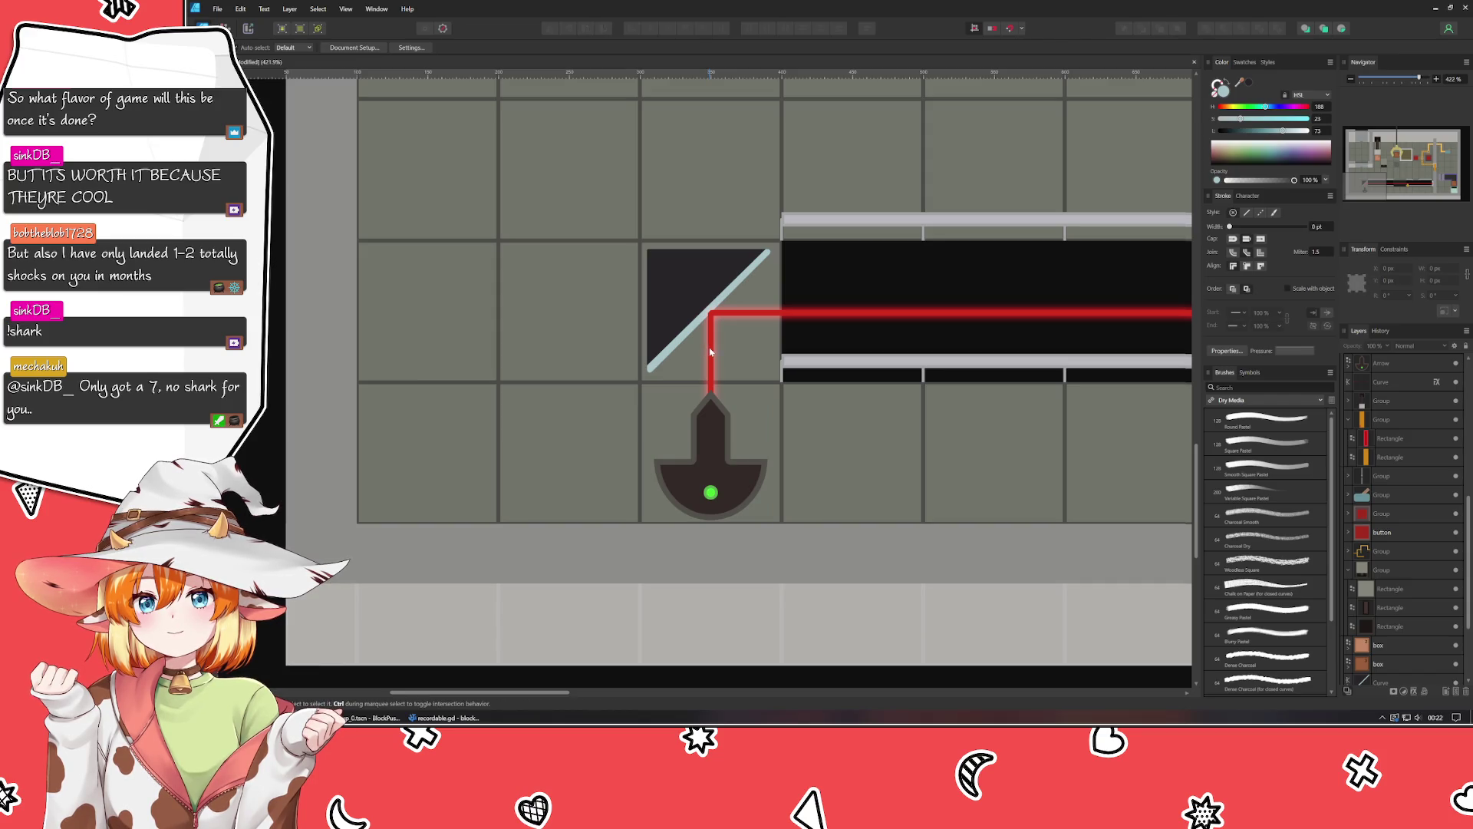
click(711, 352)
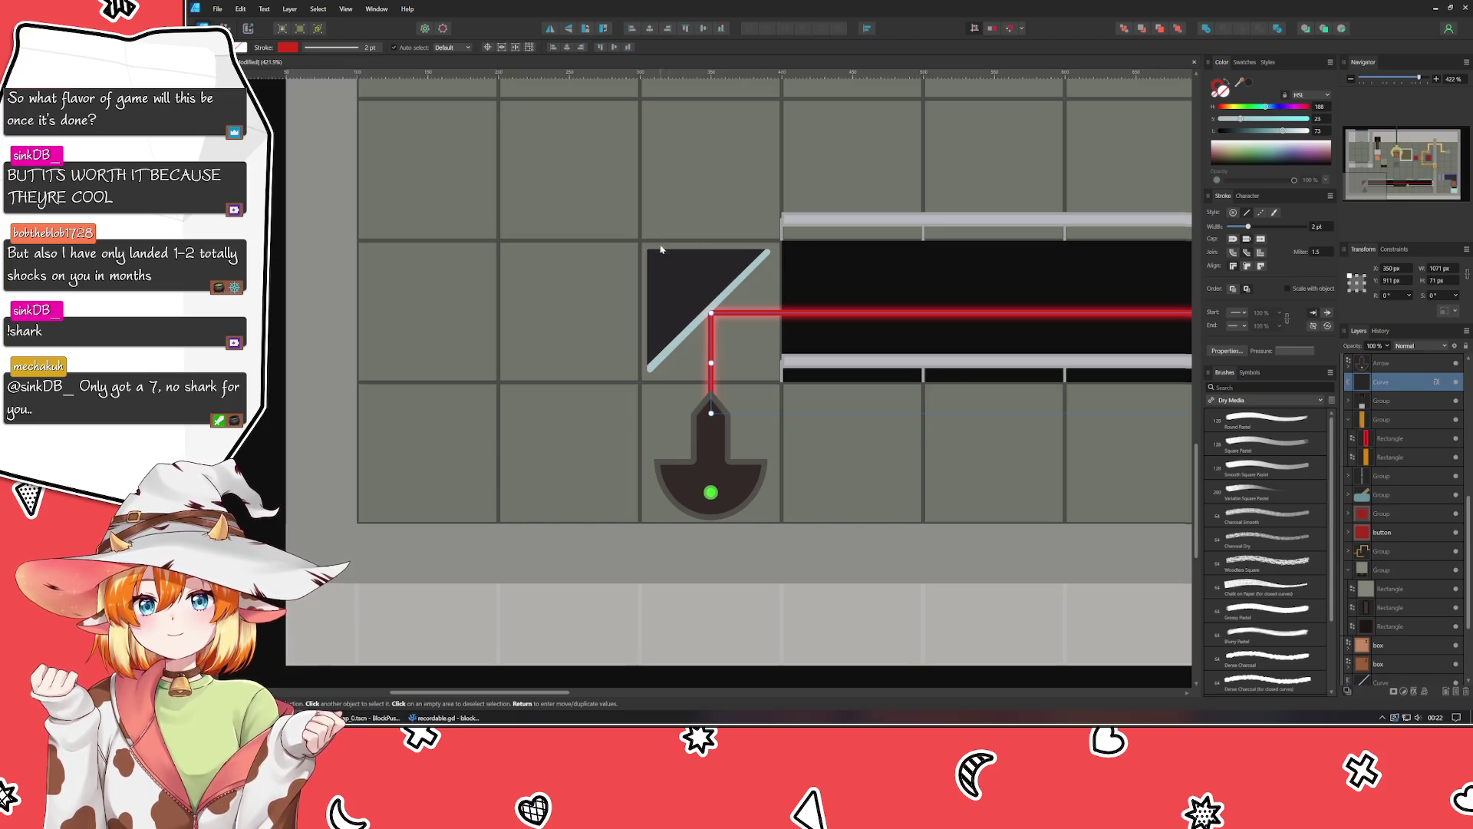
click(679, 279)
scroll(1389, 476, up, 4)
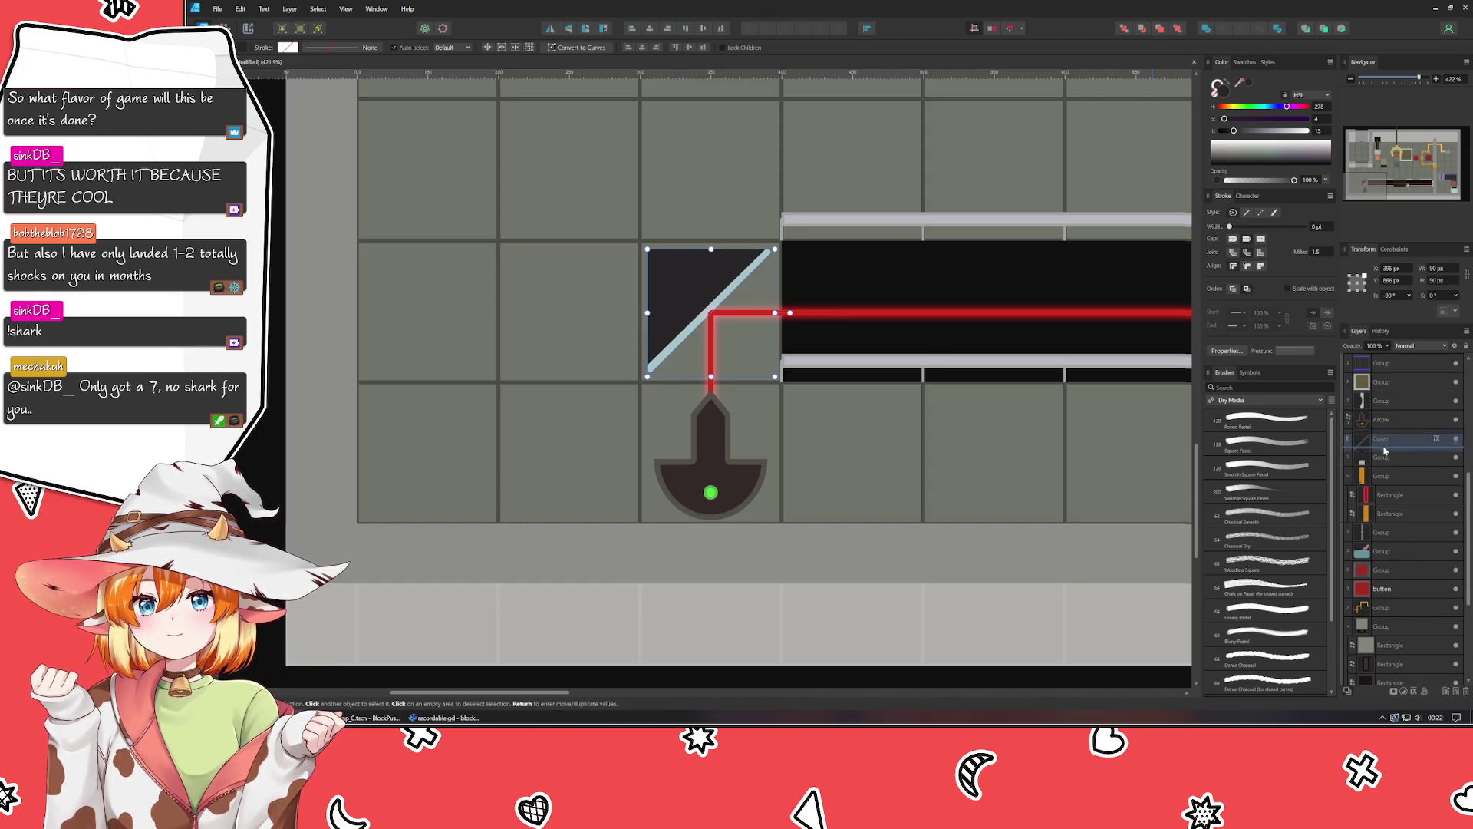
key(ctrl+j)
Collapse the orange group in Layers and reselect the diagonal triangle reflector.
click(1352, 513)
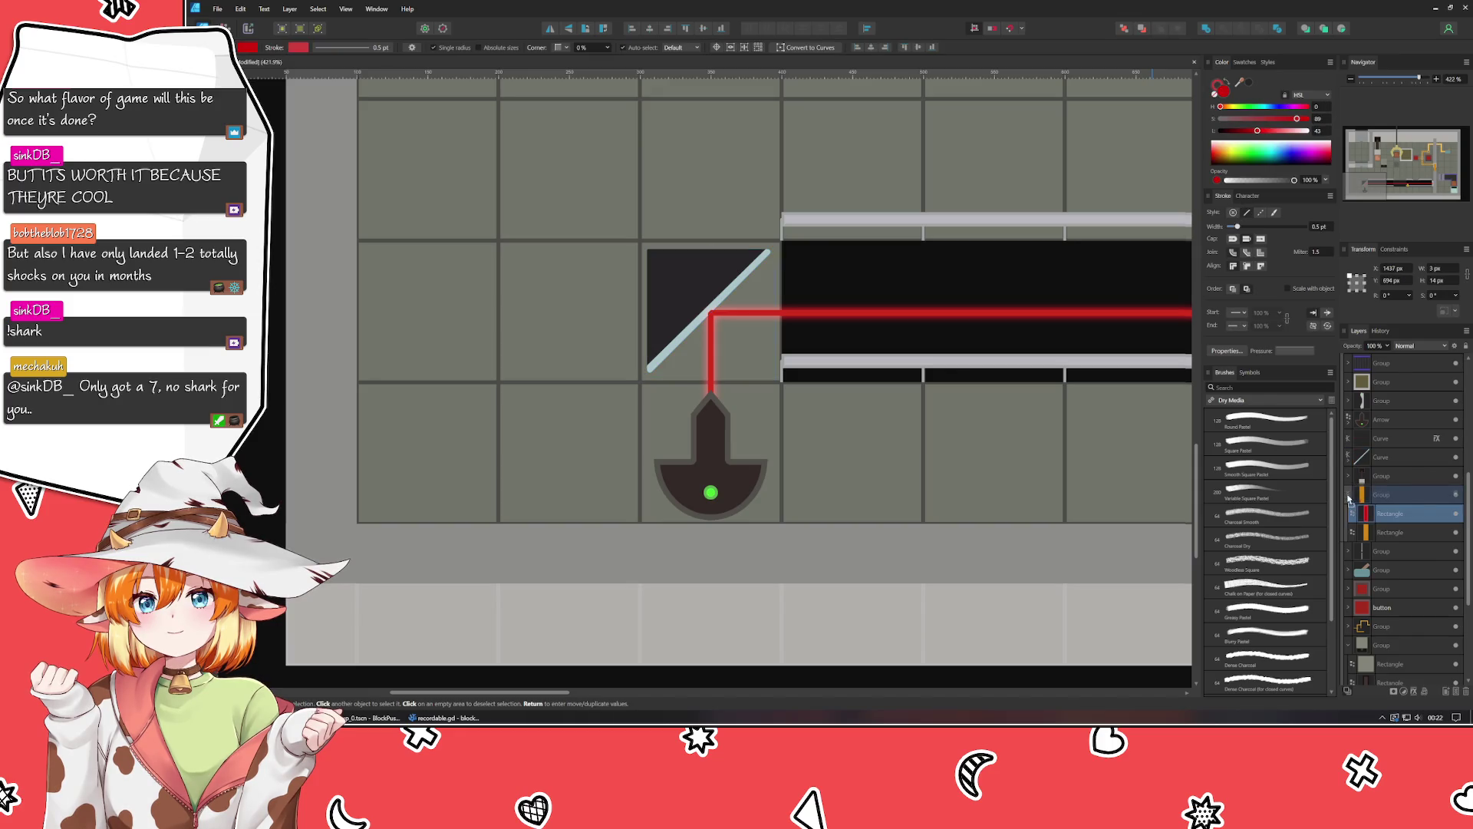
click(1349, 498)
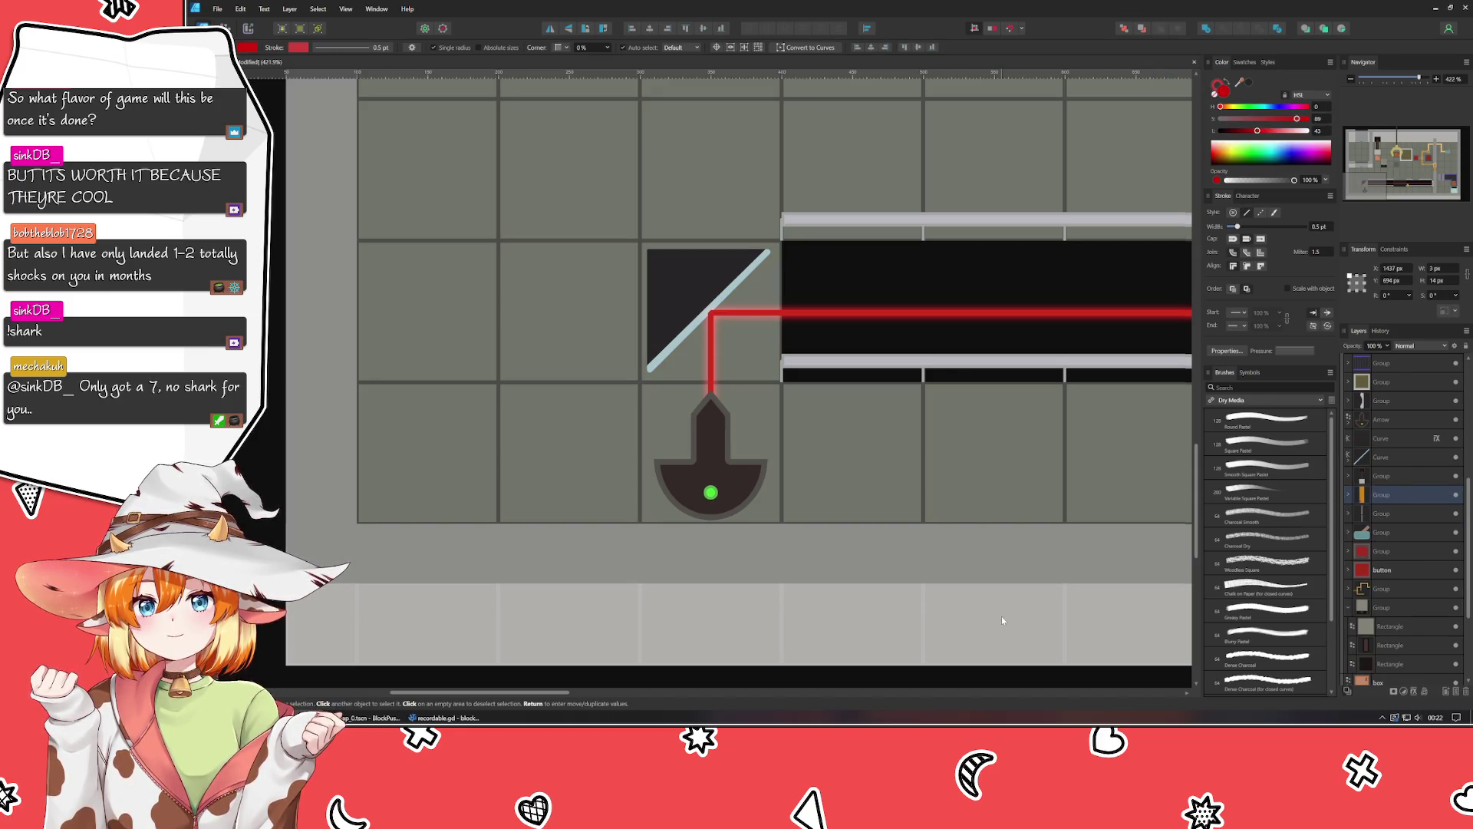
click(859, 558)
scroll(855, 552, right, 2)
scroll(798, 575, up, 1)
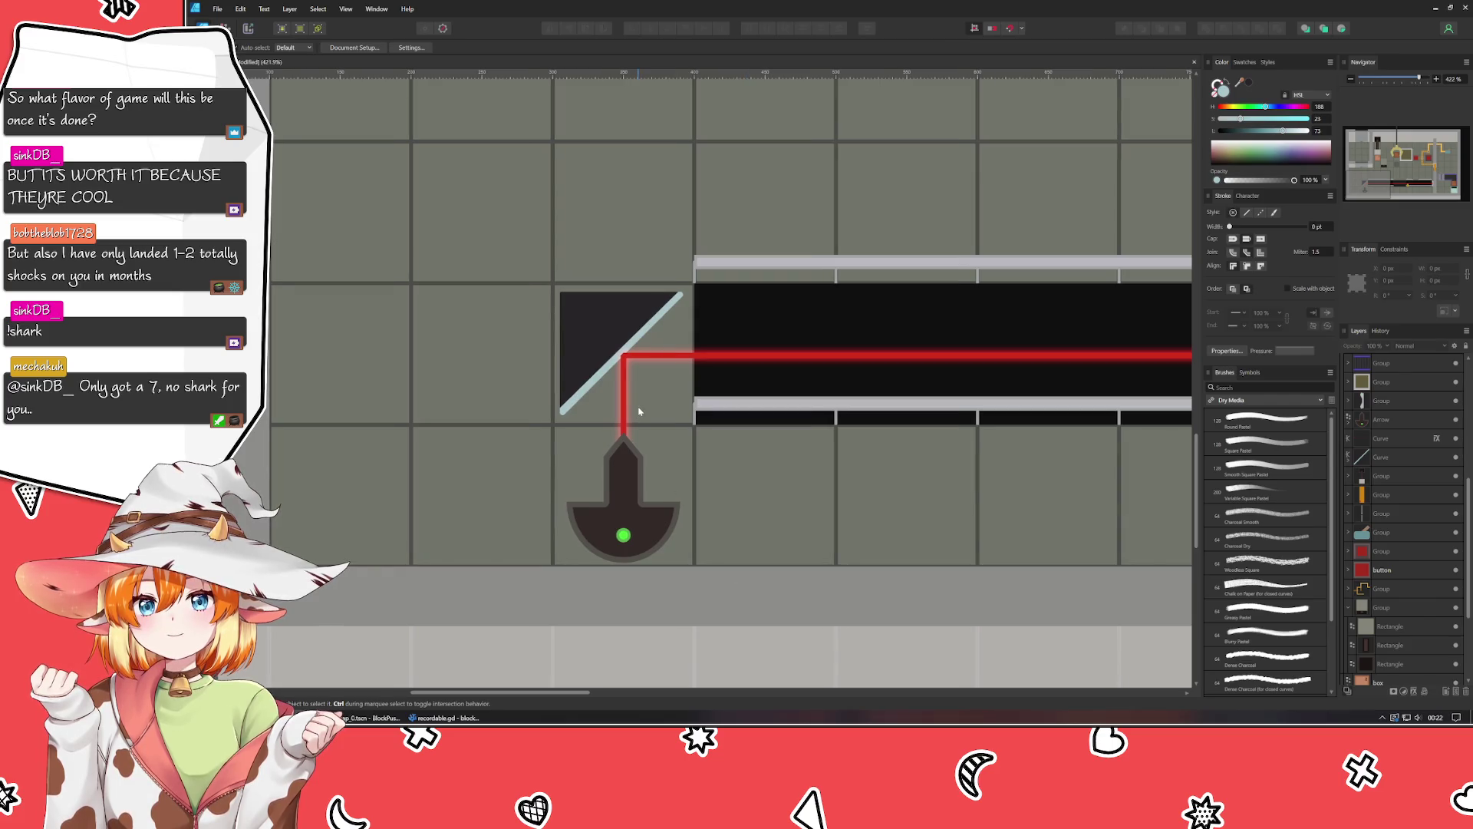
scroll(639, 408, down, 4)
scroll(641, 407, up, 1)
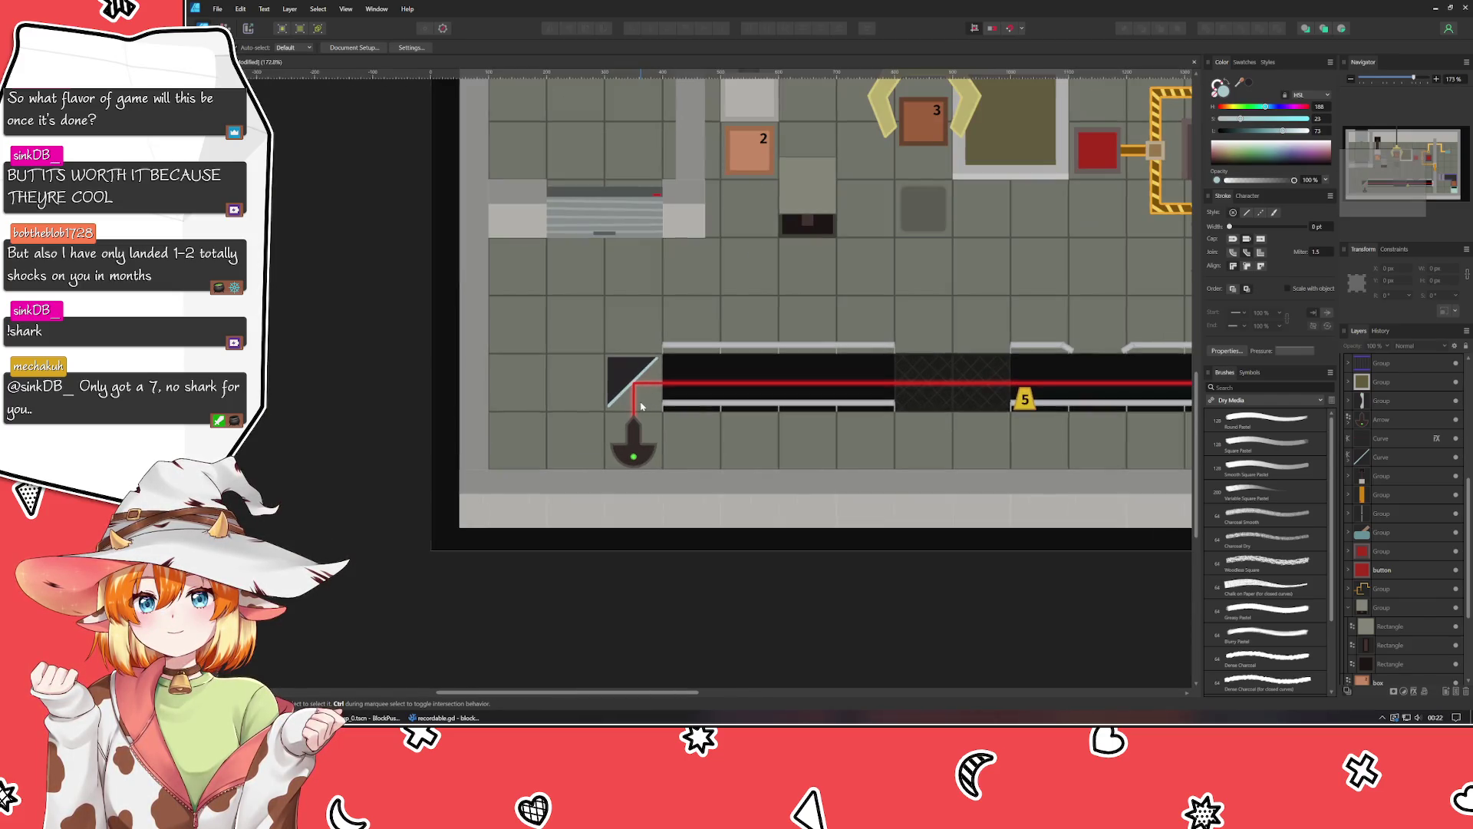
scroll(641, 406, down, 1)
scroll(536, 374, up, 1)
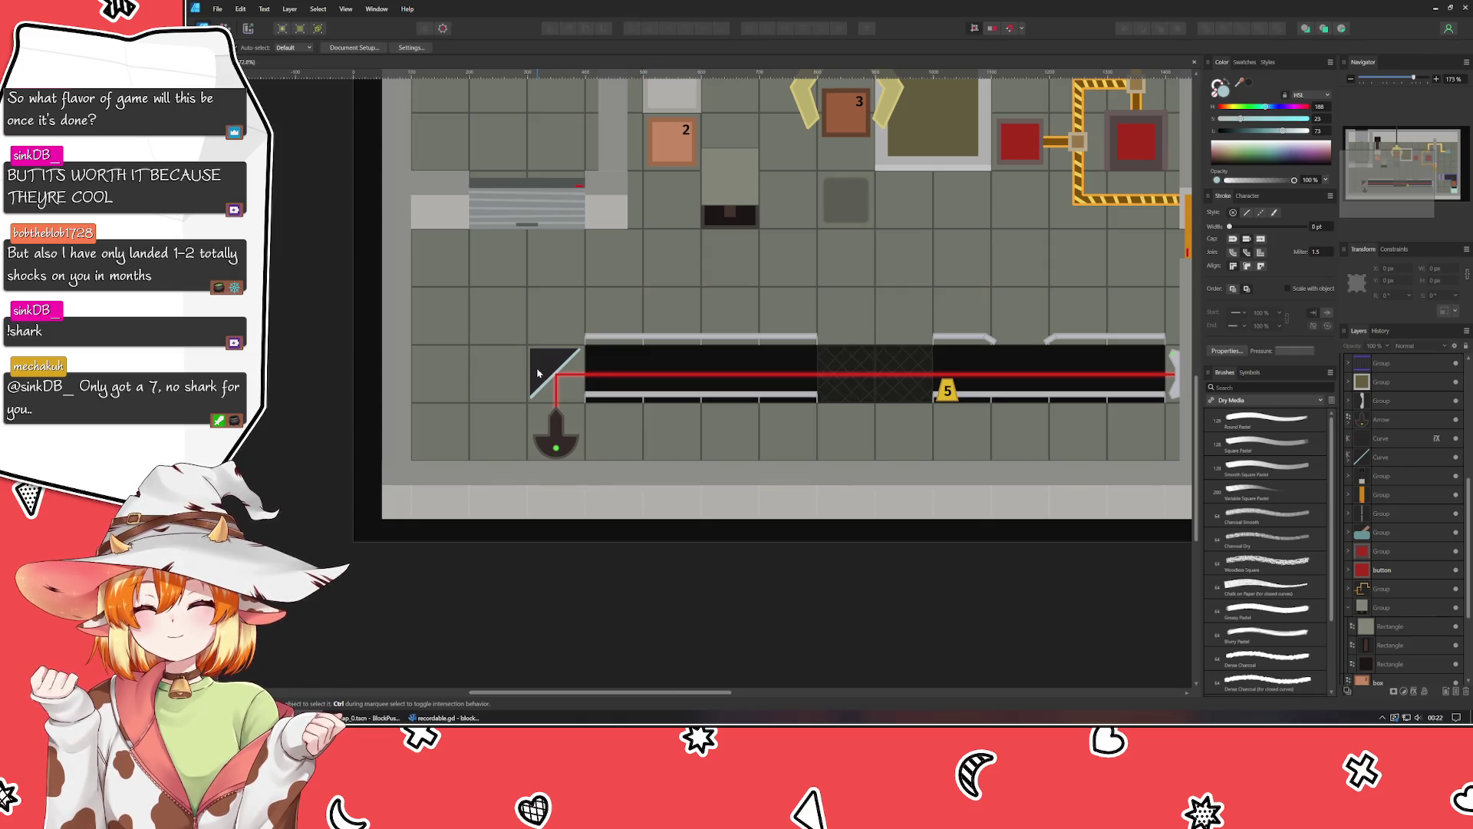
click(538, 373)
scroll(538, 373, up, 4)
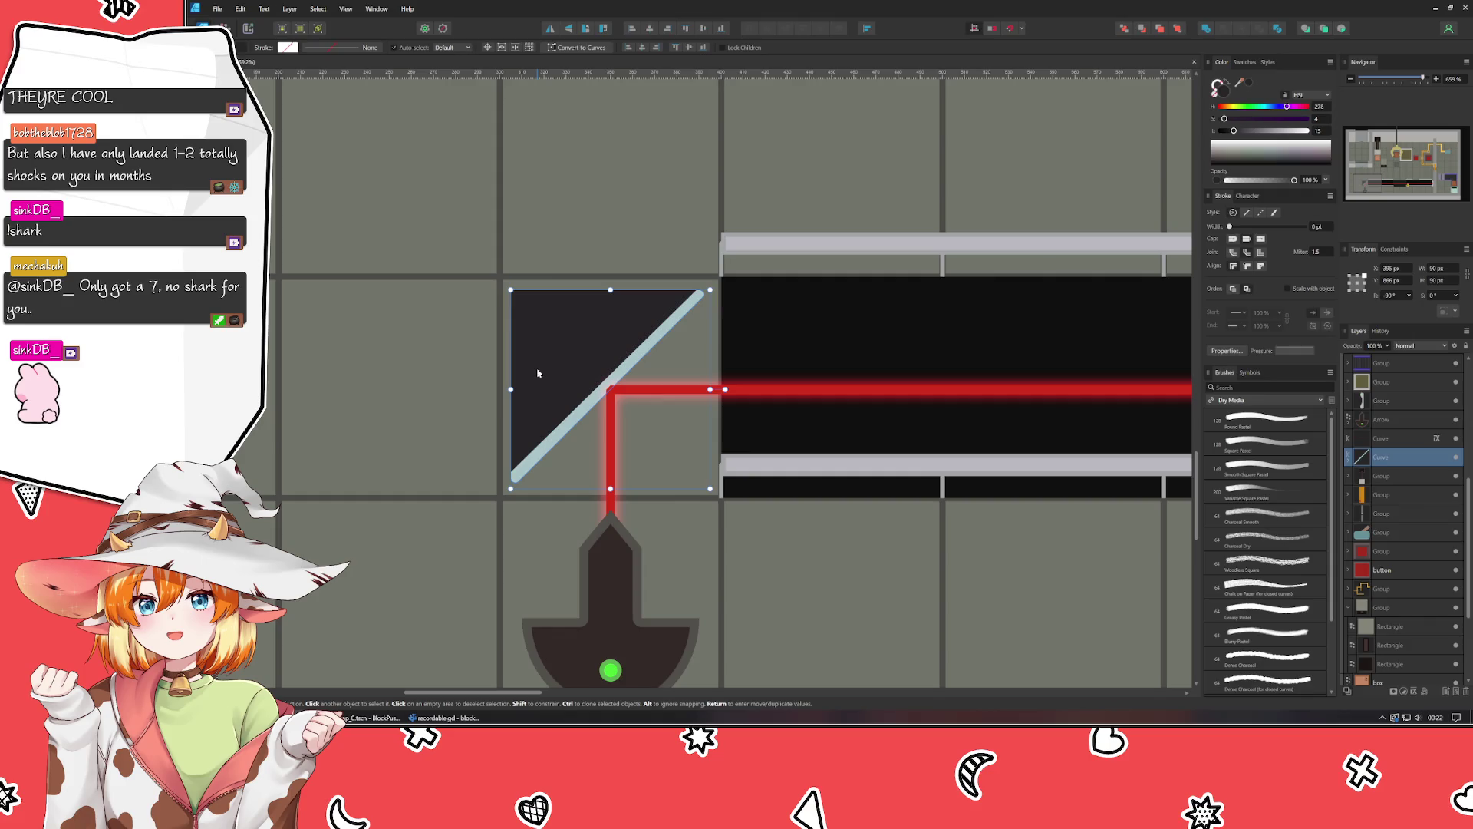
Use the Node tool to round the triangle mirror's top-left corner to about 15 px.
key(a)
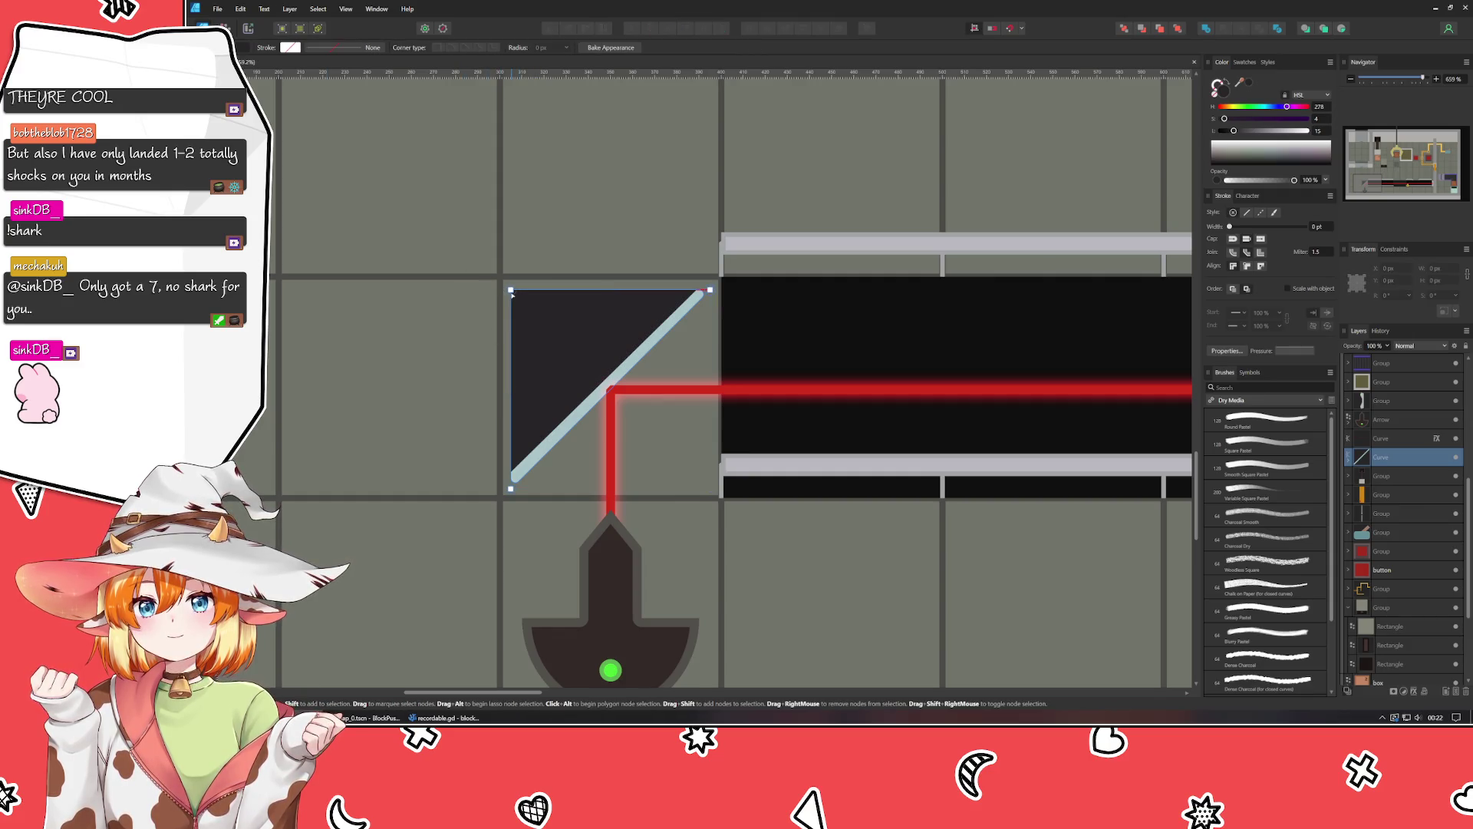
click(511, 291)
mouse_move(530, 310)
mouse_down()
mouse_move(587, 357)
mouse_move(548, 342)
mouse_up()
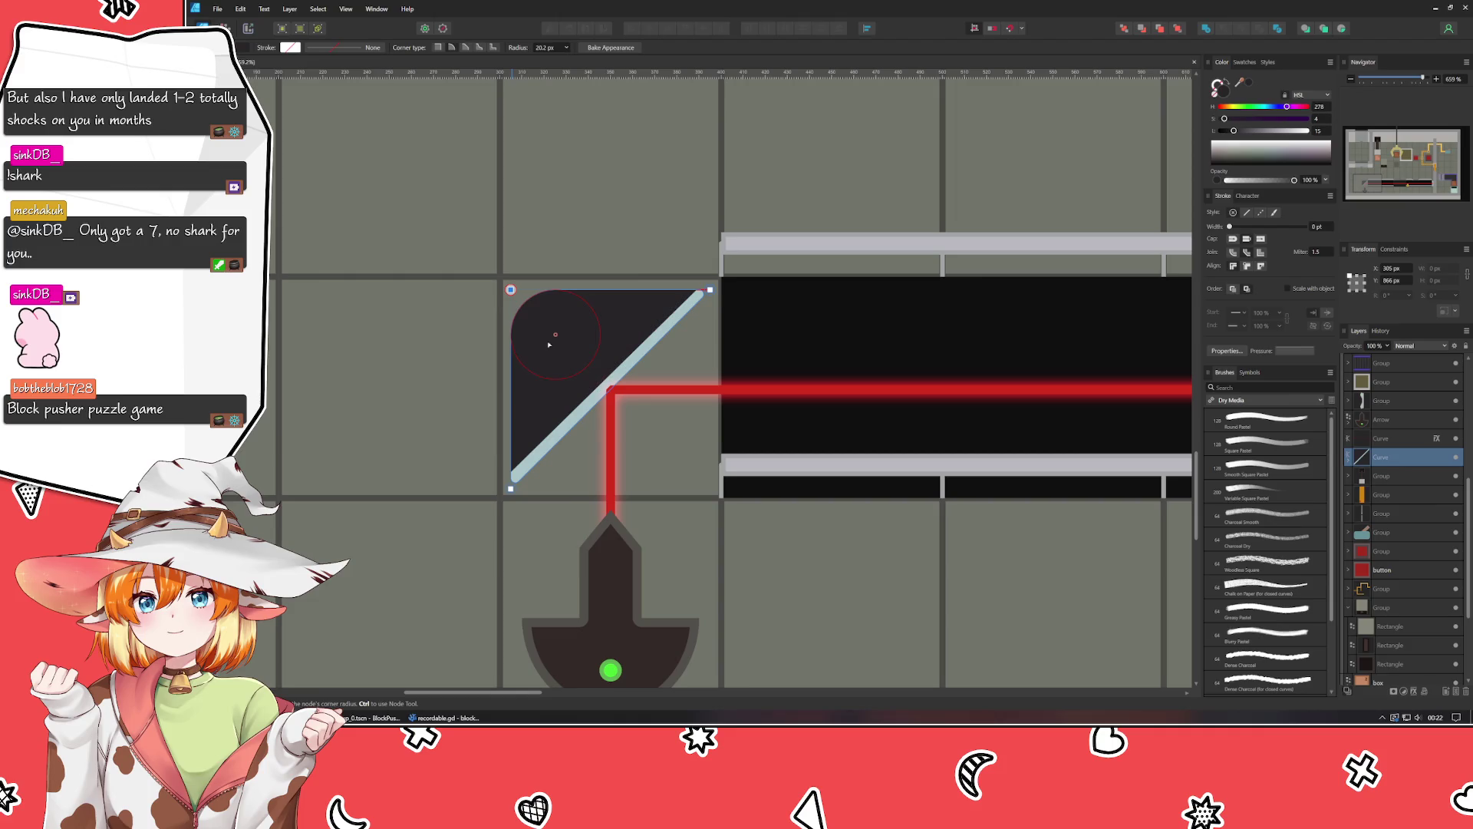
drag(548, 343, 545, 335)
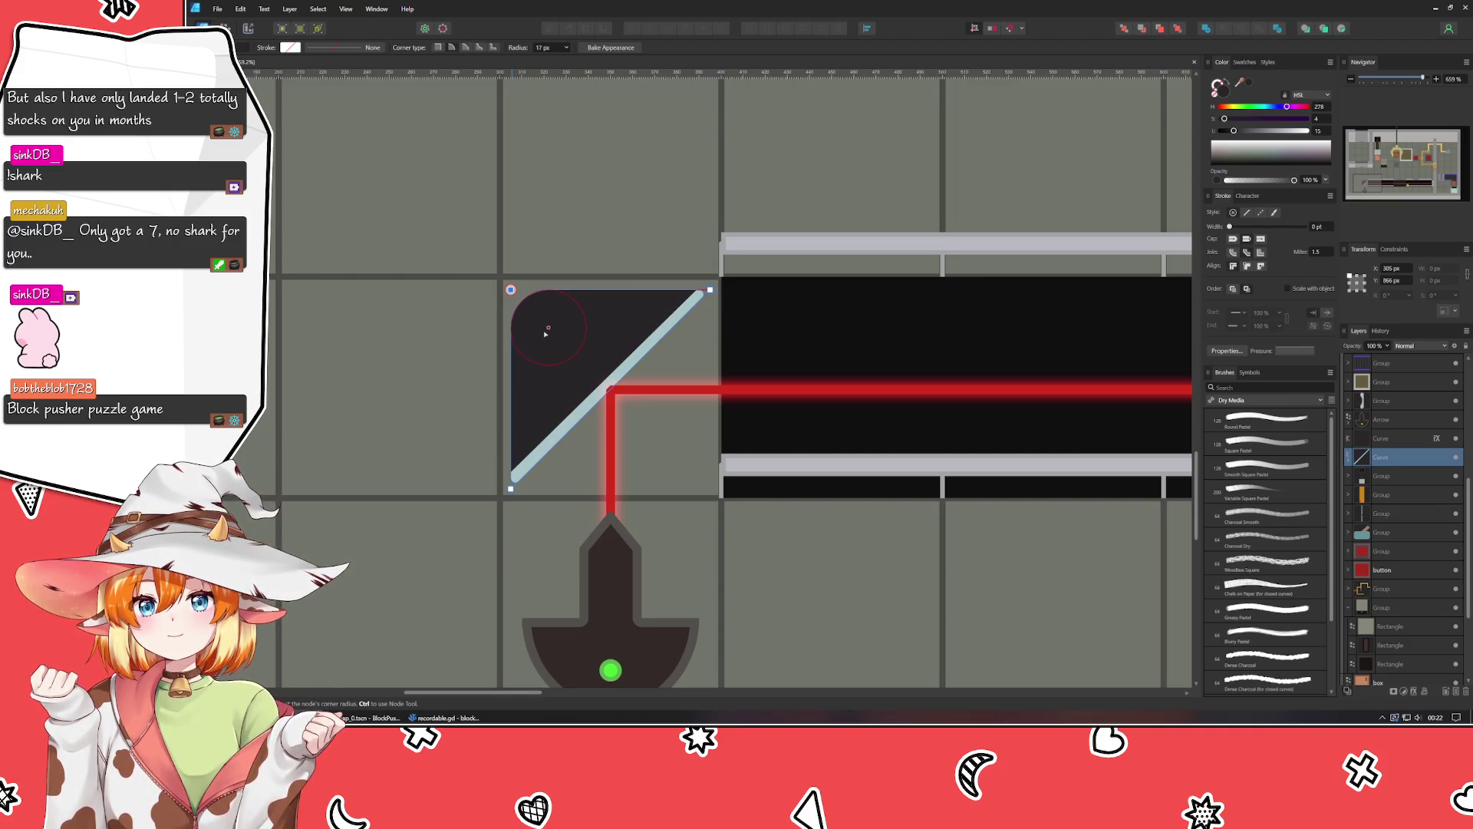
drag(545, 334, 544, 325)
click(460, 340)
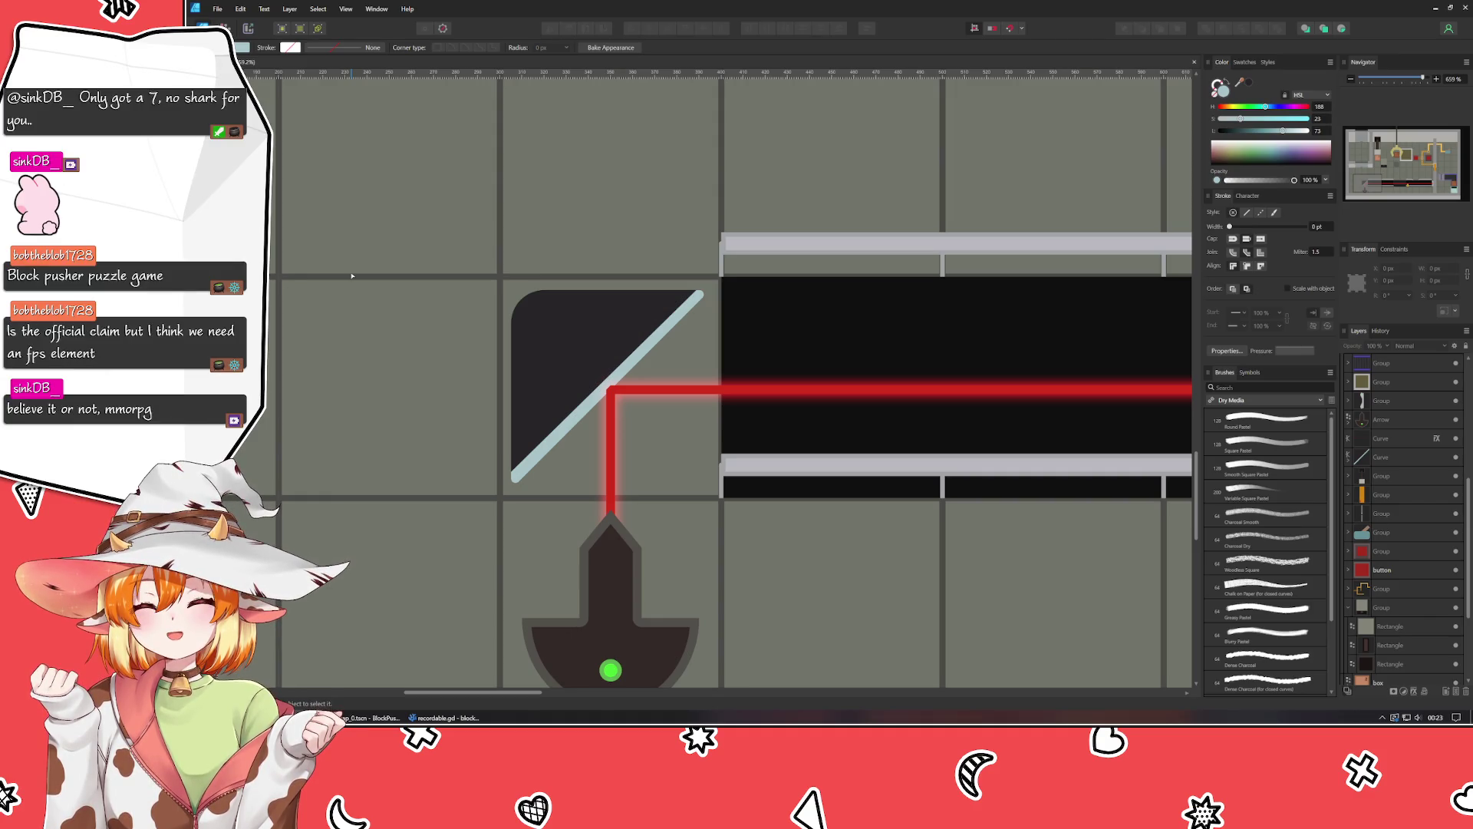
scroll(351, 276, down, 5)
scroll(480, 394, up, 3)
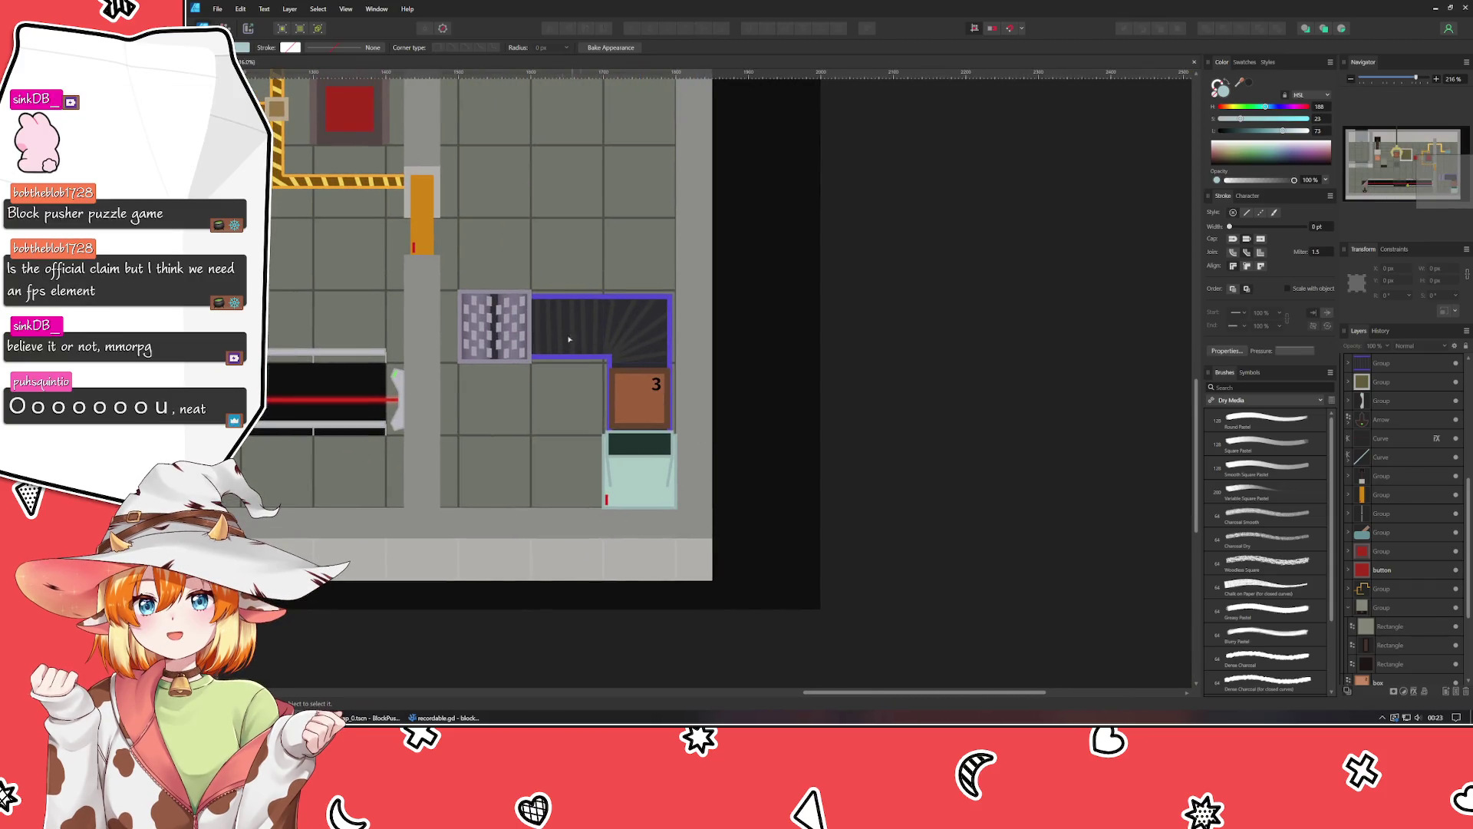
scroll(461, 322, up, 4)
scroll(384, 307, left, 6)
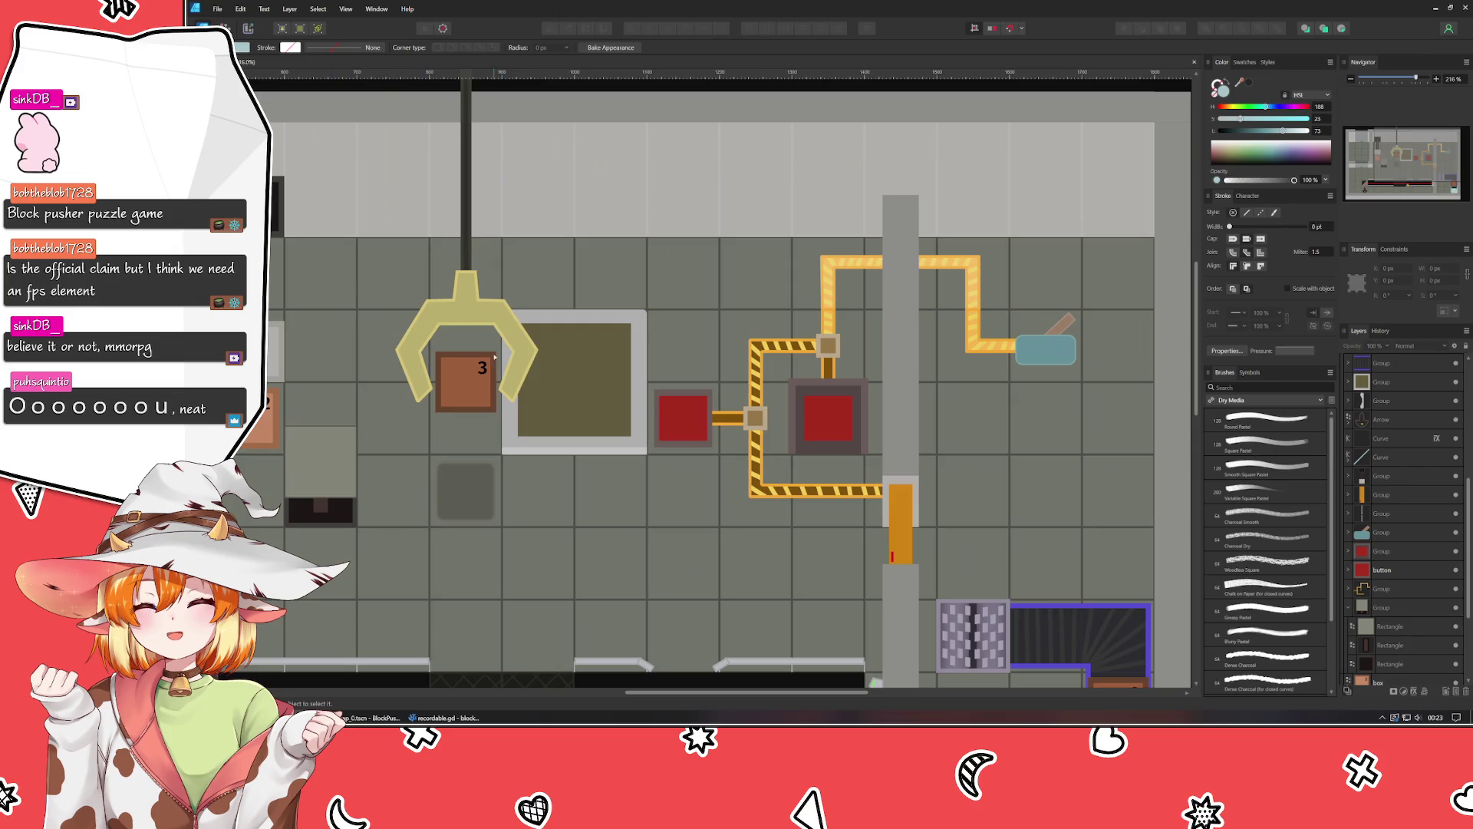
scroll(500, 591, left, 6)
scroll(614, 430, down, 4)
scroll(614, 430, right, 5)
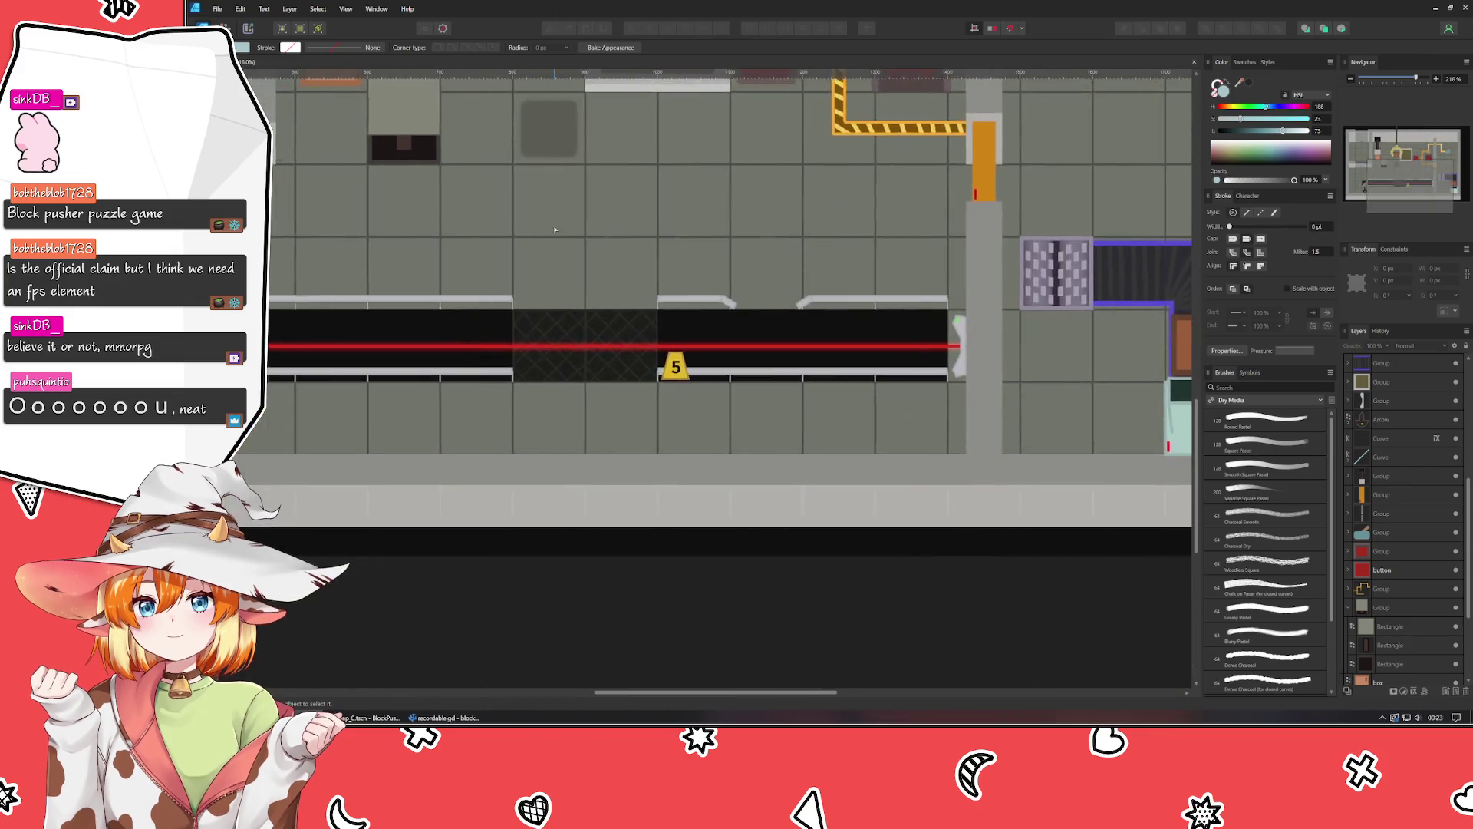
scroll(719, 270, left, 2)
drag(719, 269, 880, 262)
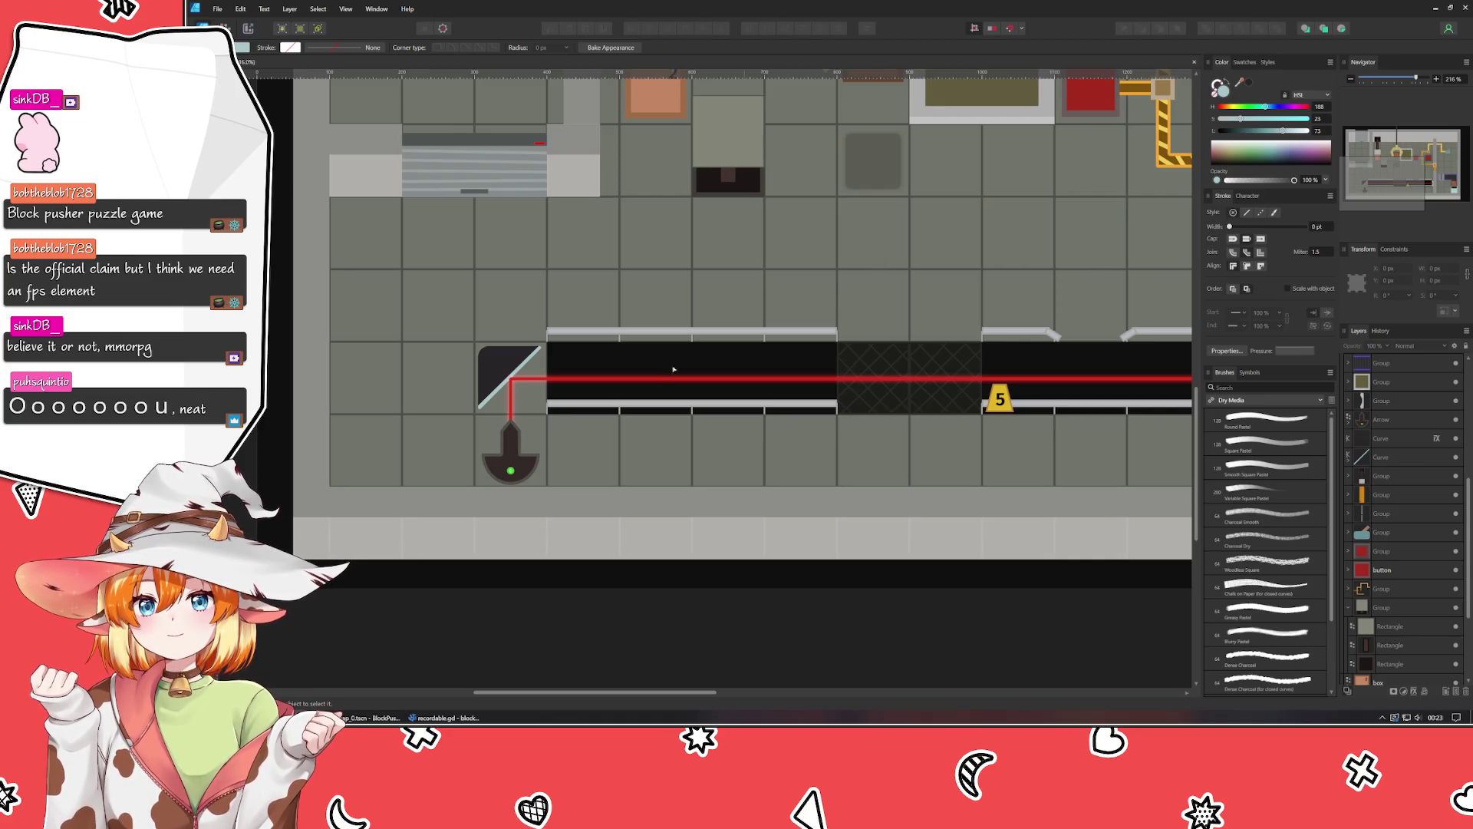
Run the BlockPusher project in Godot and move the player around, pushing the box.
key(alt+Tab)
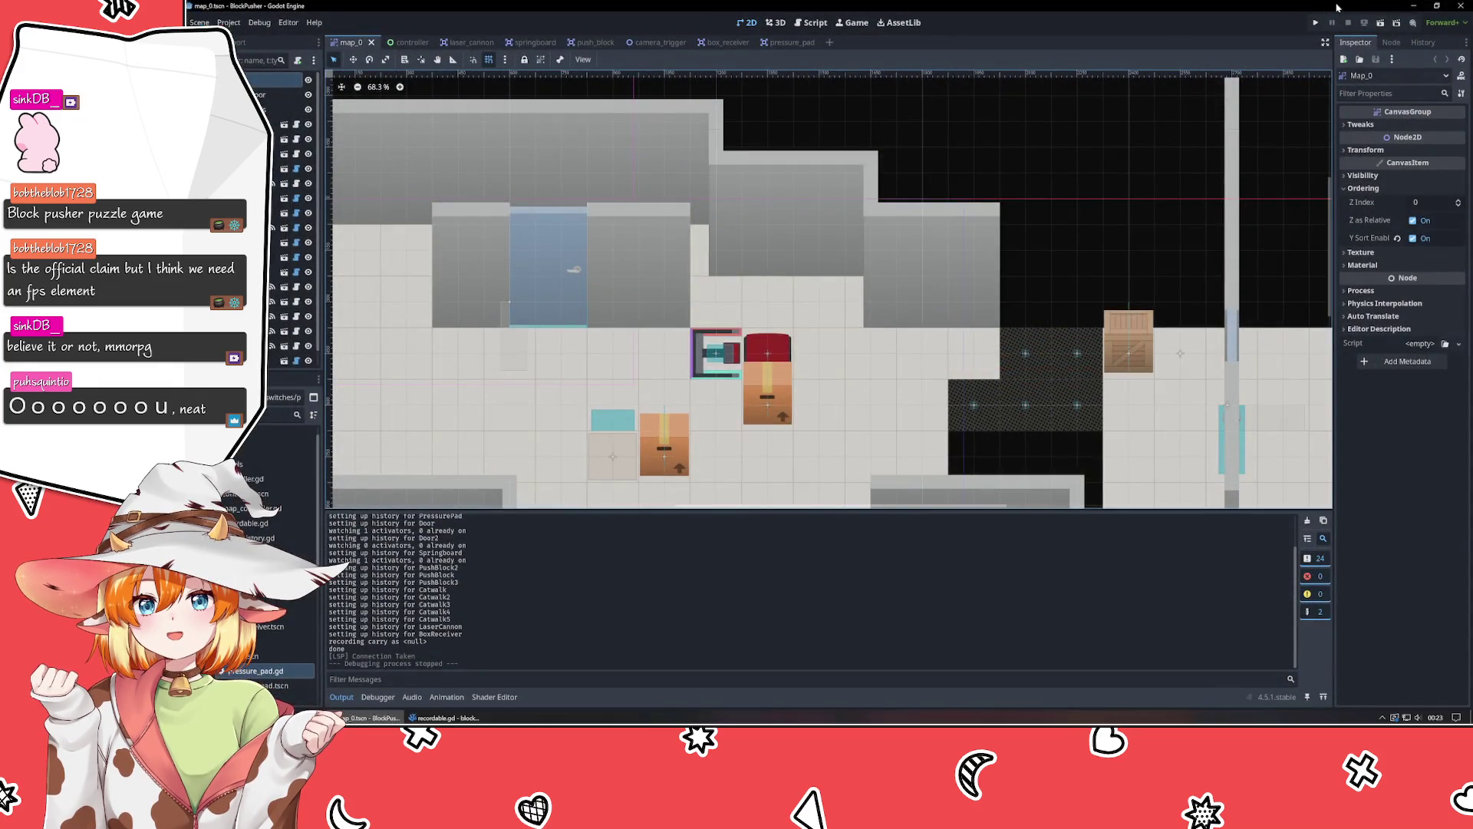
click(1315, 23)
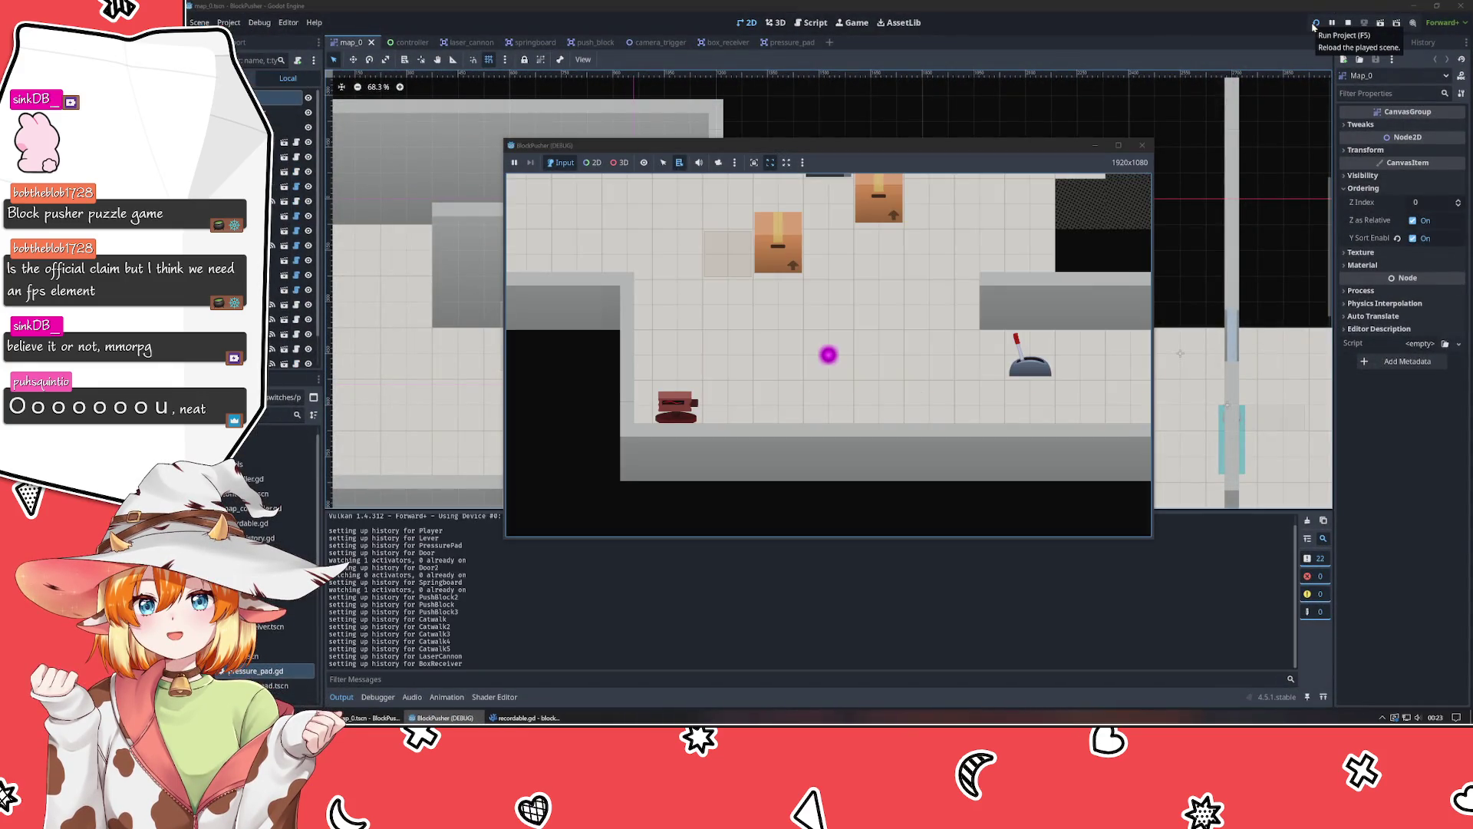
key(Left)
key(Left)
key(Up)
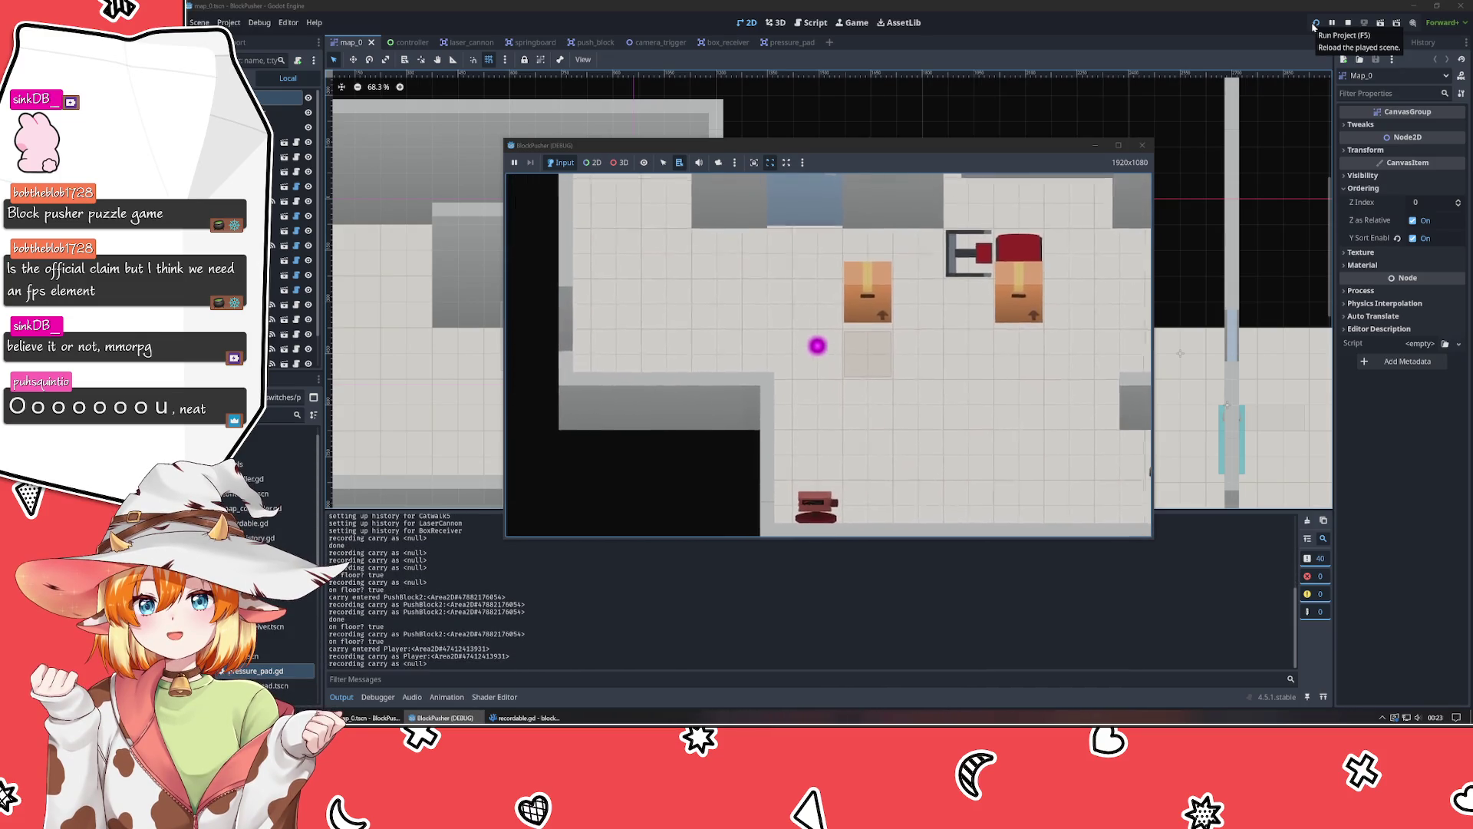
key(Up)
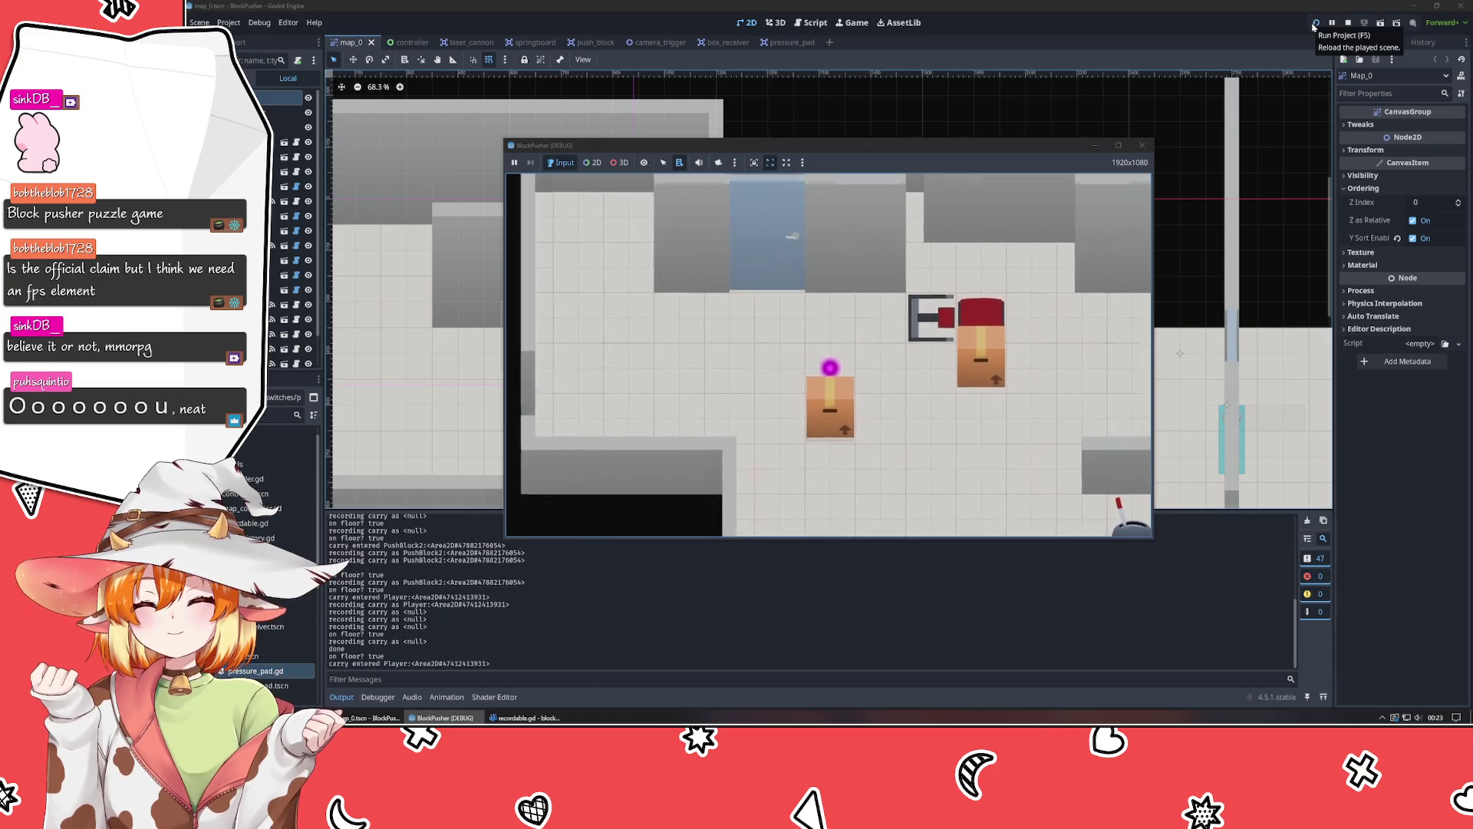
key(Right)
key(Right)
key(Right)
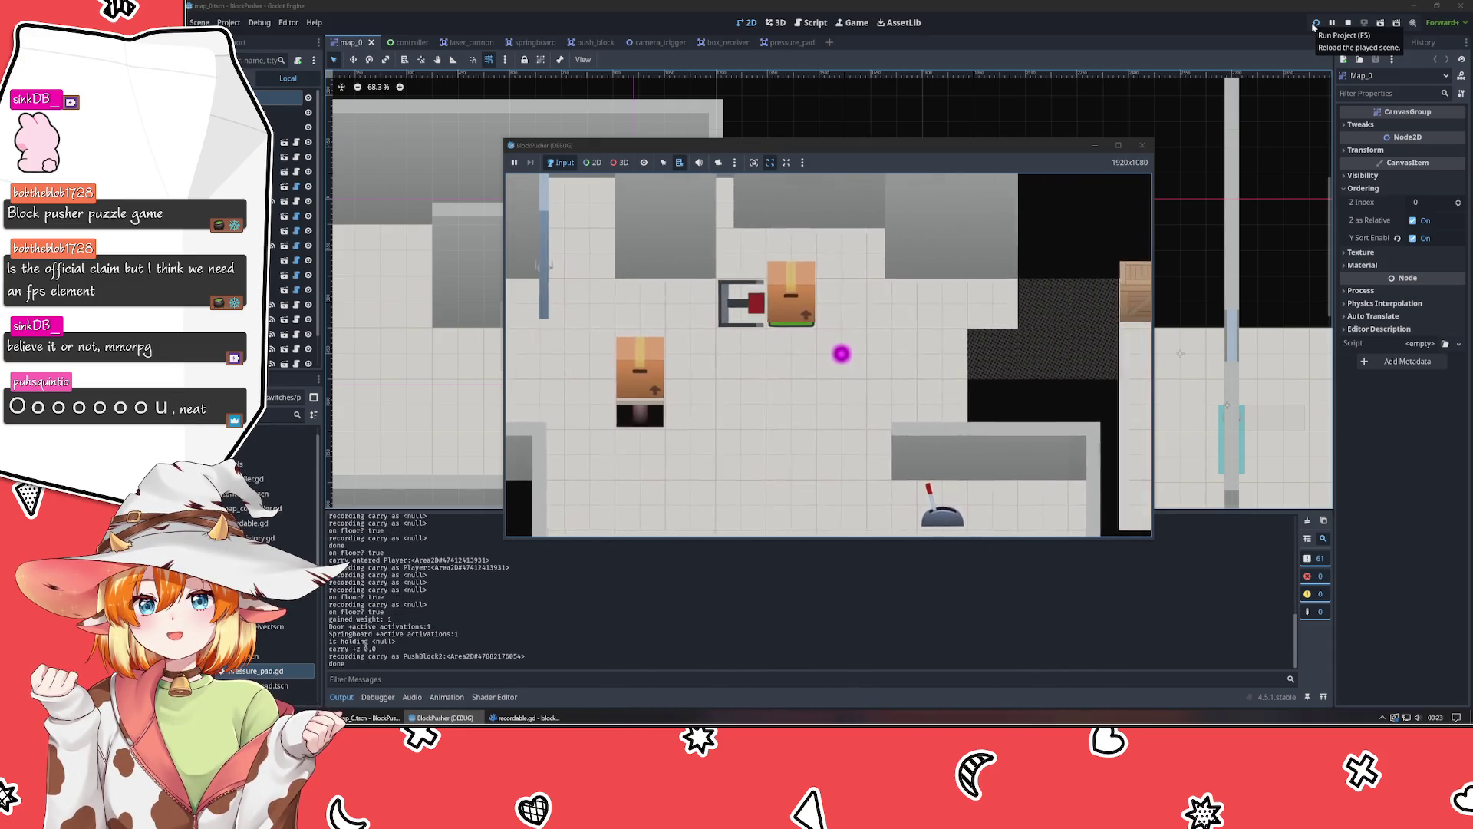
key(Up)
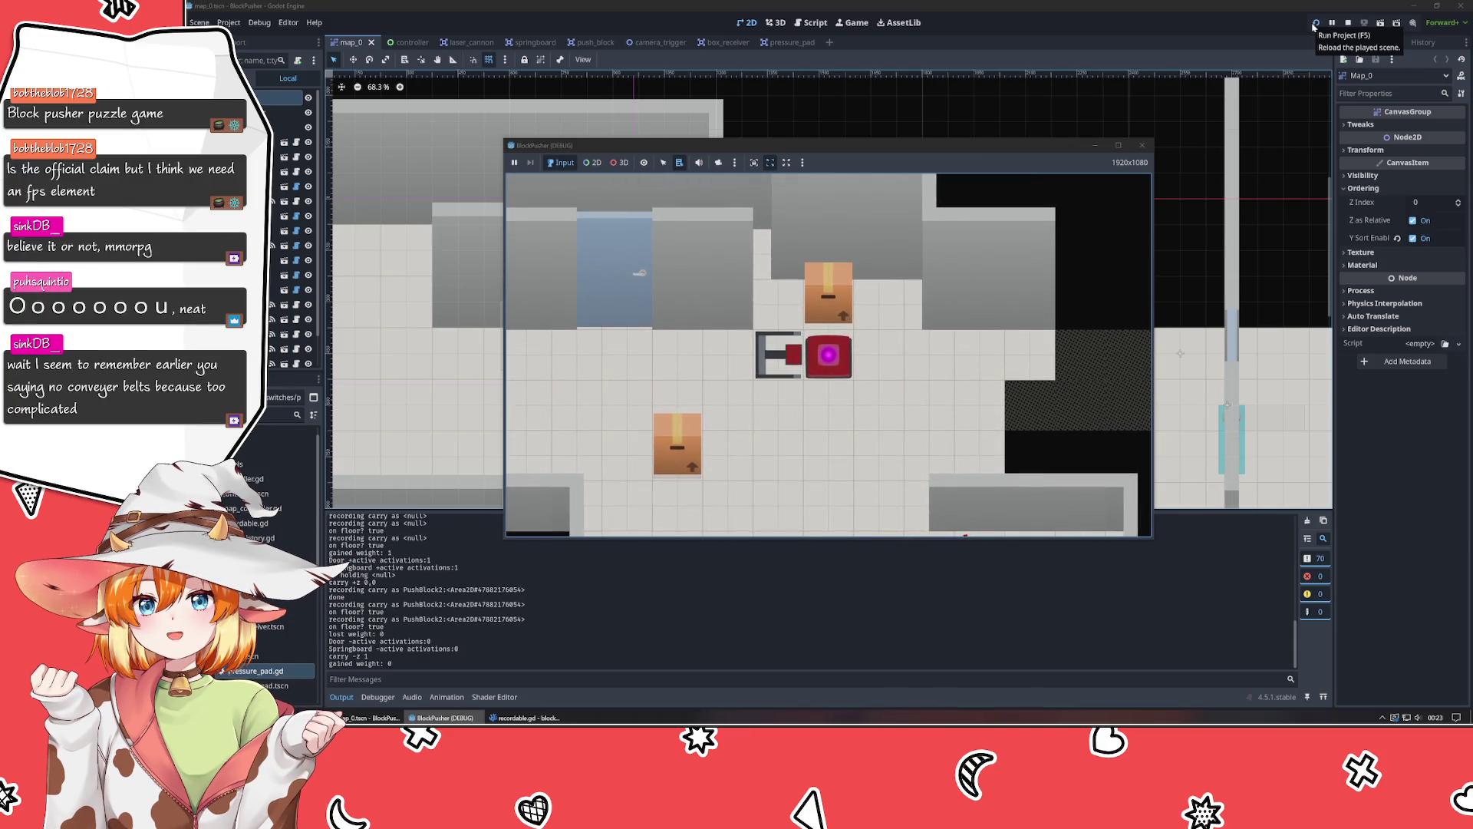
Rewind the moves with Z several times, then close the running game window.
key(z)
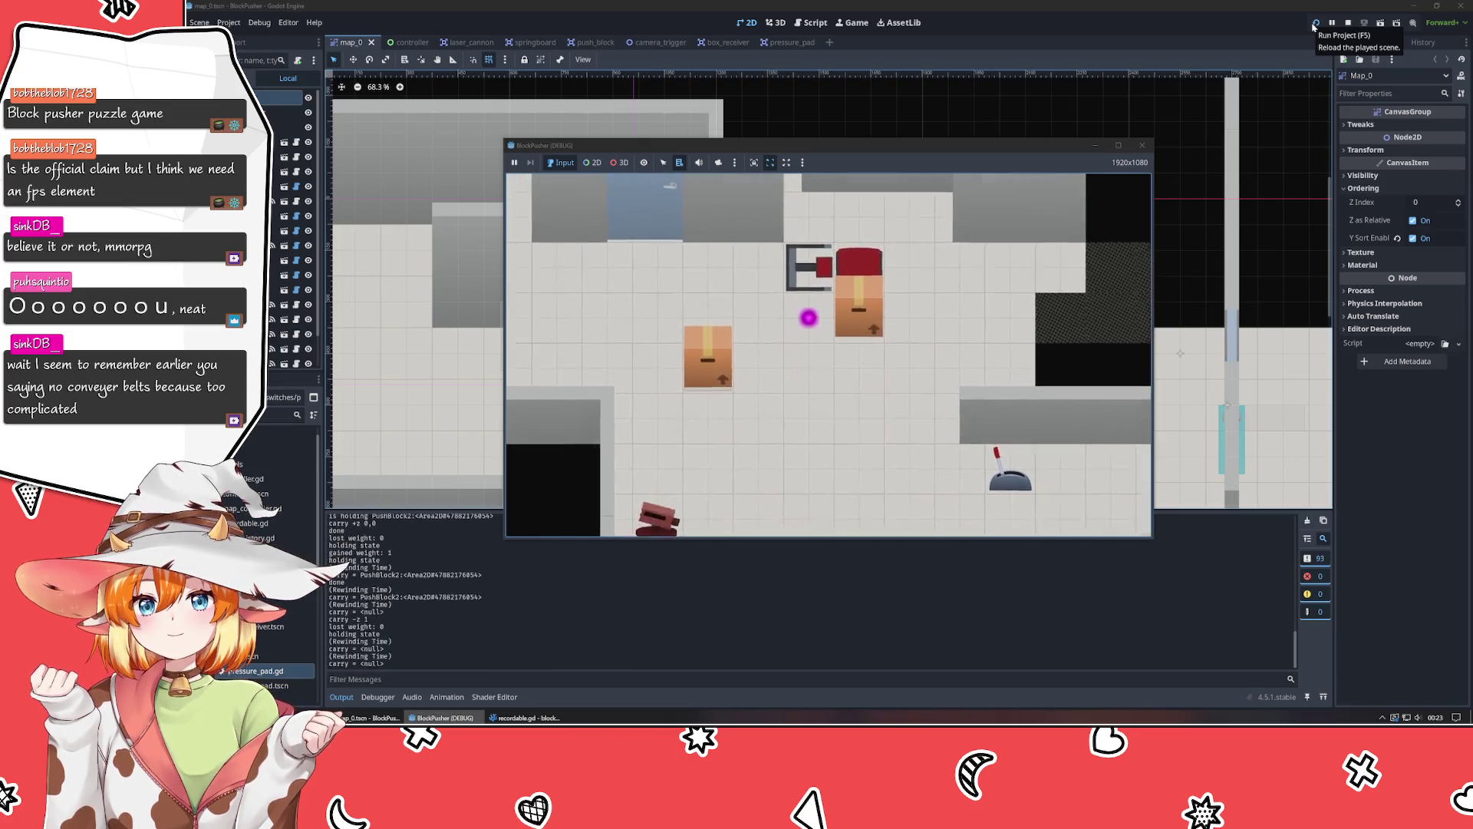
key(z)
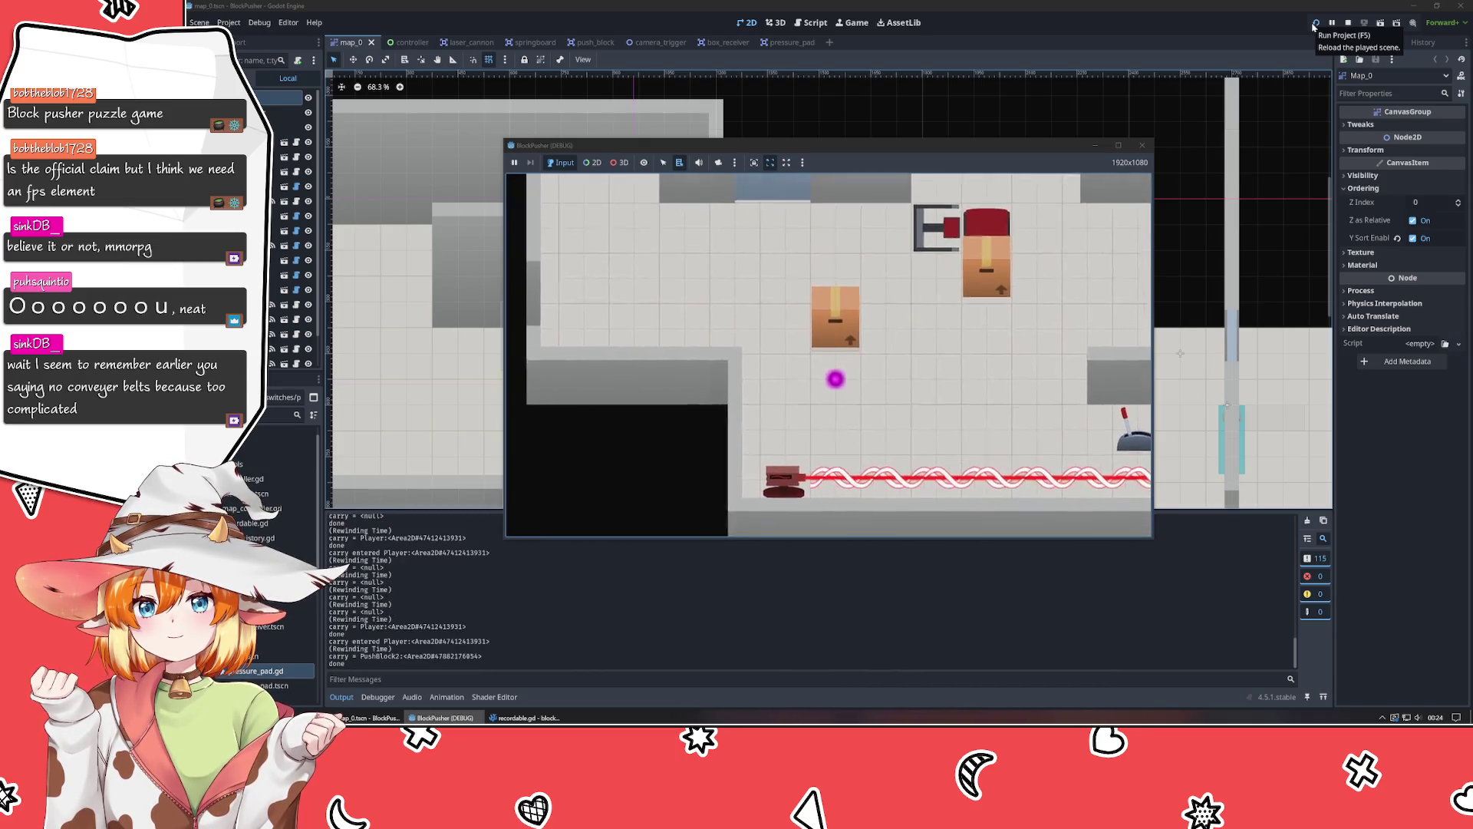
key(z)
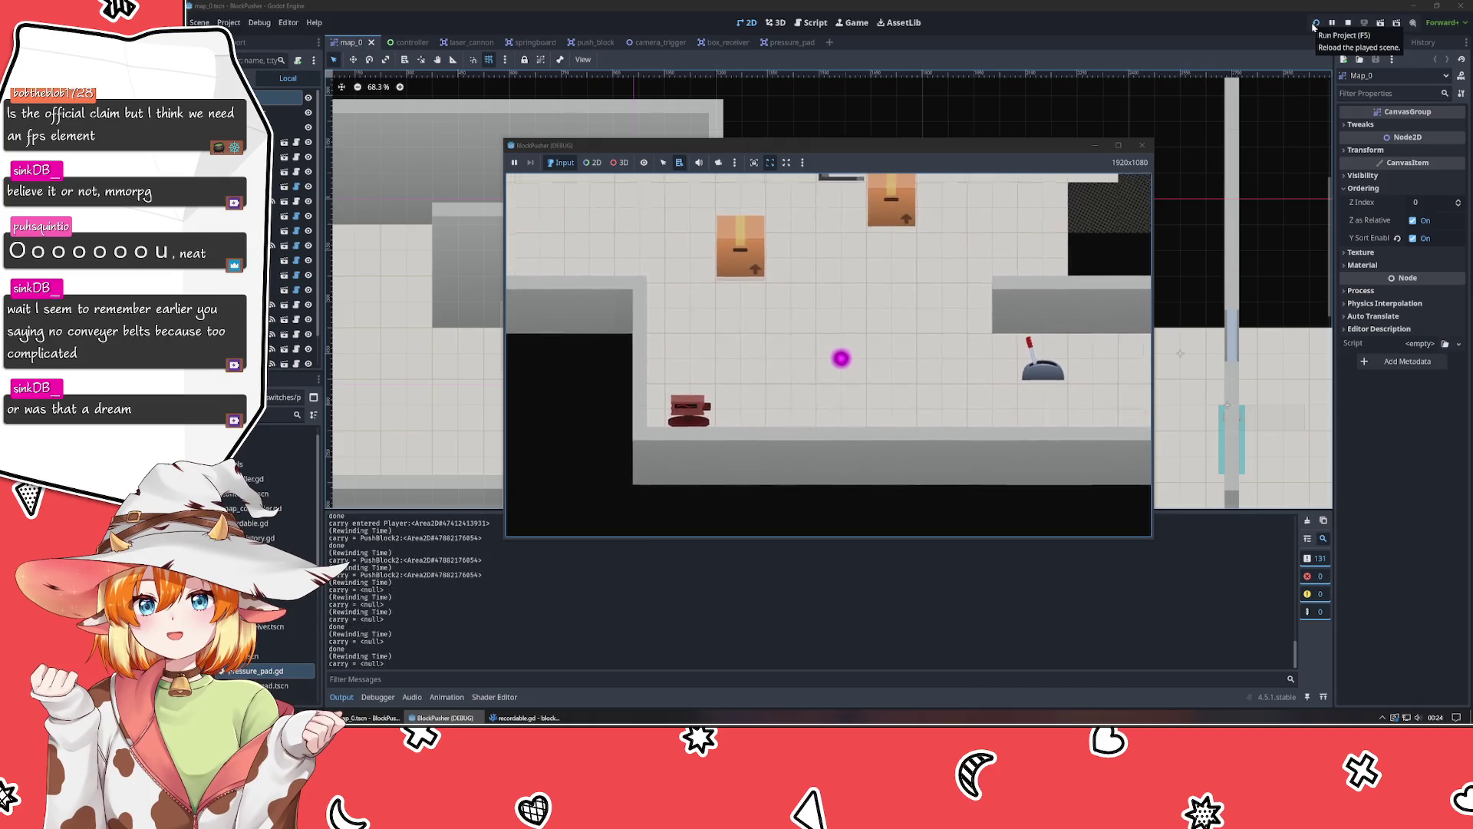
key(z)
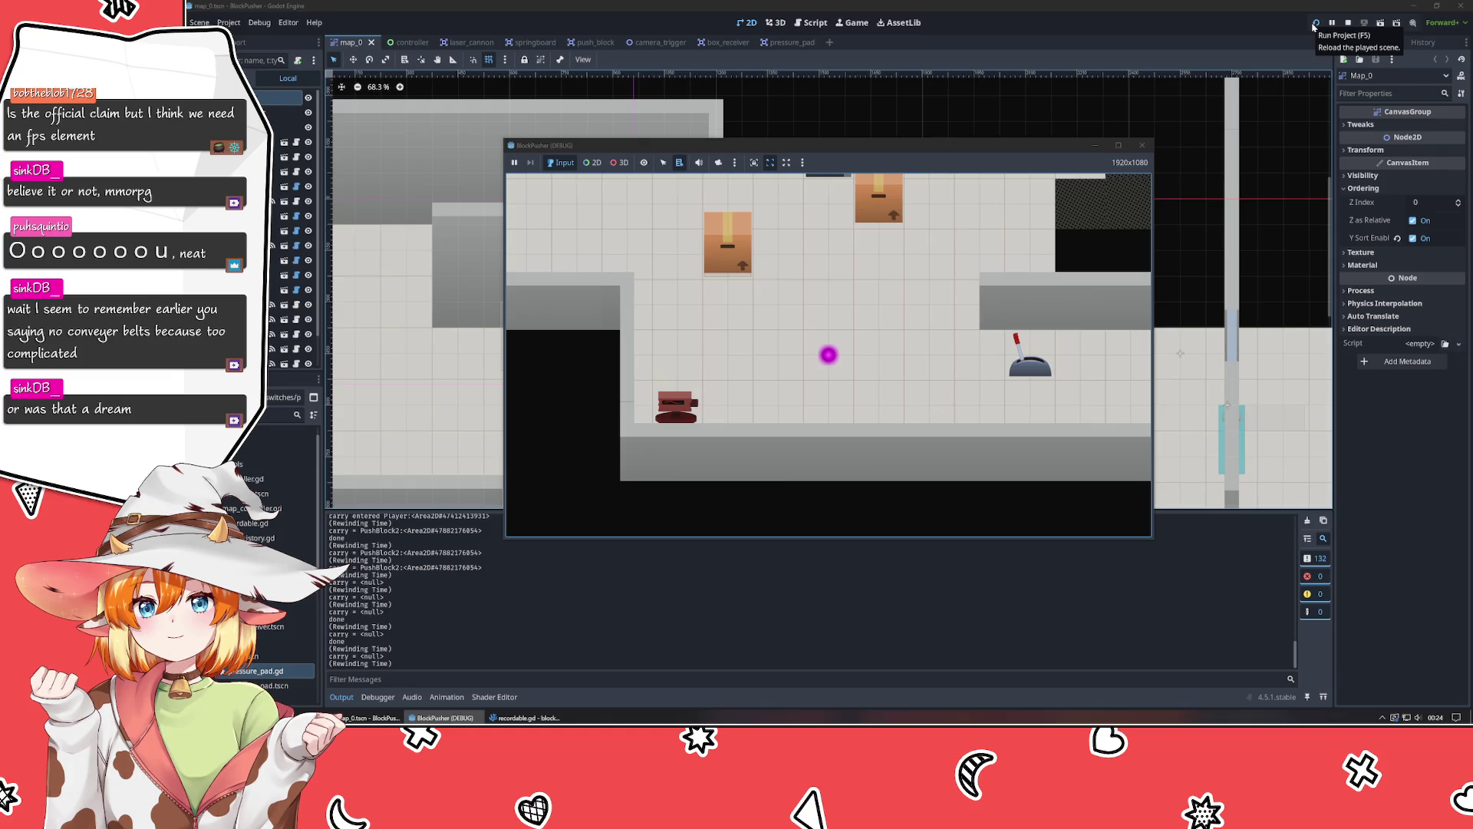
key(Up)
key(Up)
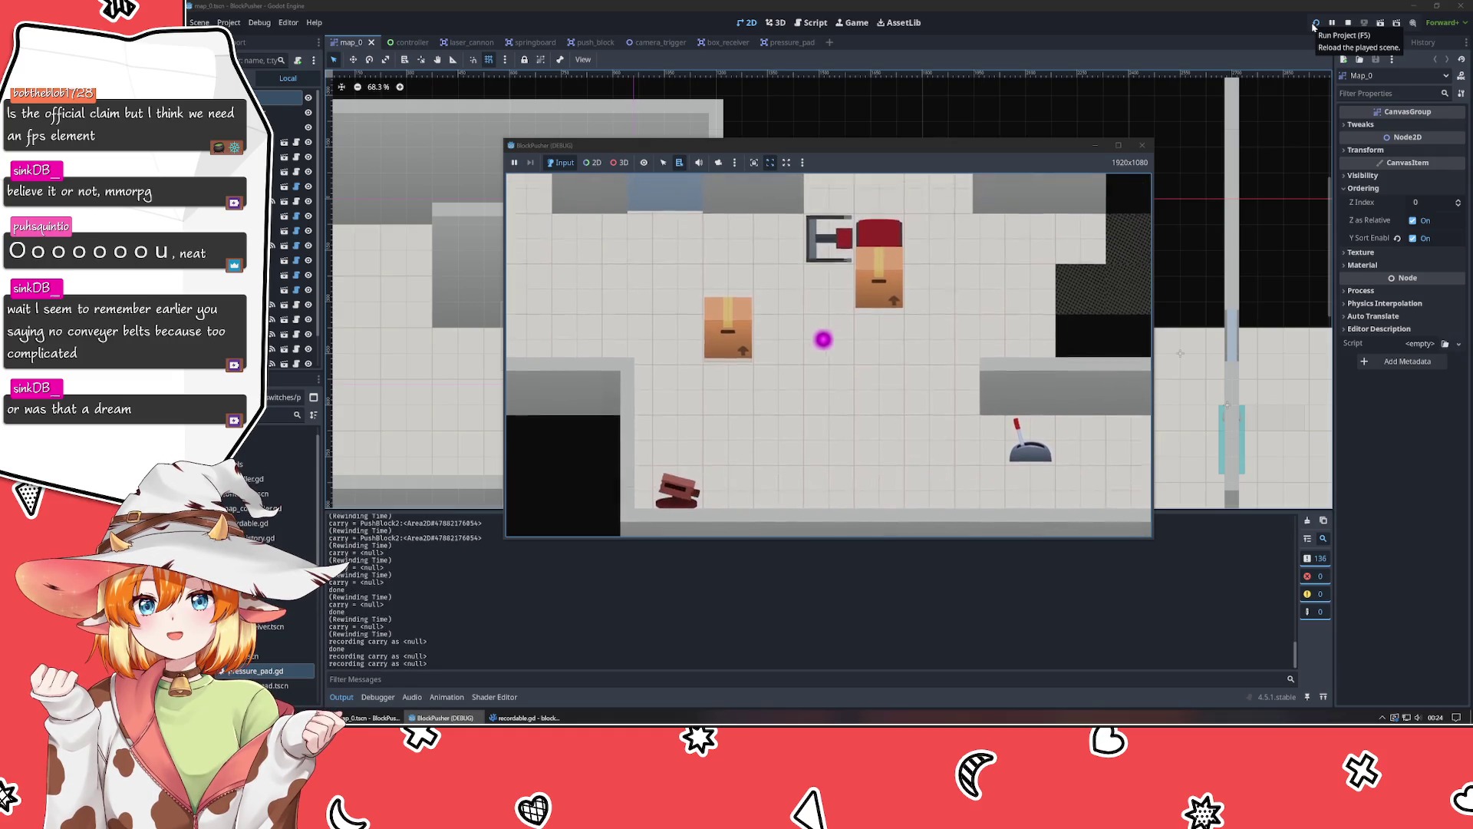
key(z)
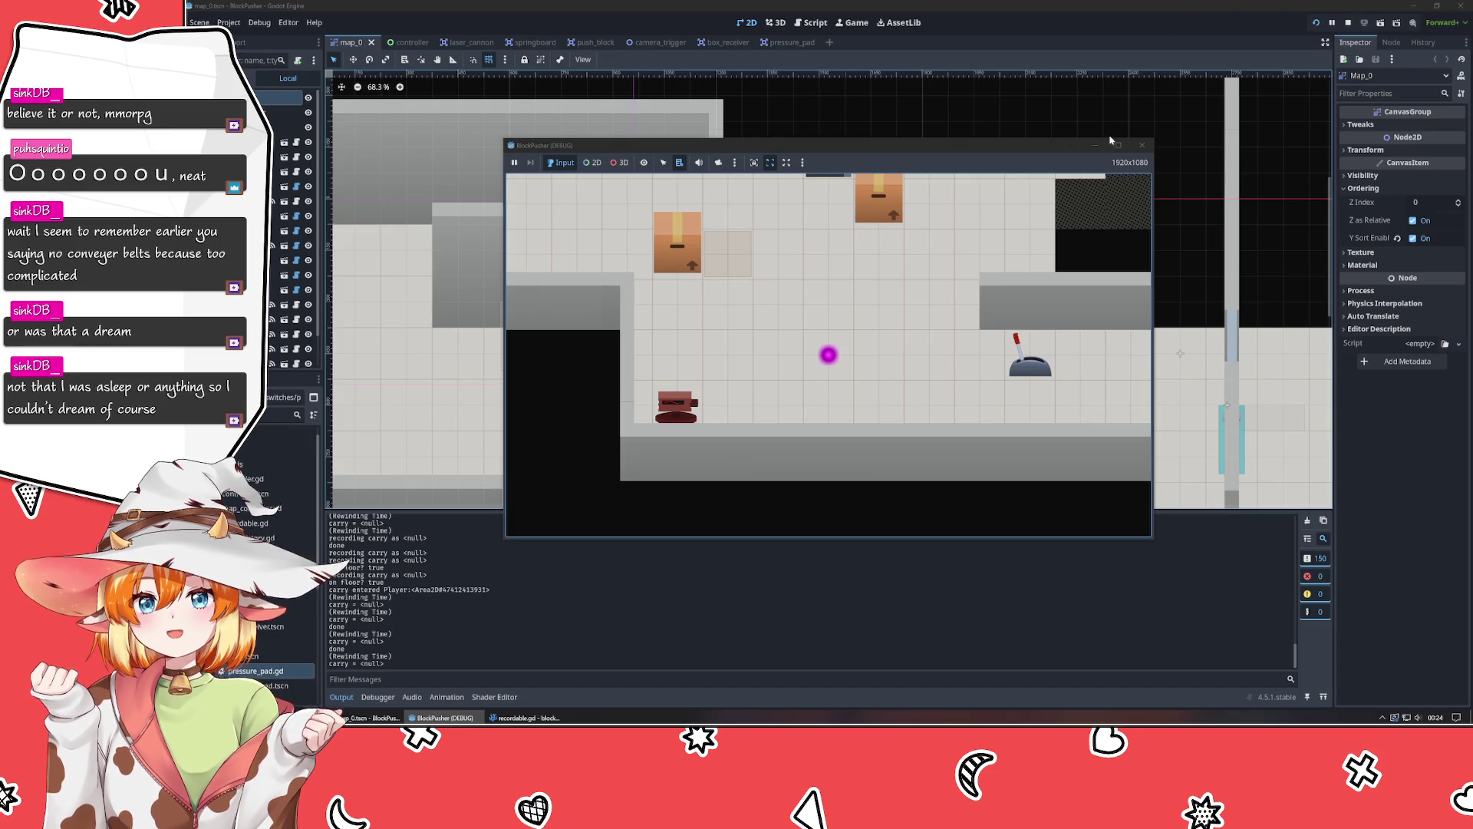
click(1142, 145)
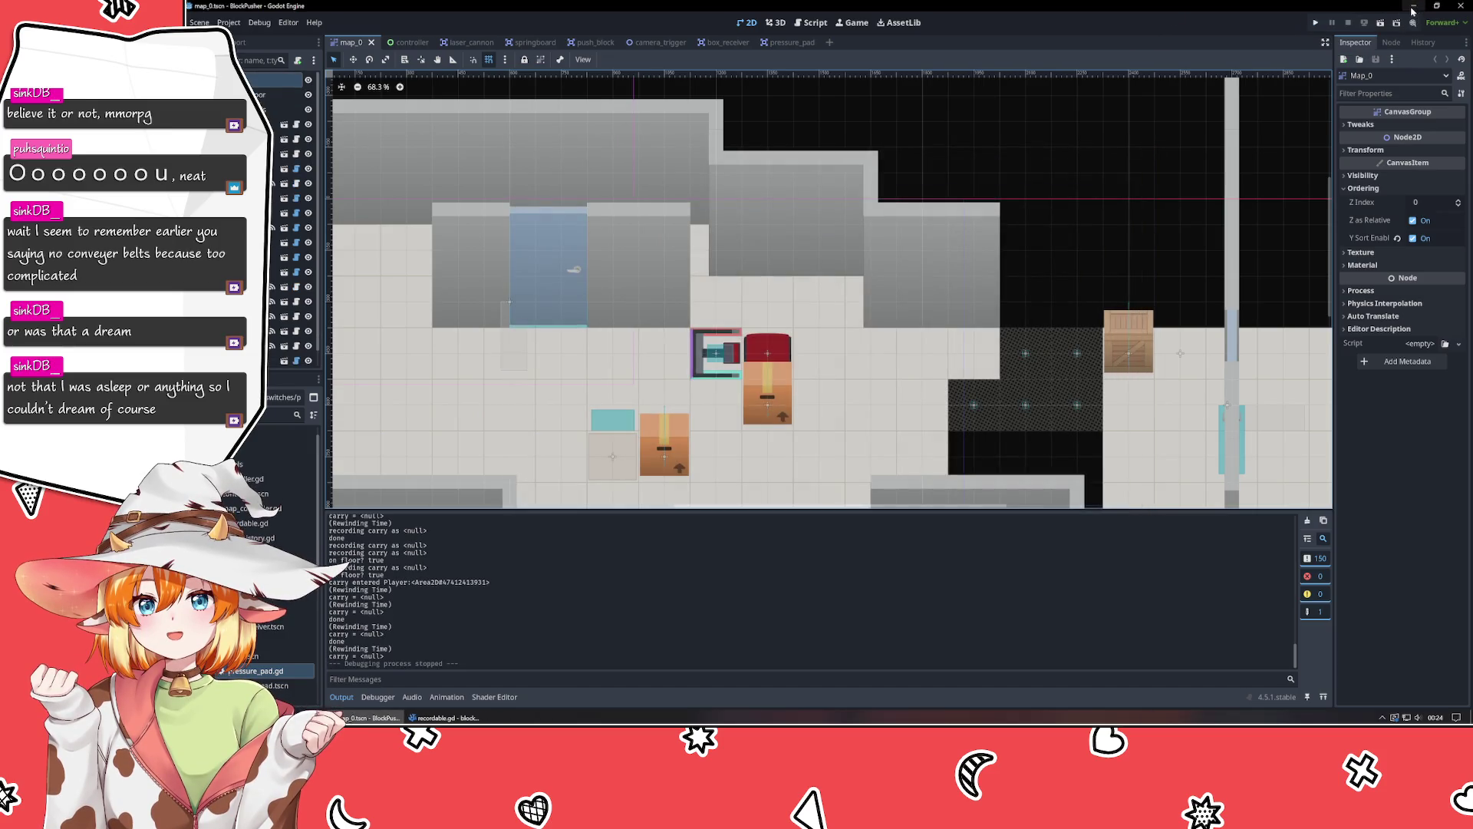
Minimize Godot and pan and zoom until the whole factory layout fits, selecting box 2.
click(1414, 7)
scroll(687, 568, down, 5)
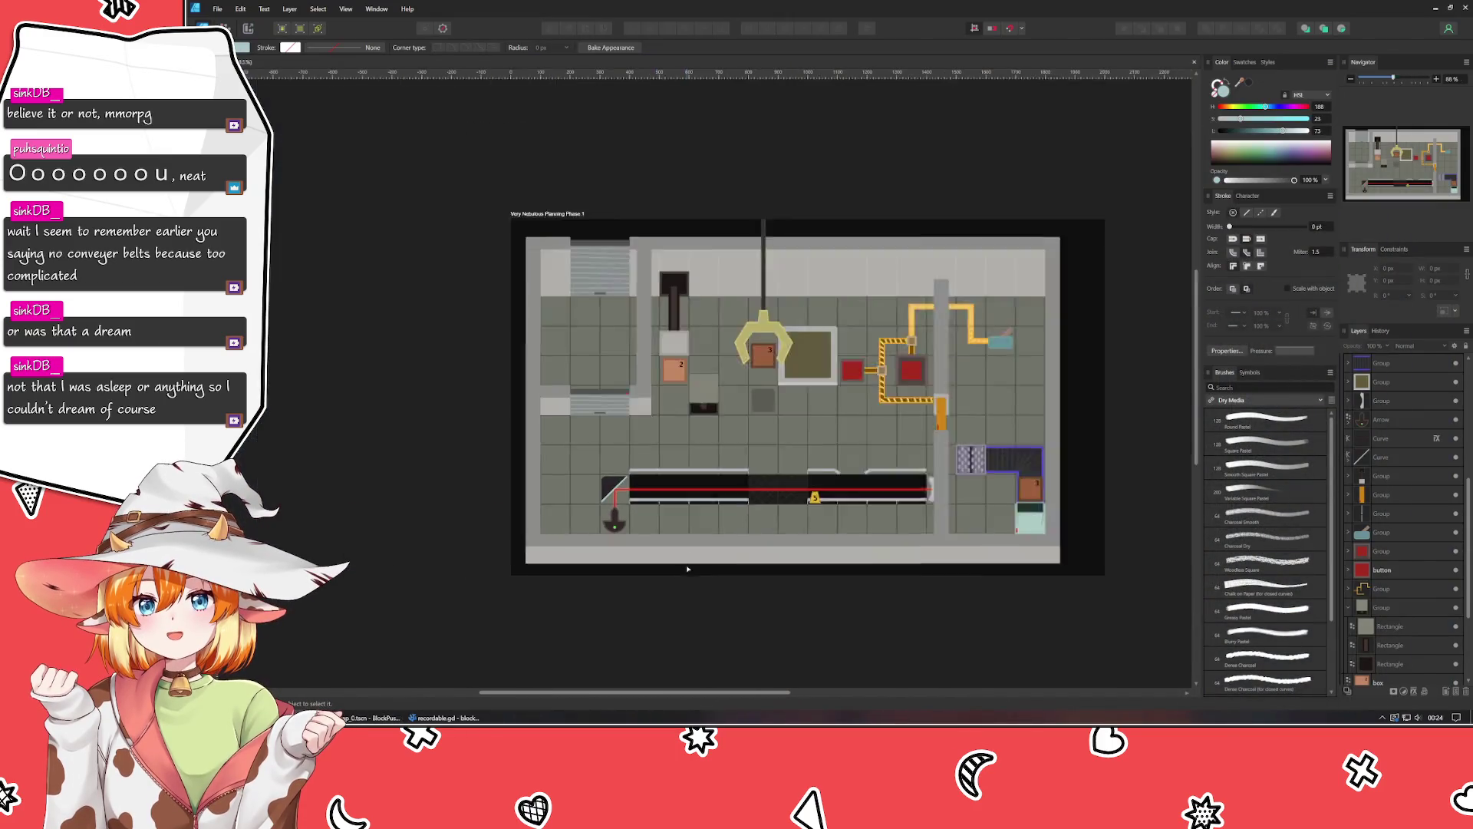
scroll(632, 561, up, 4)
mouse_move(632, 561)
mouse_down()
mouse_move(492, 623)
mouse_move(503, 628)
mouse_up()
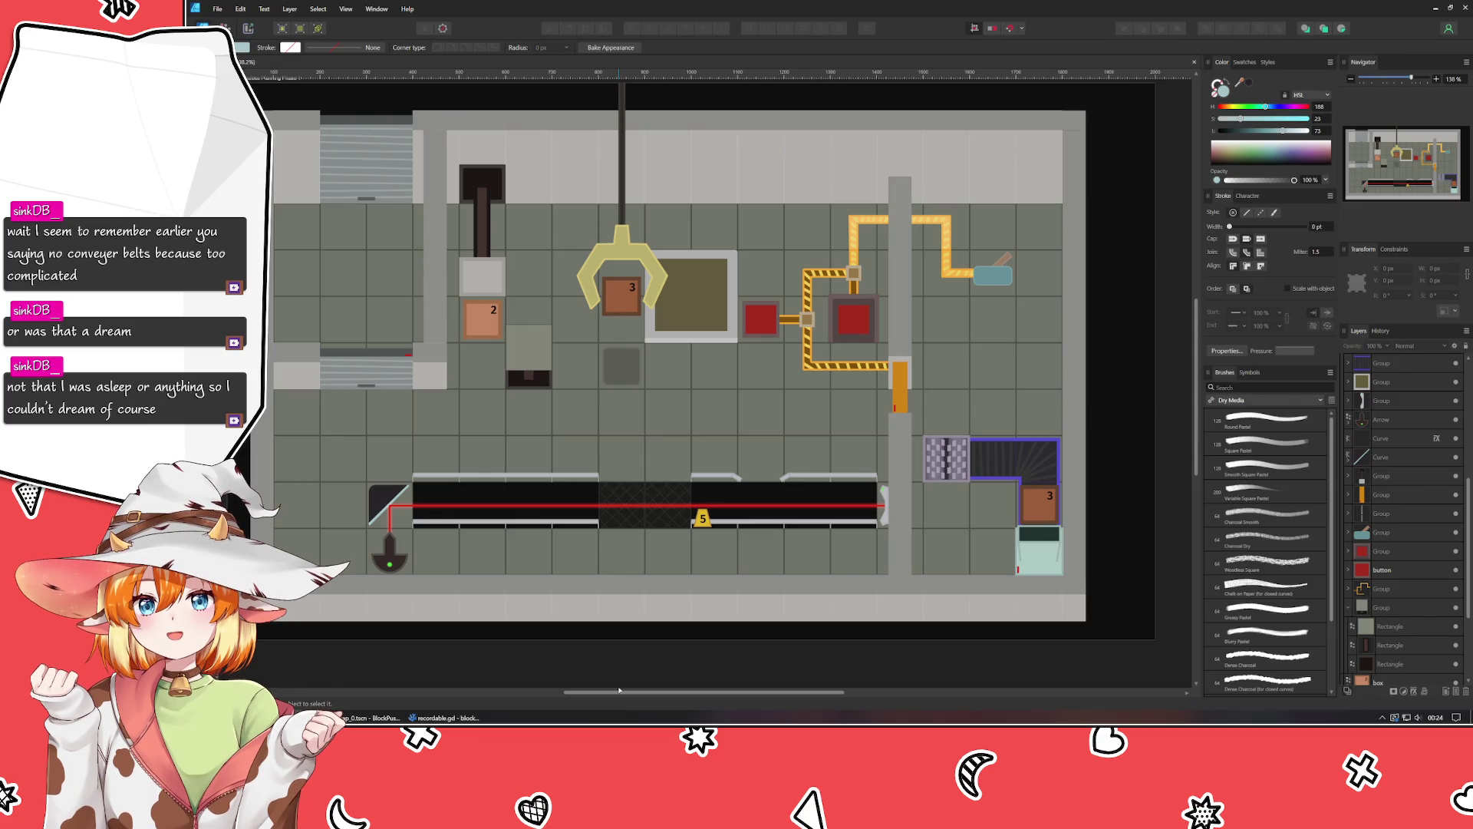
drag(705, 647, 717, 575)
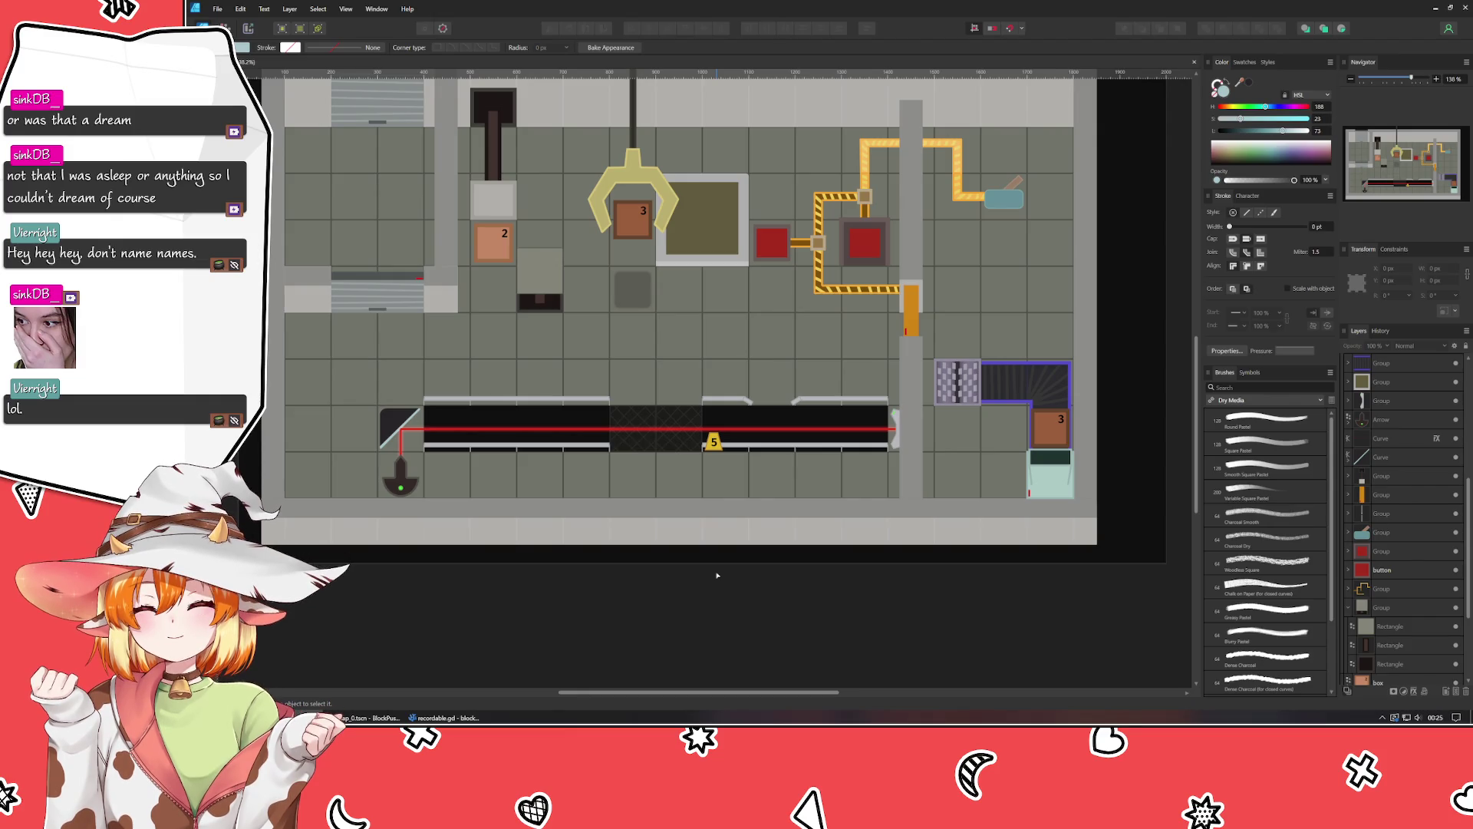
drag(717, 575, 732, 623)
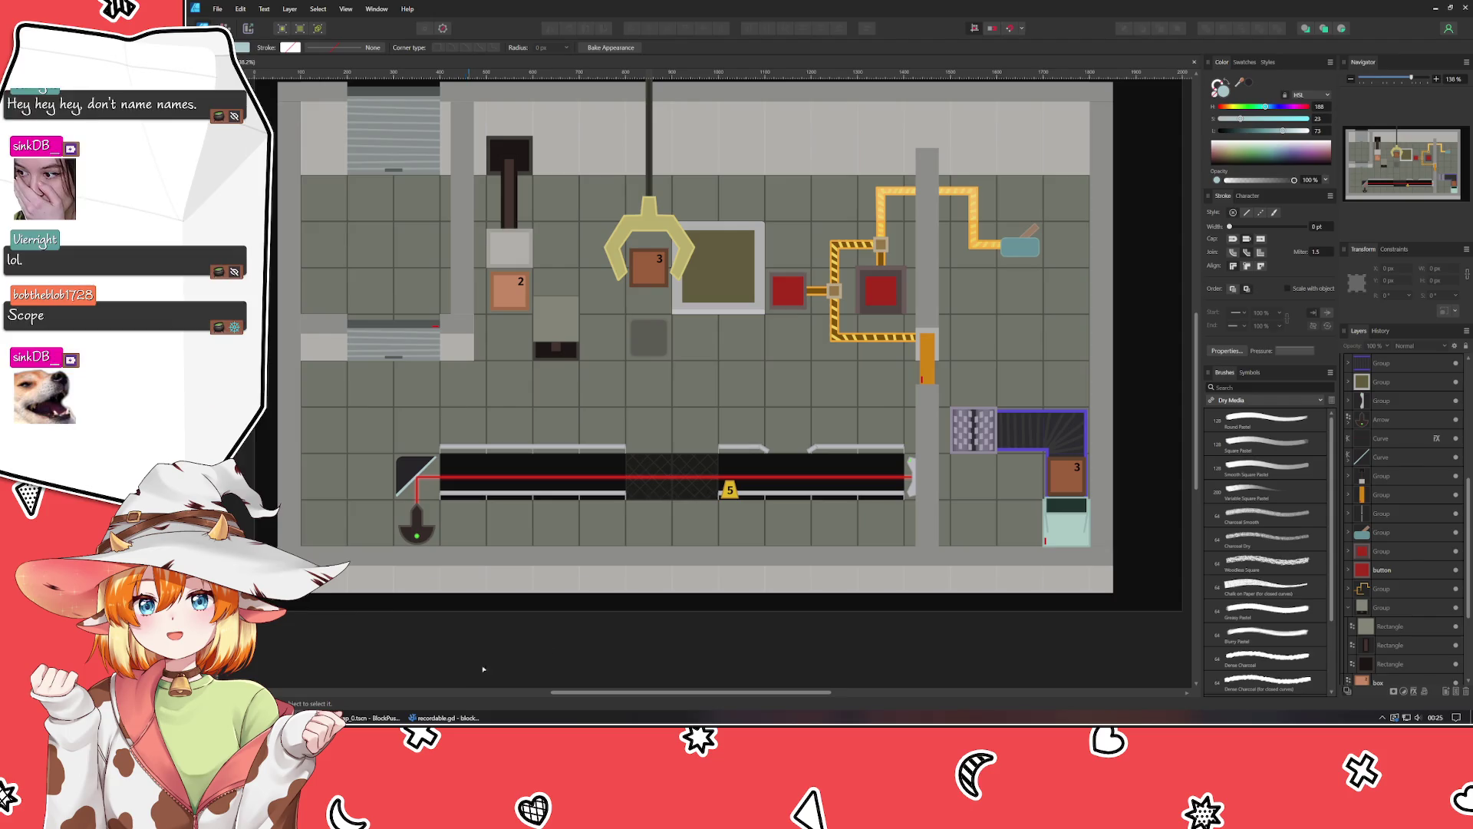
scroll(537, 660, up, 1)
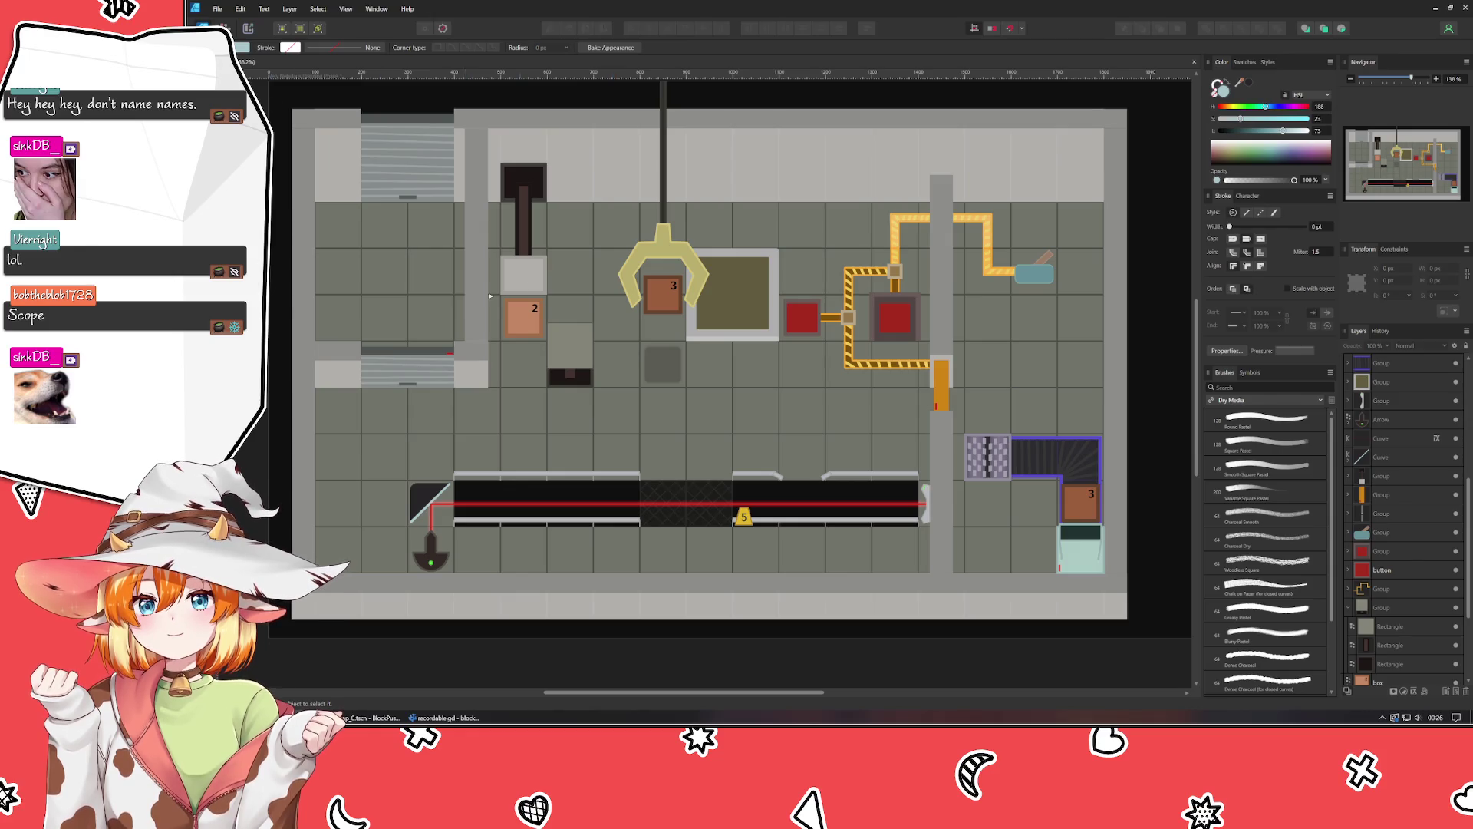
click(524, 327)
Drag a copy of the 2 box above the conveyor and relabel it -2.
key(v)
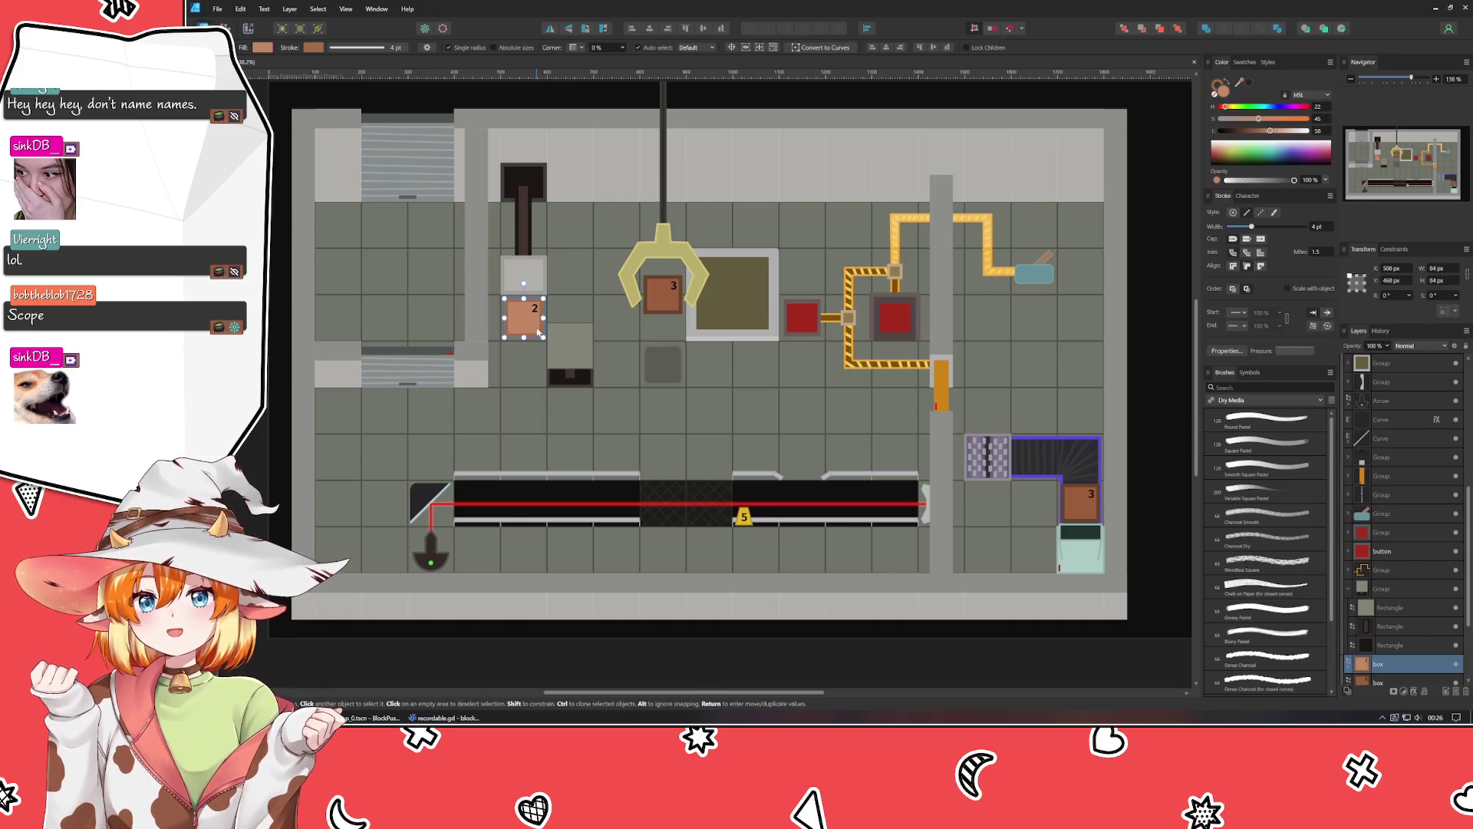
mouse_move(537, 332)
mouse_down()
mouse_move(668, 423)
mouse_move(894, 424)
mouse_move(707, 426)
mouse_move(893, 421)
mouse_move(1013, 350)
mouse_move(957, 334)
mouse_move(846, 256)
mouse_move(609, 321)
mouse_move(710, 546)
mouse_move(720, 463)
mouse_up()
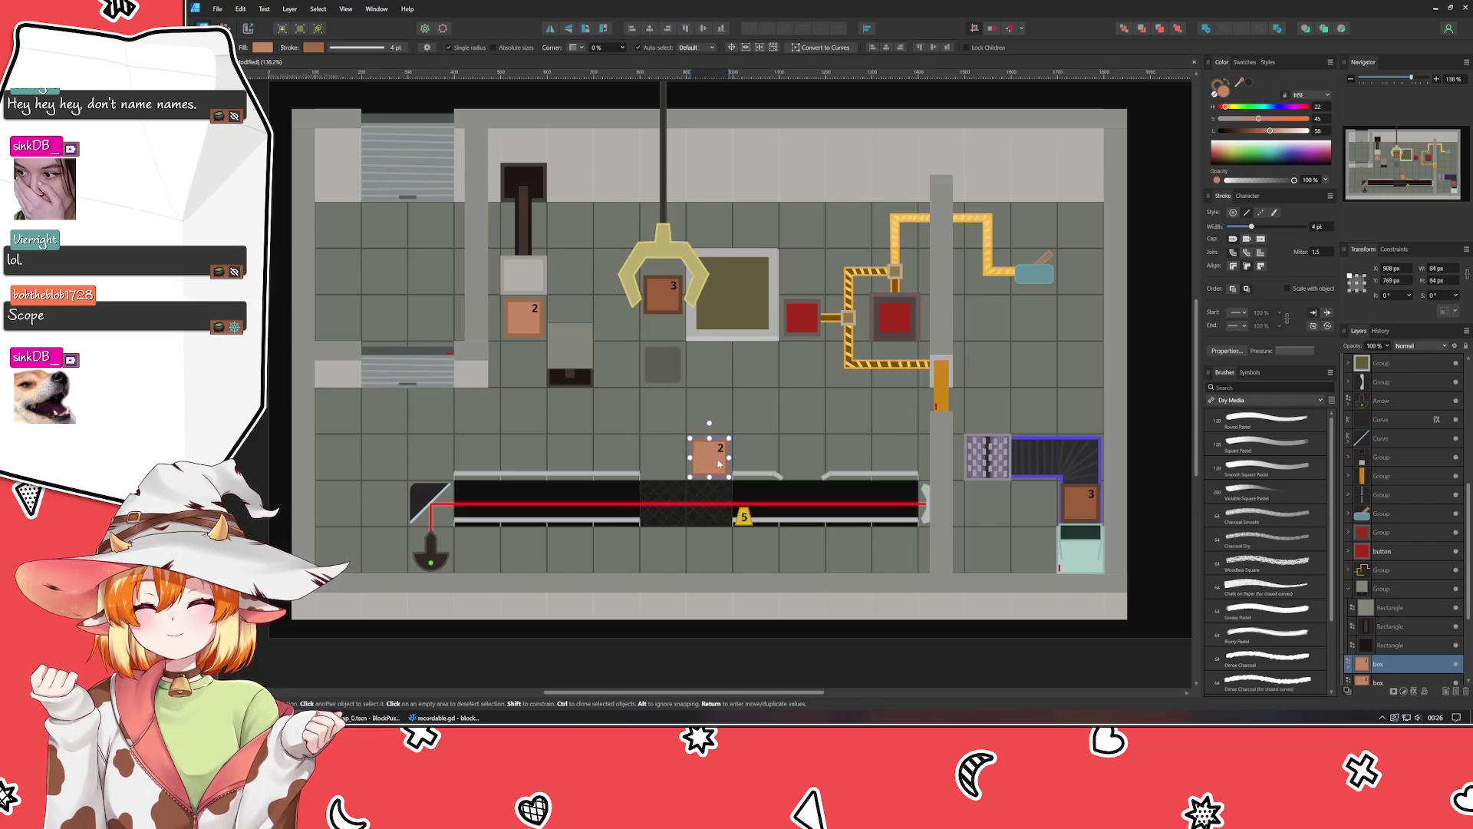
double_click(720, 449)
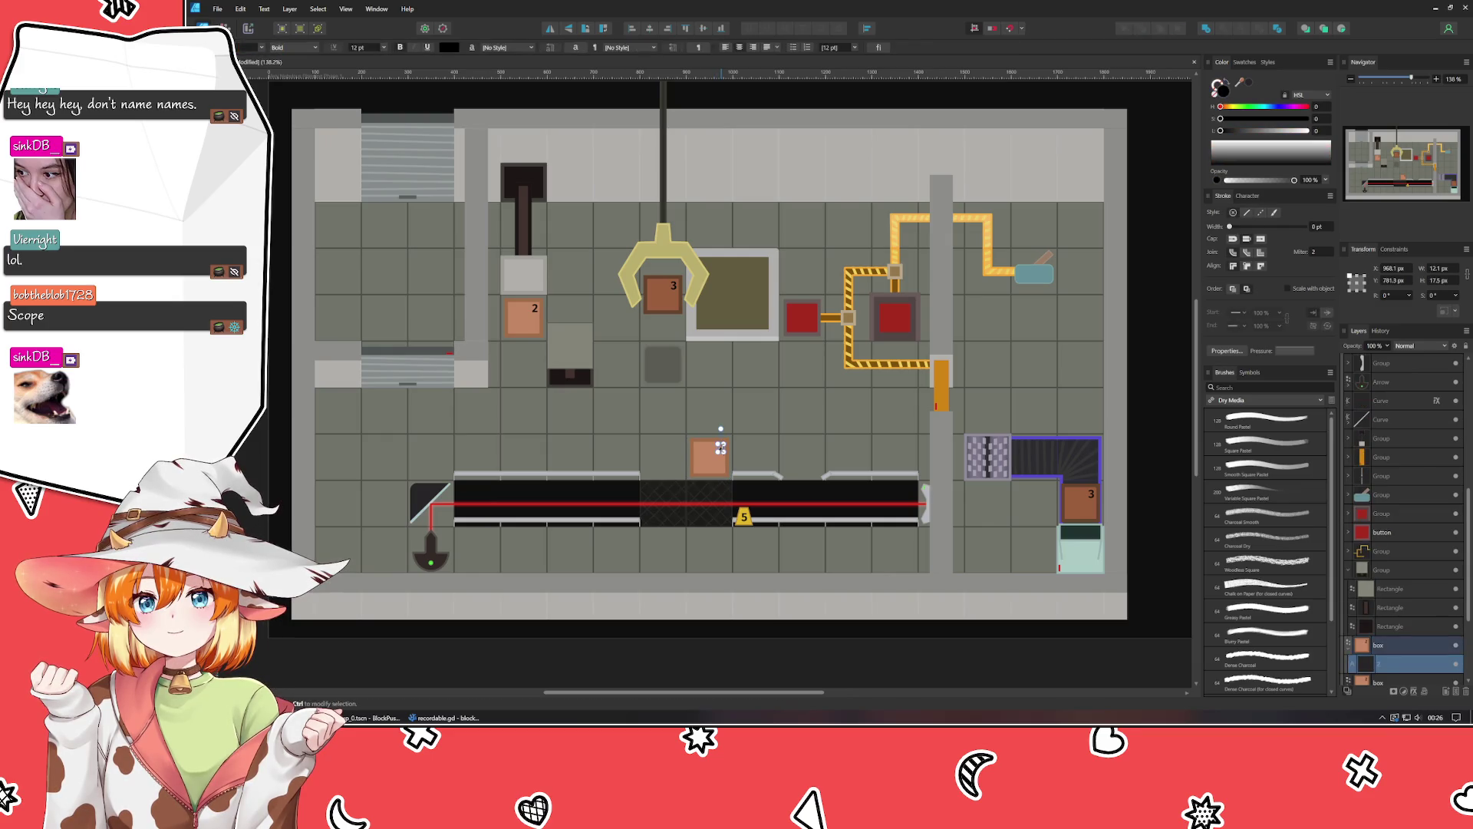
key(Escape)
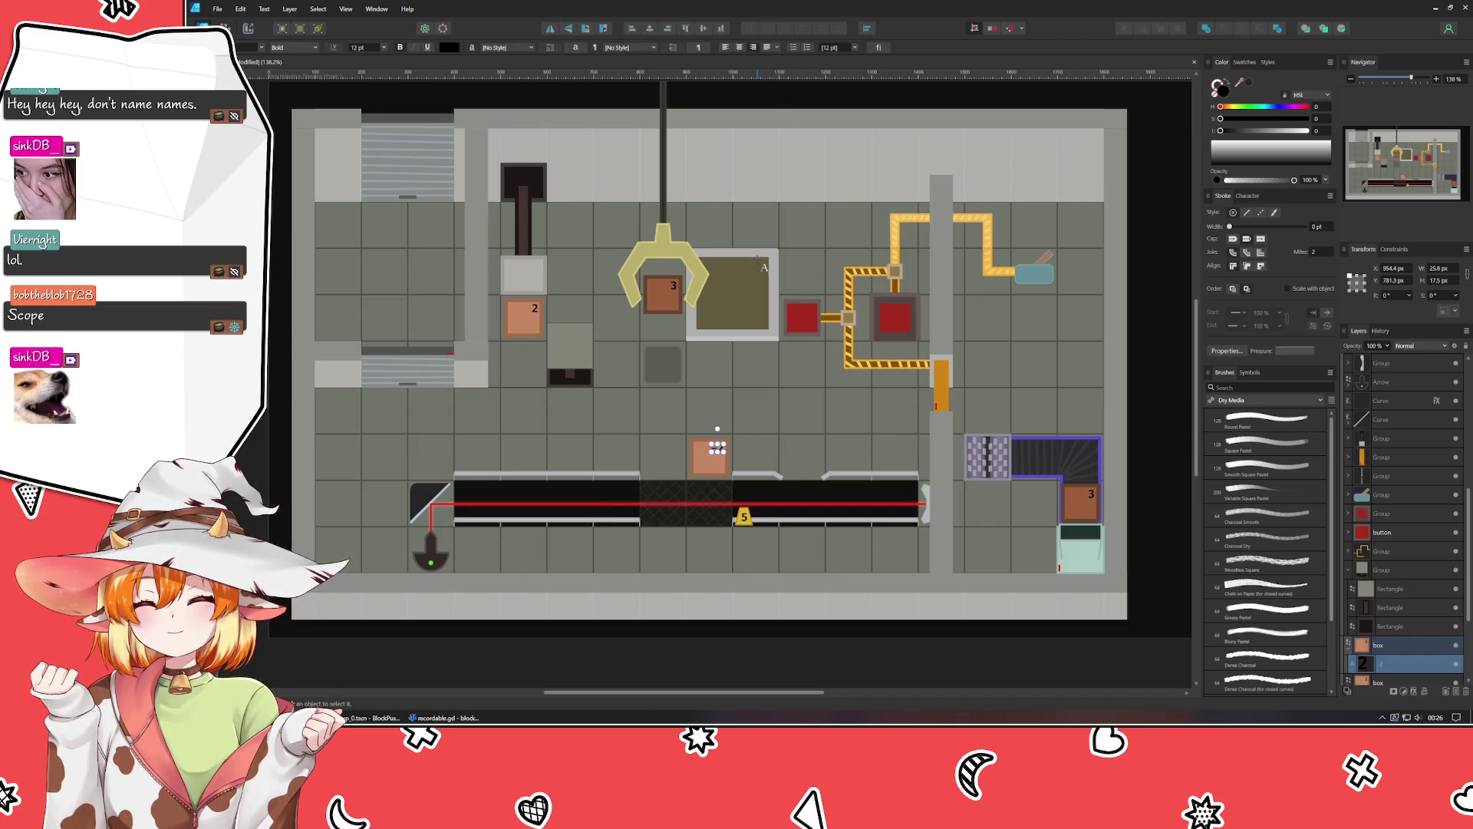
click(709, 641)
text(-2)
Swap the -2 box's fill and outline colours, then deselect everything.
scroll(710, 640, up, 5)
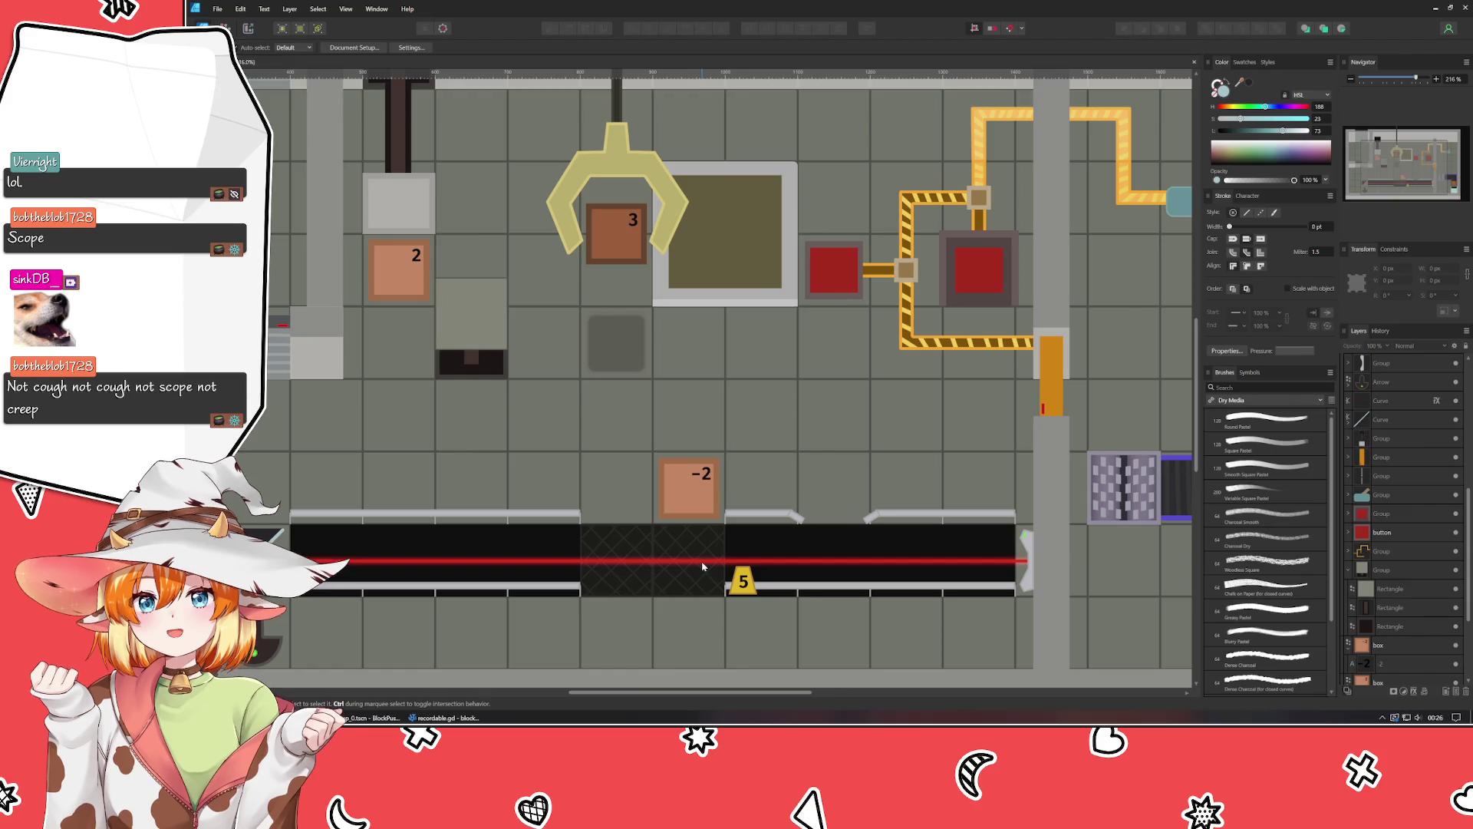
click(686, 508)
click(1217, 95)
click(1228, 83)
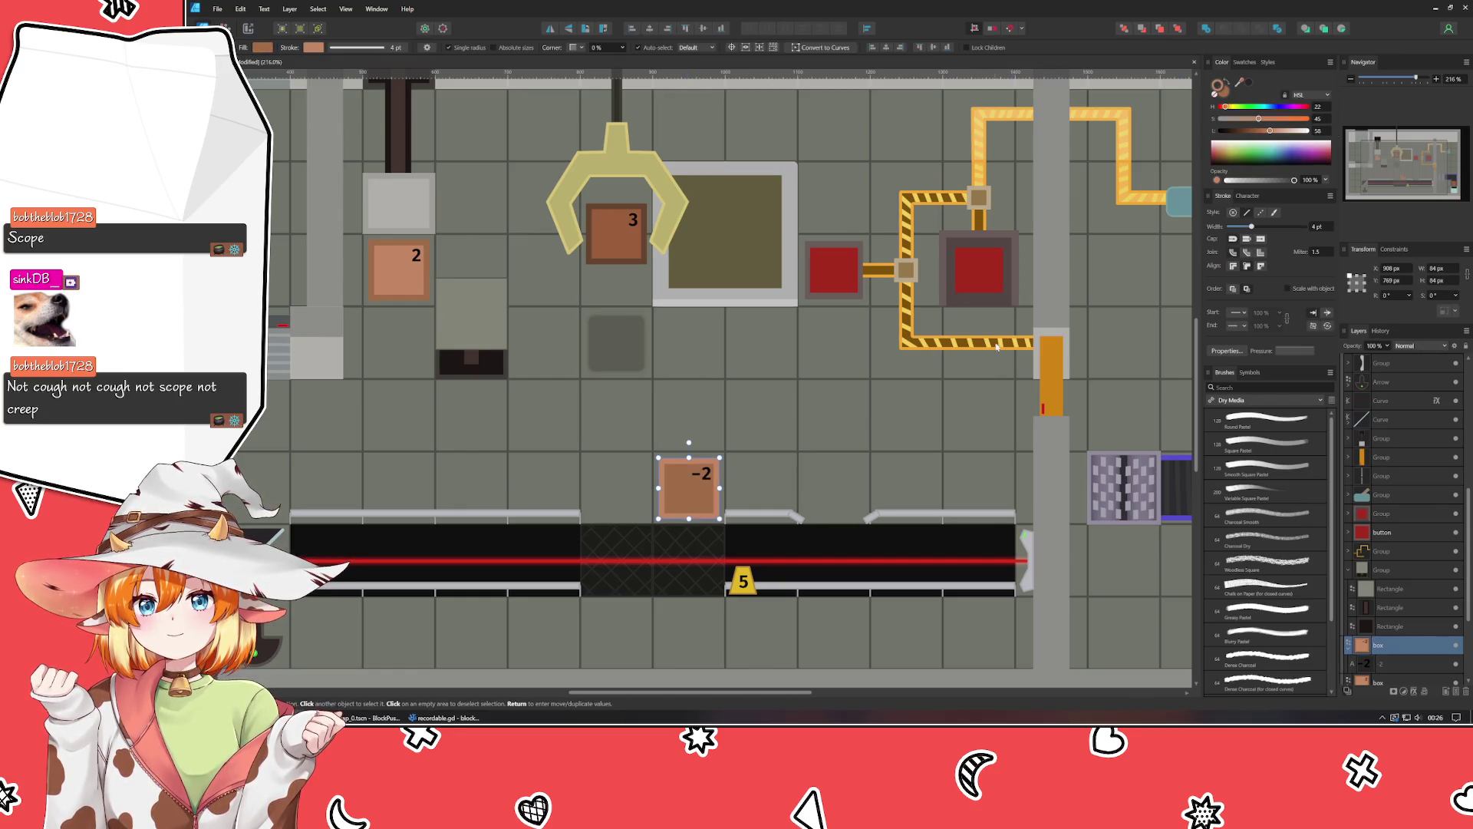
click(869, 460)
ctrl+scroll(822, 528, down, 5)
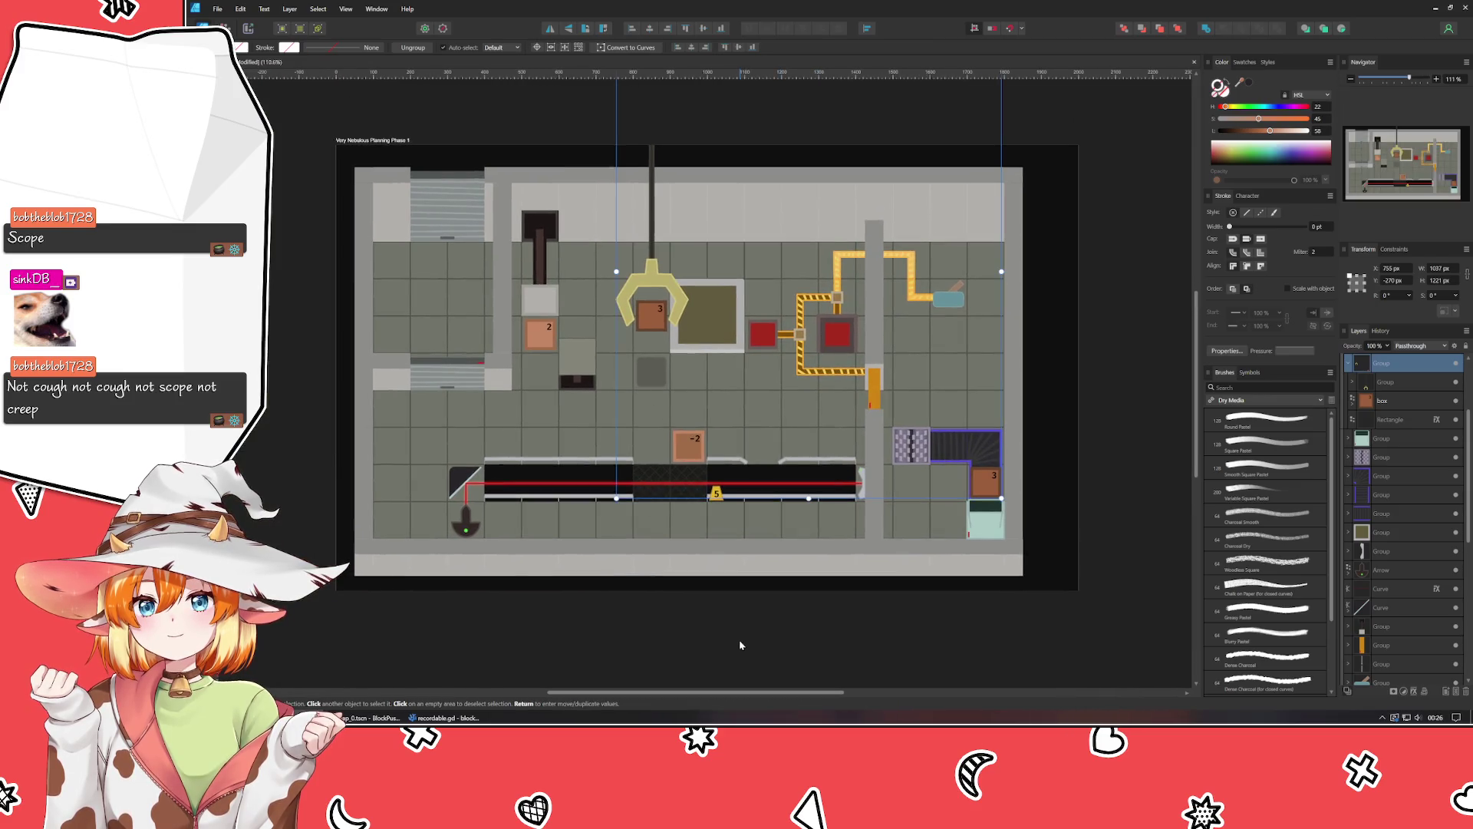
click(740, 643)
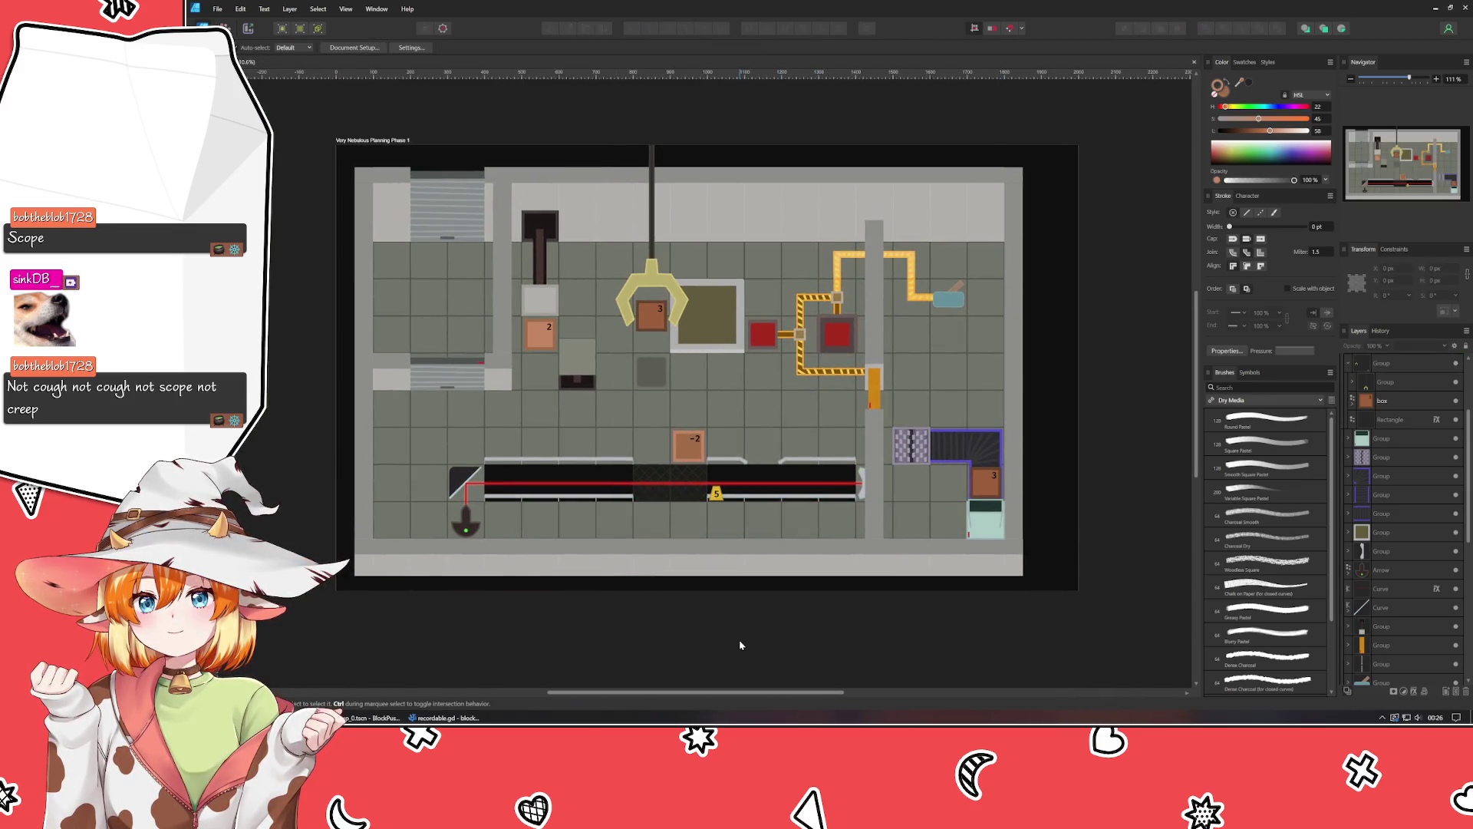
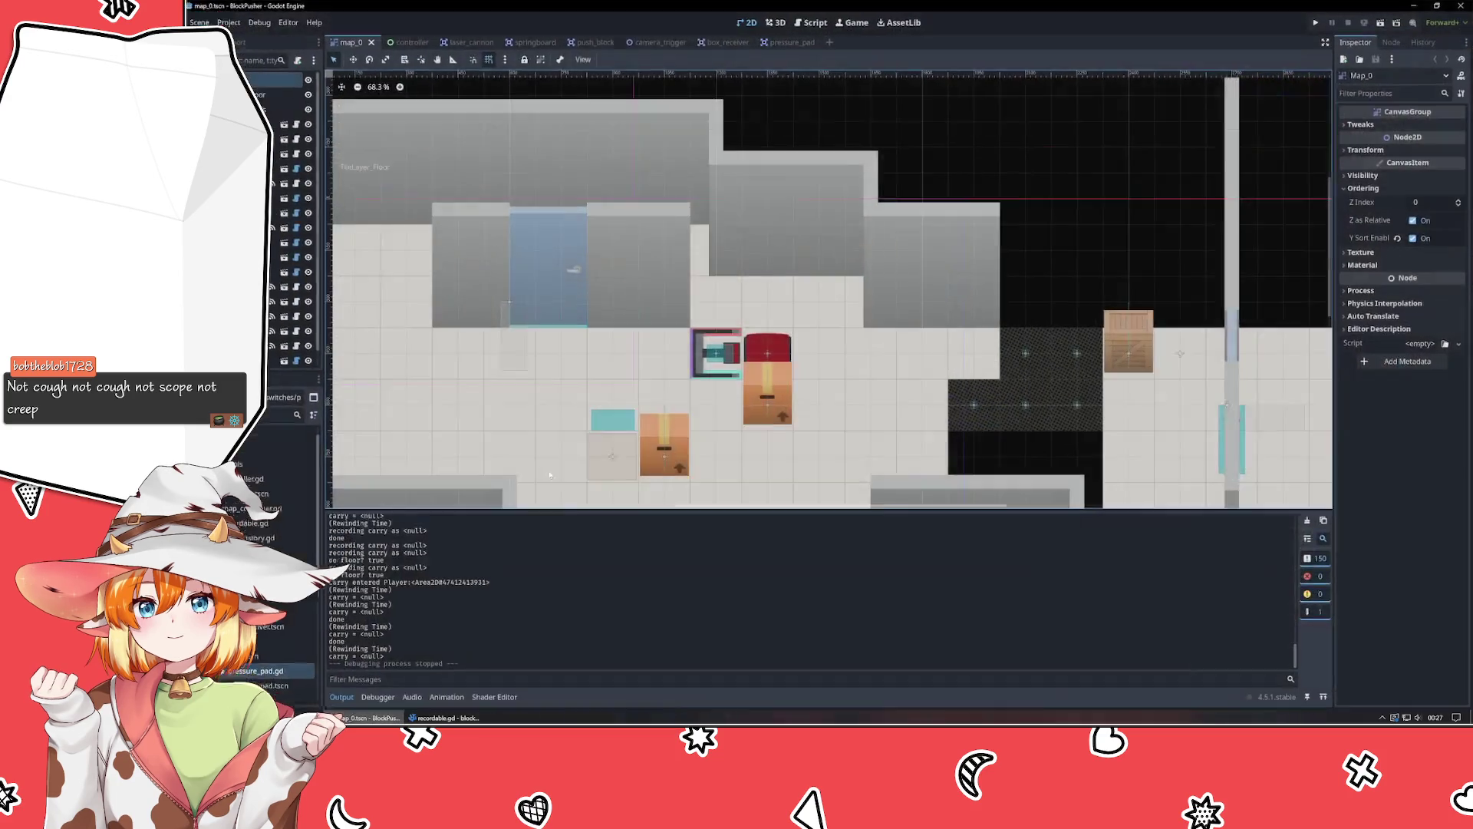
Bring the Godot Engine window with the map_0.tscn scene to the front.
click(370, 718)
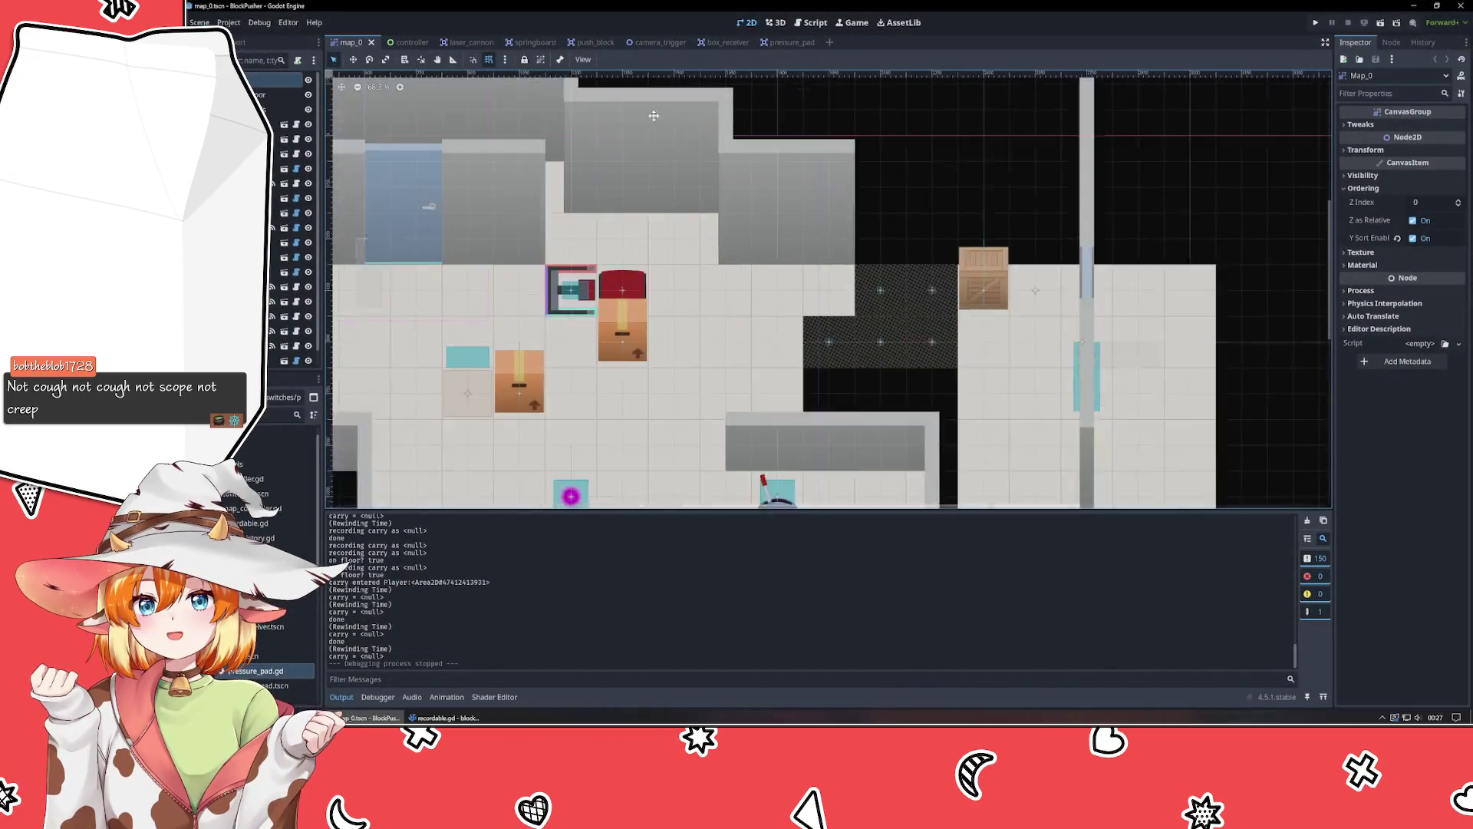
Check the Linked Walks of Catwalk2, Catwalk3 and Catwalk5, then minimize Godot.
click(827, 325)
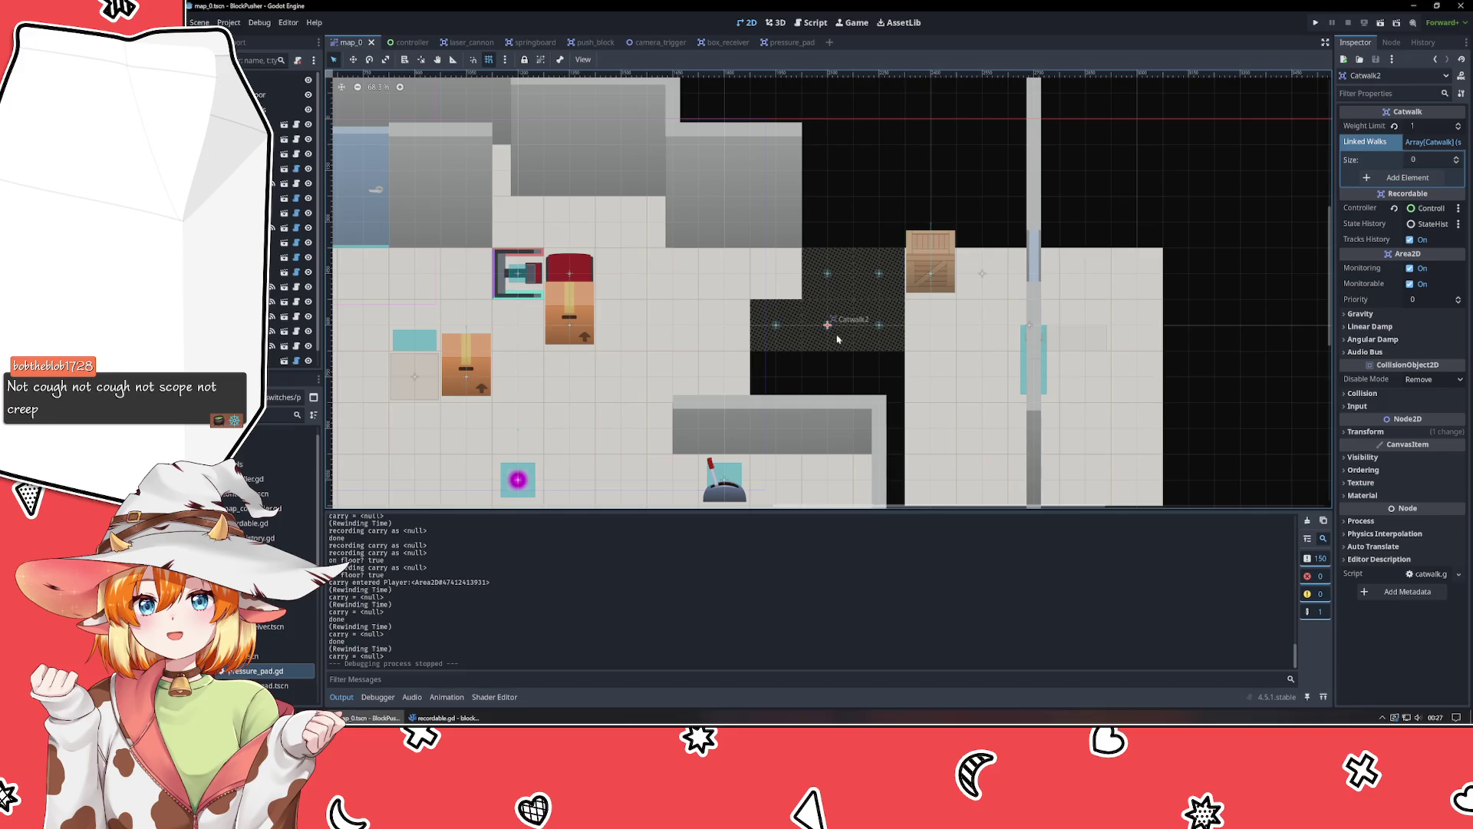
click(875, 328)
click(1432, 142)
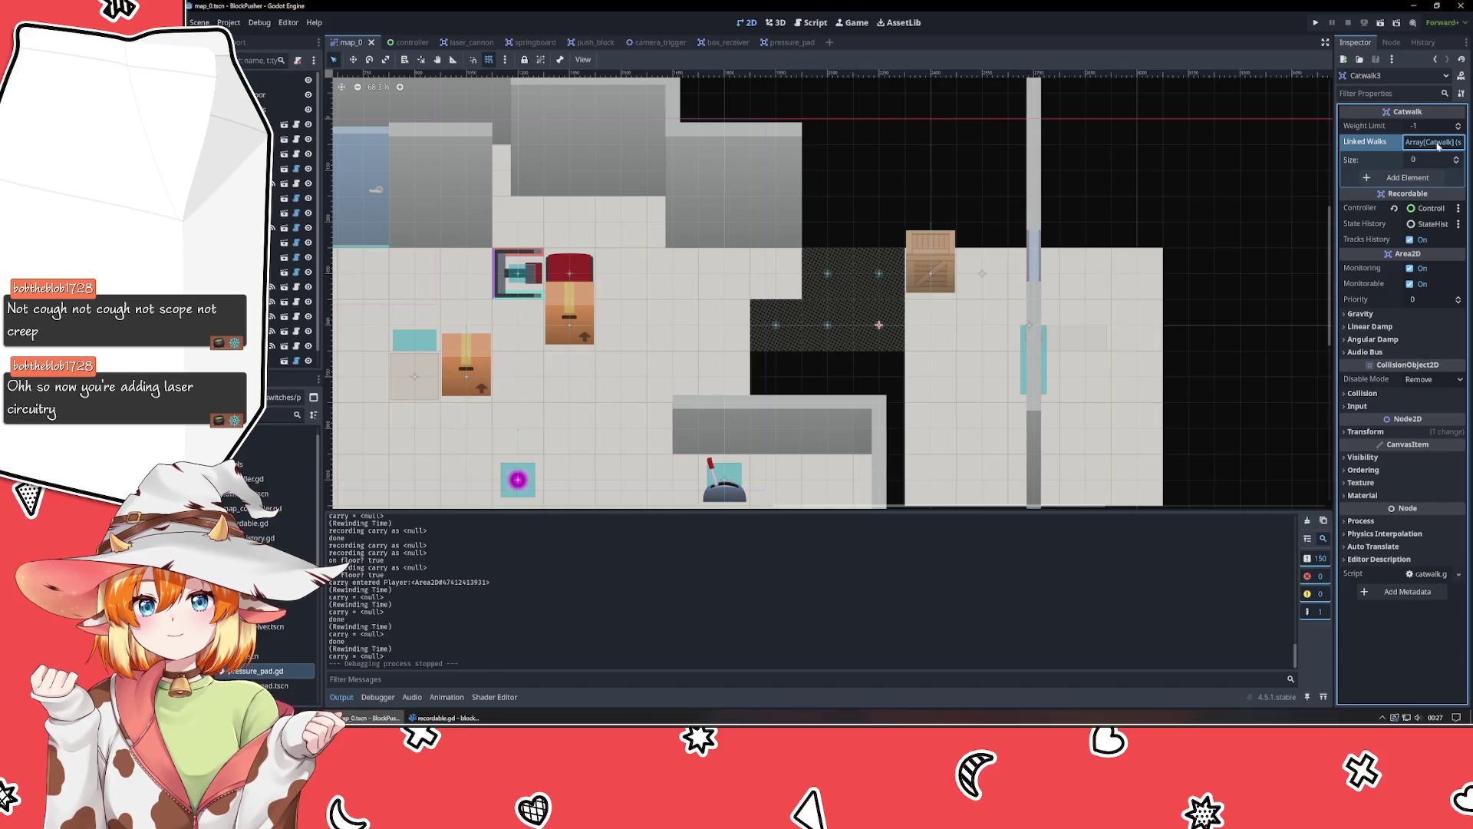
click(879, 274)
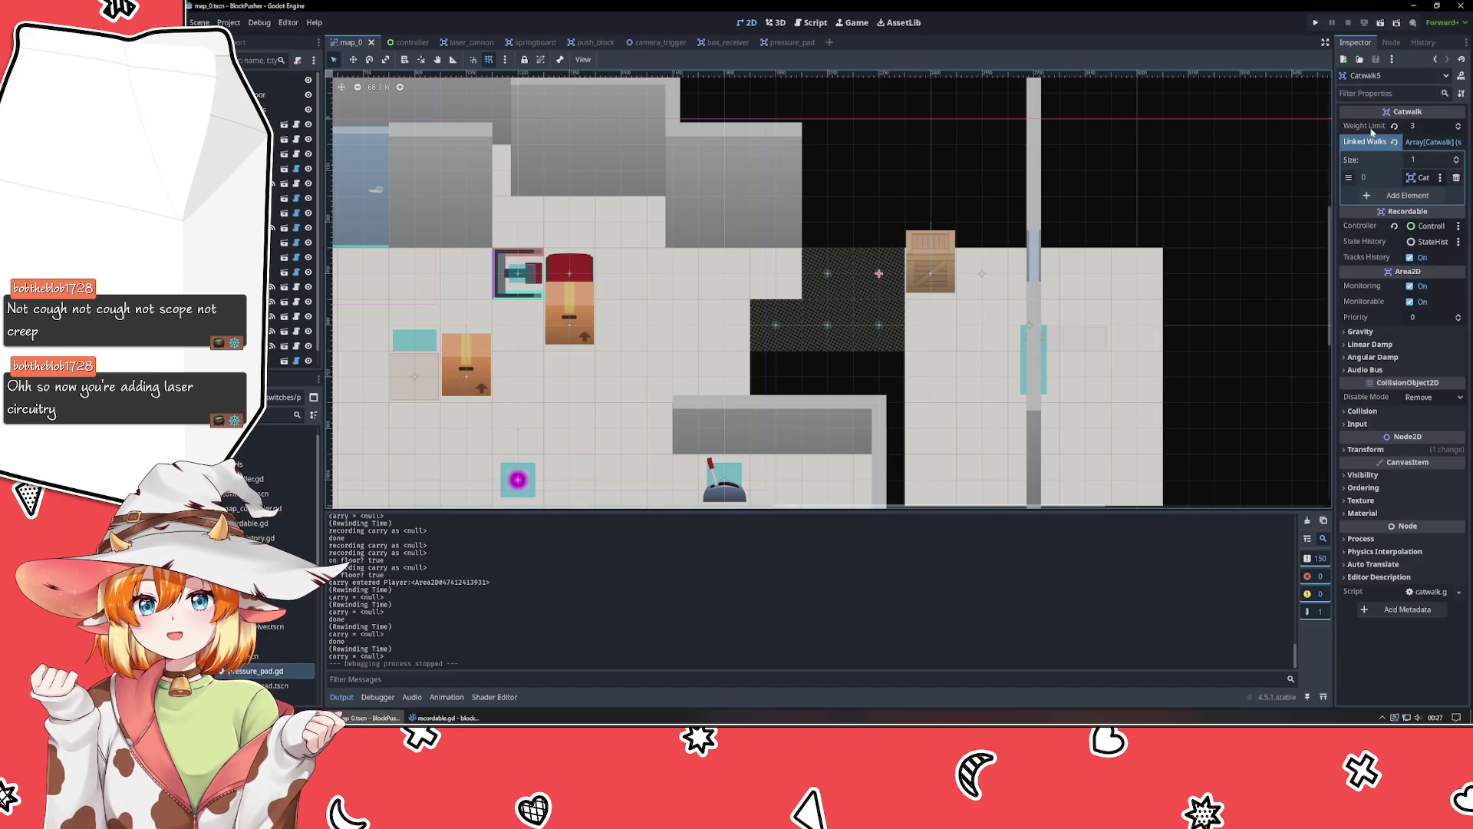
click(1413, 6)
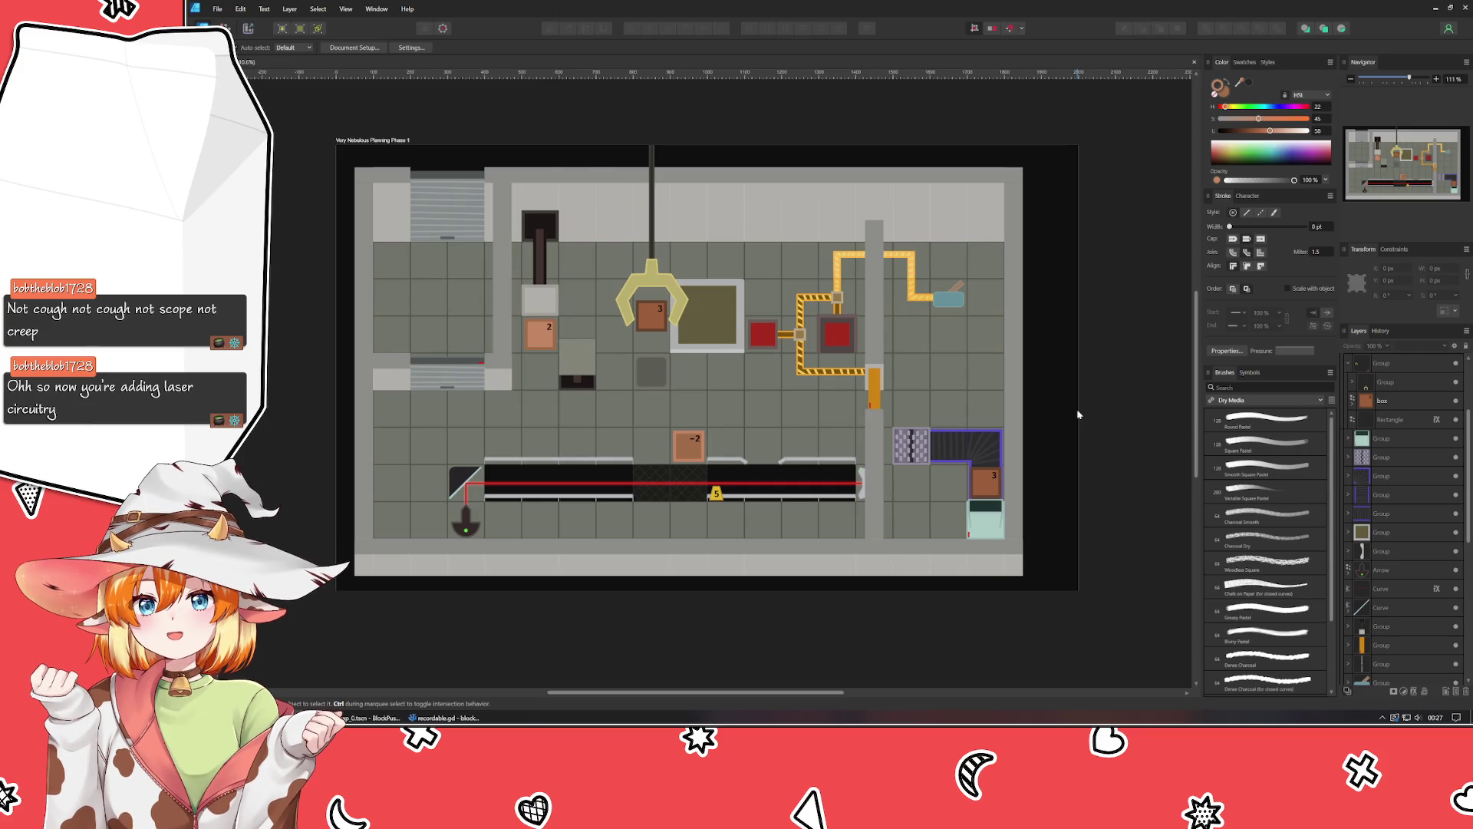
Zoom onto the laser emitter and draw a narrow closed four-point panel inside it.
scroll(822, 488, up, 5)
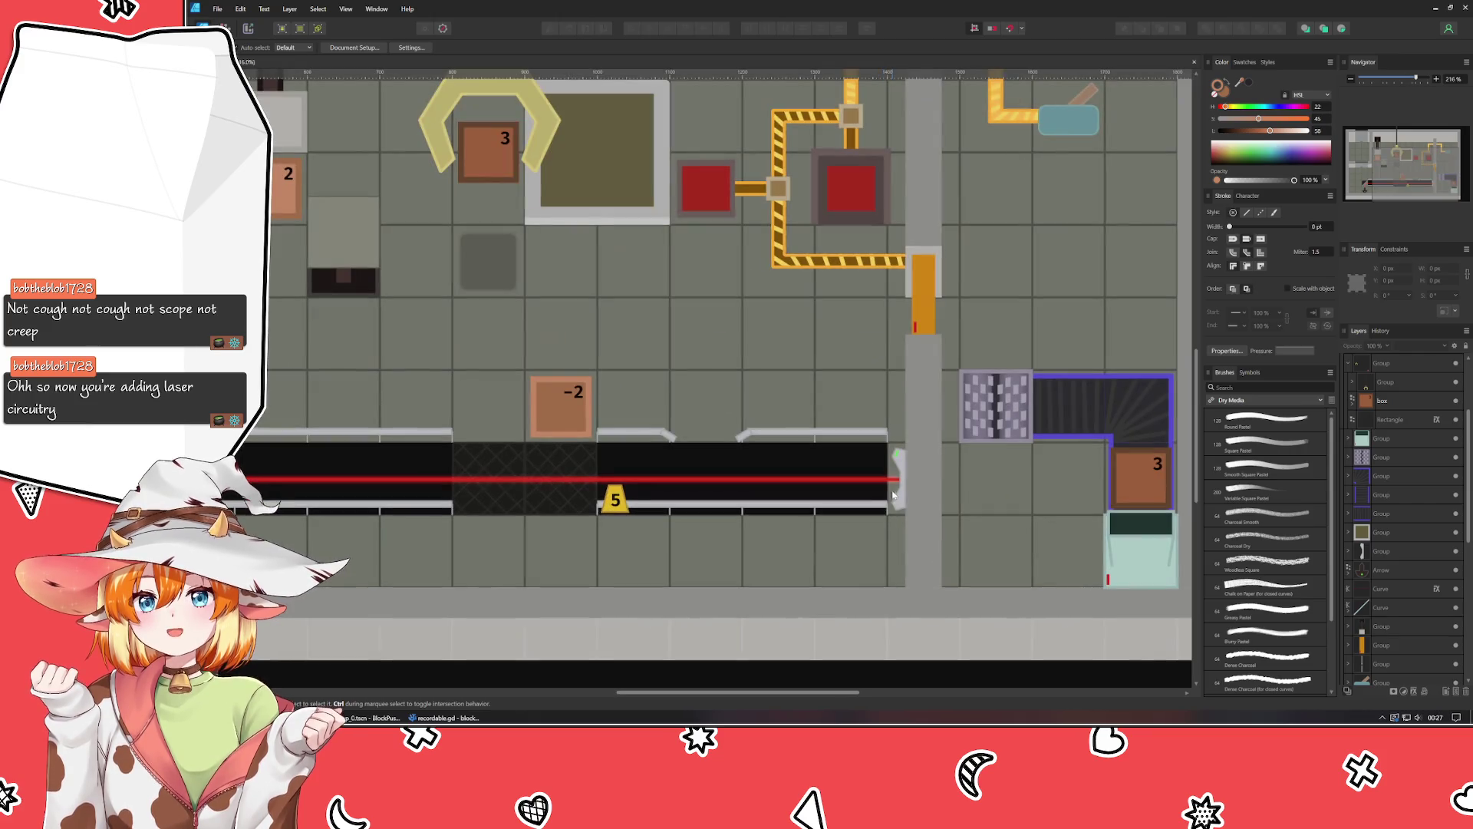
click(898, 497)
scroll(896, 496, up, 5)
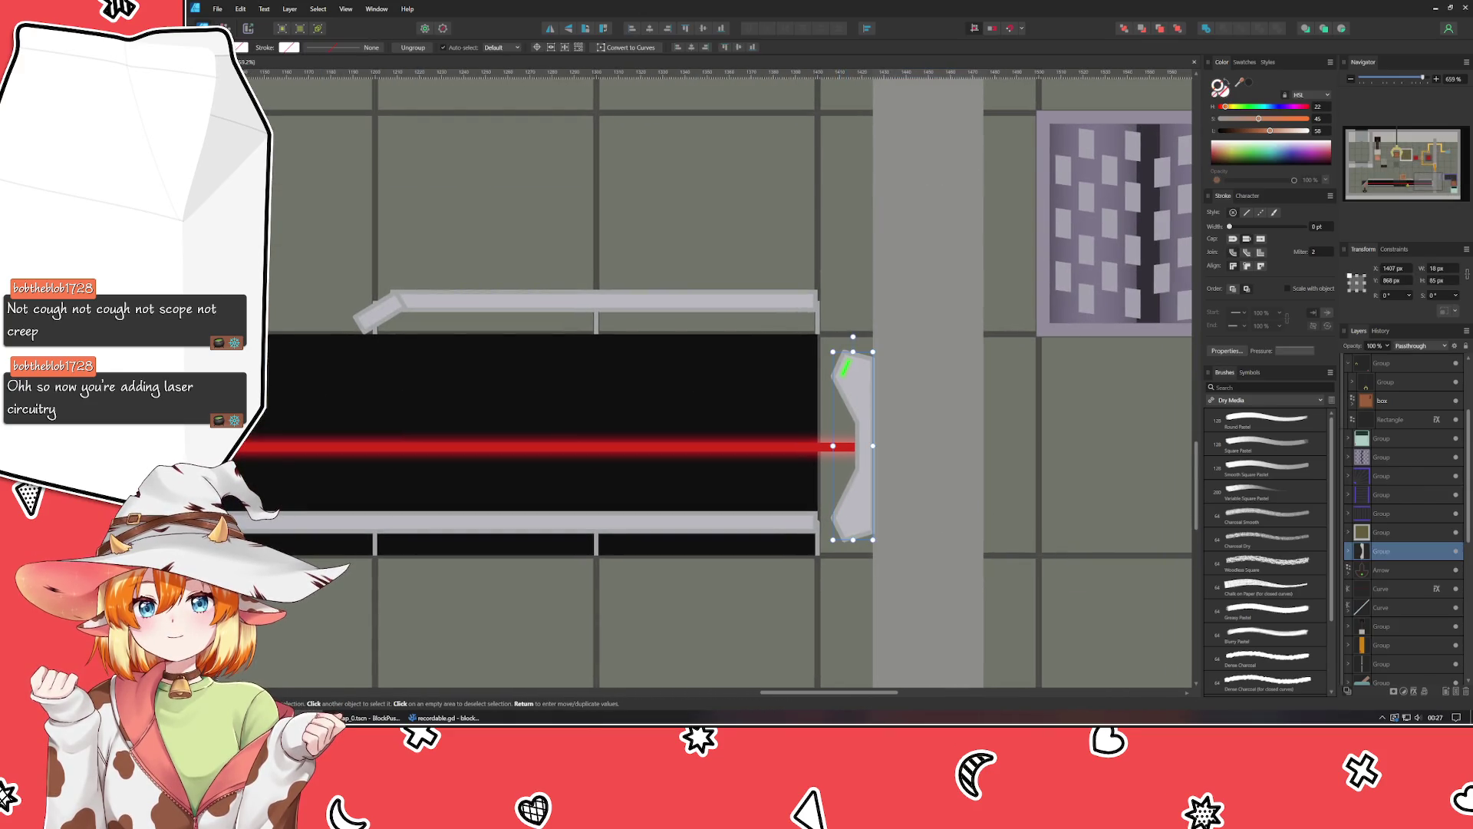
key(p)
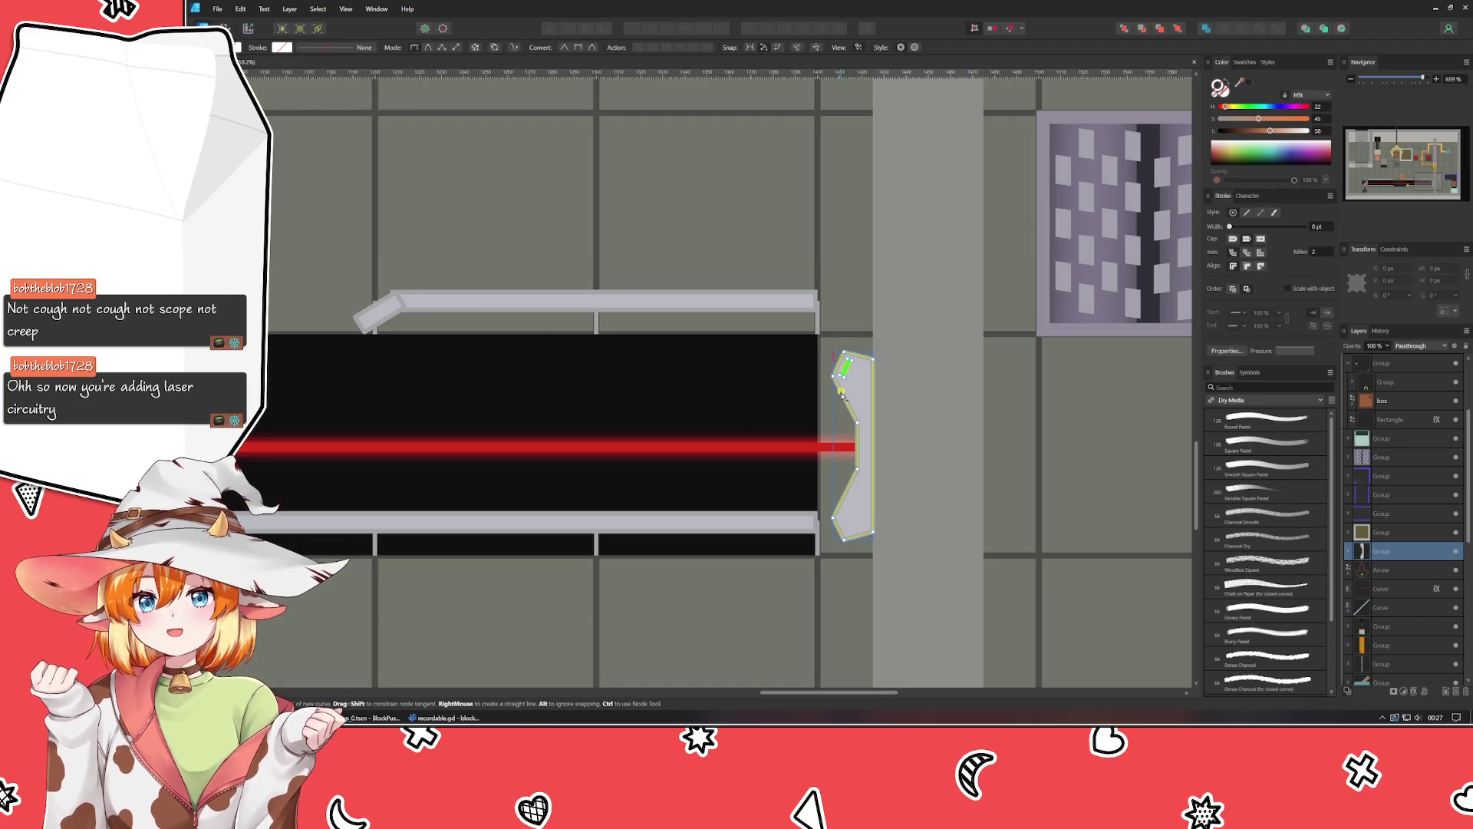
click(841, 391)
click(842, 502)
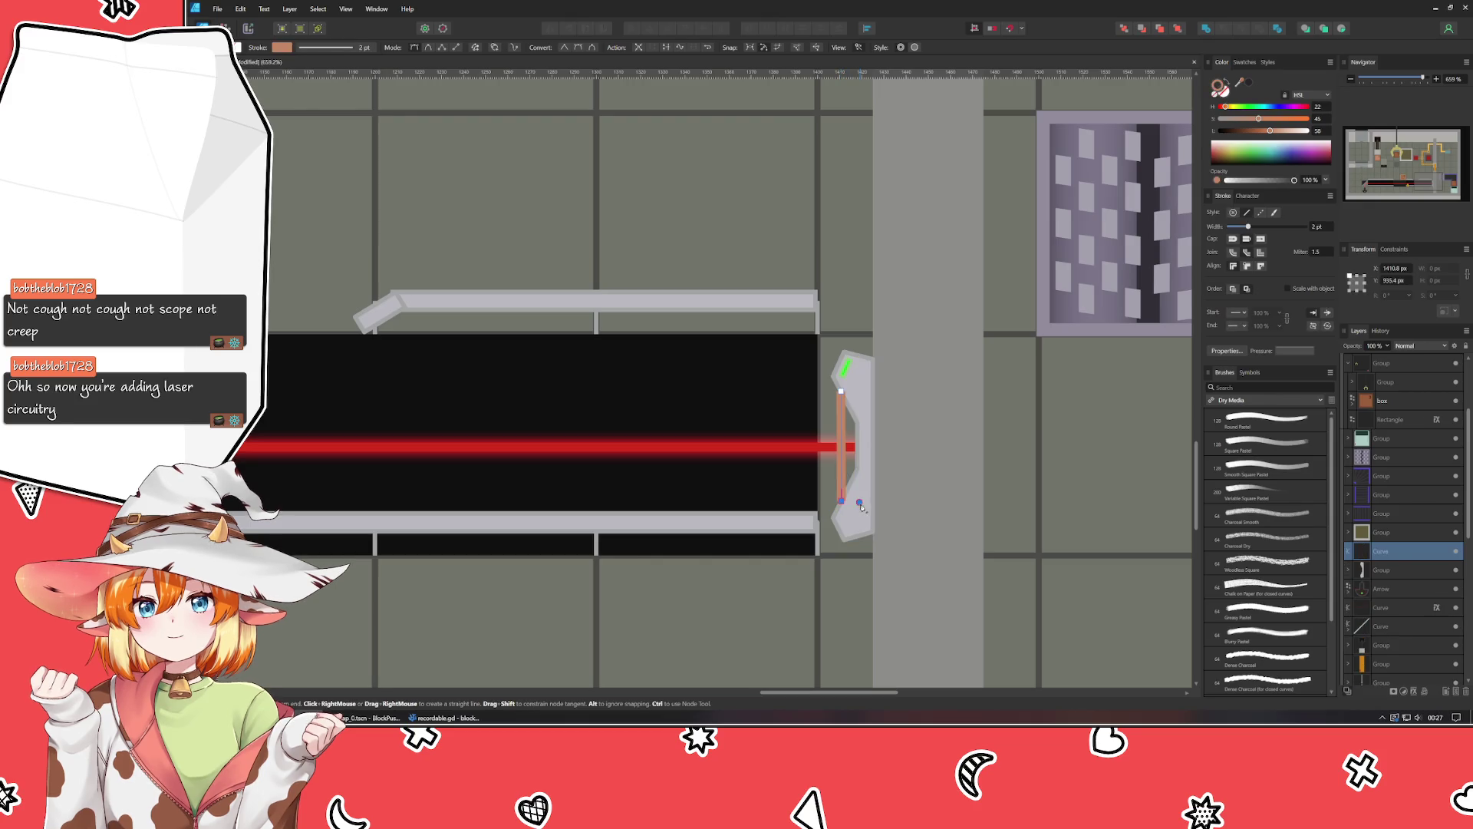
click(859, 502)
click(862, 395)
click(841, 391)
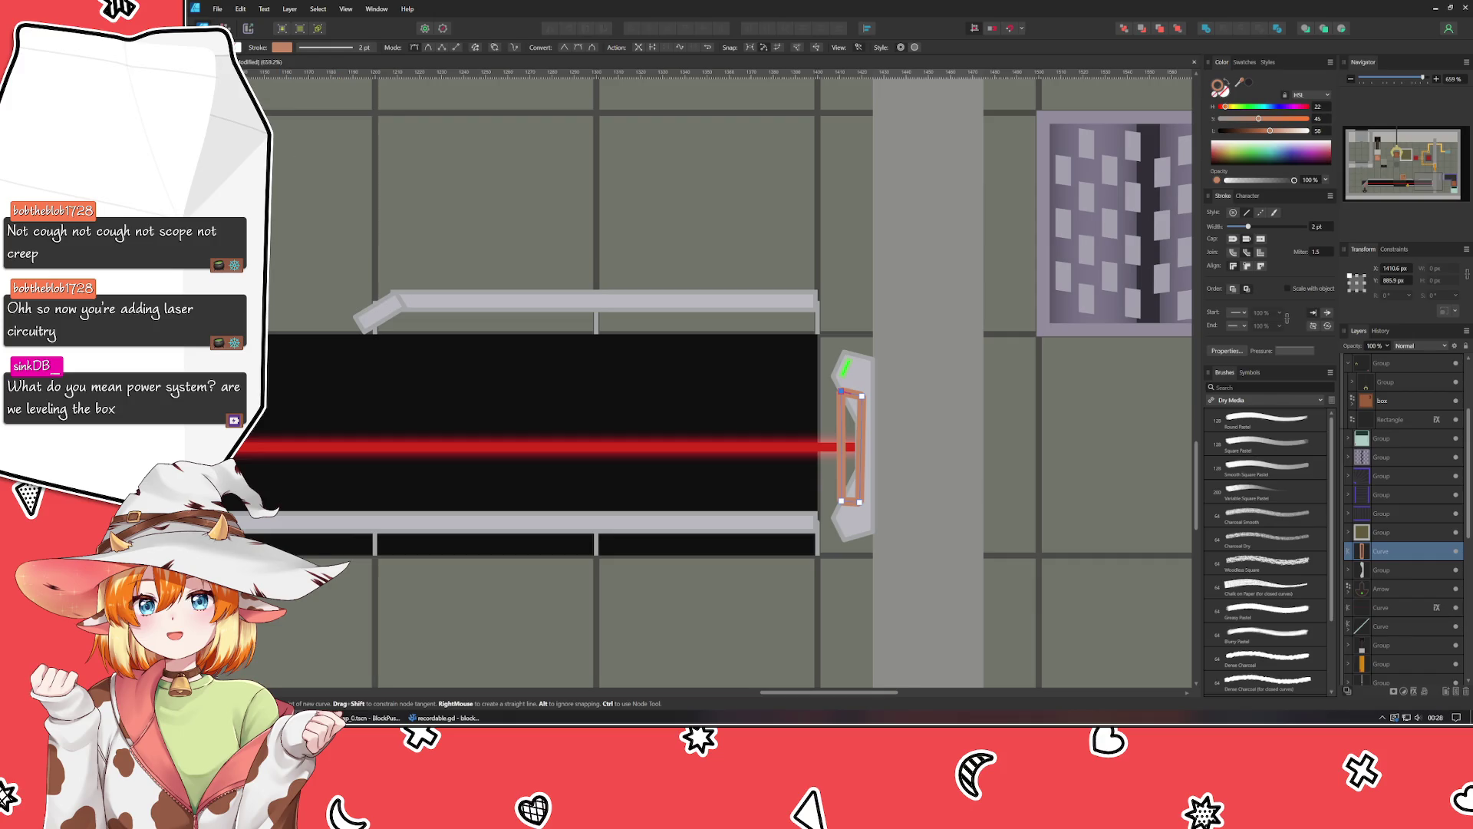
Fill the panel dark grey with no outline and nudge its corner points into place.
key(a)
click(1219, 96)
mouse_move(1240, 82)
mouse_down()
mouse_move(858, 404)
mouse_move(862, 388)
mouse_up()
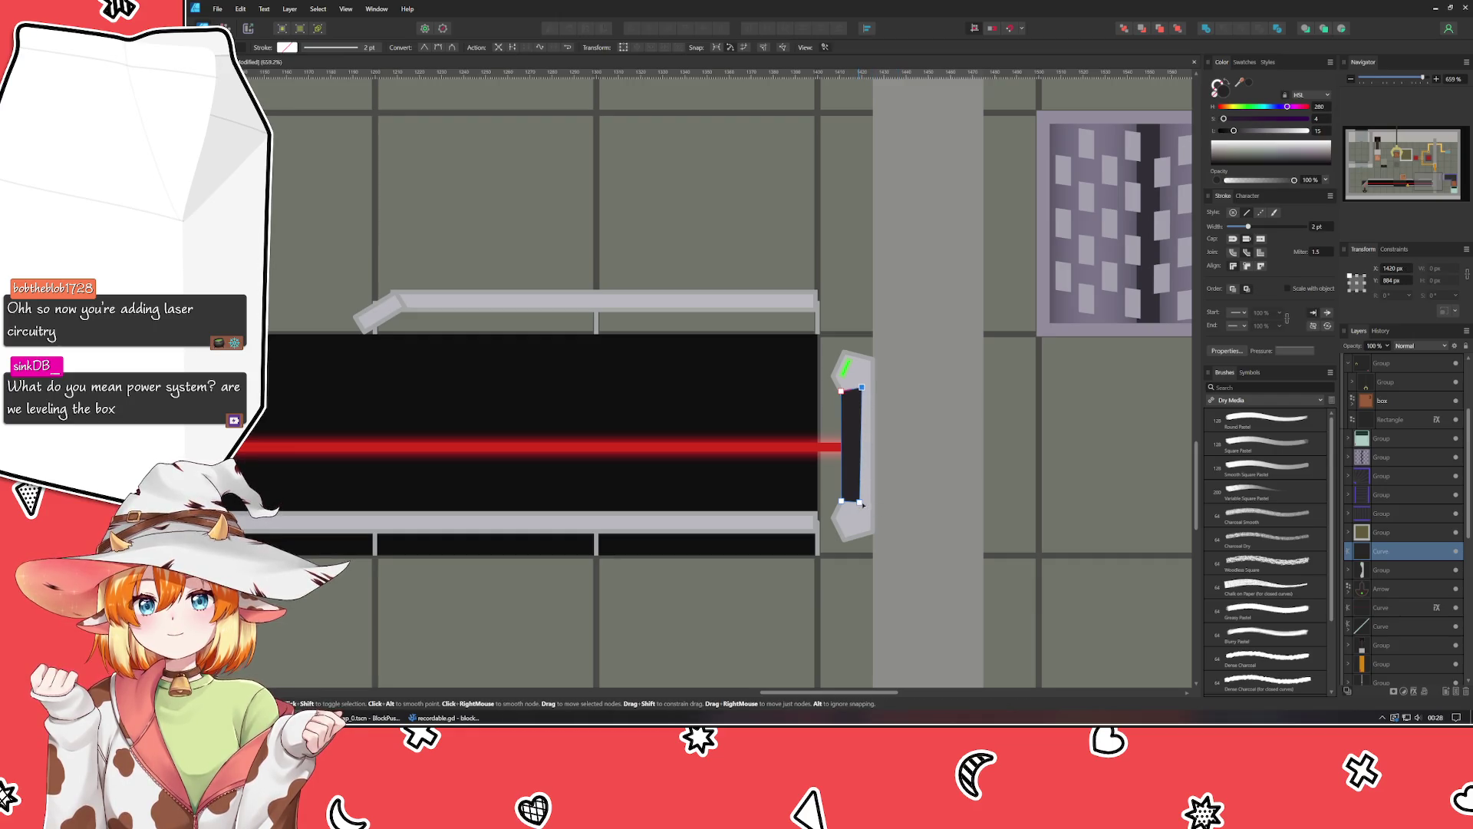
click(861, 502)
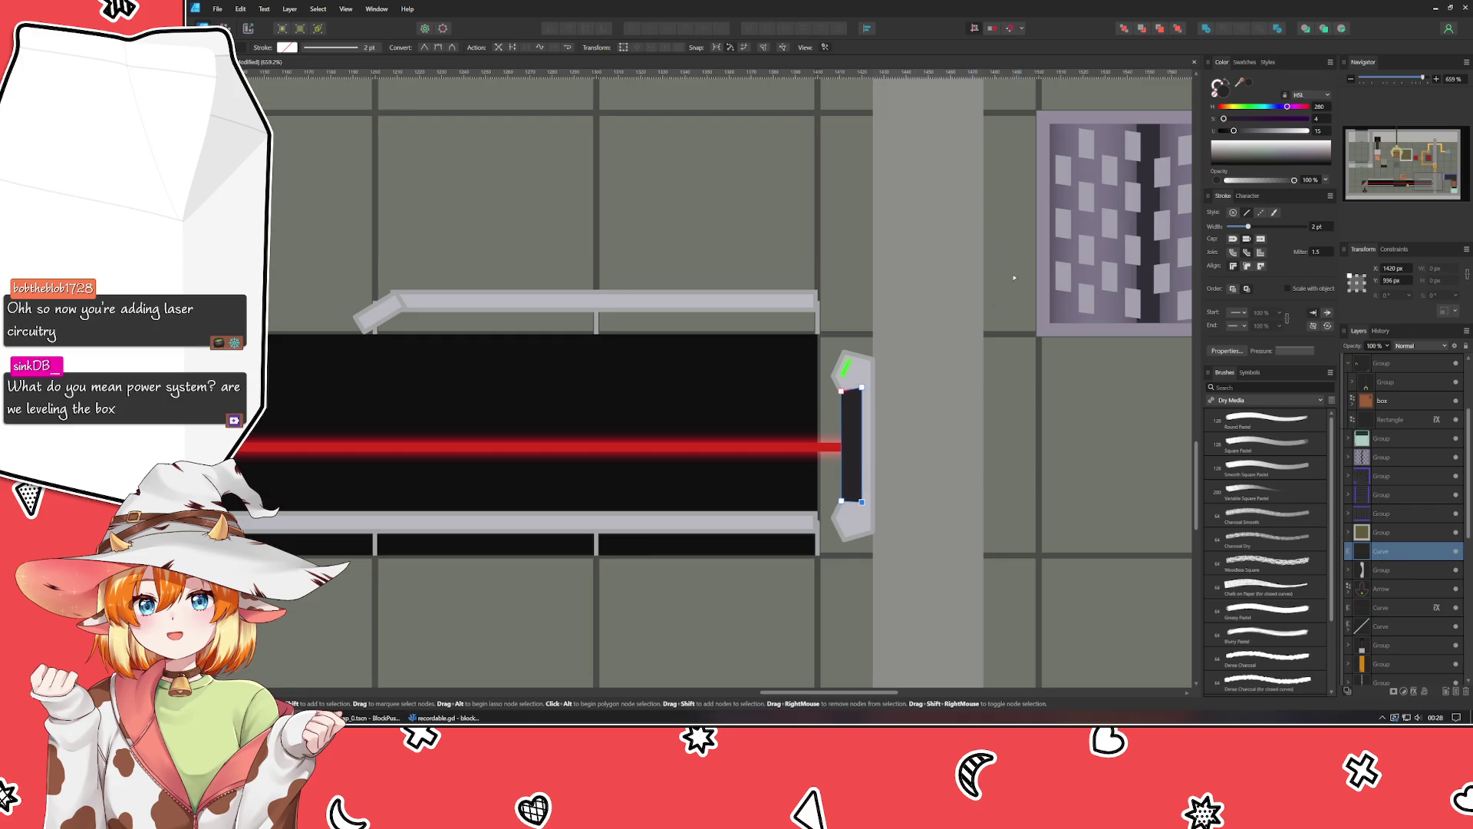
drag(861, 502, 862, 508)
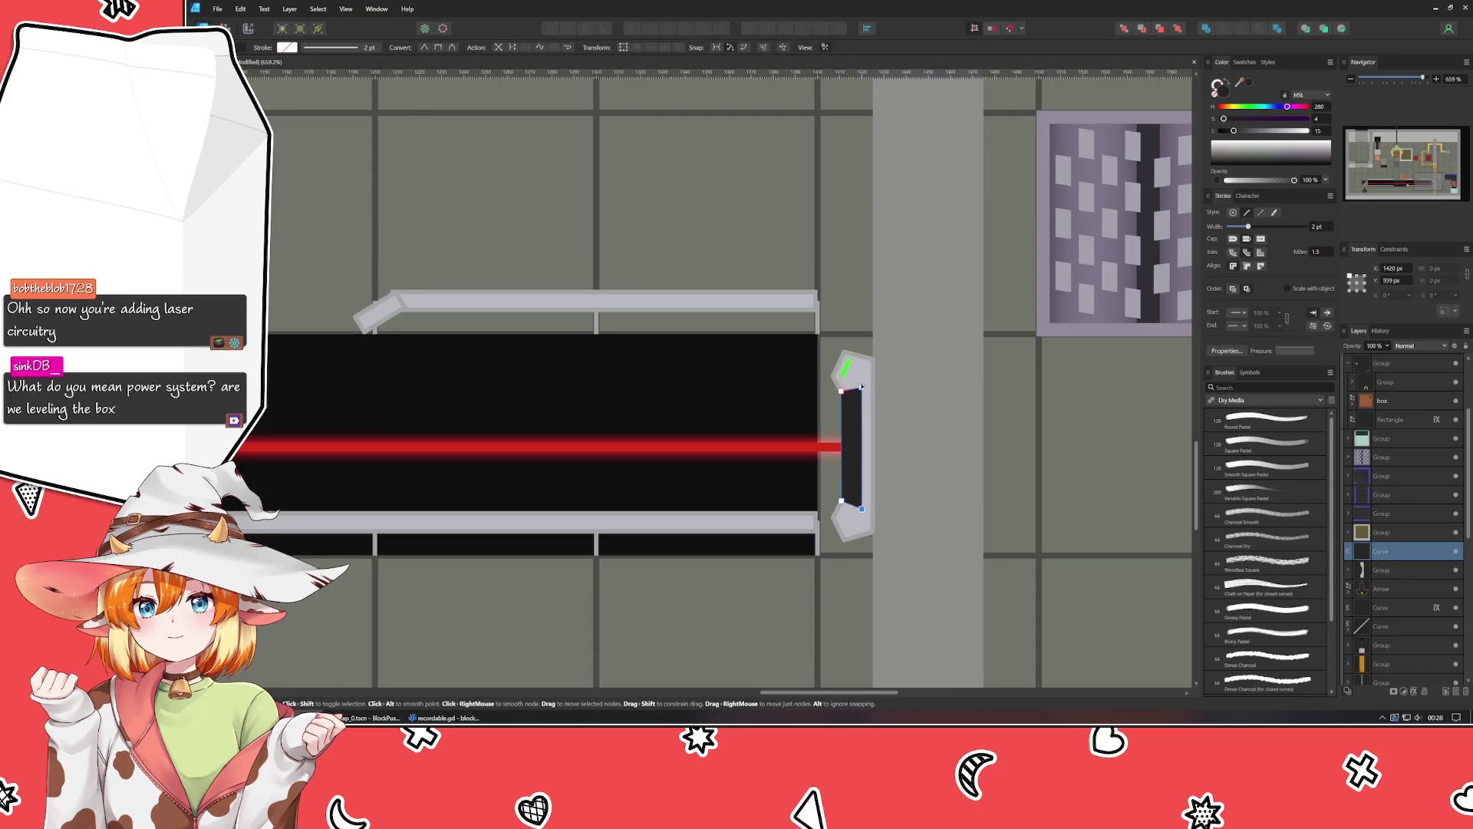
click(861, 385)
drag(842, 393, 845, 395)
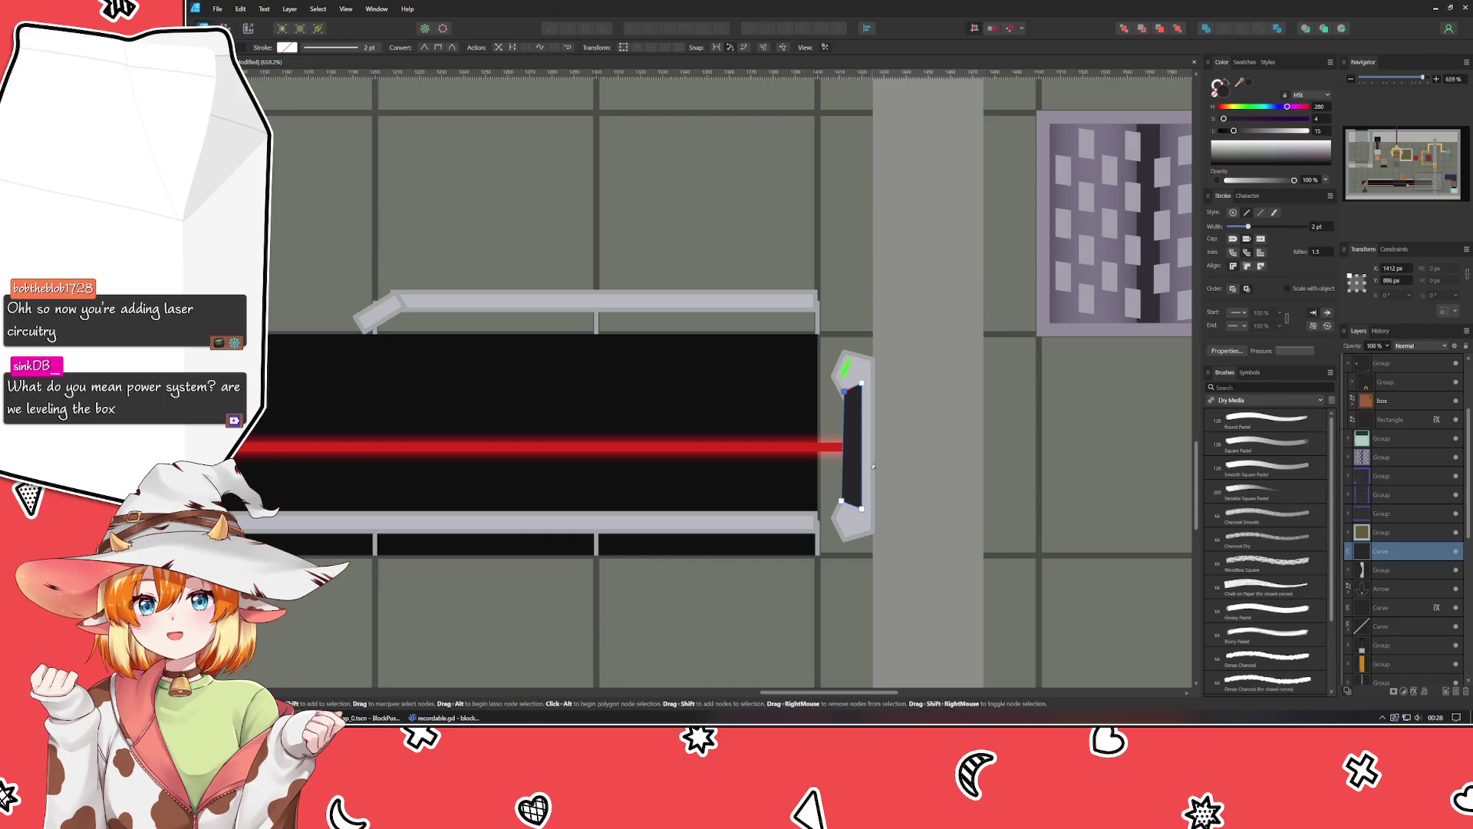
click(843, 507)
key(Up)
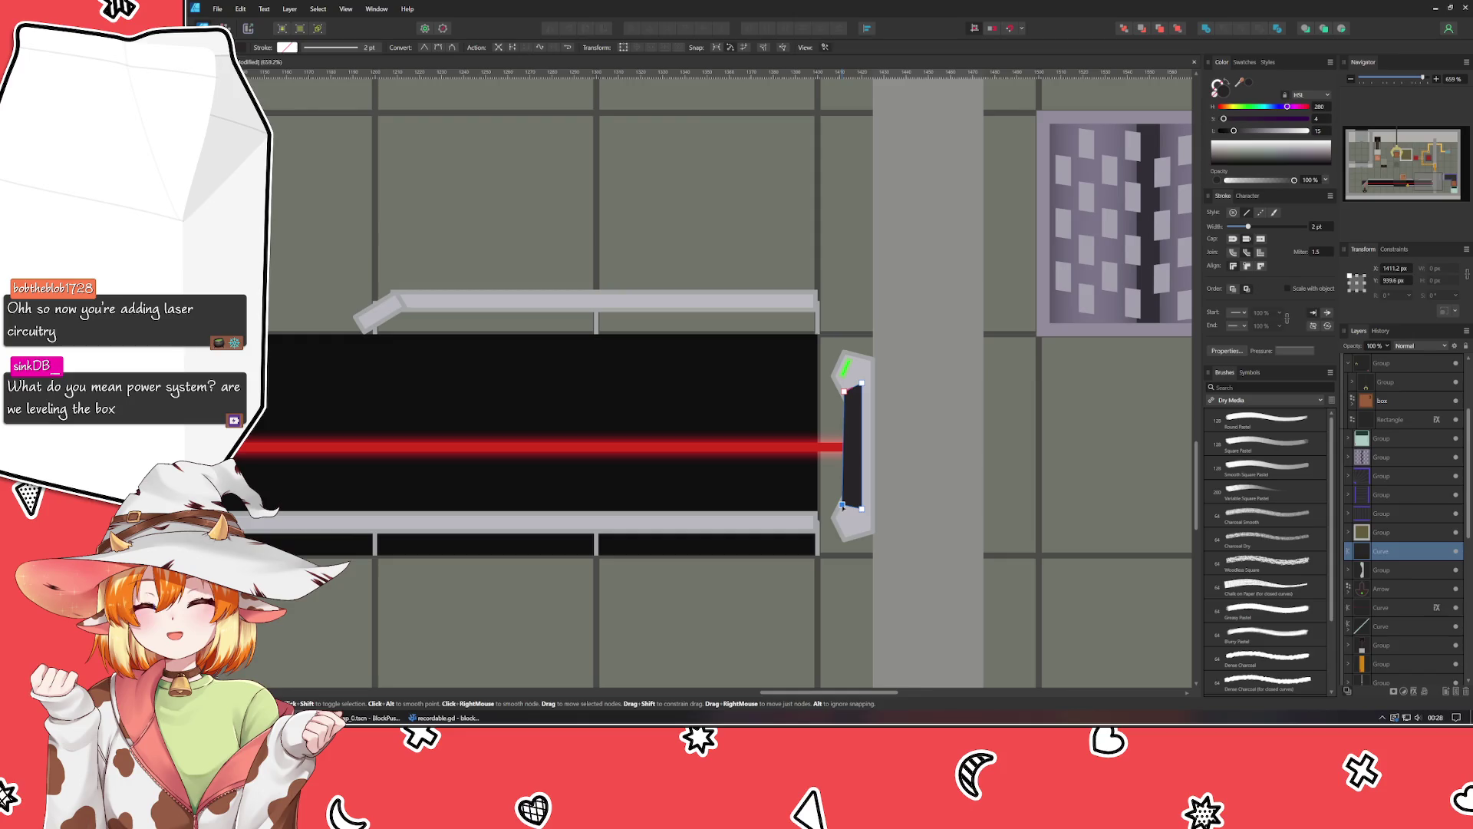
key(Up)
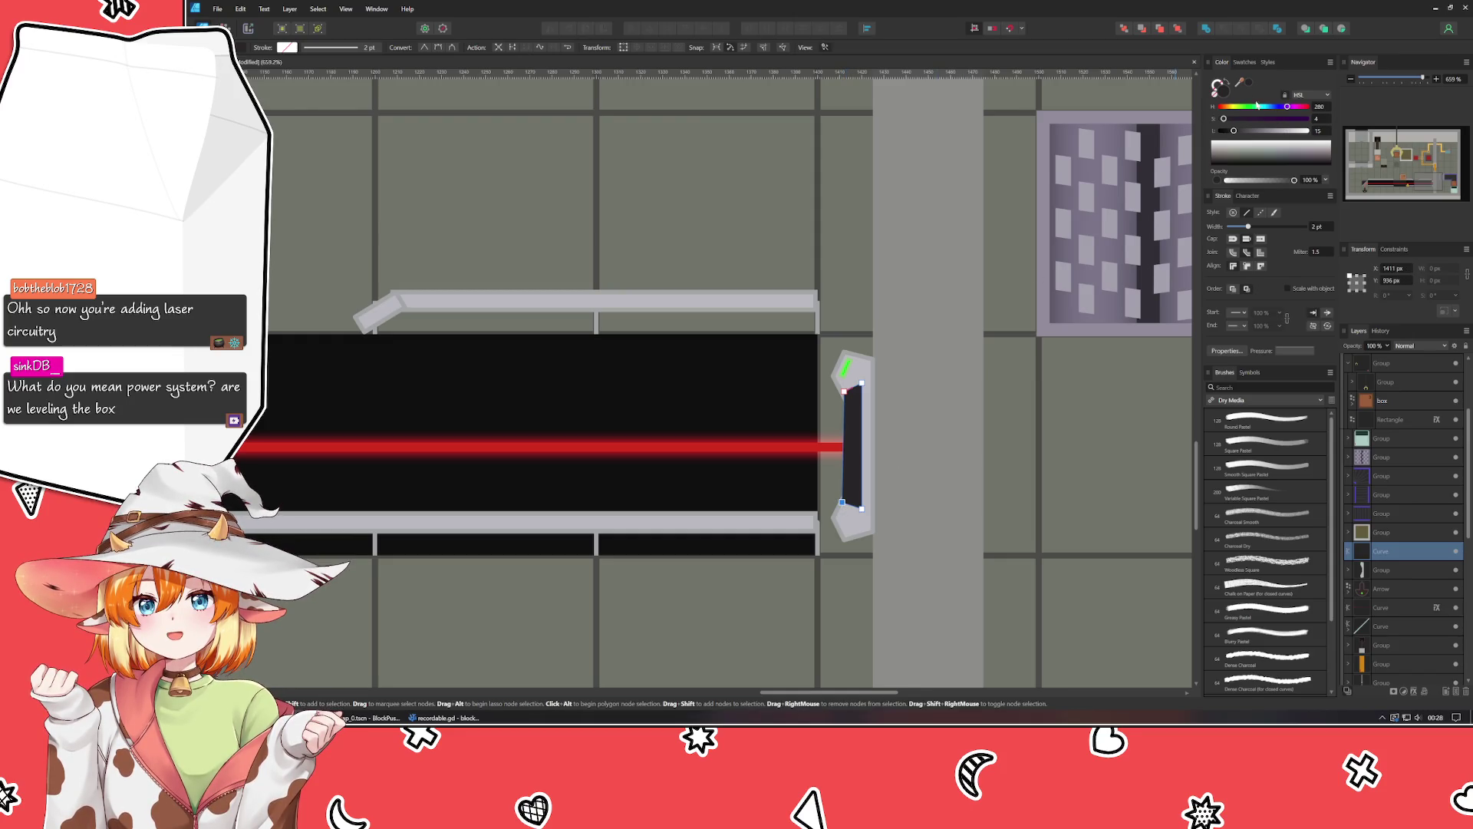
Lighten the panel to mid grey and move it into the emitter's group.
drag(1233, 131, 1256, 144)
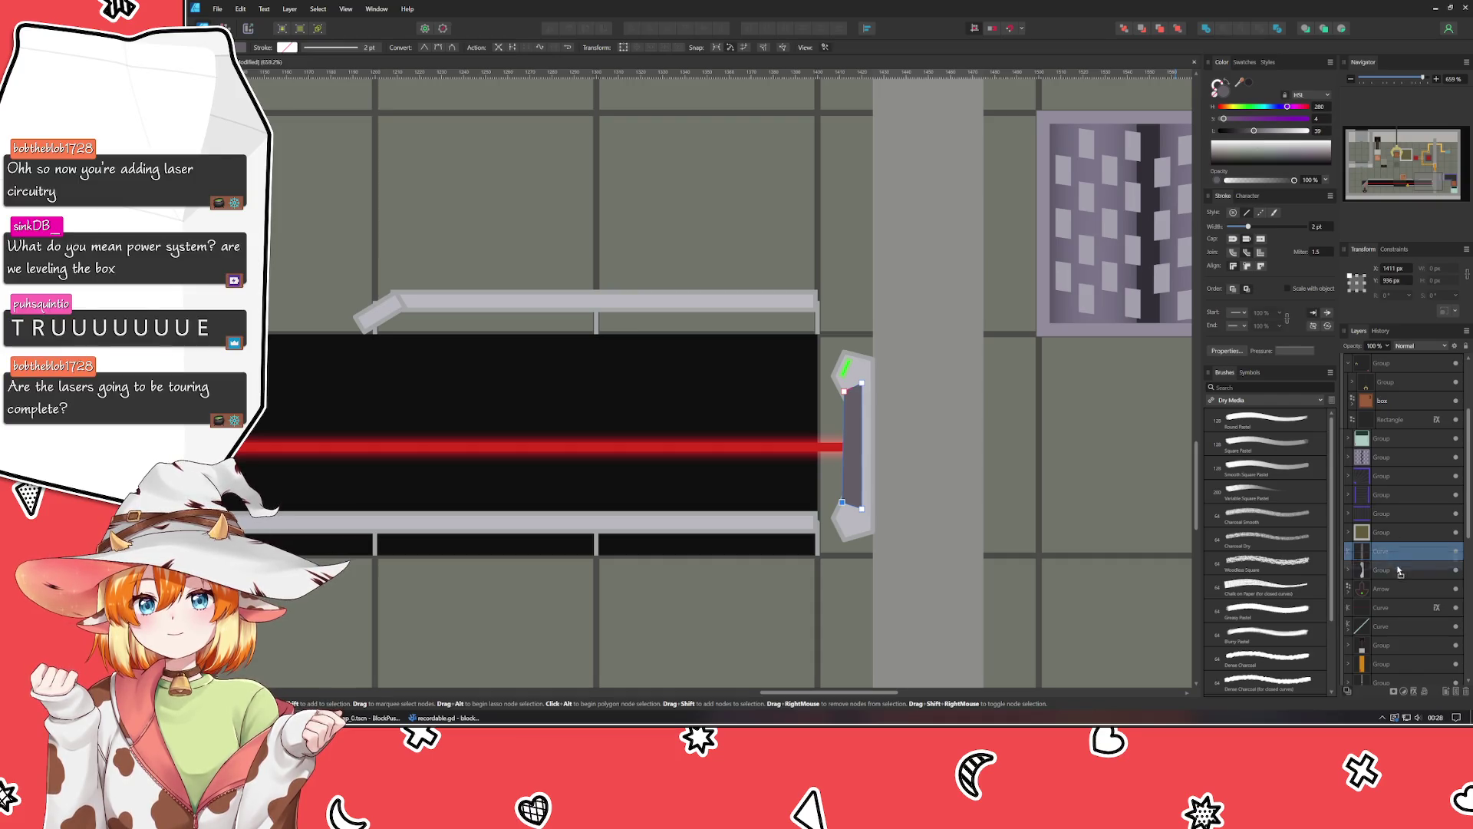
drag(1378, 569, 1384, 614)
click(730, 602)
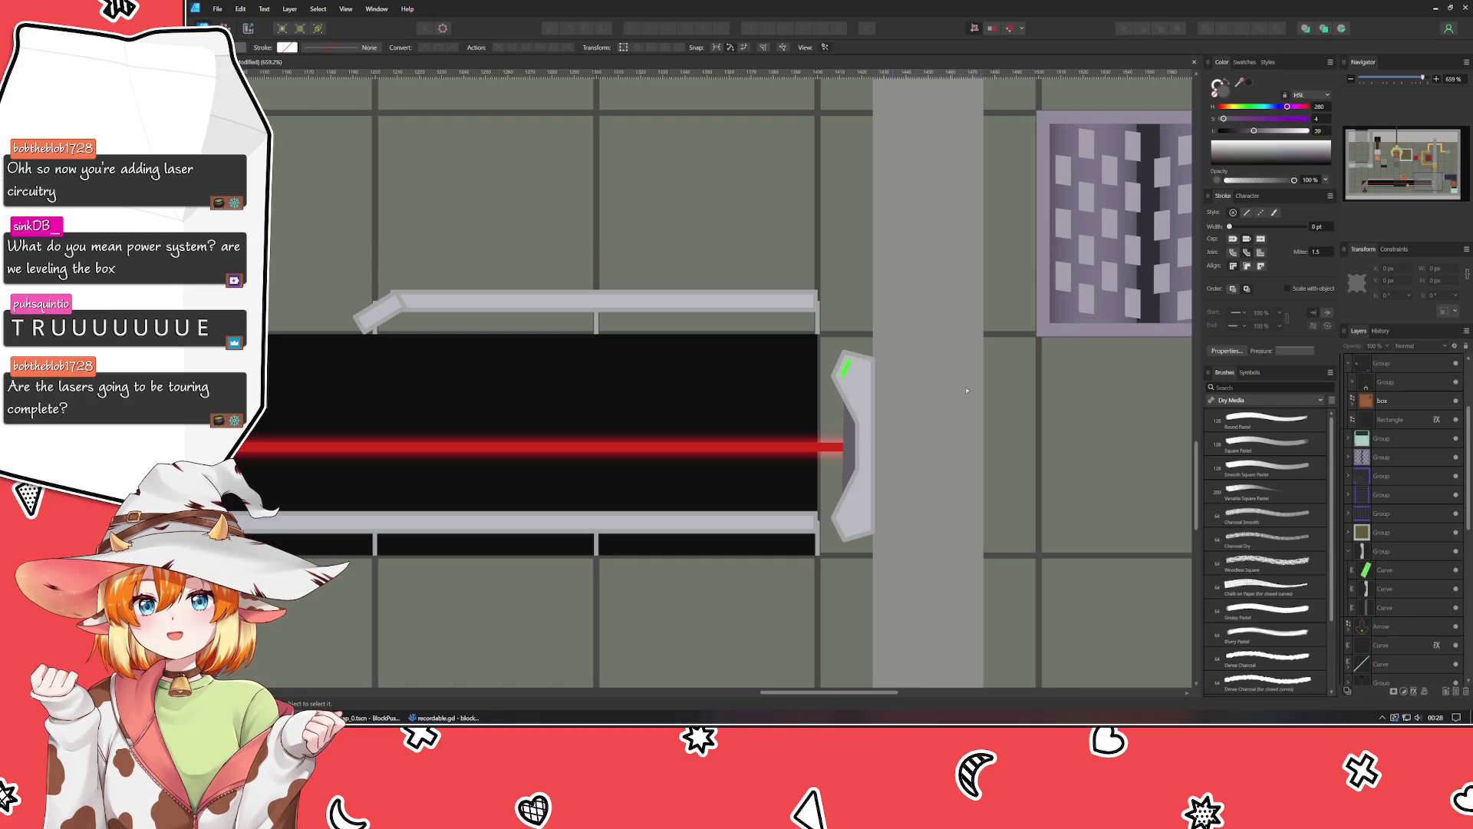
Pan across the level and place the emitter housing group beneath the laser beam layer.
drag(766, 96, 680, 685)
mouse_move(693, 343)
mouse_down()
mouse_move(788, 678)
mouse_move(804, 534)
mouse_move(852, 612)
mouse_move(902, 254)
mouse_up()
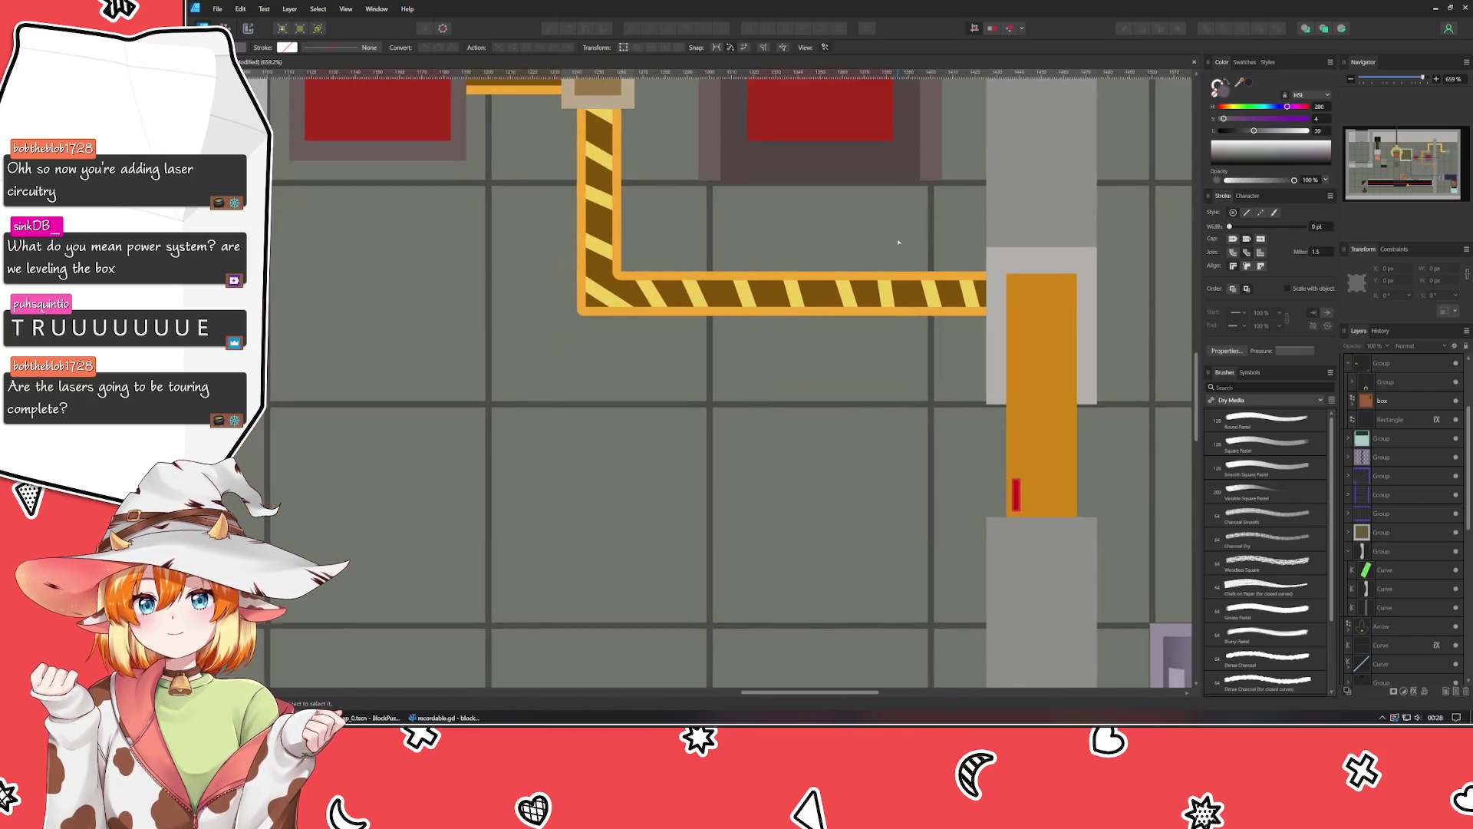
mouse_move(737, 579)
mouse_down()
mouse_move(691, 214)
mouse_move(524, 170)
mouse_up()
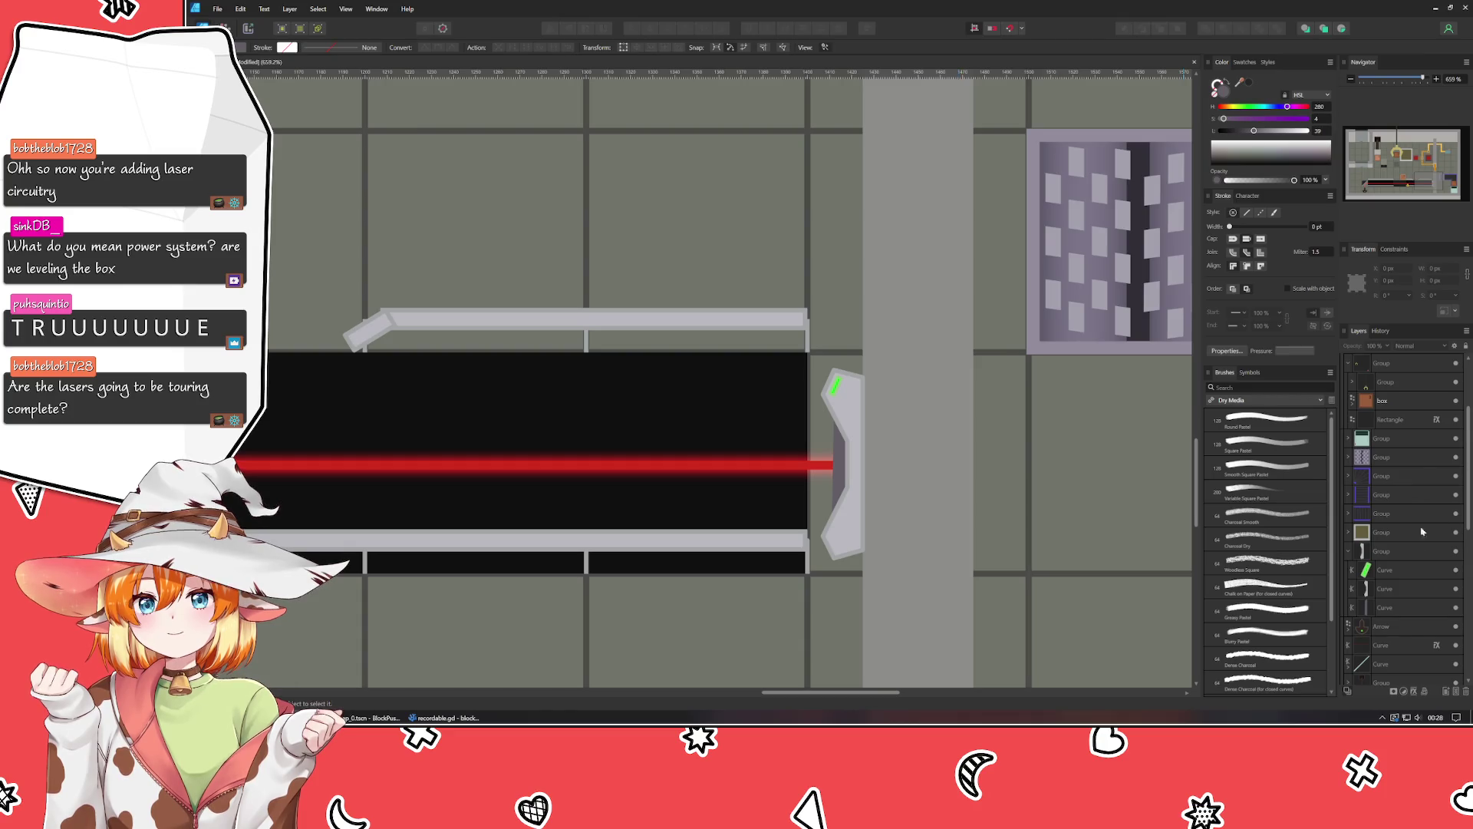
scroll(1416, 550, down, 2)
click(1399, 439)
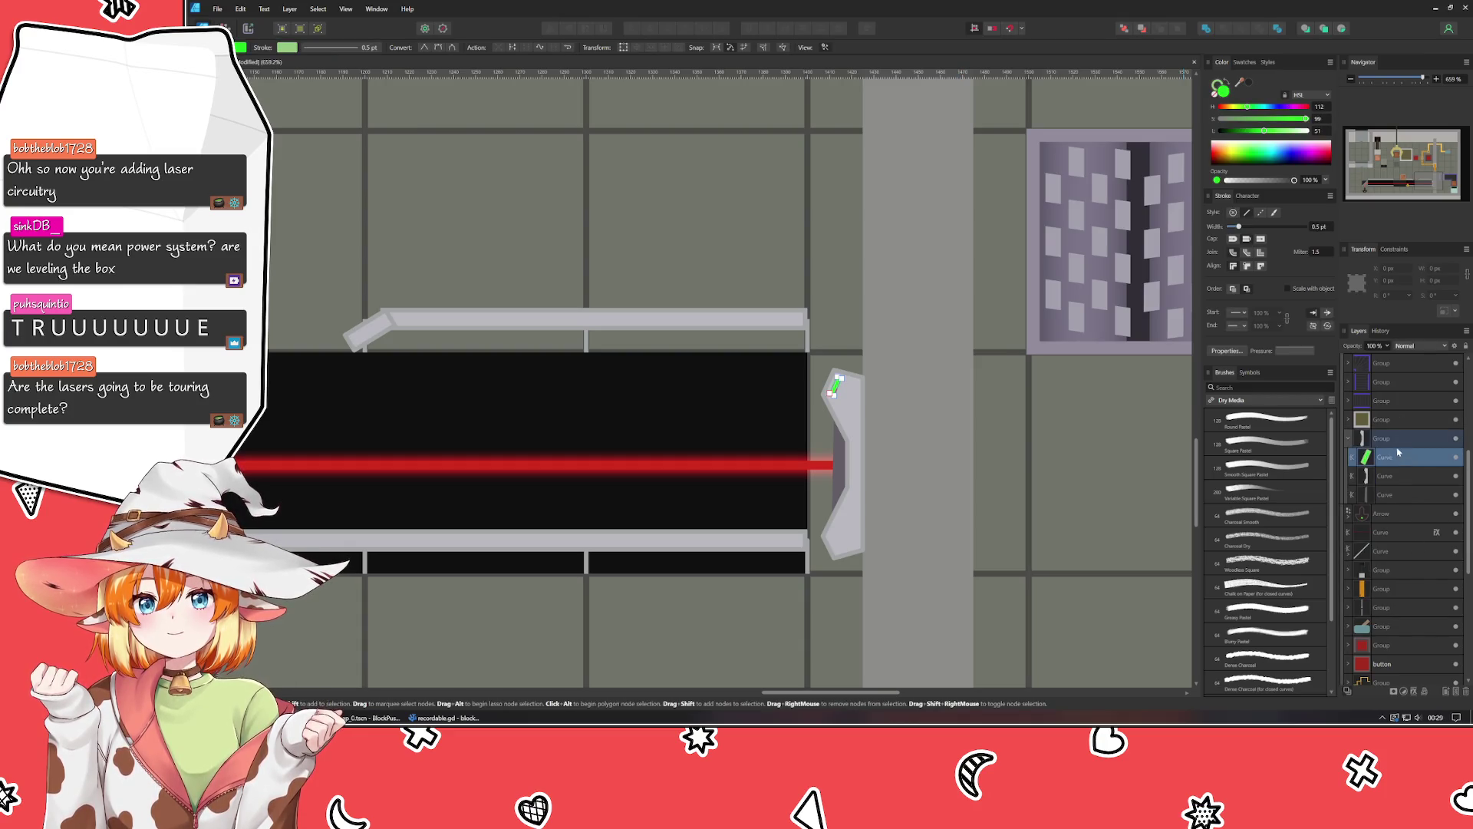
drag(1398, 443, 1398, 541)
Adjust where the red laser beam ends at the emitter, then zoom out to 173%.
click(852, 465)
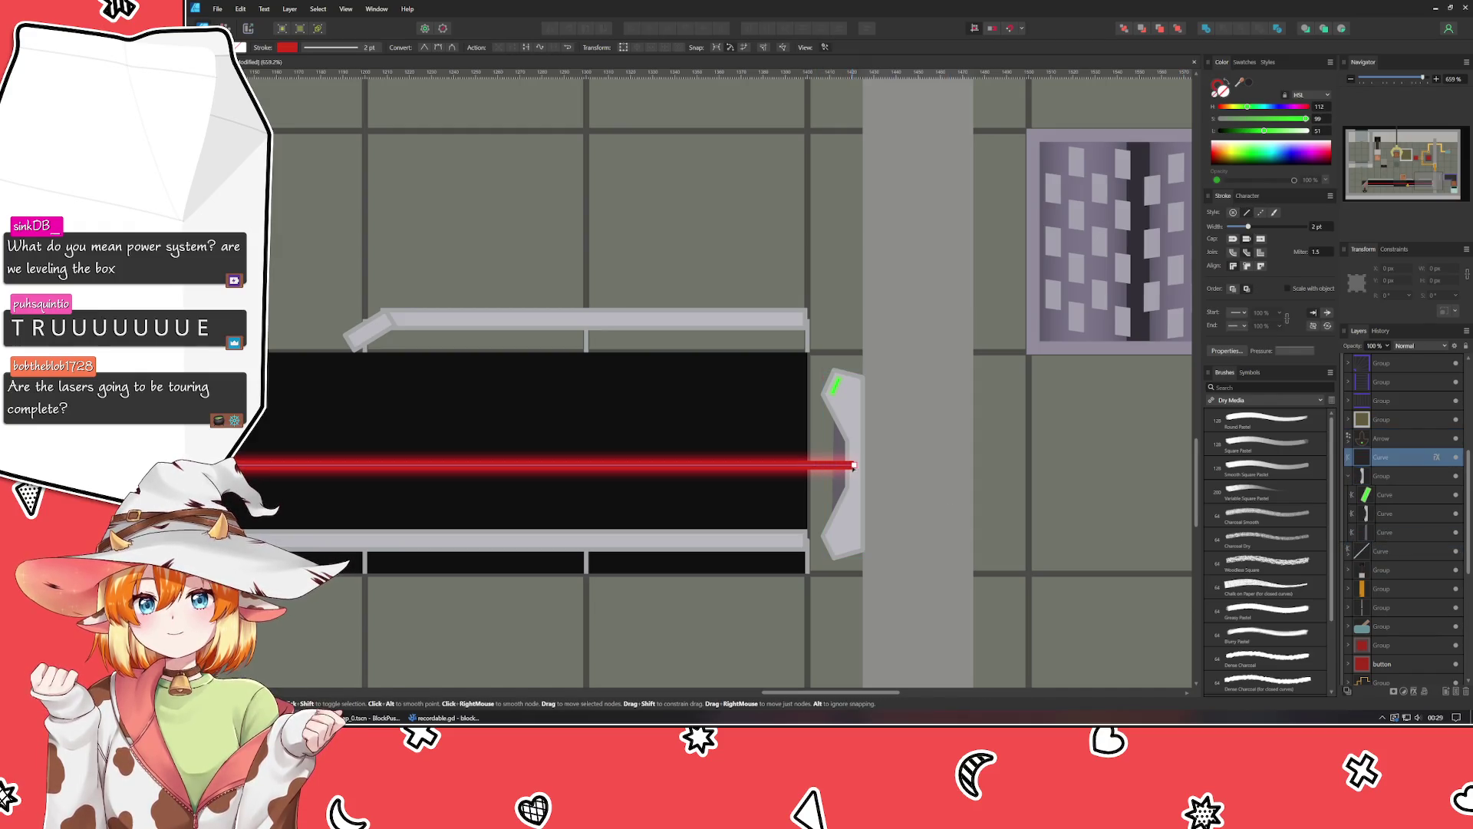
drag(854, 465, 844, 466)
click(752, 620)
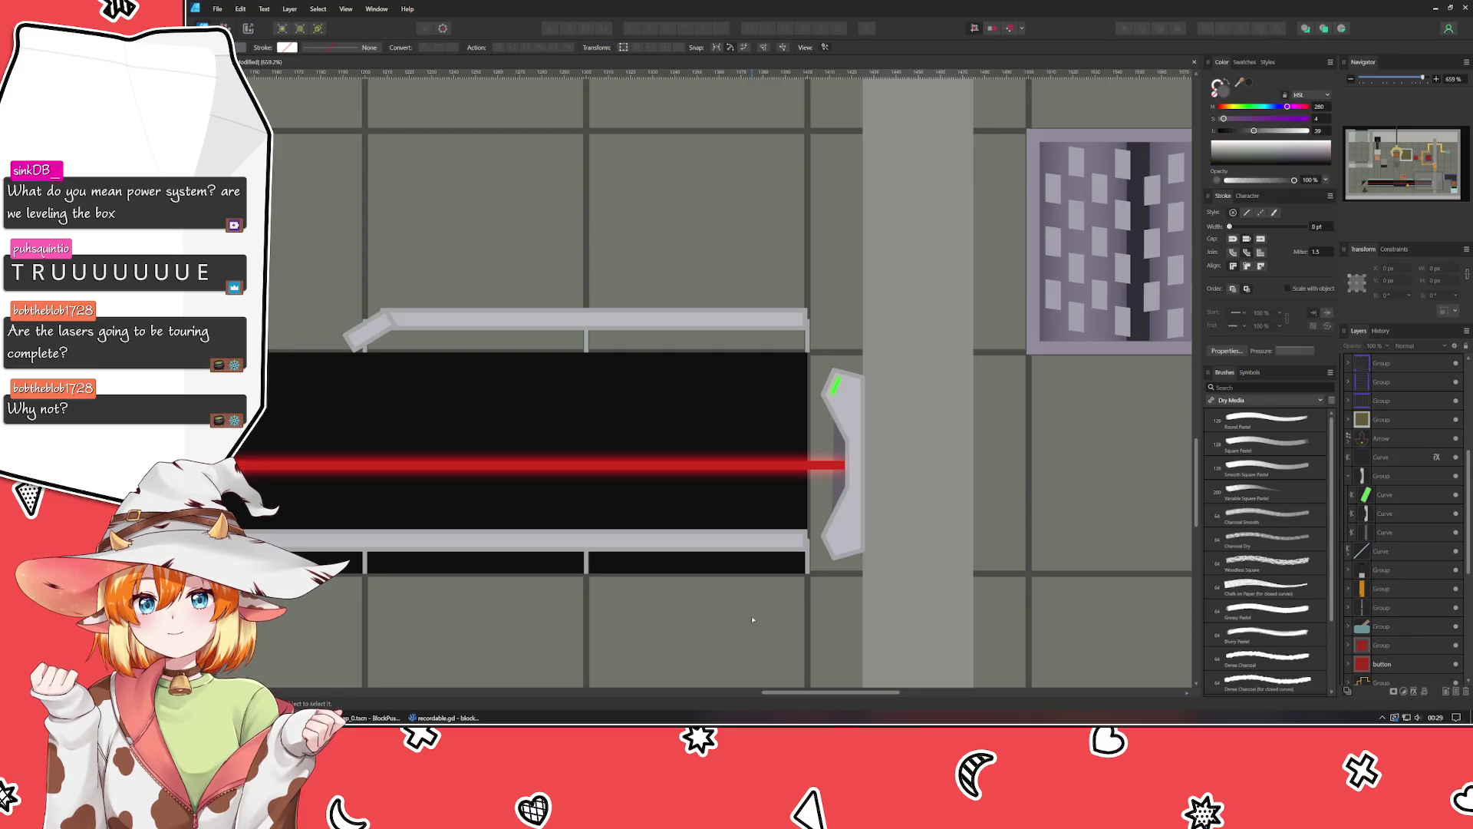
scroll(753, 620, down, 5)
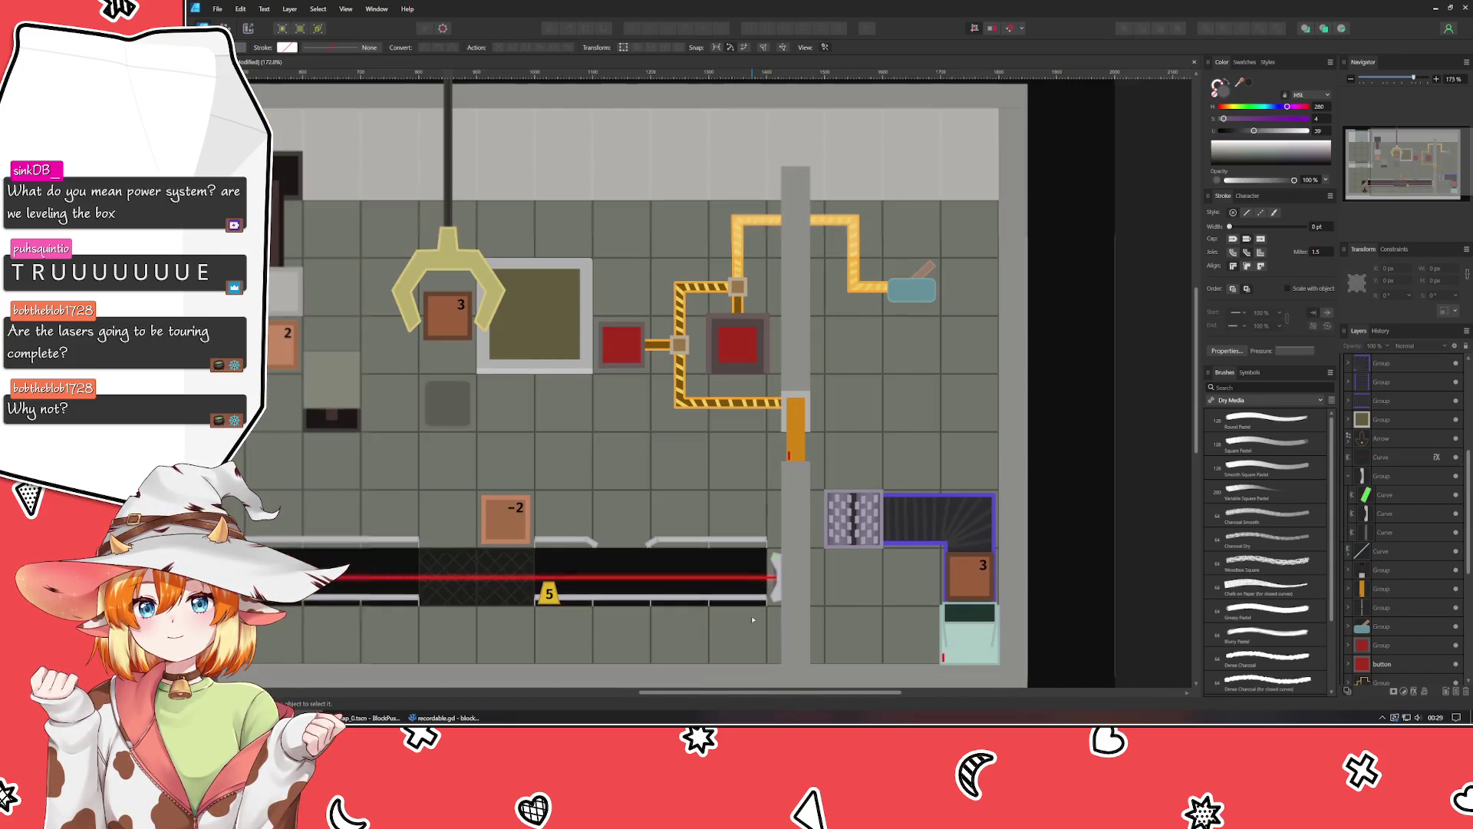
Pan left to the angled mirror at the laser's left end and select it for inspection.
drag(753, 620, 795, 513)
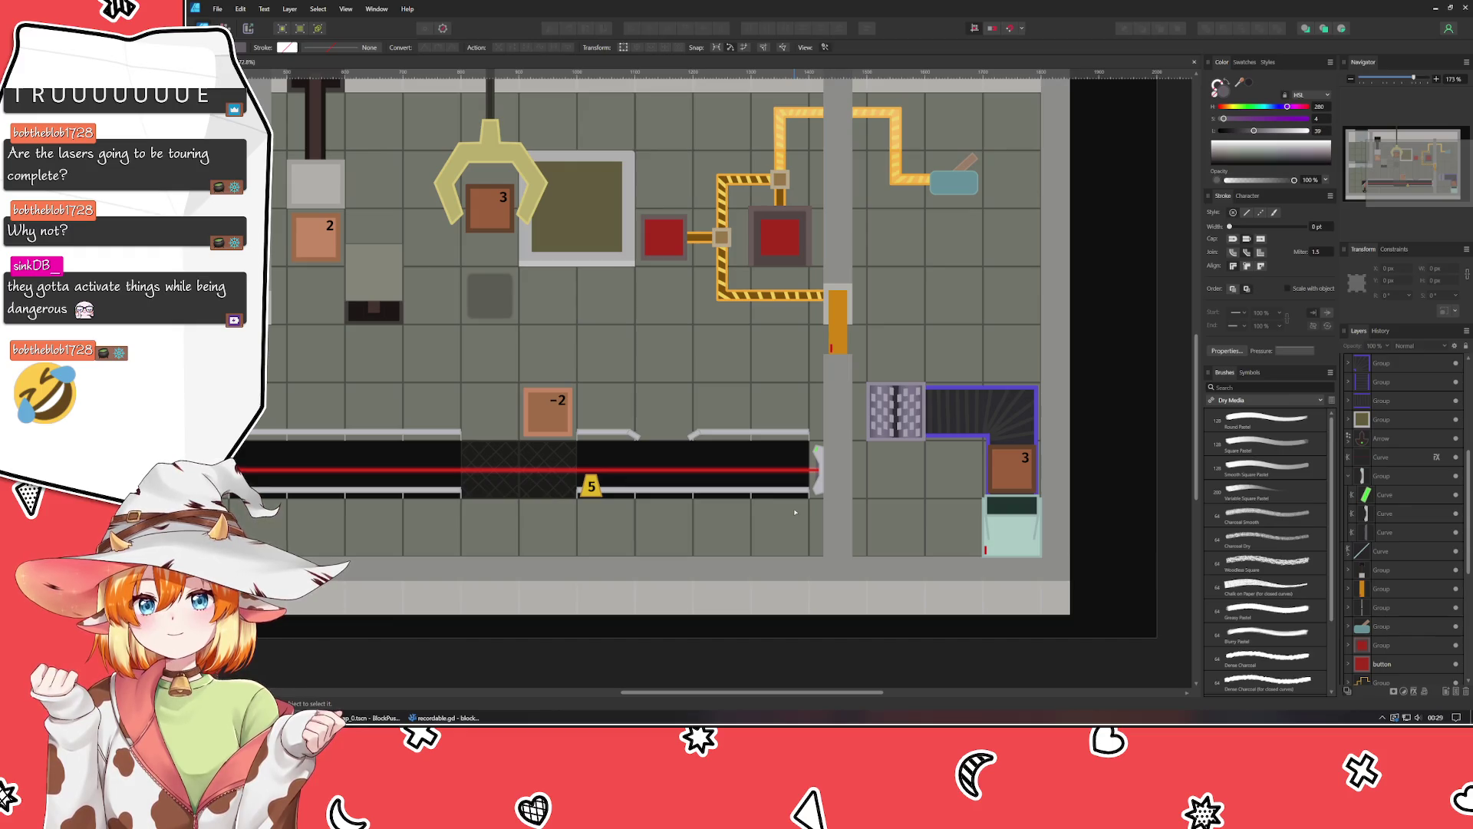
scroll(798, 511, left, 5)
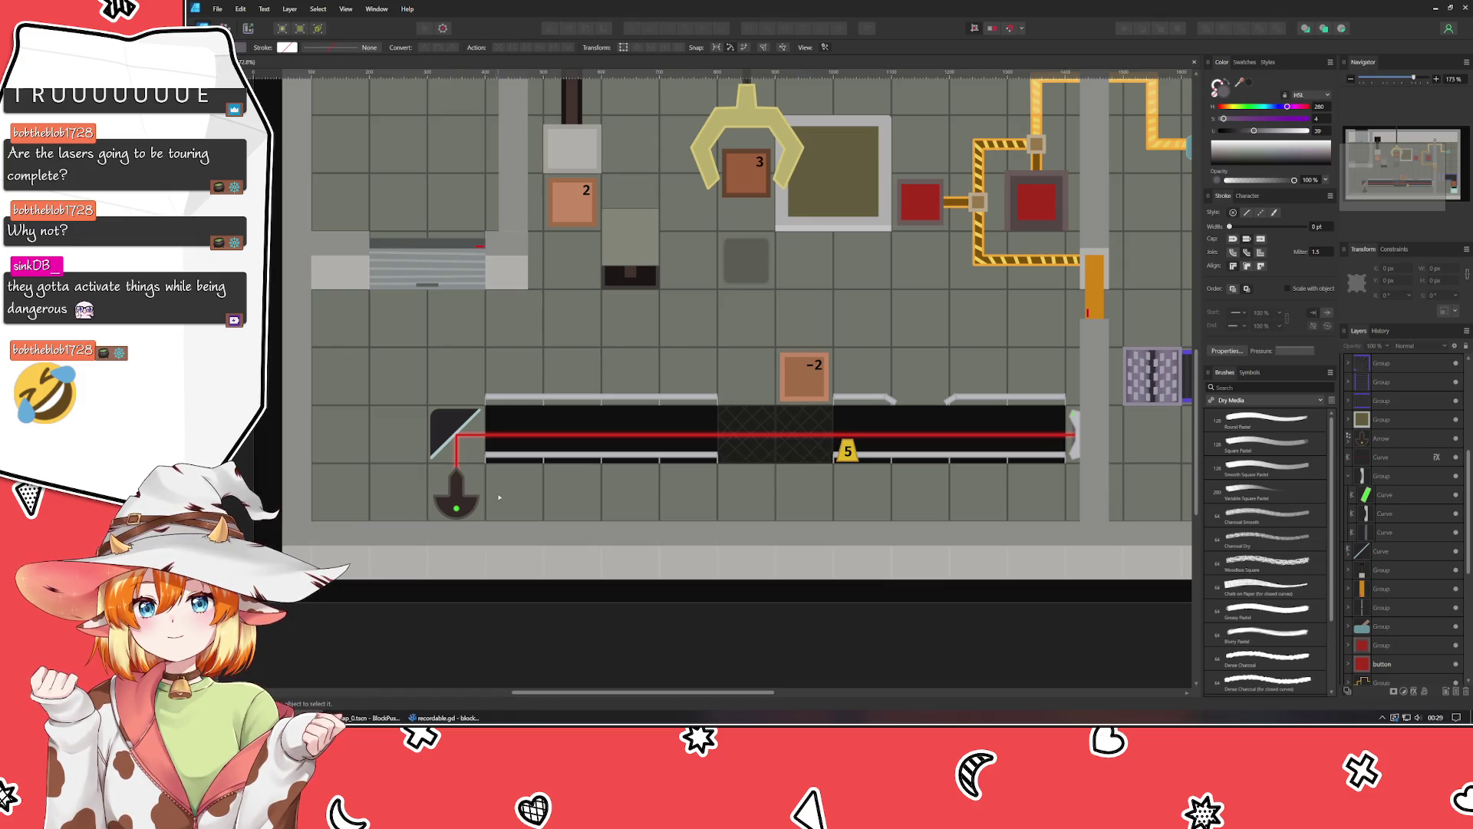
click(449, 423)
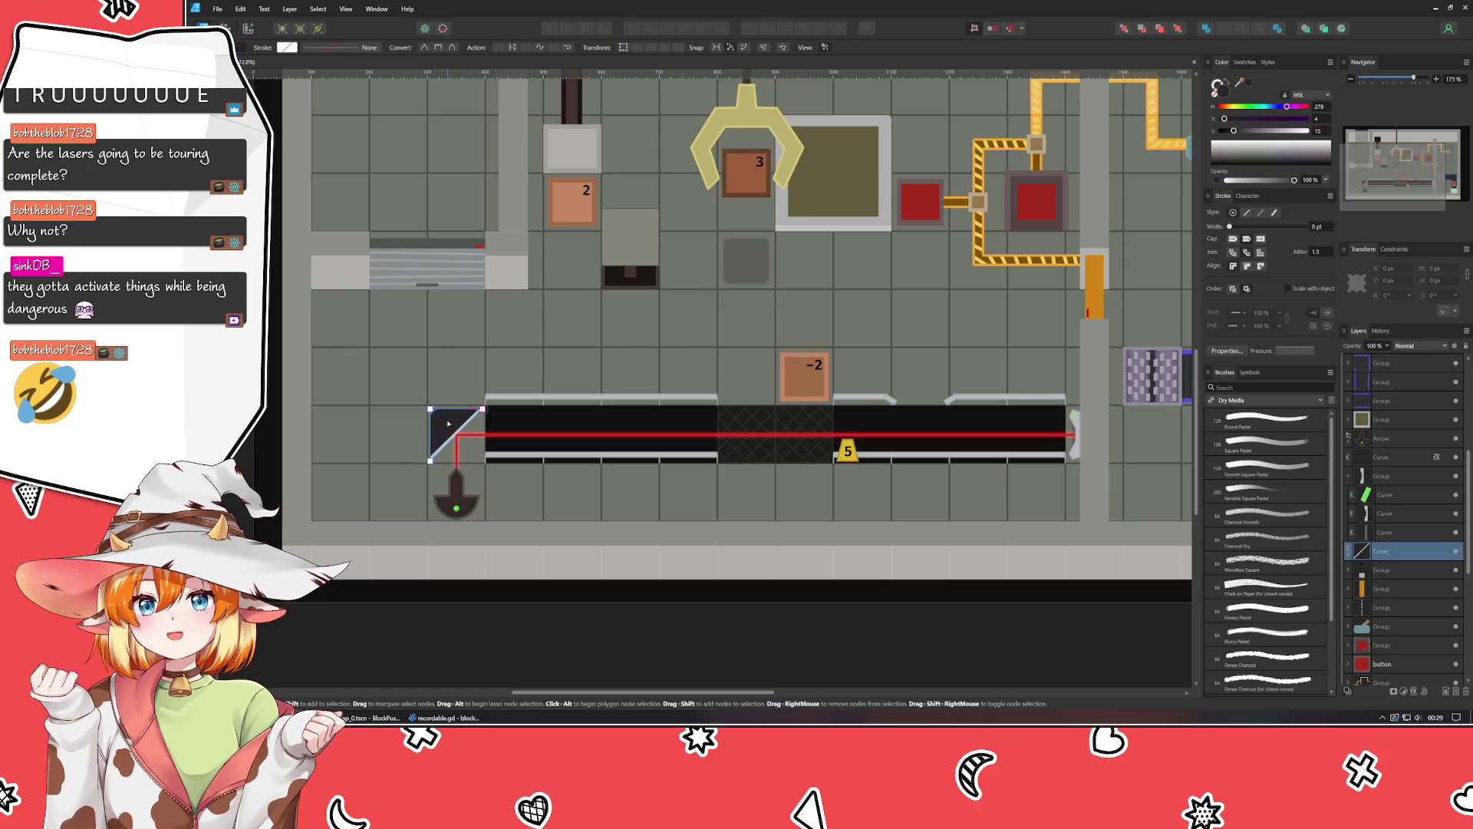
key(v)
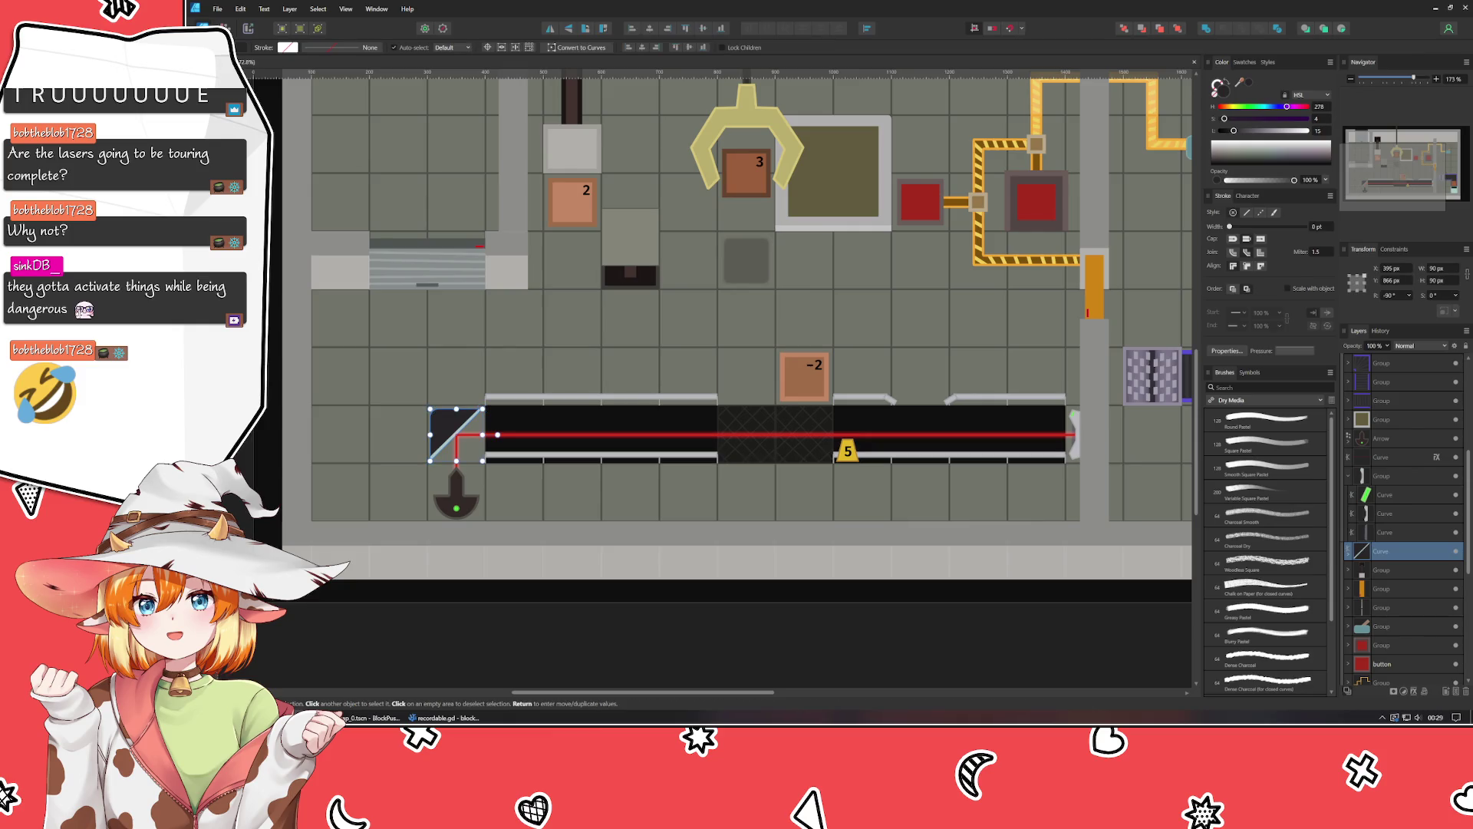
click(450, 590)
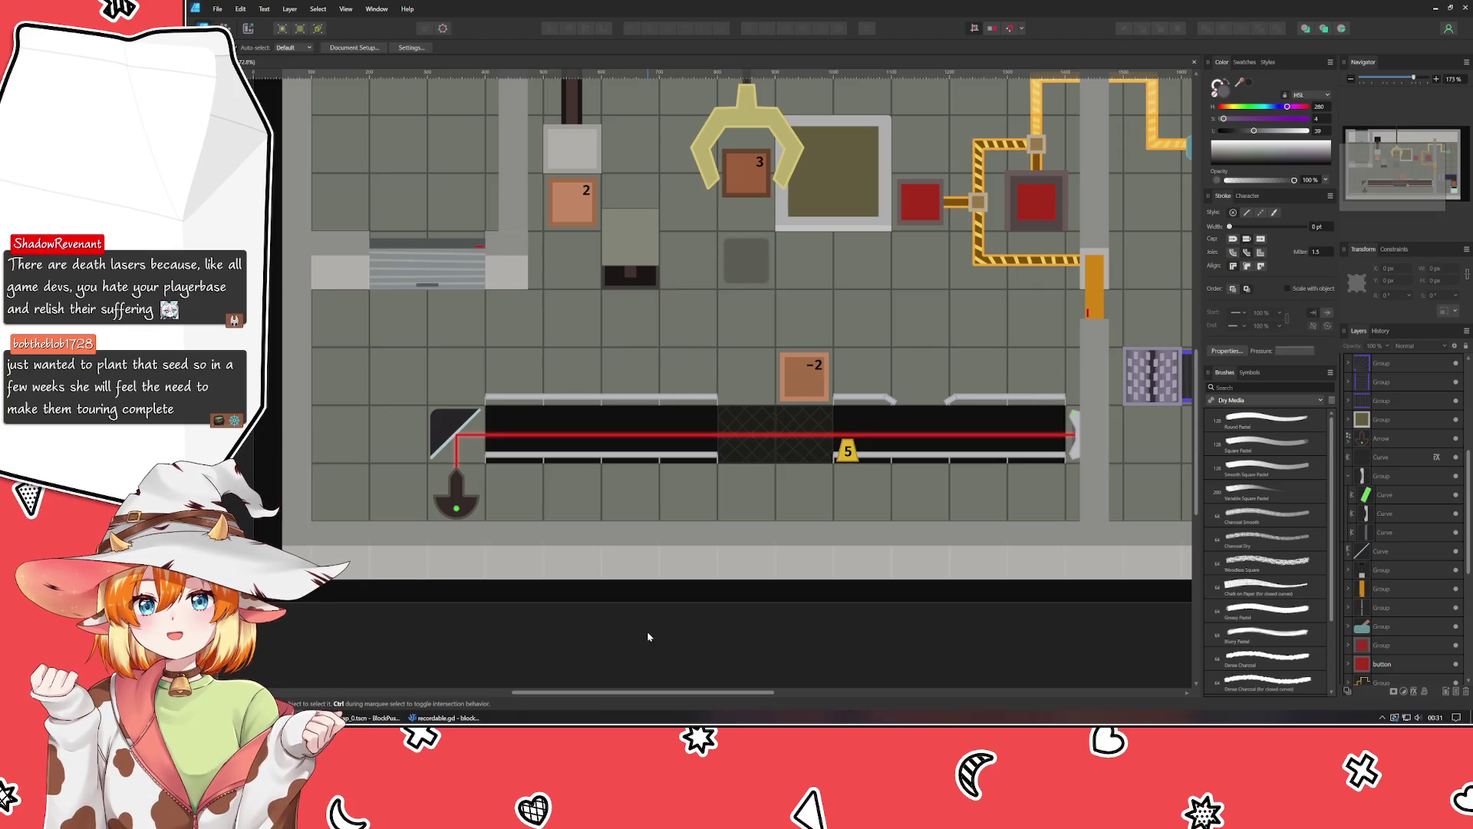
Select the claw group and move the brown 3 box's layer below the group.
click(748, 280)
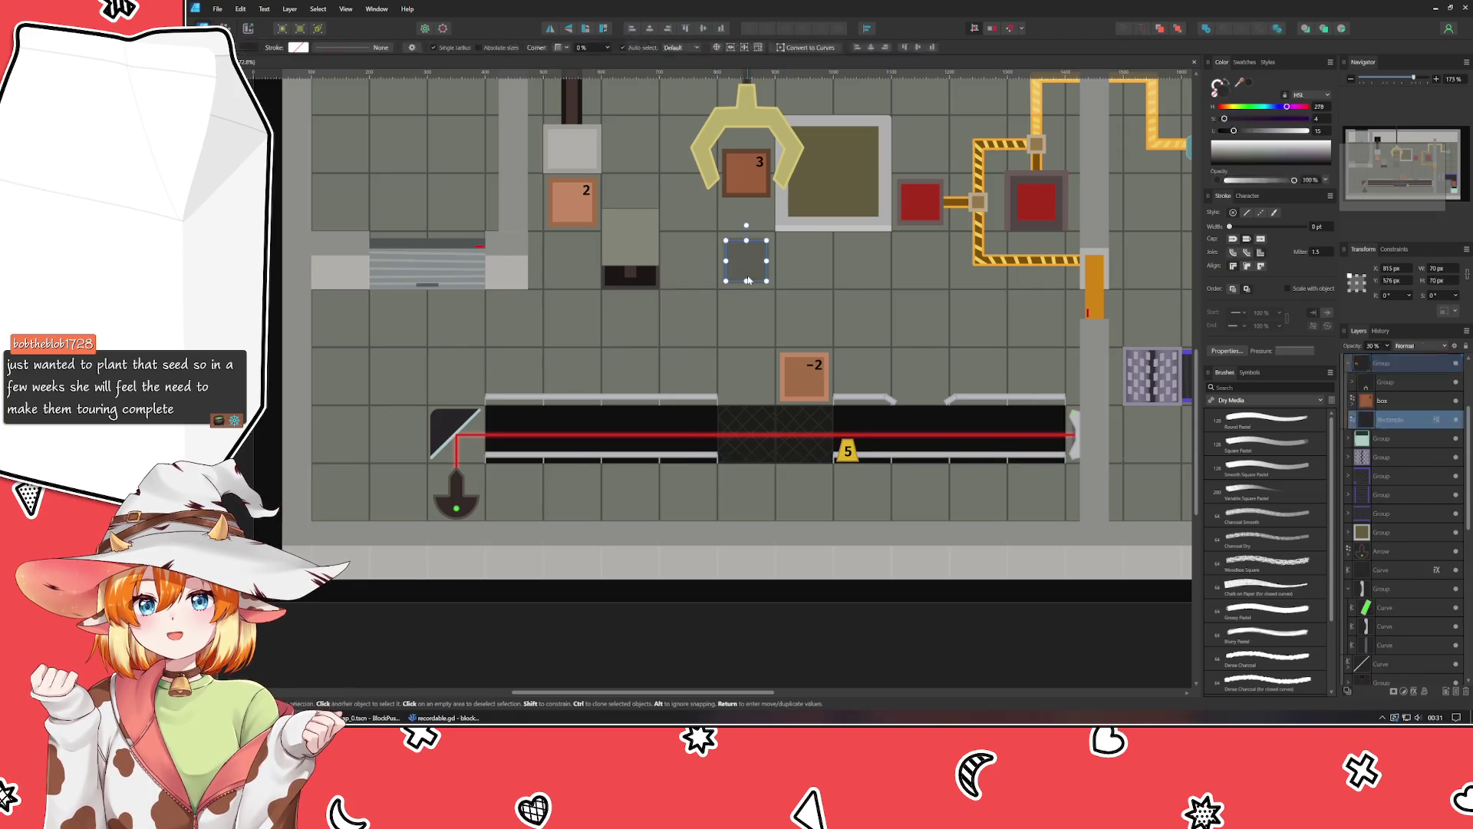
click(757, 141)
drag(883, 305, 717, 377)
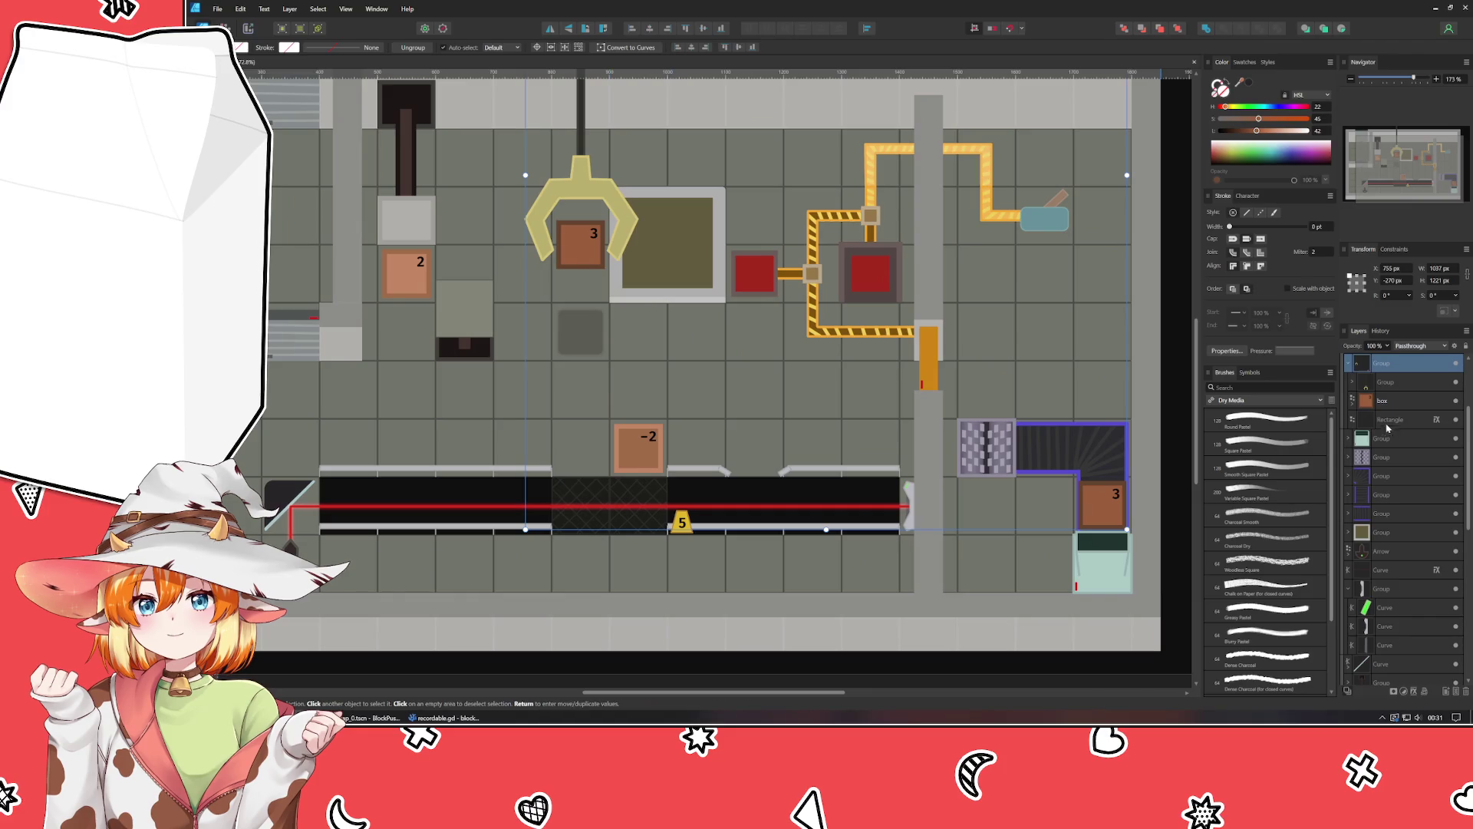
click(1382, 400)
drag(1396, 451, 1405, 452)
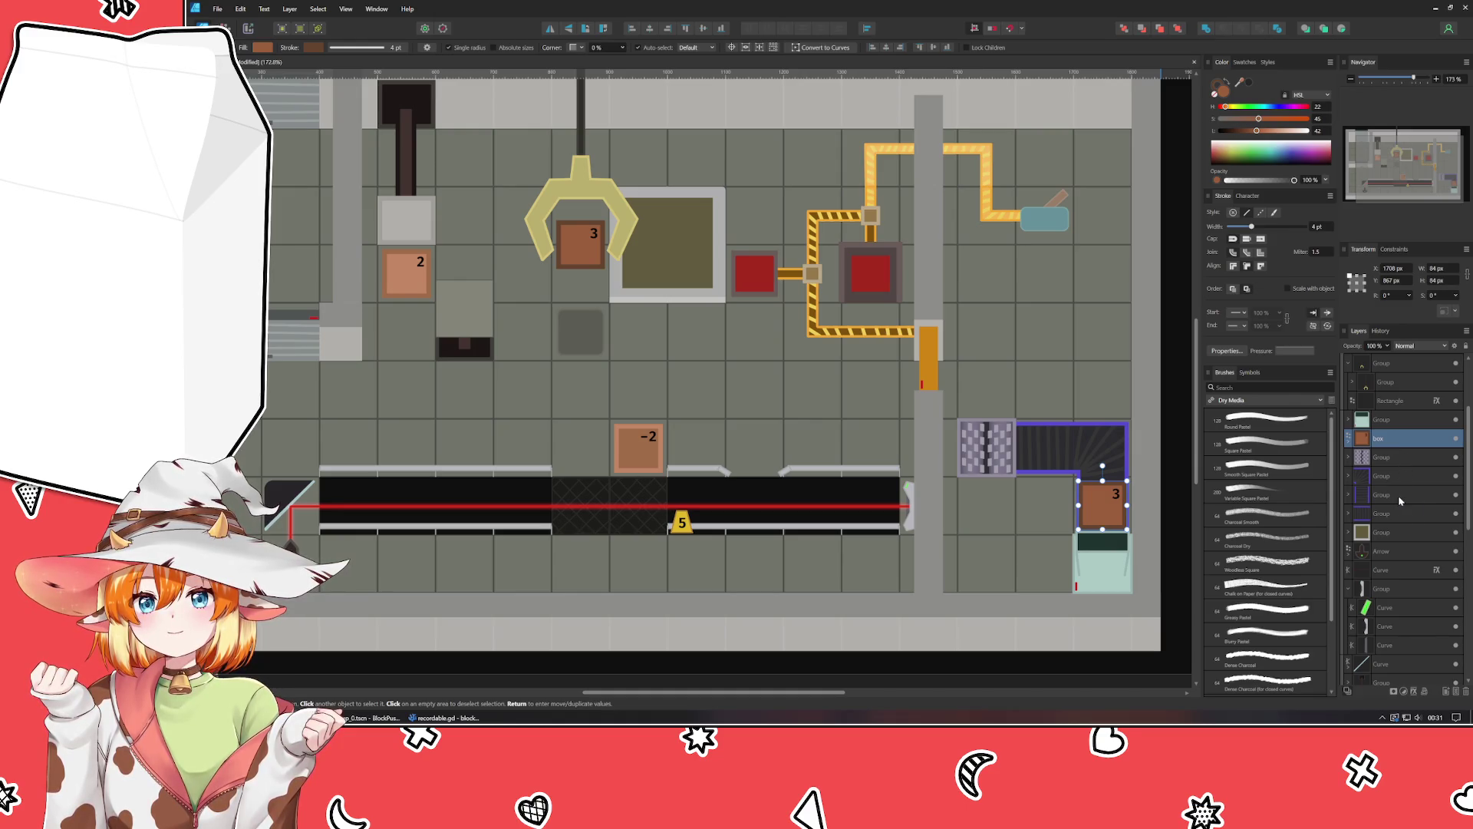
Drag the claw-held 3 box layer into the claw Group, directly above Rectangle.
scroll(1398, 495, up, 3)
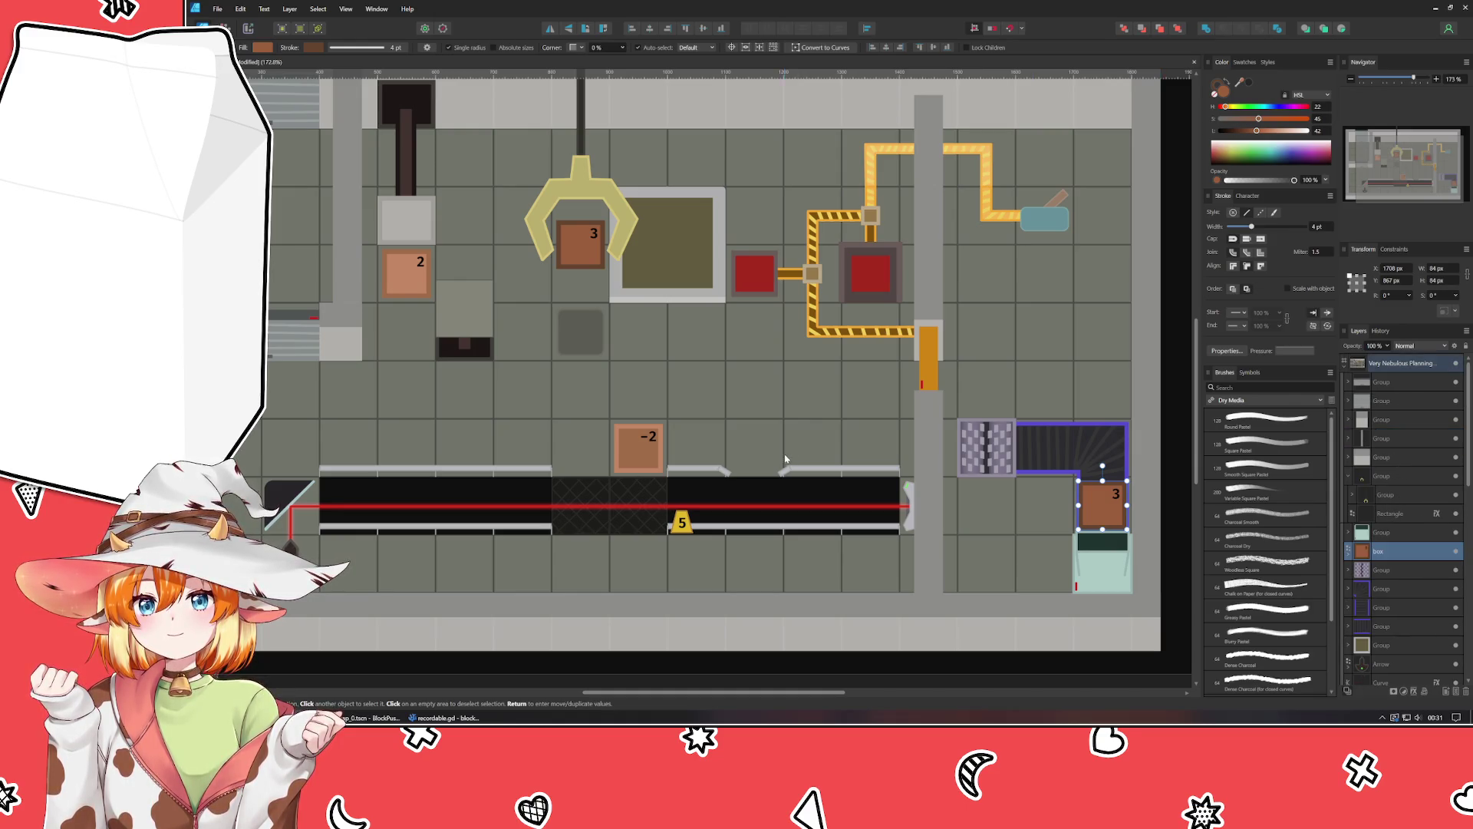
click(585, 254)
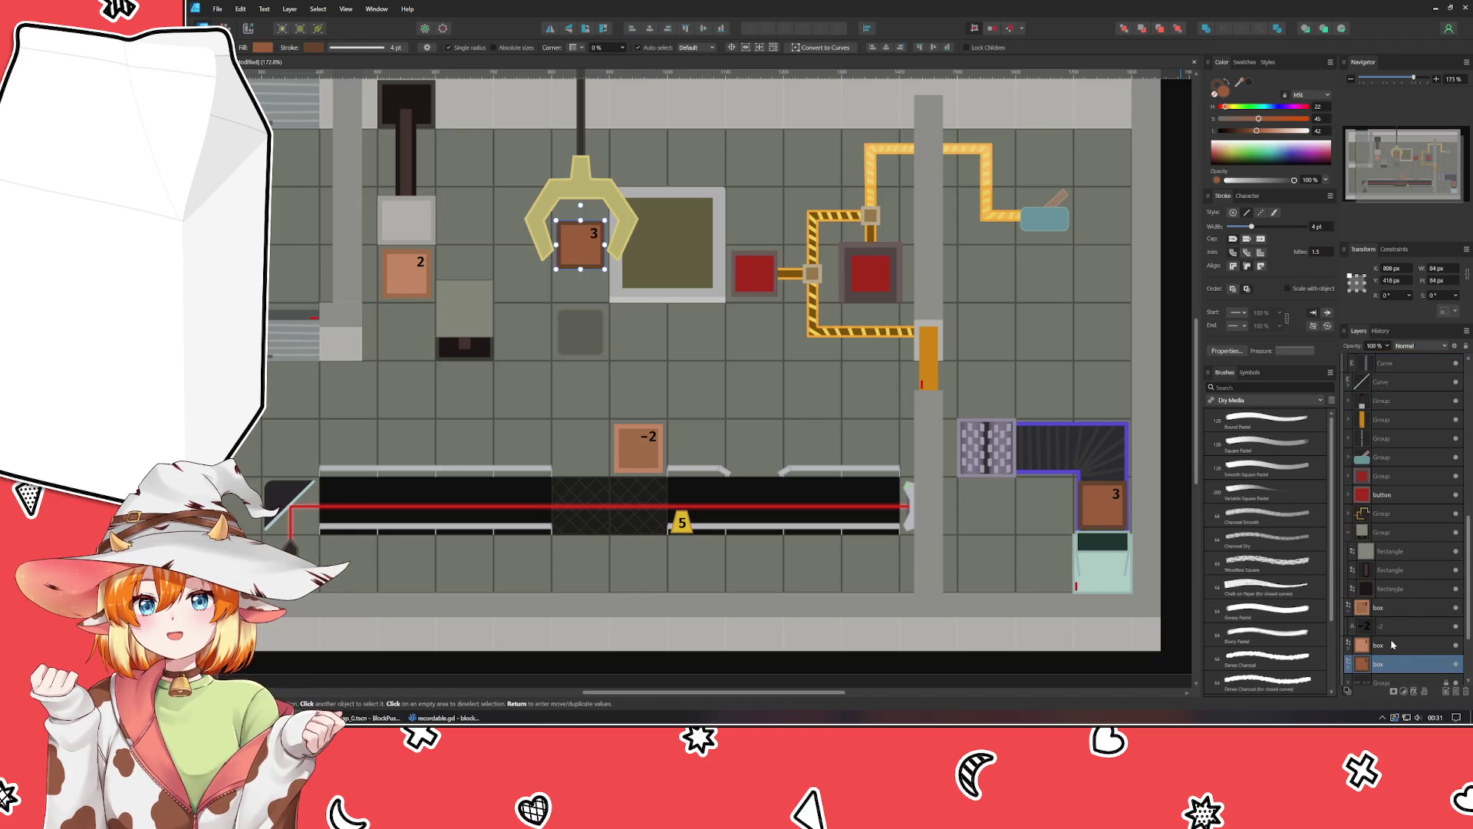
mouse_move(1398, 670)
mouse_down()
mouse_move(1392, 372)
mouse_move(1386, 404)
mouse_up()
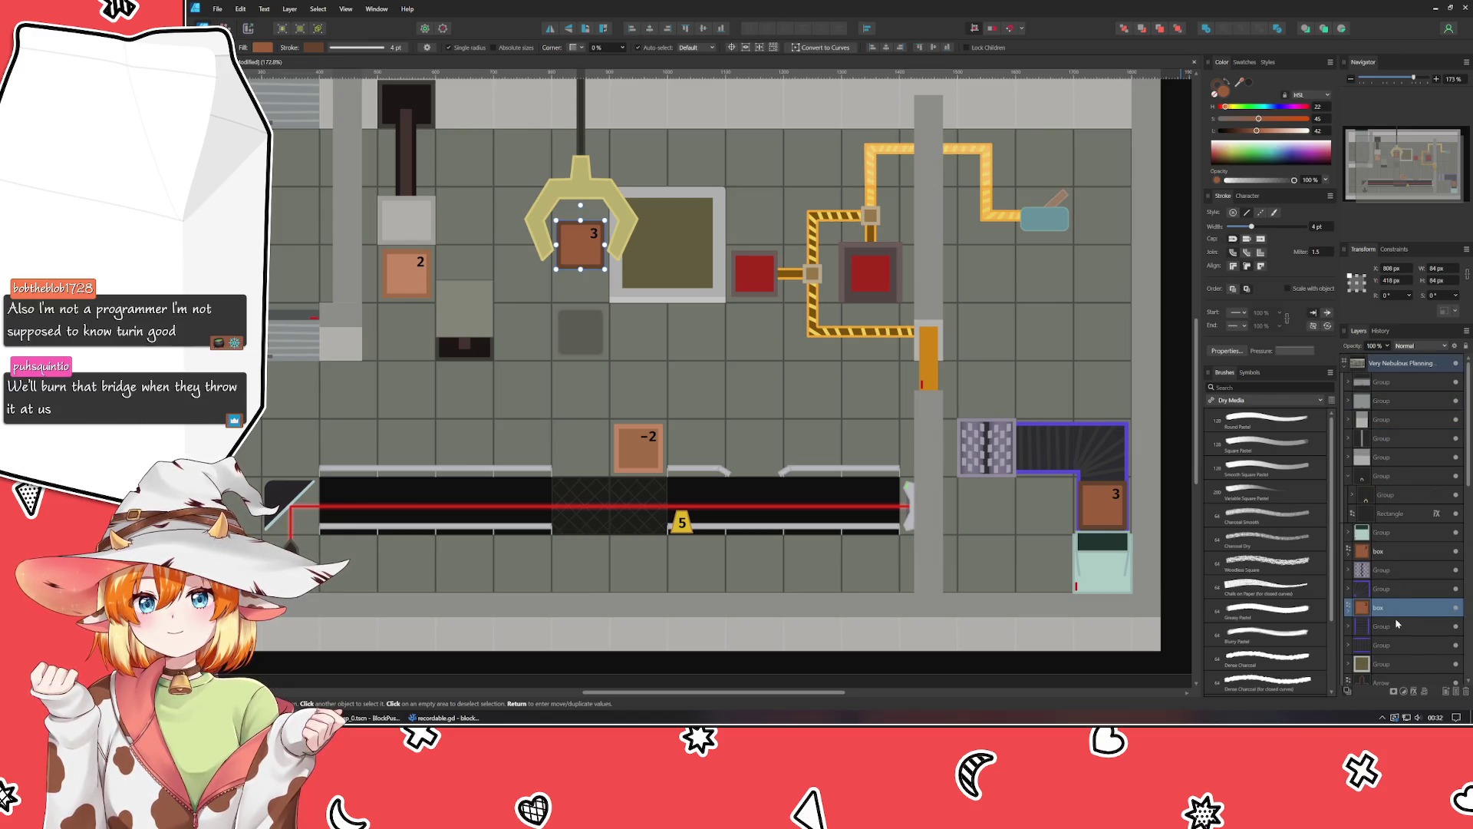
mouse_move(1389, 614)
mouse_down()
mouse_move(1403, 507)
mouse_move(1406, 520)
mouse_up()
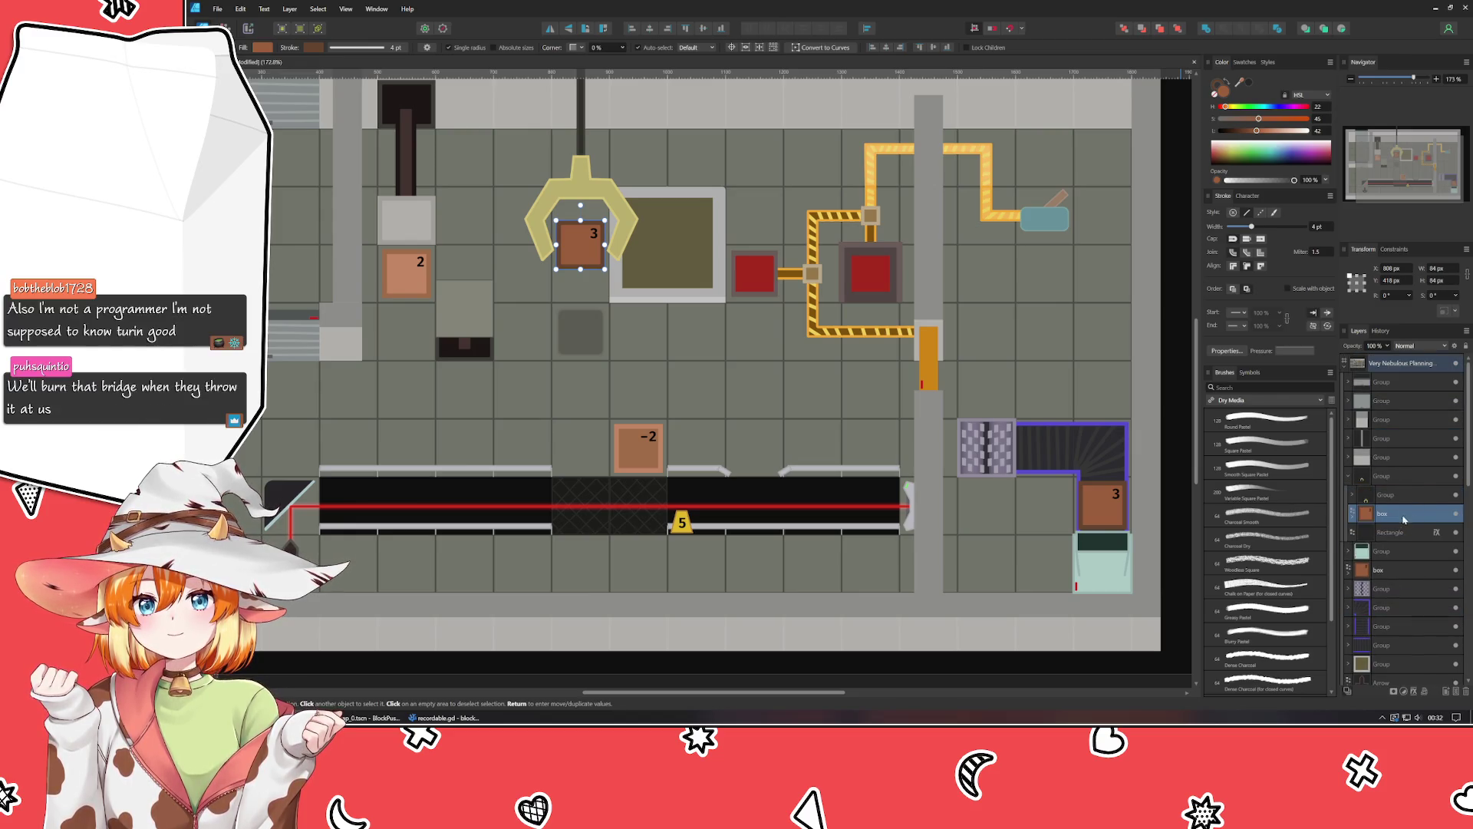
click(1395, 537)
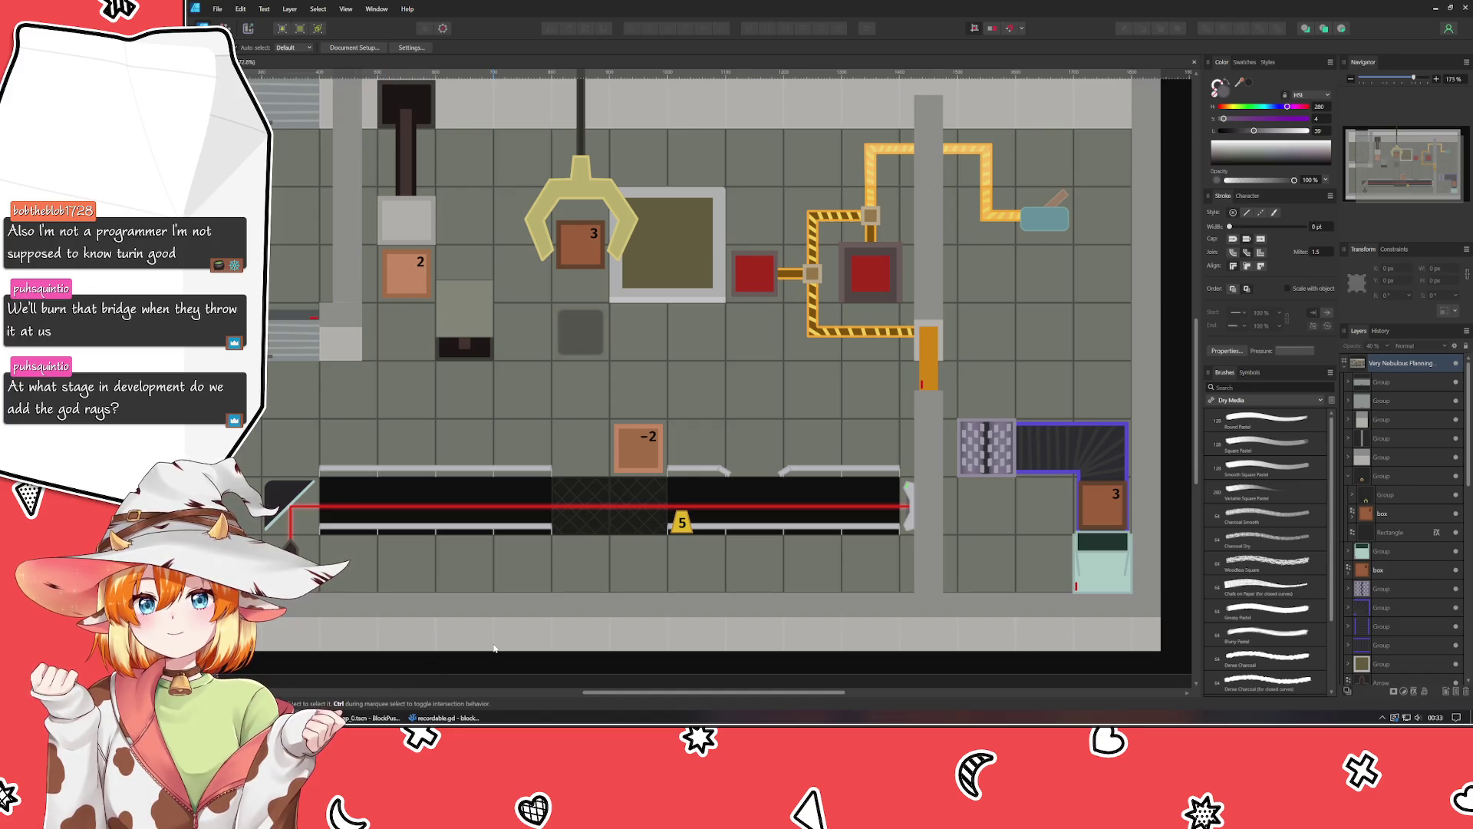
mouse_move(495, 645)
mouse_down()
mouse_move(534, 608)
mouse_move(573, 646)
mouse_up()
scroll(555, 618, down, 2)
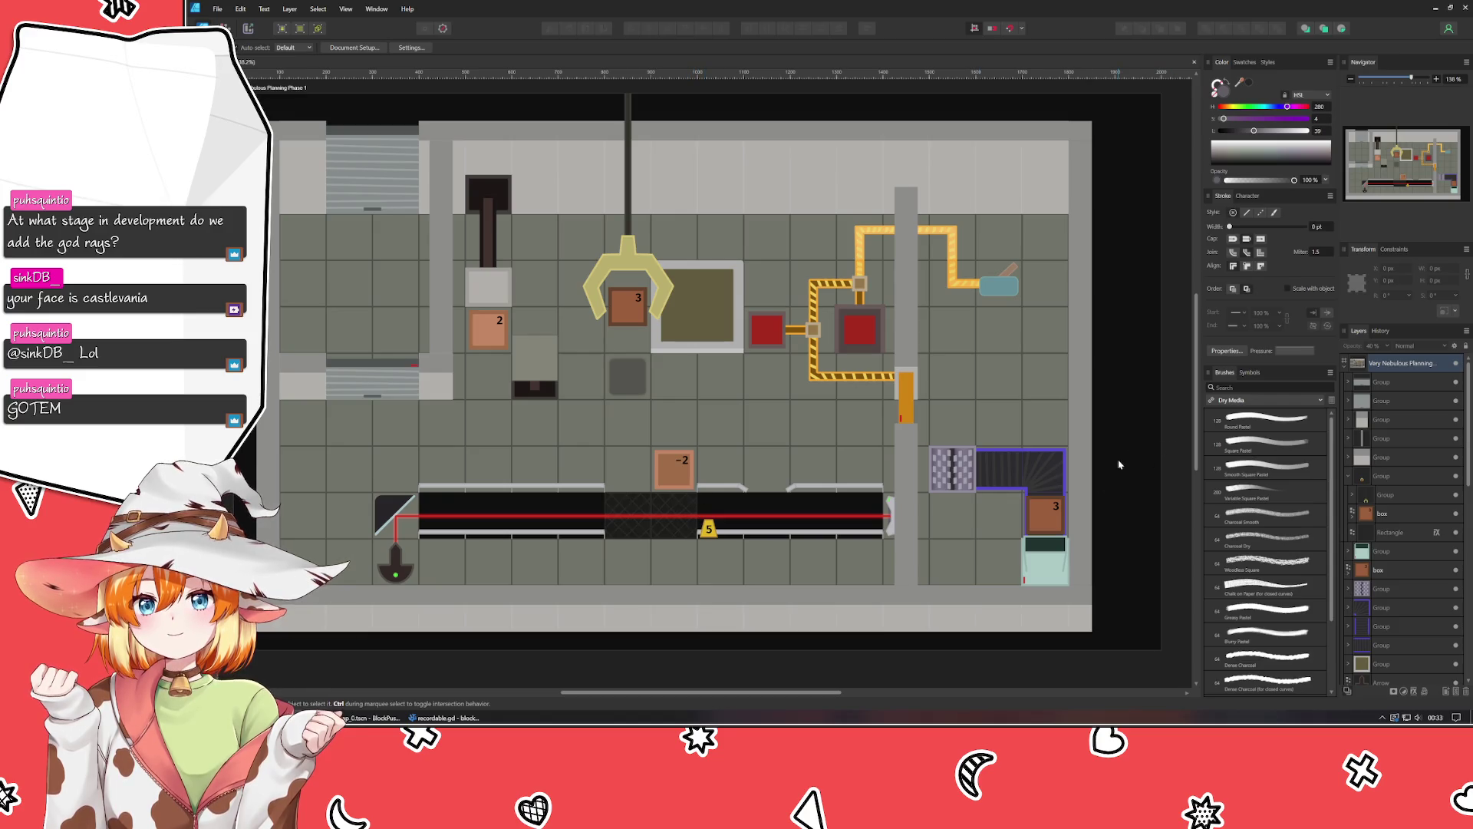
mouse_move(1119, 465)
mouse_down()
mouse_move(1090, 532)
mouse_move(1157, 530)
mouse_move(1026, 481)
mouse_up()
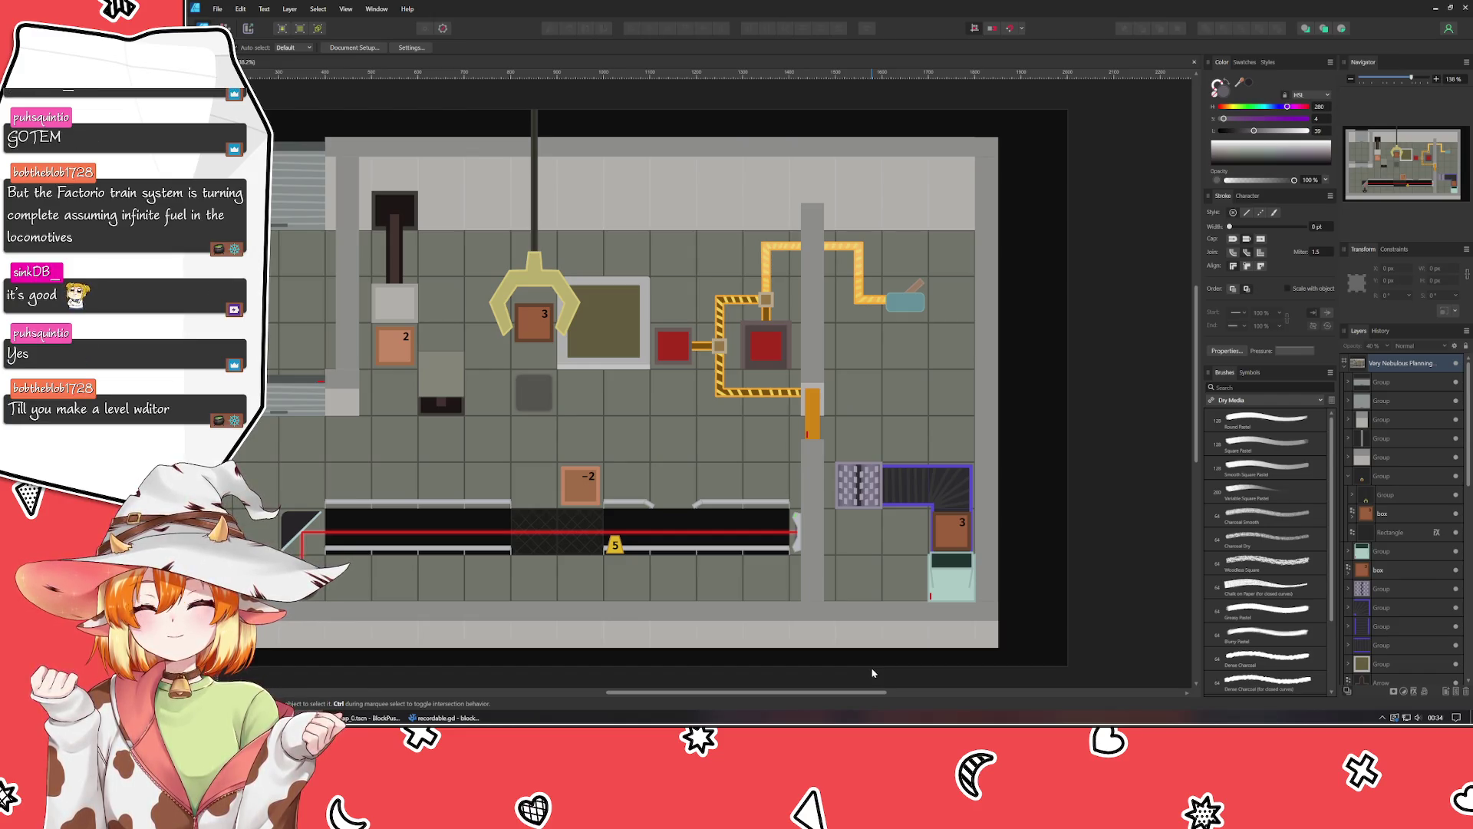
mouse_move(654, 668)
mouse_down()
mouse_move(717, 668)
mouse_move(750, 644)
mouse_up()
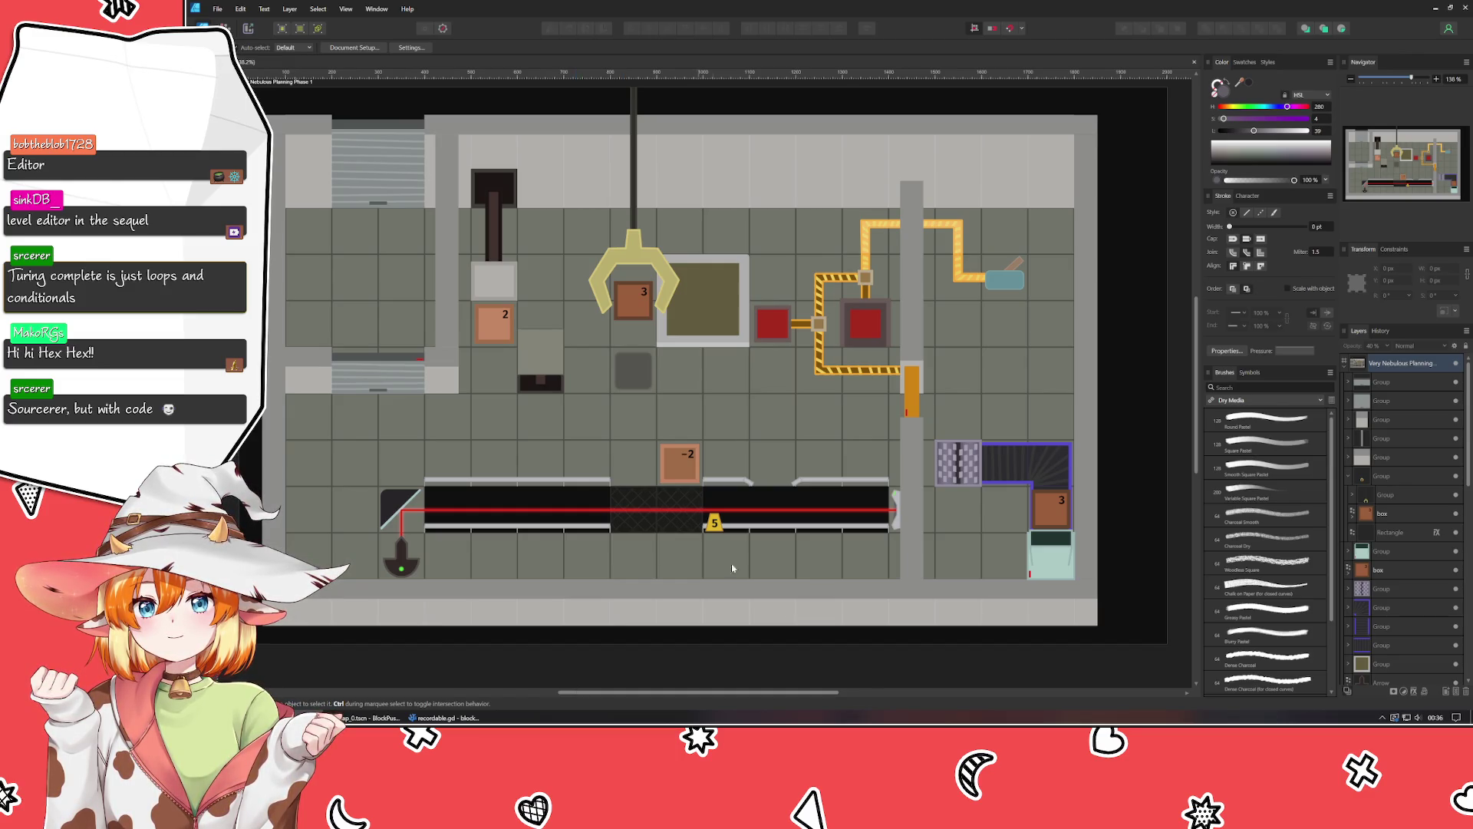
scroll(850, 630, left, 2)
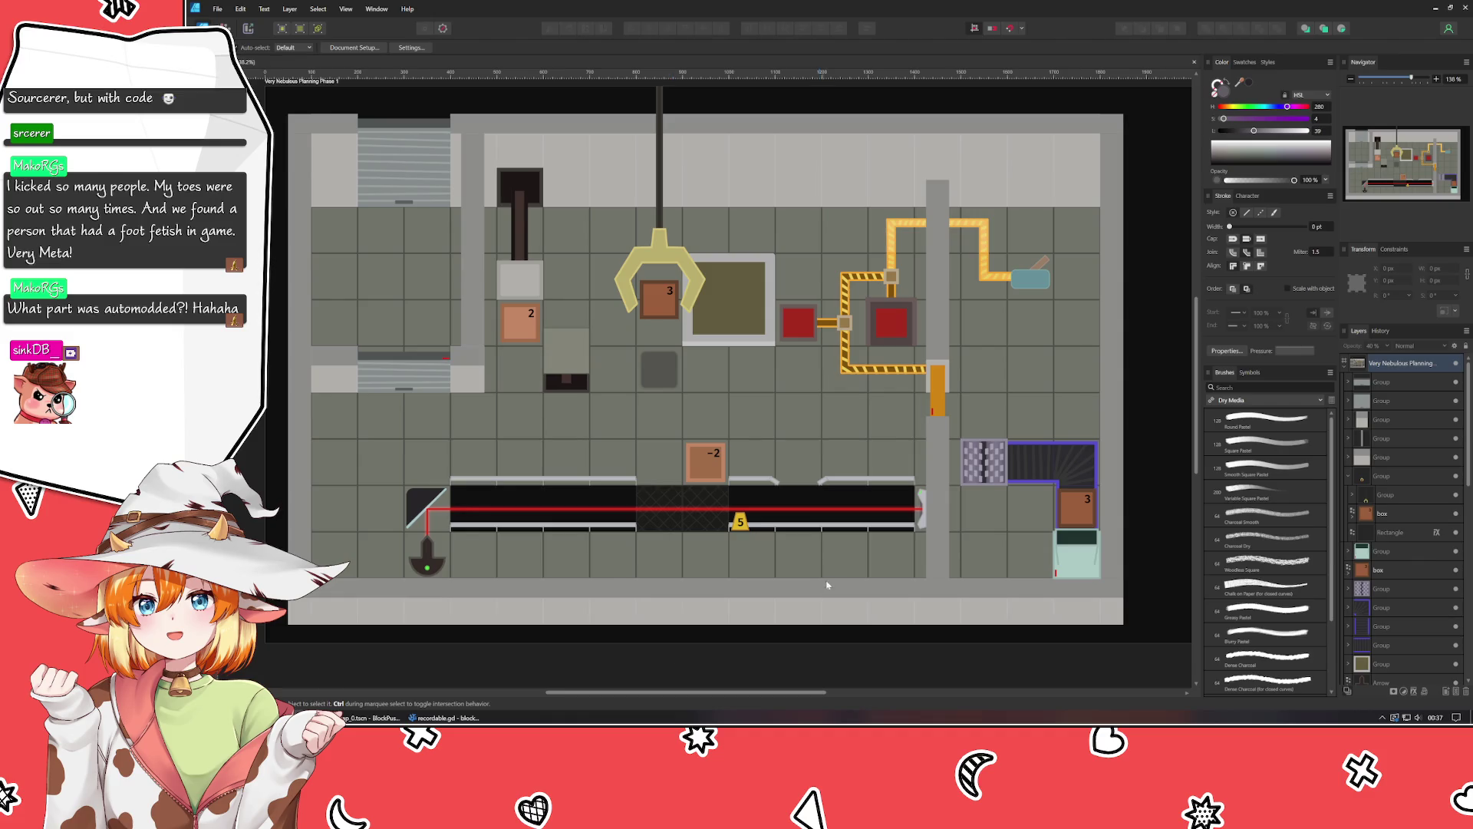
scroll(955, 477, down, 3)
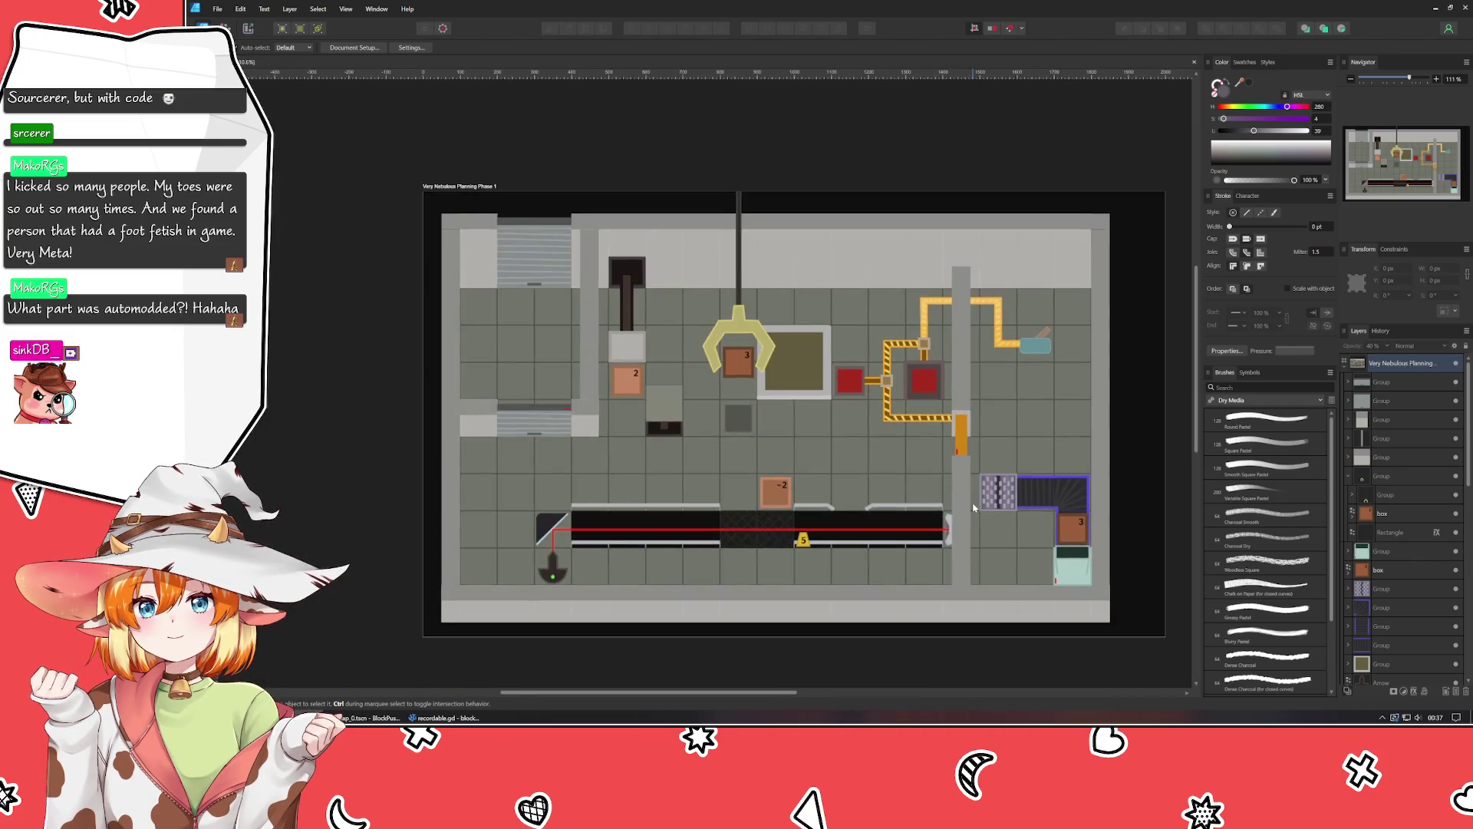
scroll(948, 506, up, 3)
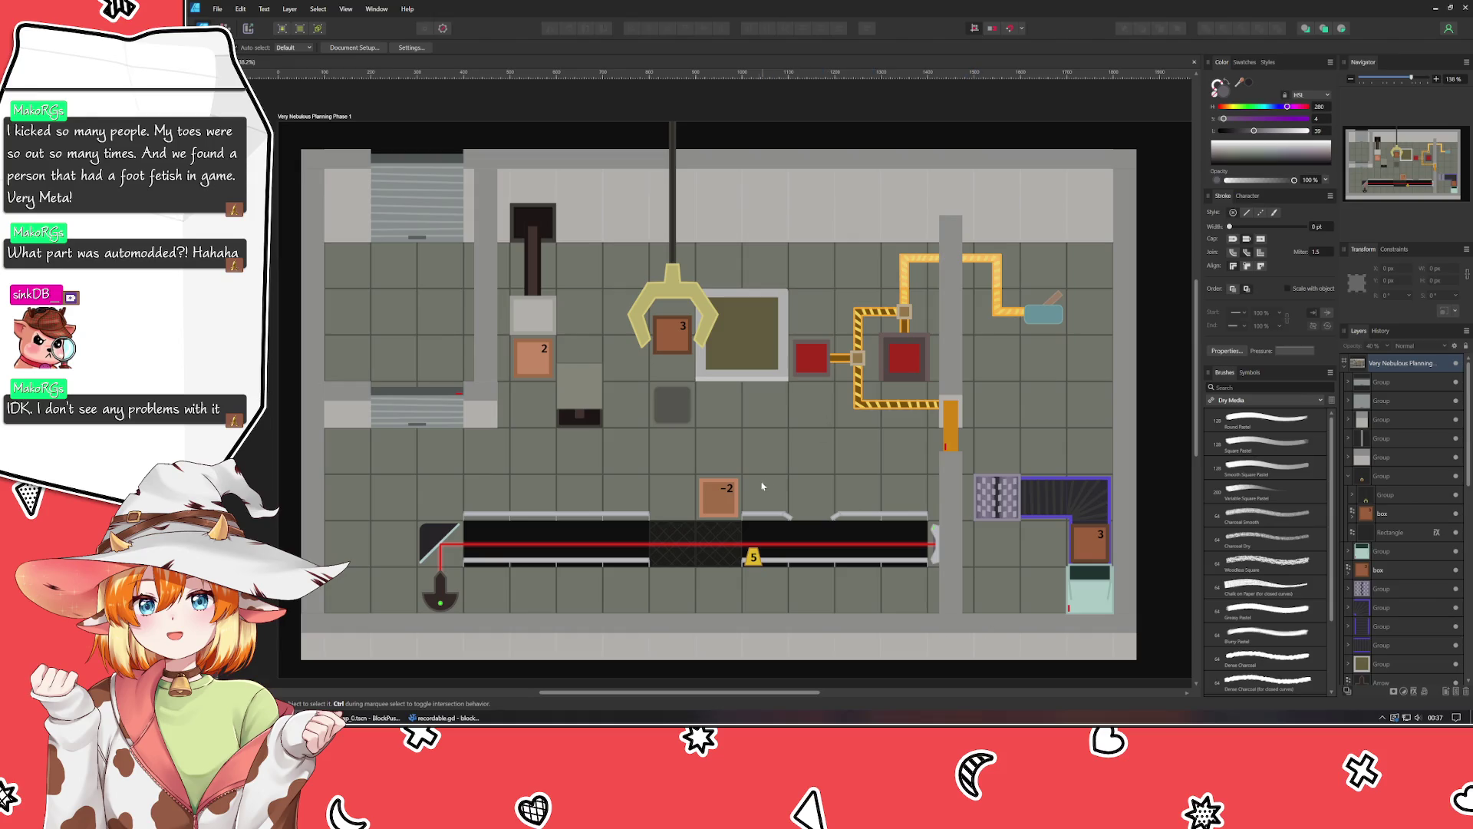
scroll(518, 487, up, 5)
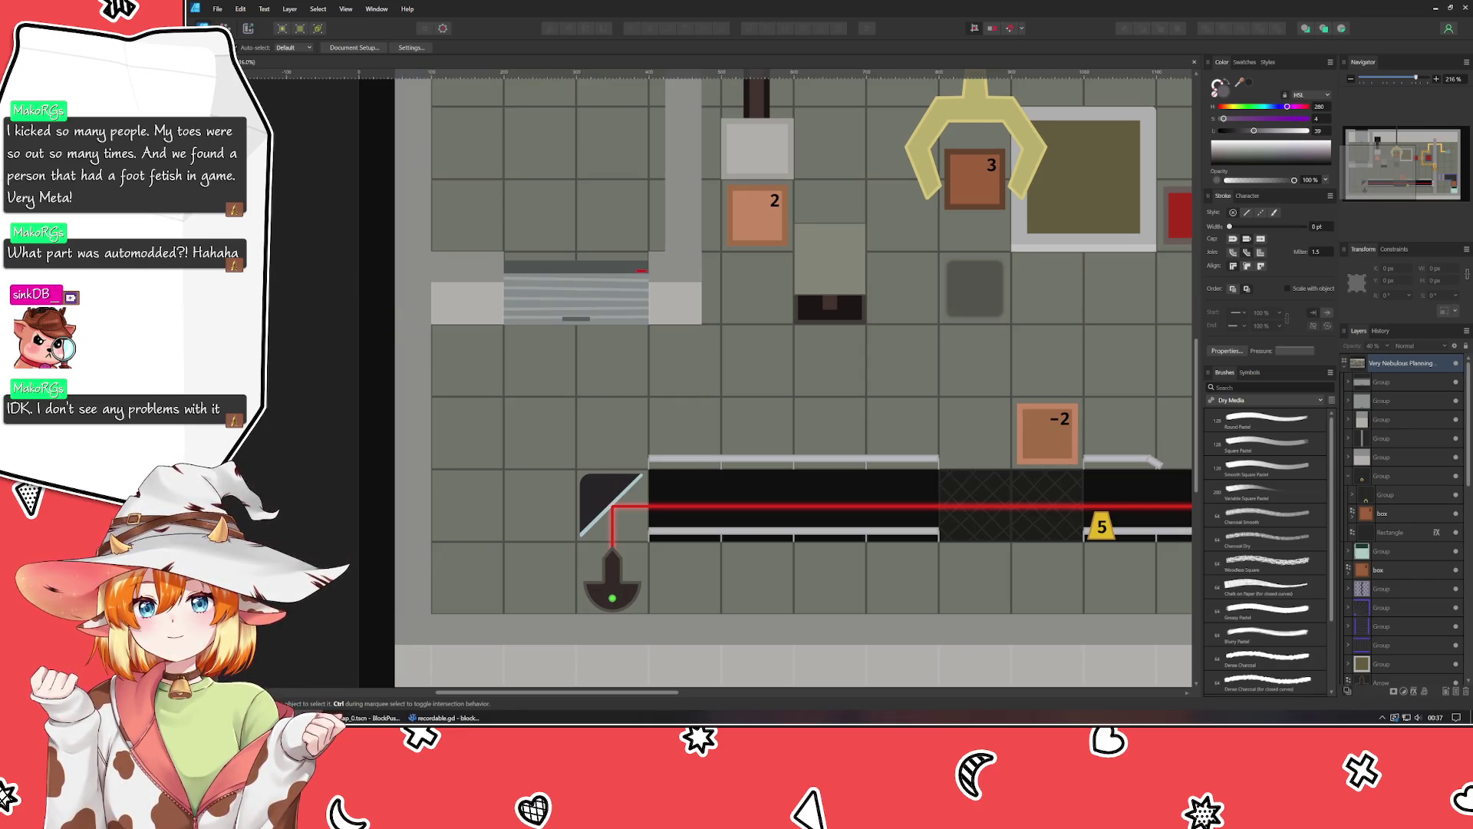
Pick the Spiral Tool from the shape flyout and drag a spiral above the laser mirror.
key(m)
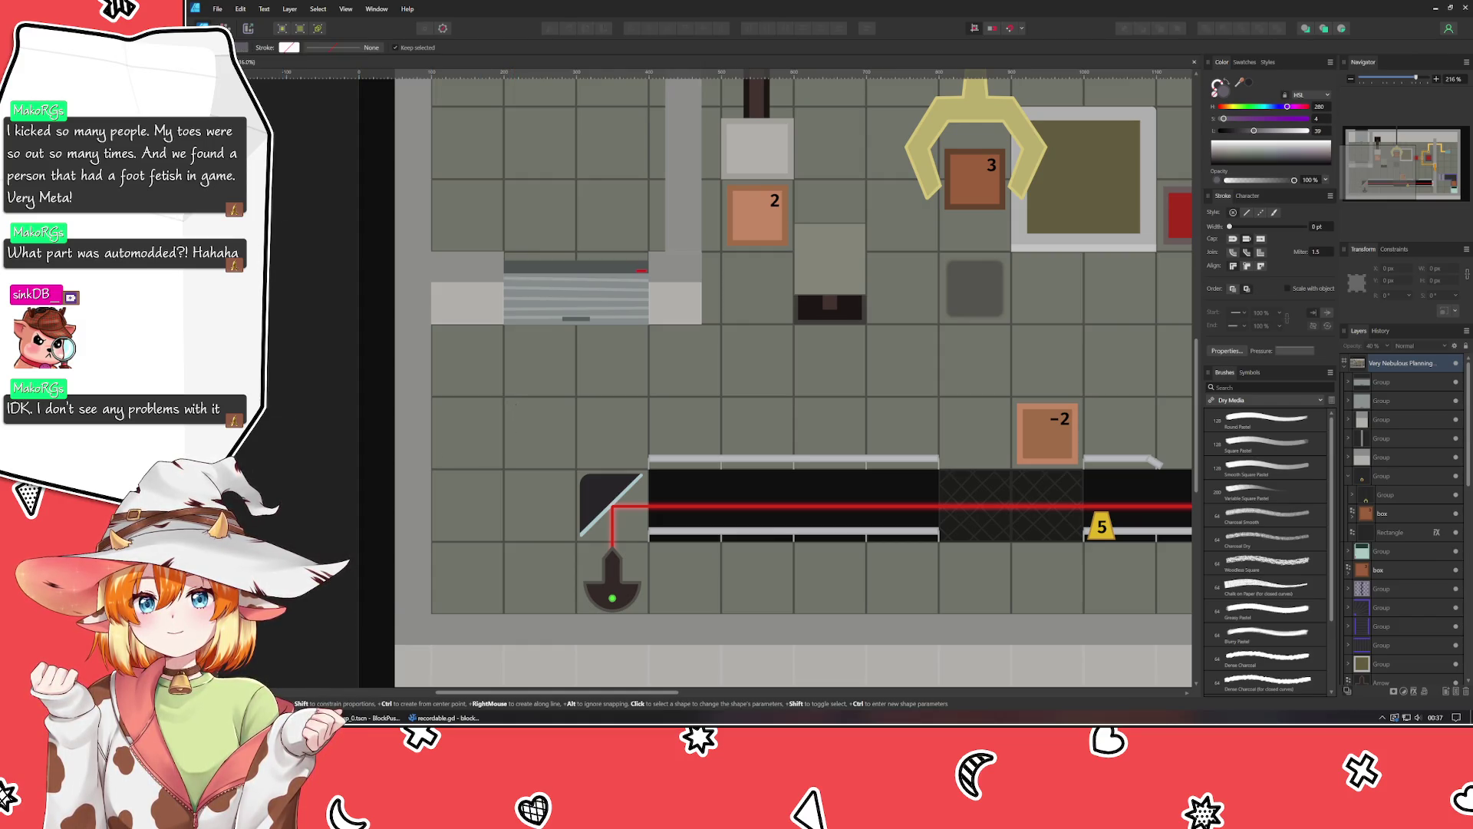
click(203, 419)
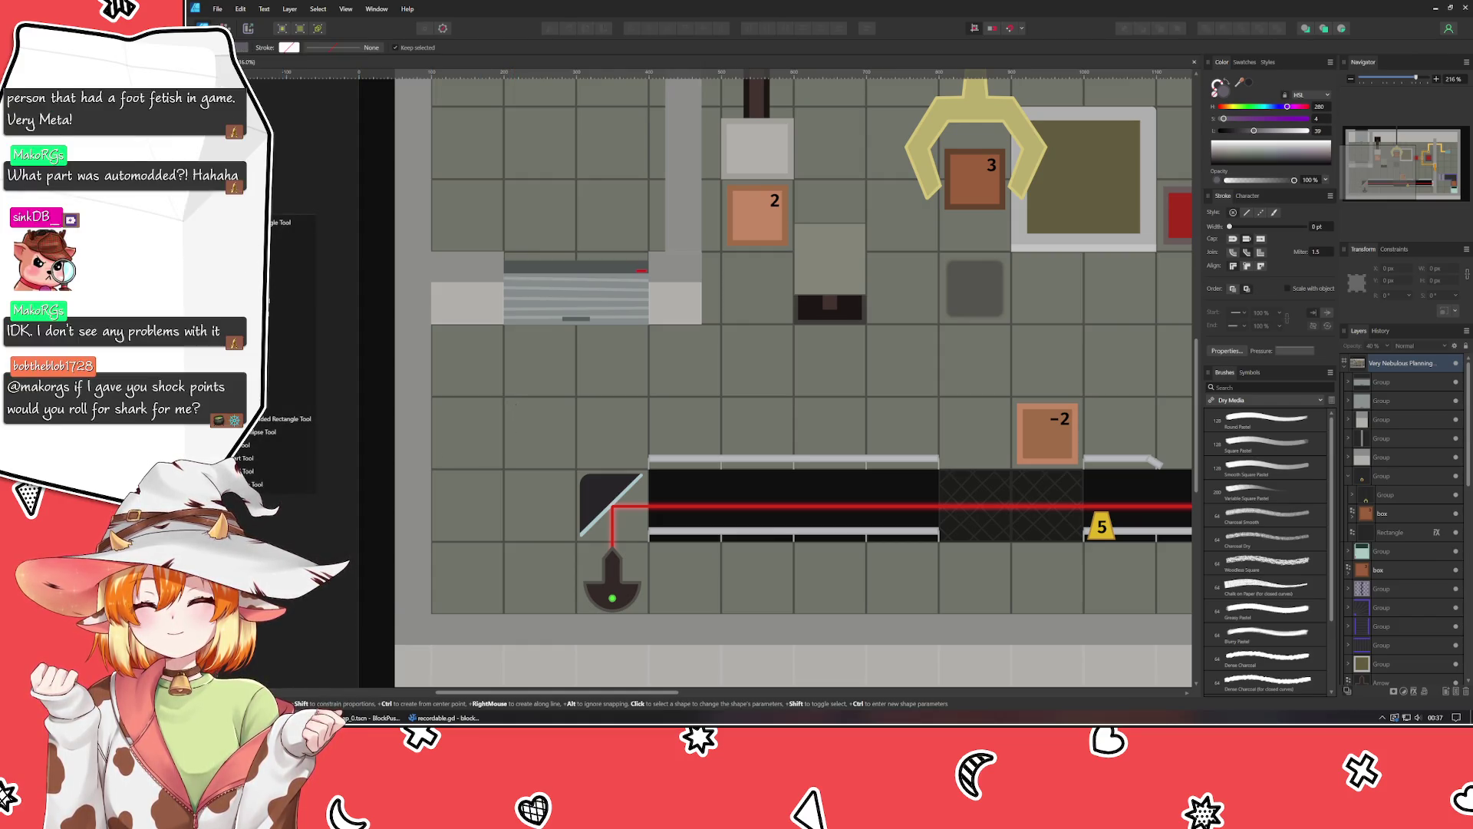
click(290, 474)
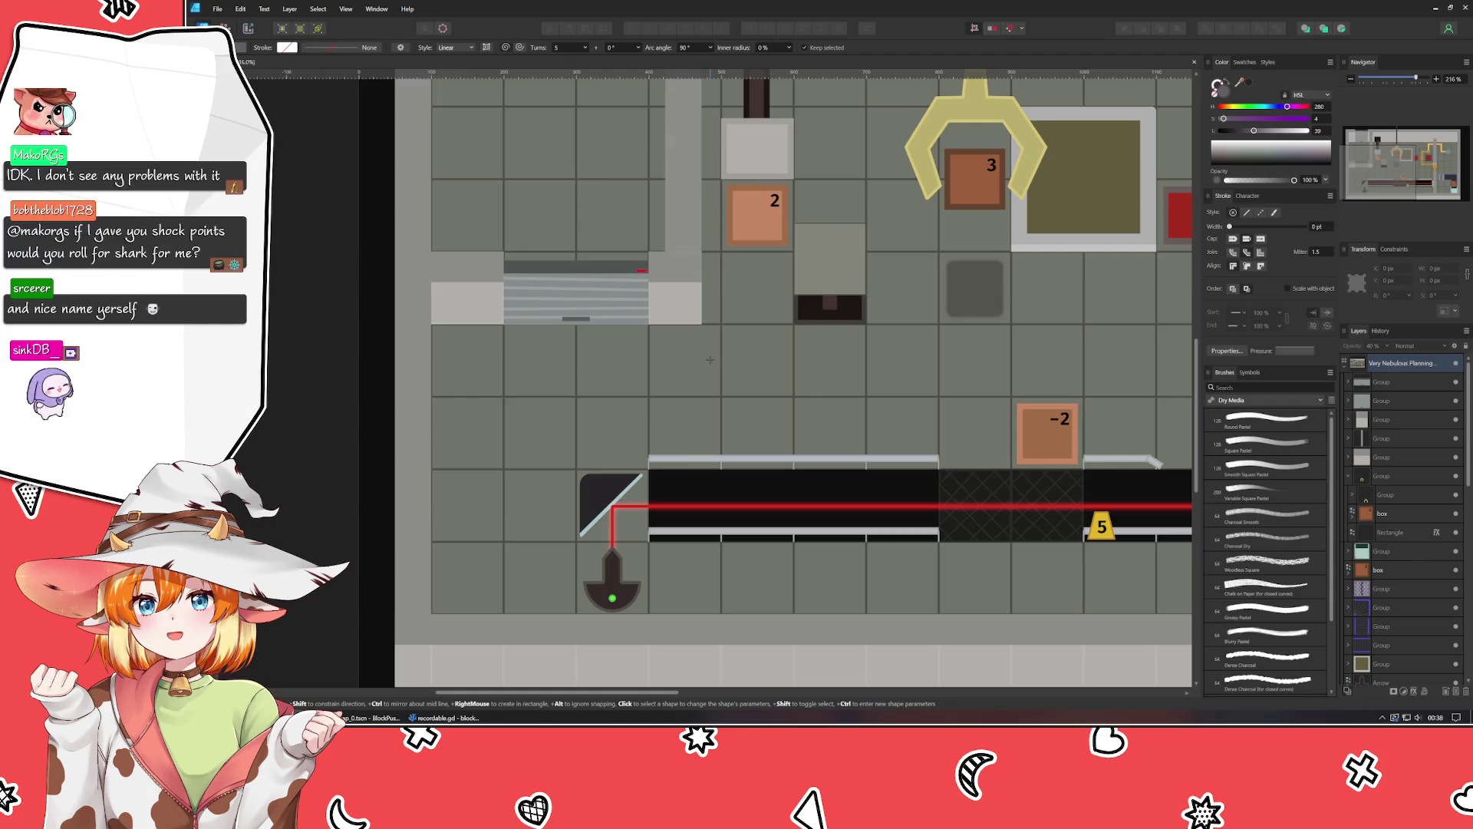
mouse_move(508, 405)
mouse_down()
mouse_move(565, 424)
mouse_move(550, 414)
mouse_move(541, 443)
mouse_up()
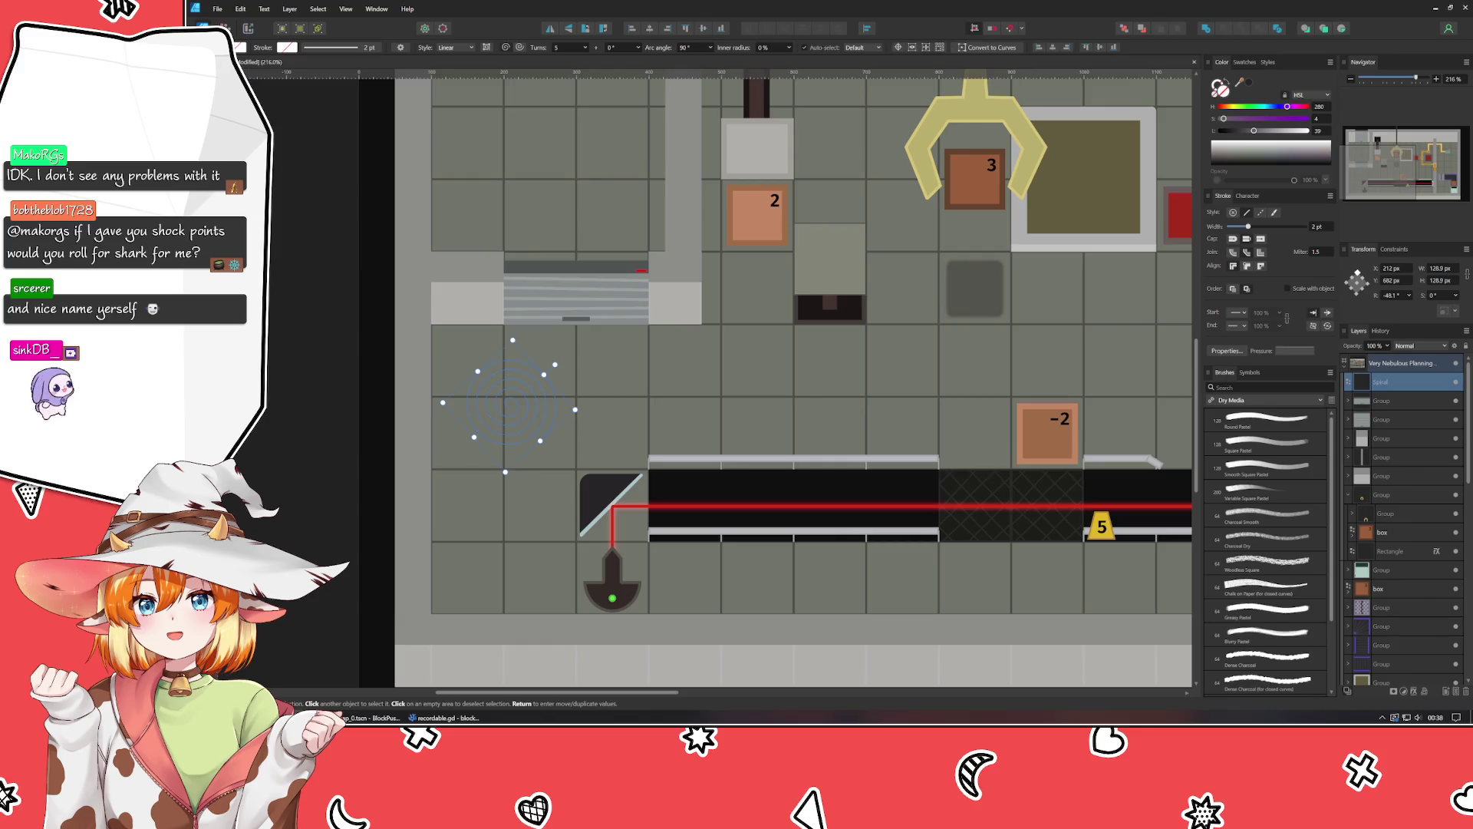
Delete the first spiral and draw a smaller one above the mirror.
key(v)
drag(541, 503, 627, 510)
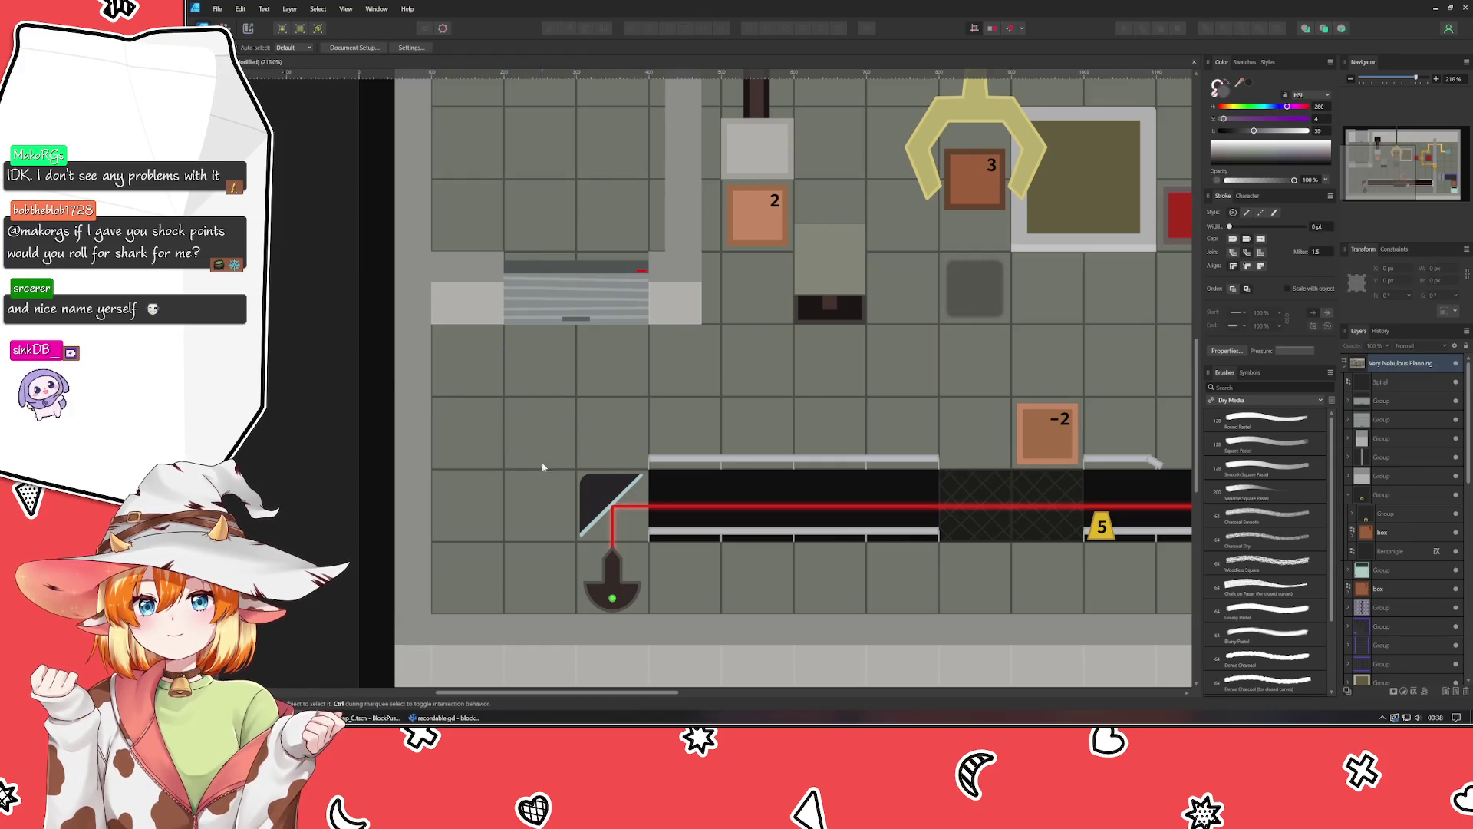
click(536, 461)
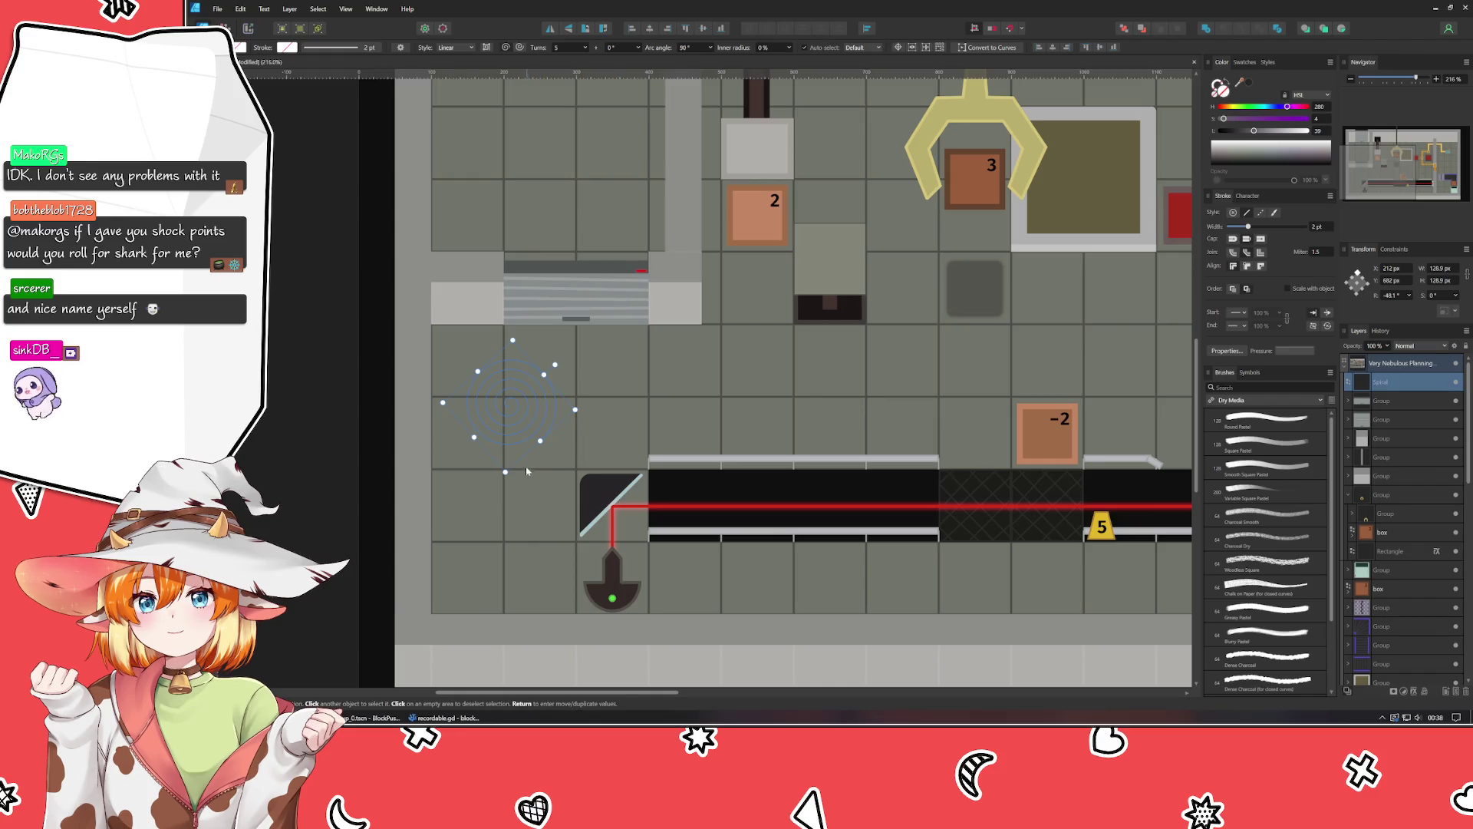
drag(505, 472, 519, 480)
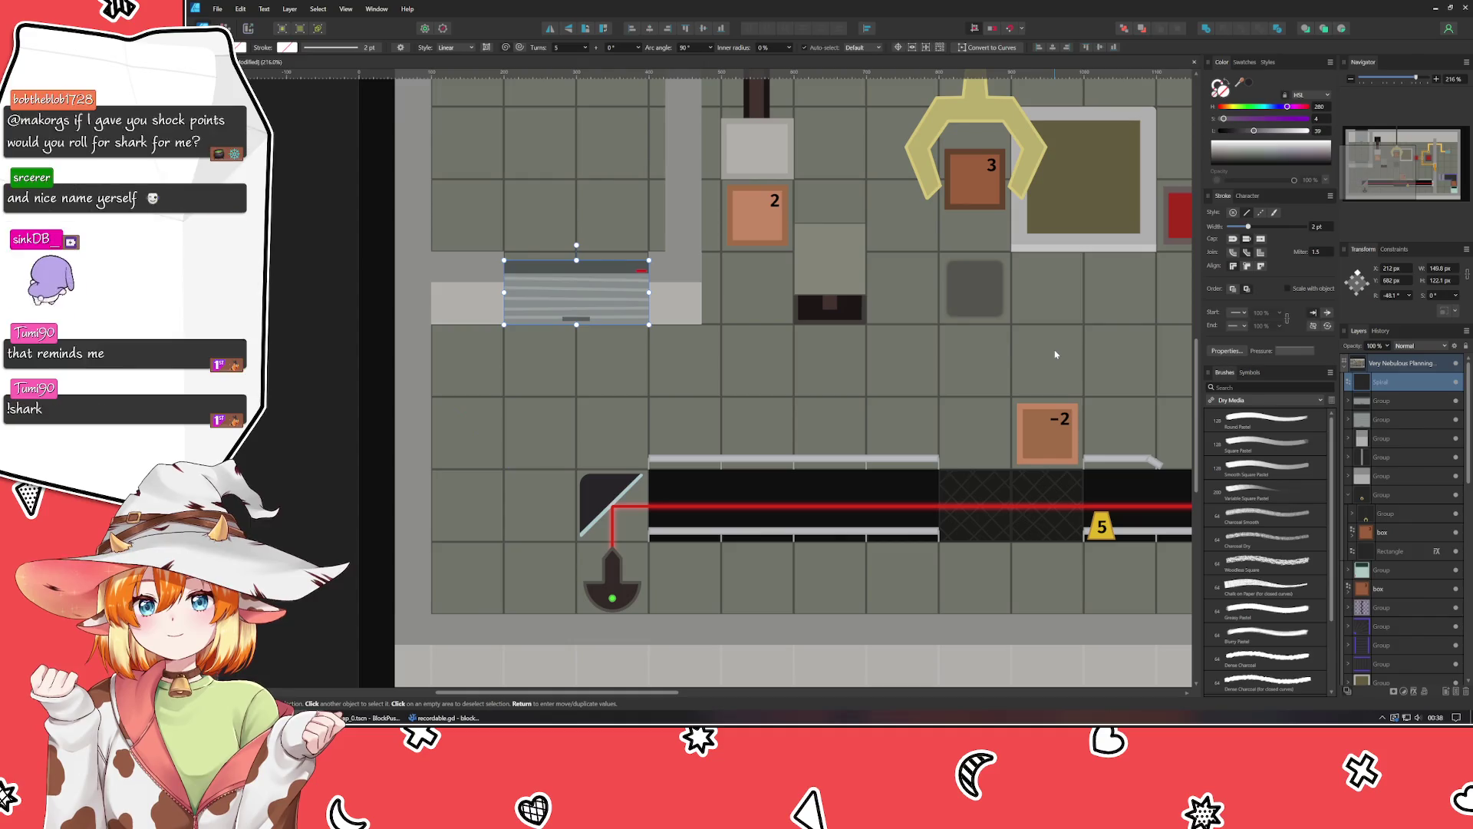
key(Delete)
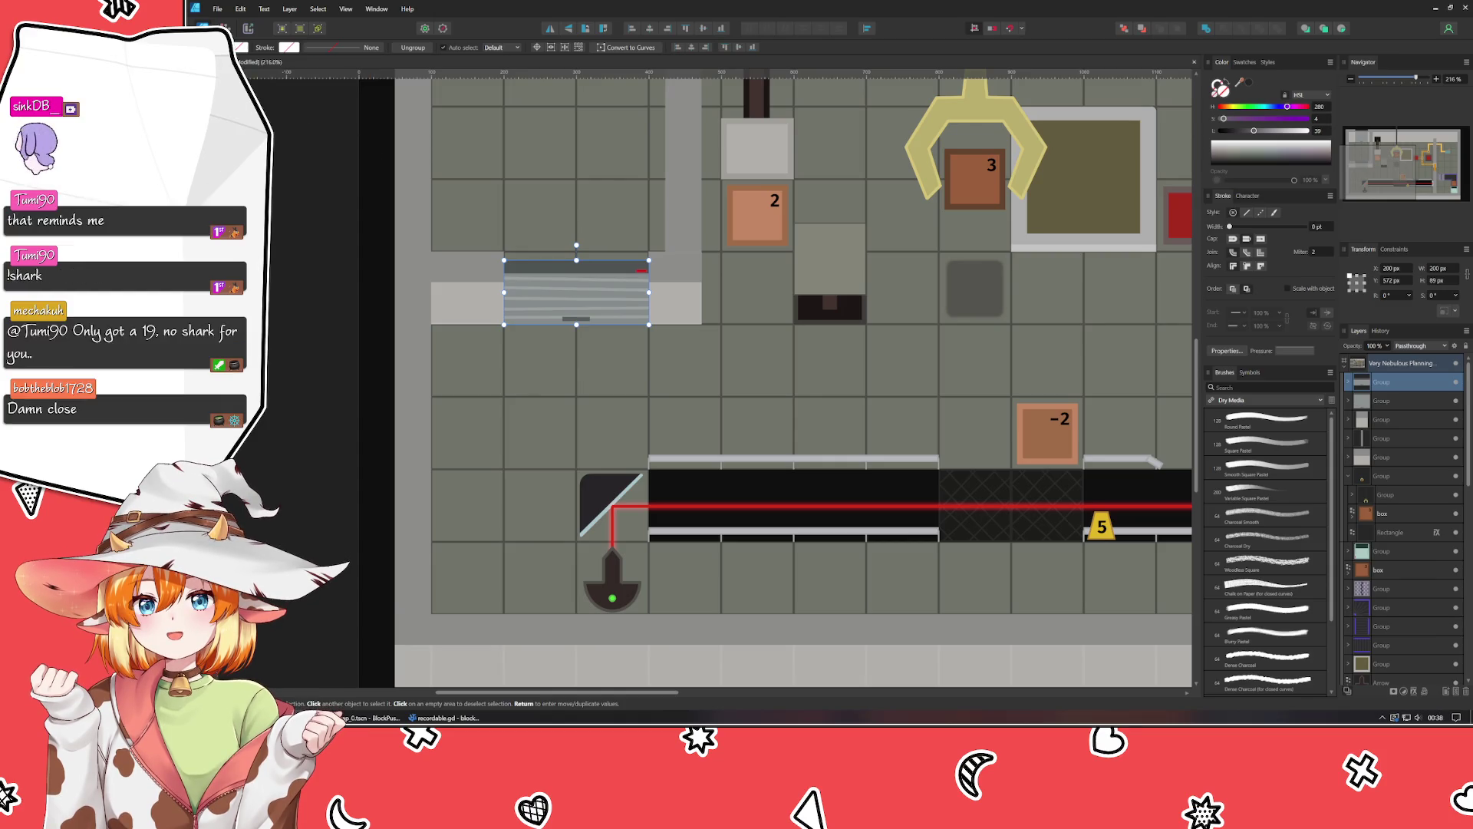
key(m)
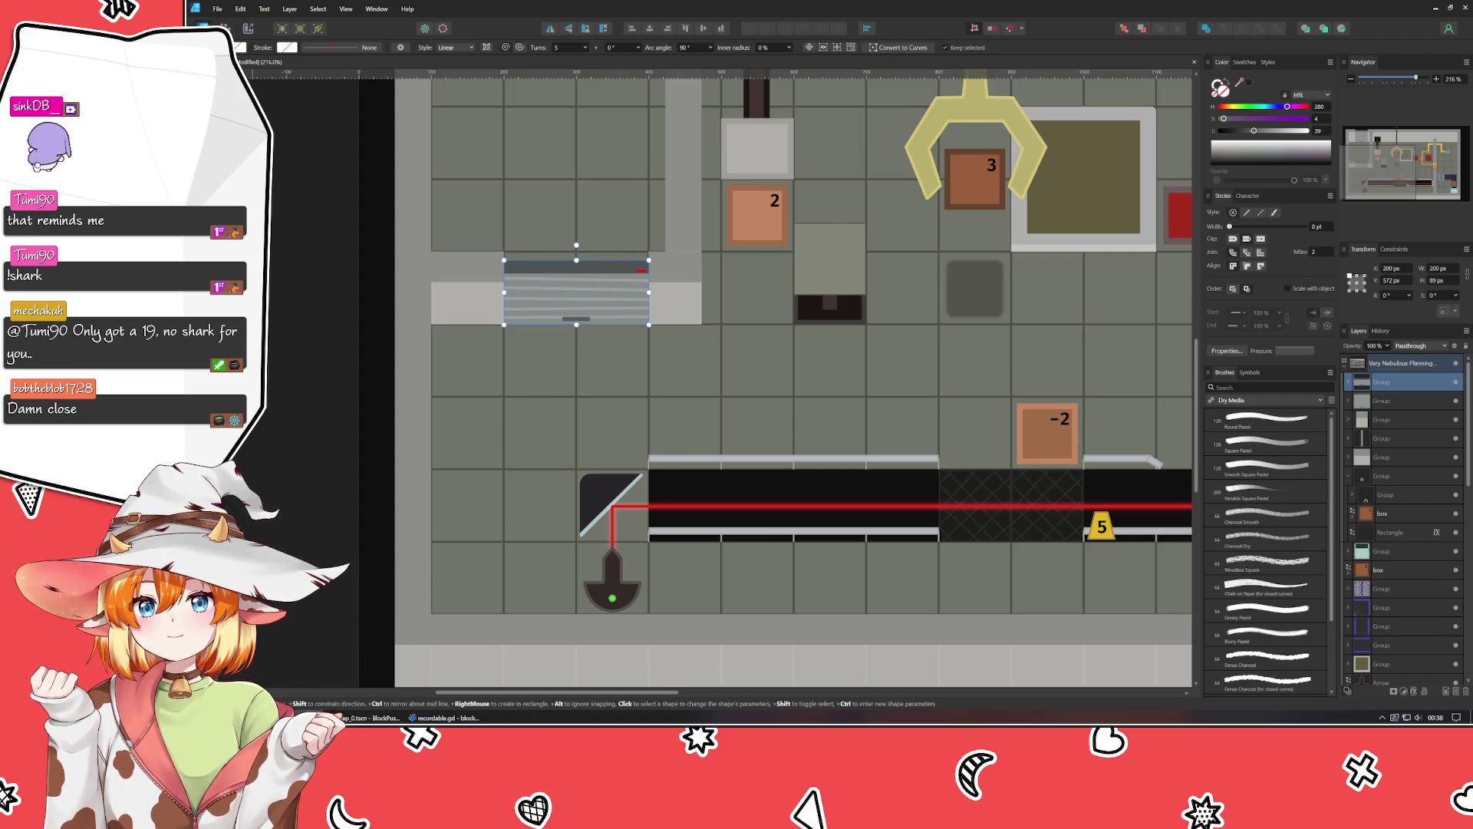
mouse_move(507, 397)
mouse_down()
mouse_move(587, 464)
mouse_move(606, 395)
mouse_move(542, 397)
mouse_up()
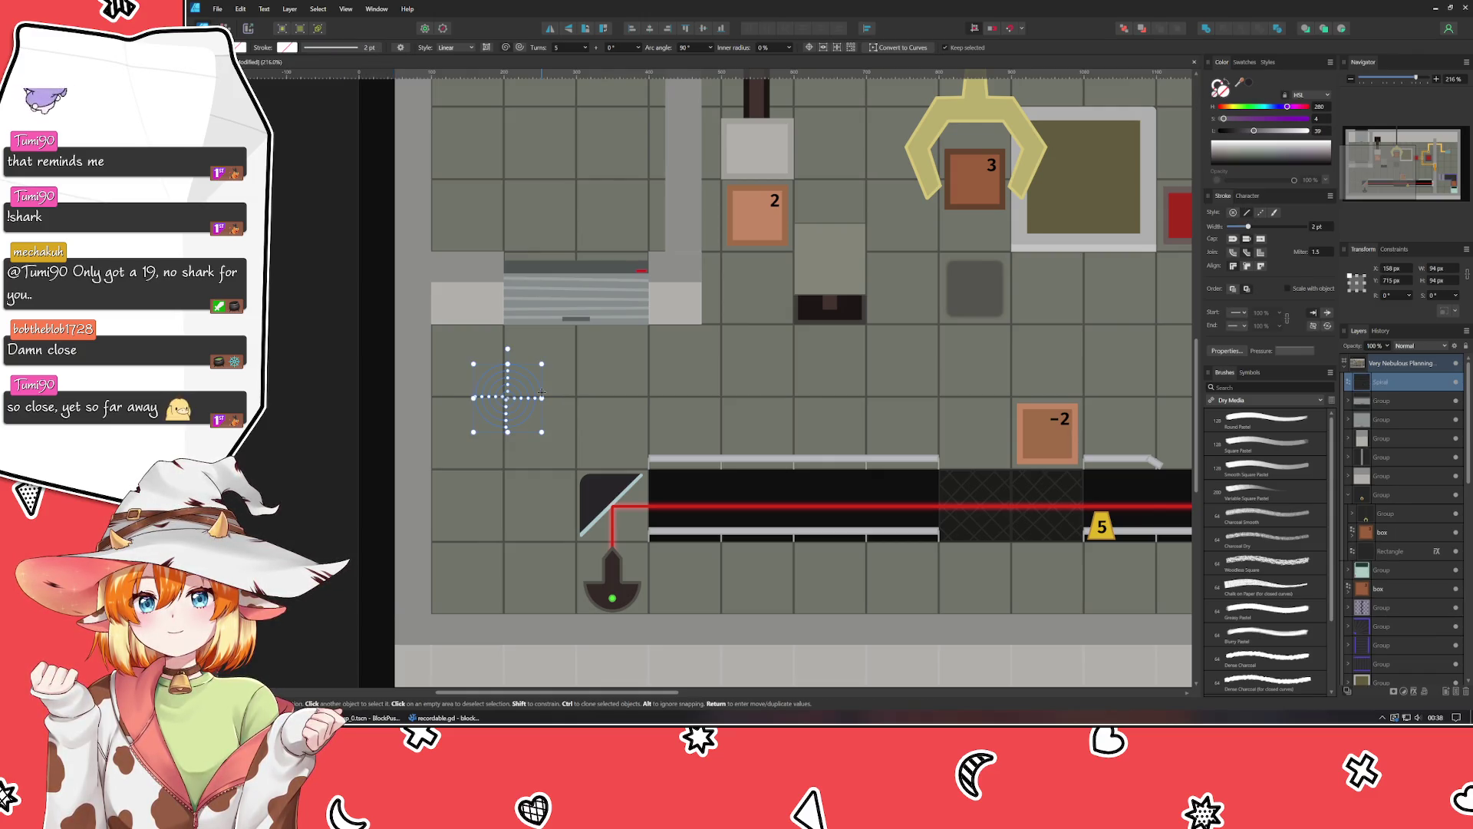
Set the spiral's stroke to a reddish colour.
click(1227, 106)
click(1252, 118)
click(1246, 131)
click(1258, 130)
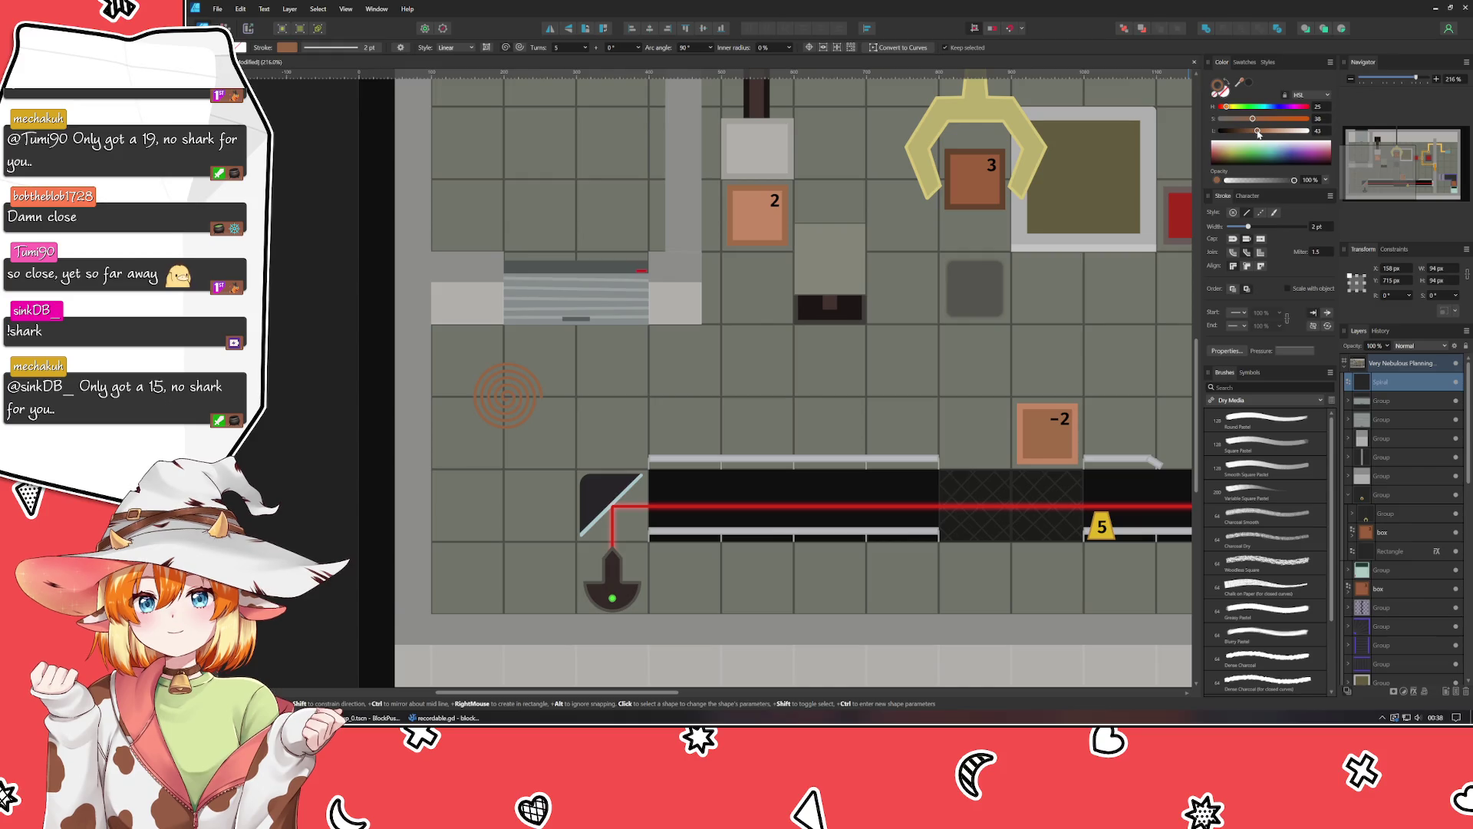
click(1245, 106)
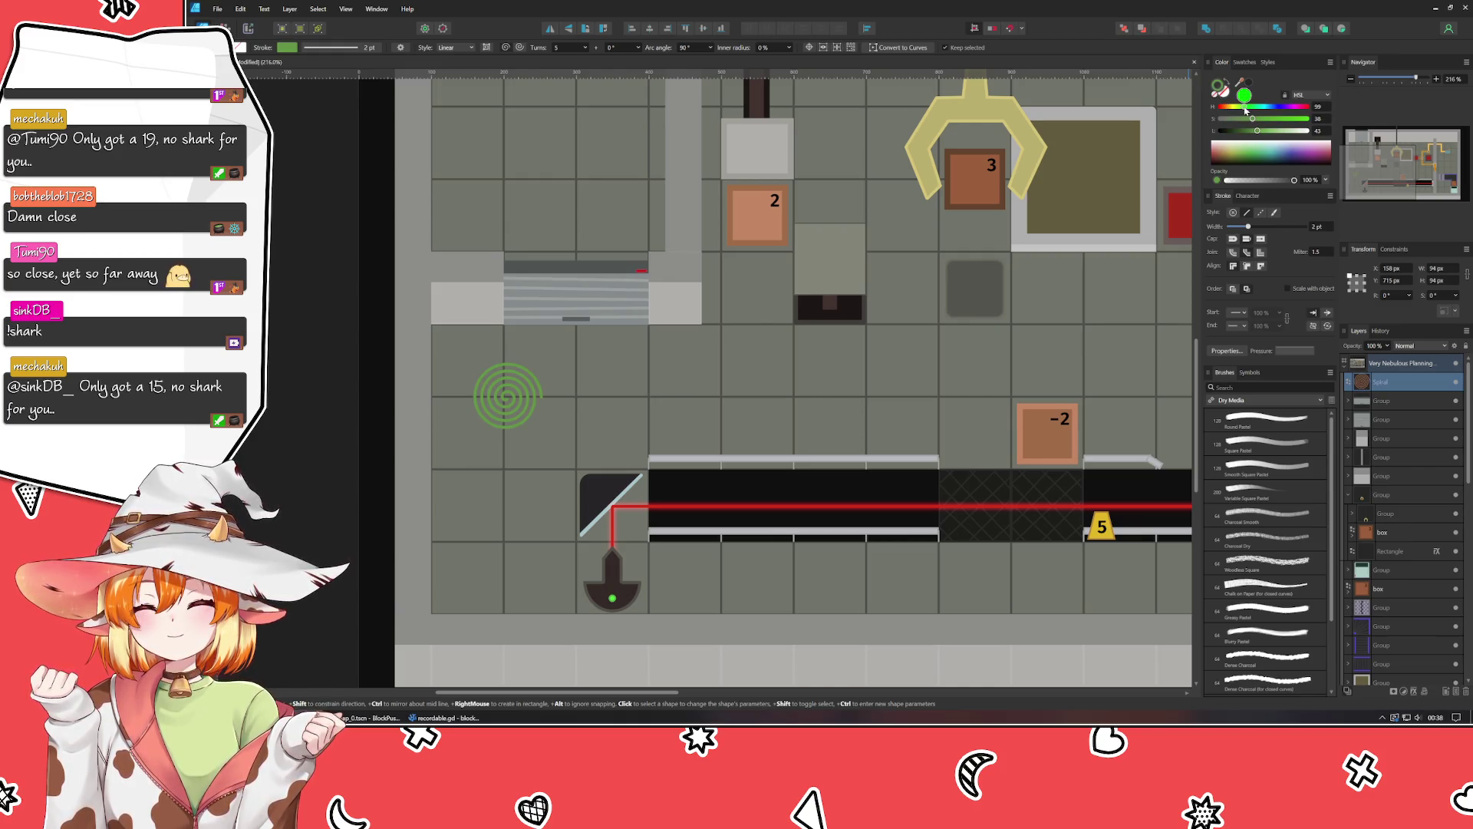
click(1275, 106)
mouse_move(1276, 110)
mouse_down()
mouse_move(1317, 115)
mouse_move(1304, 119)
mouse_up()
drag(1261, 134, 1250, 119)
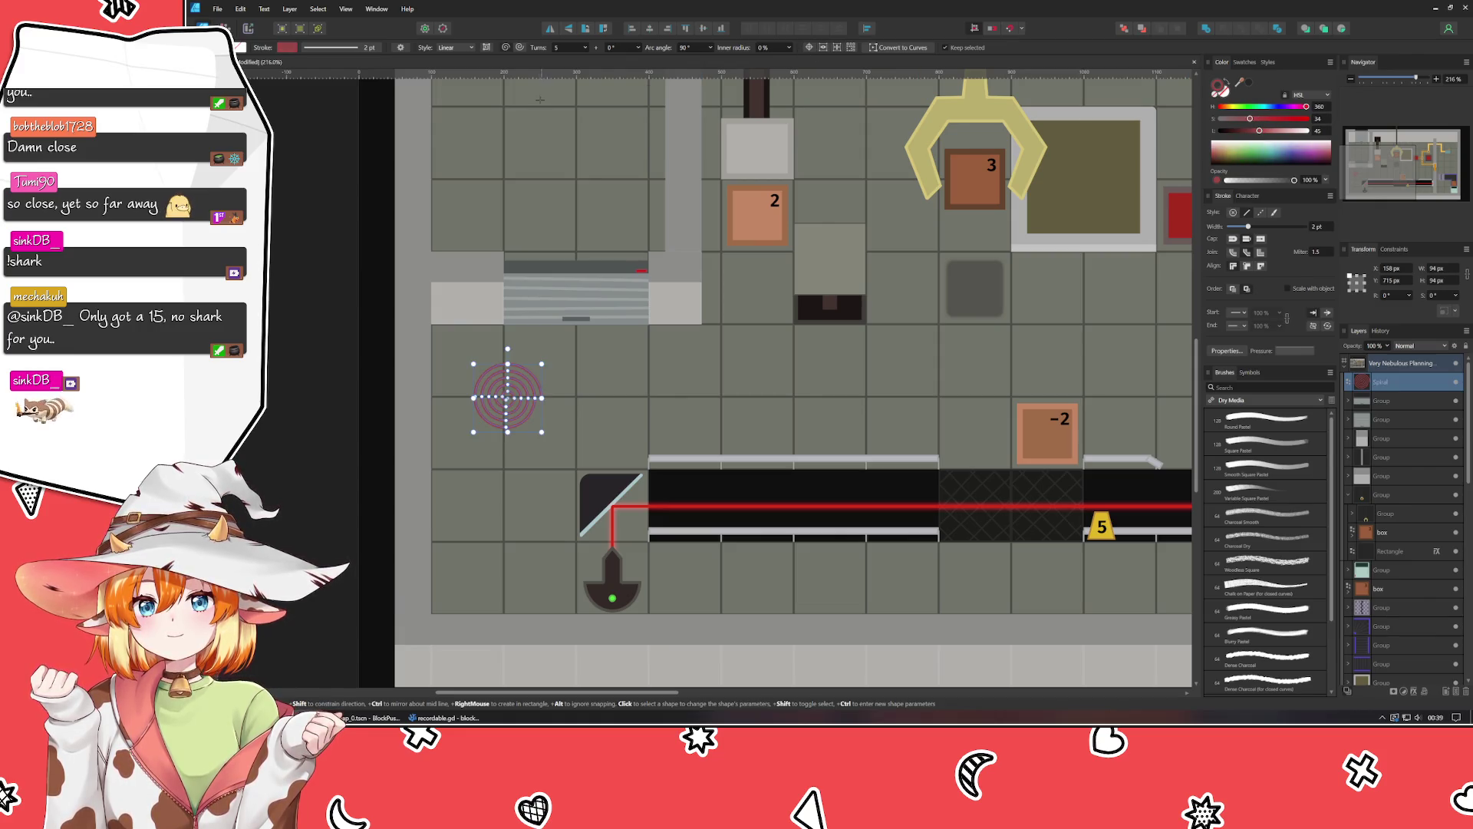
Give the spiral 3 turns, a 40% inner radius and clockwise winding.
scroll(577, 52, down, 2)
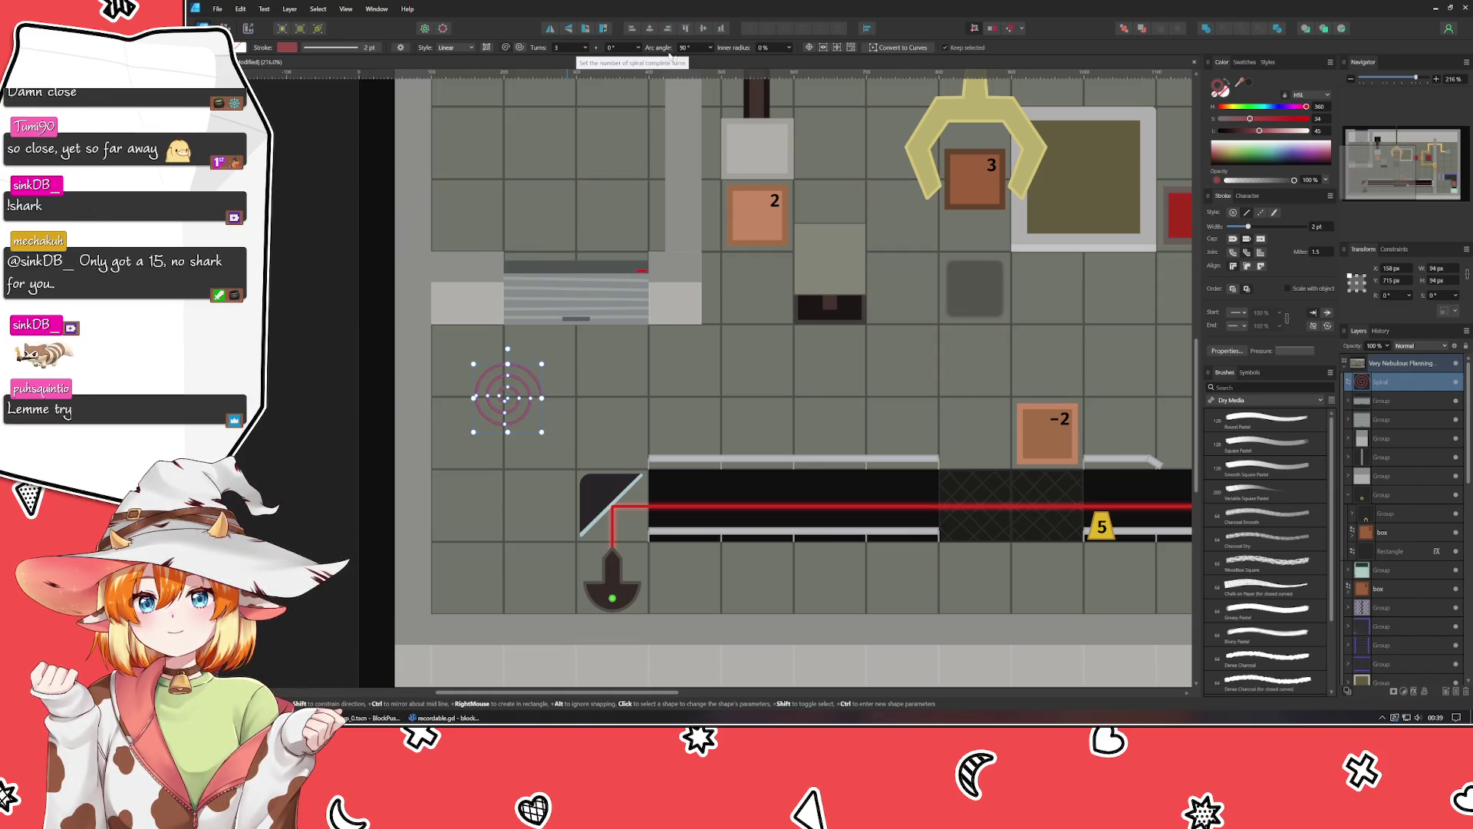
scroll(700, 52, up, 4)
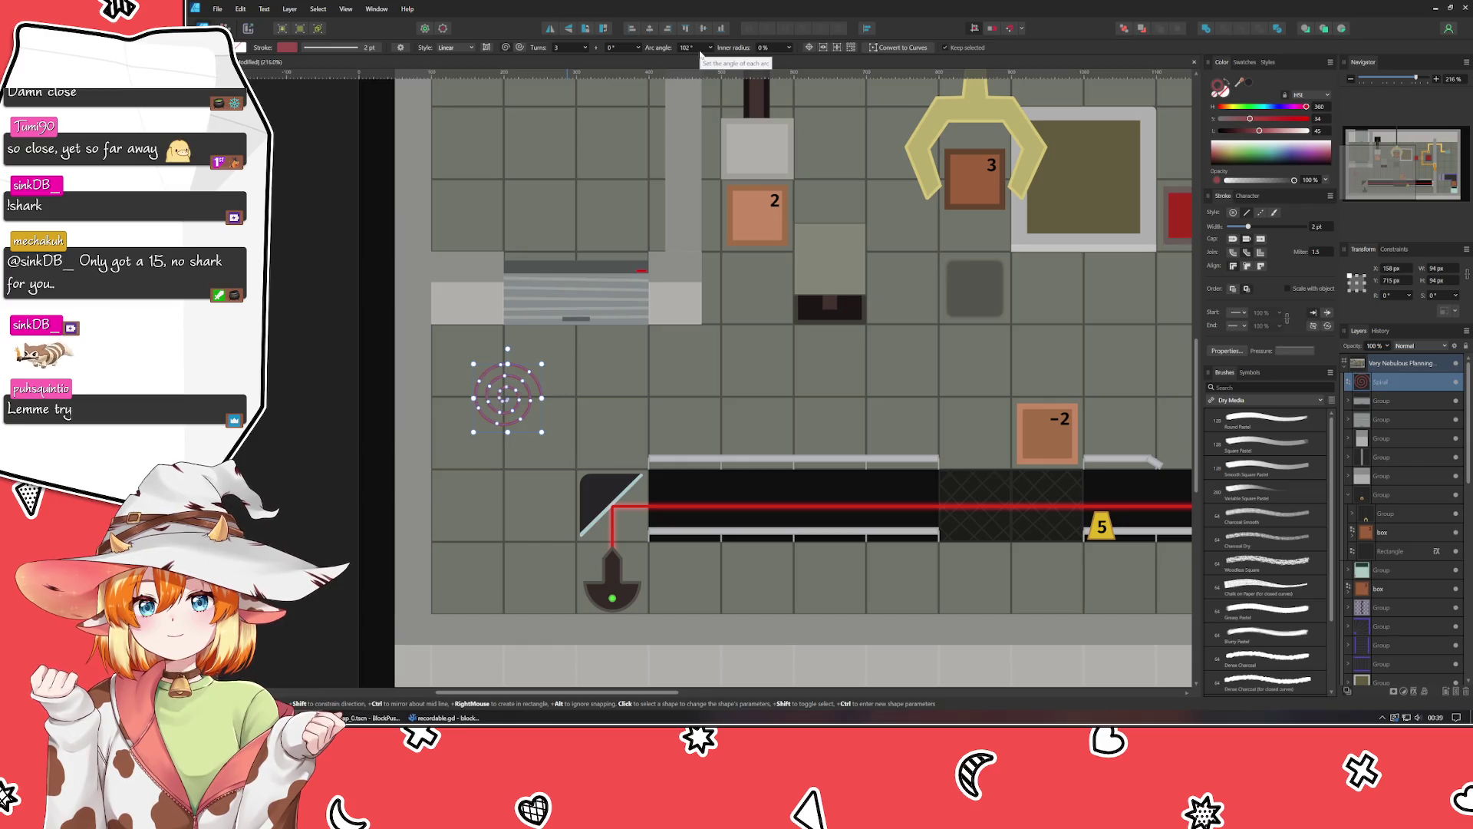
scroll(700, 53, down, 4)
scroll(701, 52, down, 20)
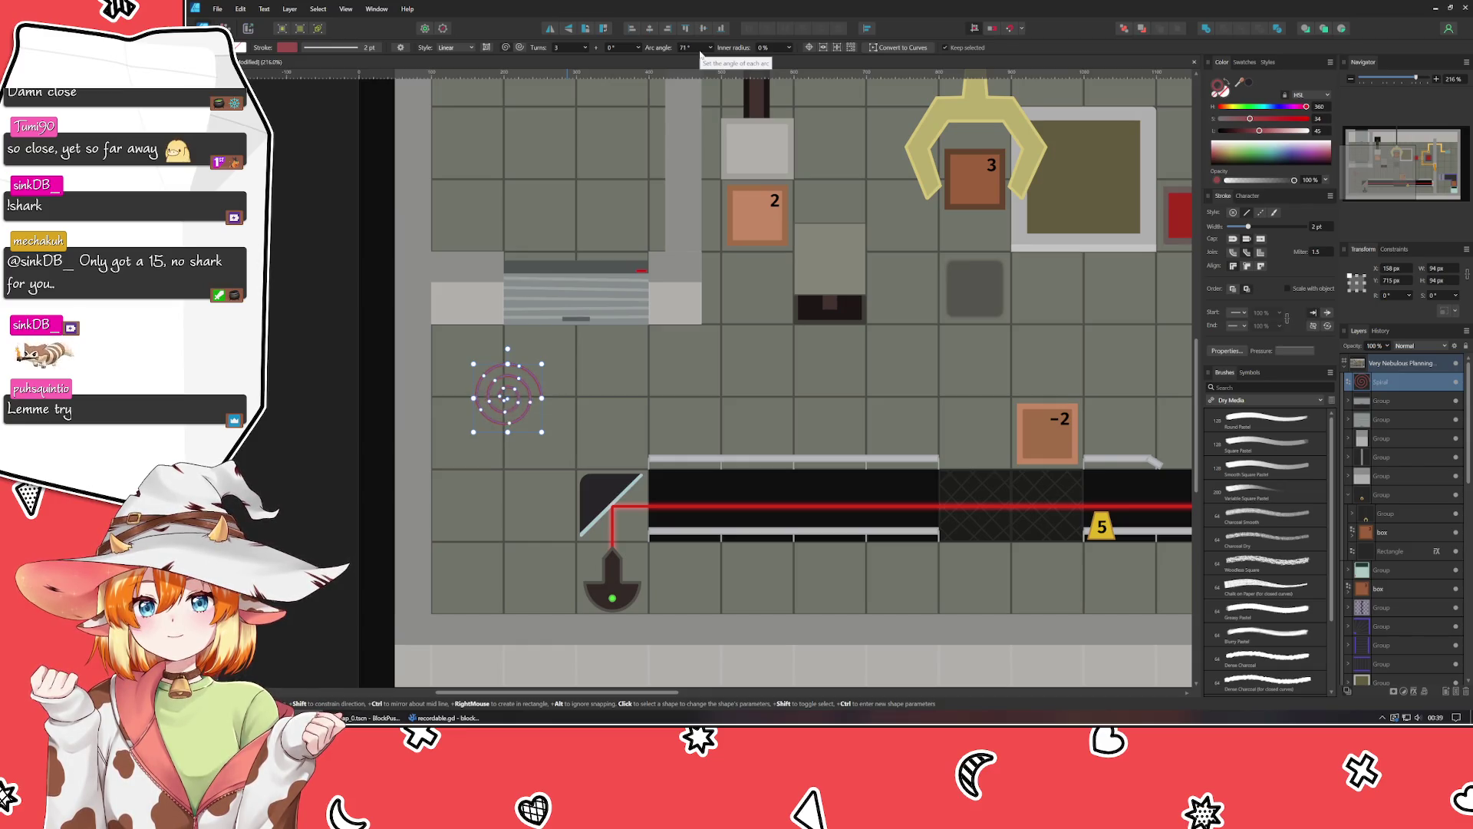
scroll(701, 52, up, 18)
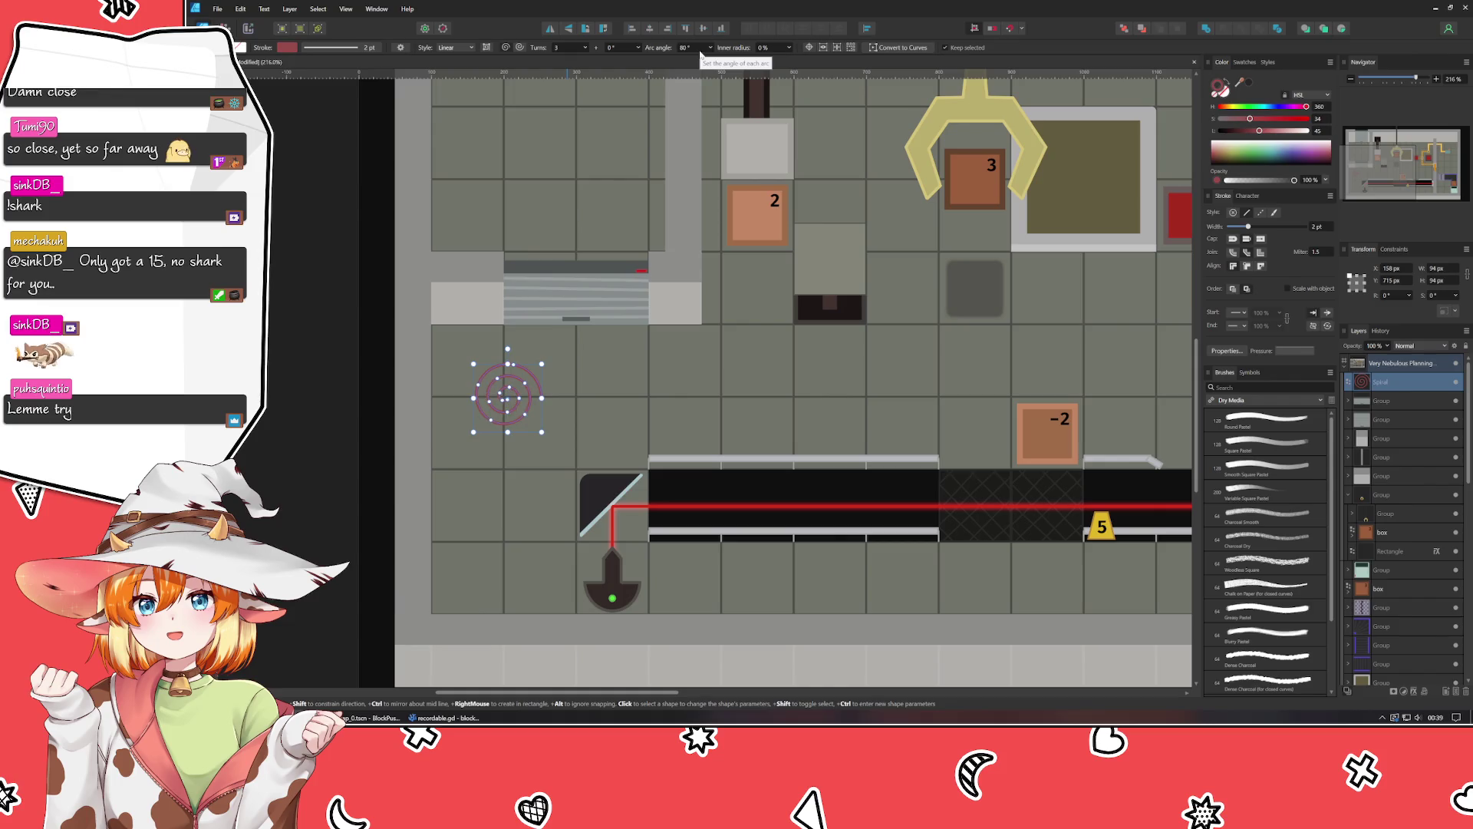
scroll(700, 53, up, 4)
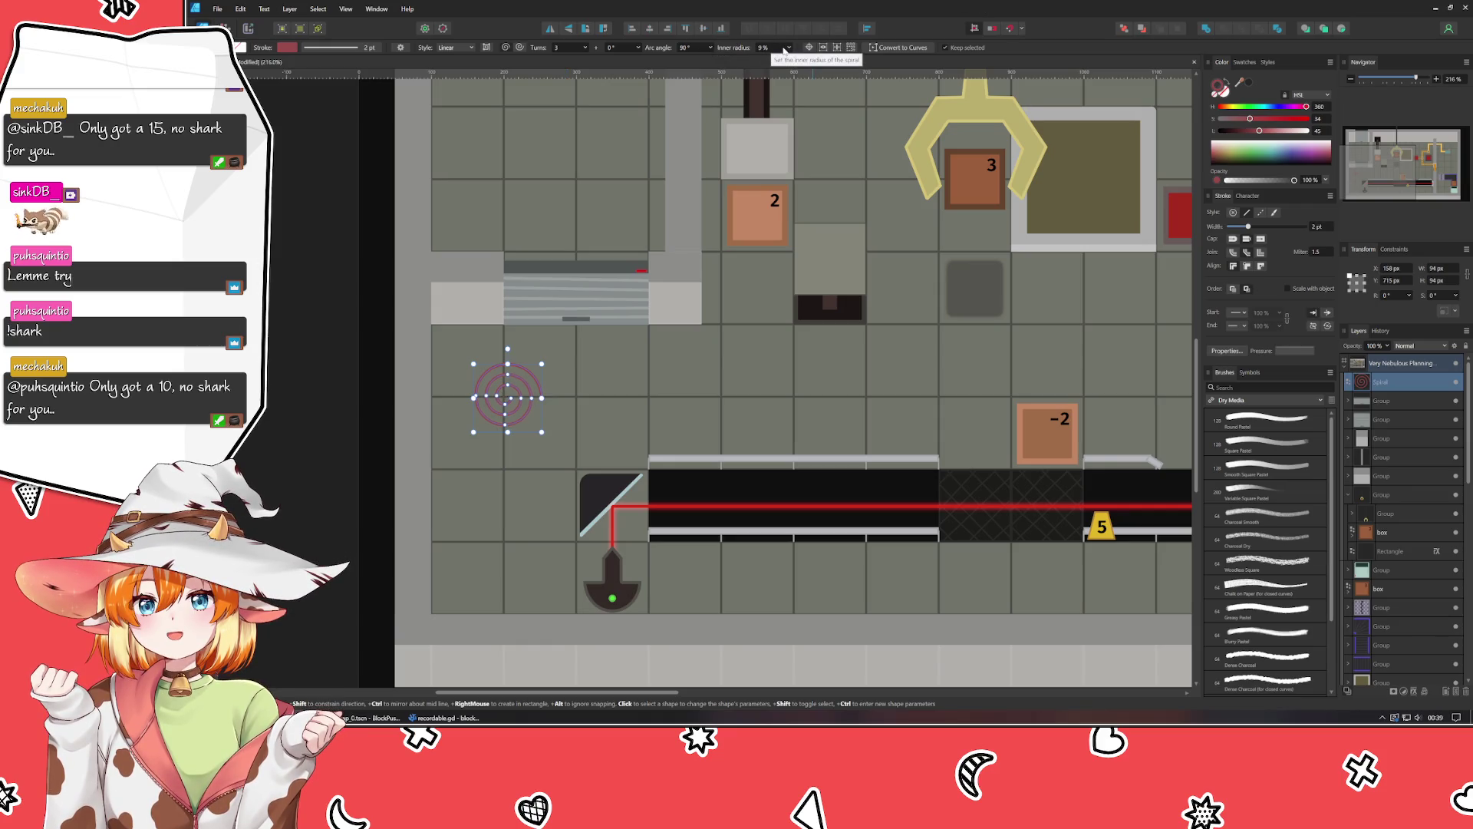
scroll(784, 50, up, 7)
scroll(784, 51, up, 1)
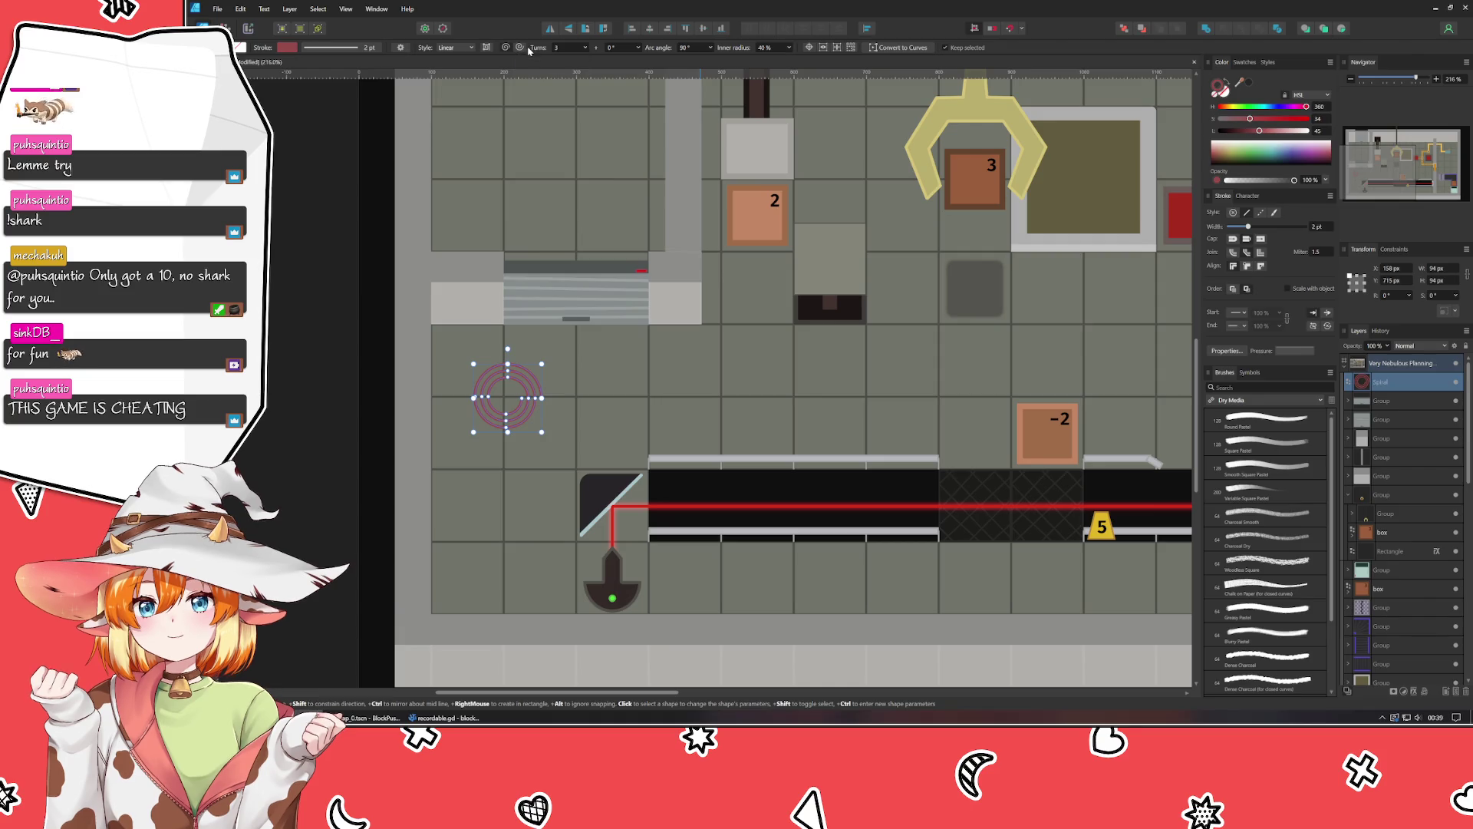
click(507, 48)
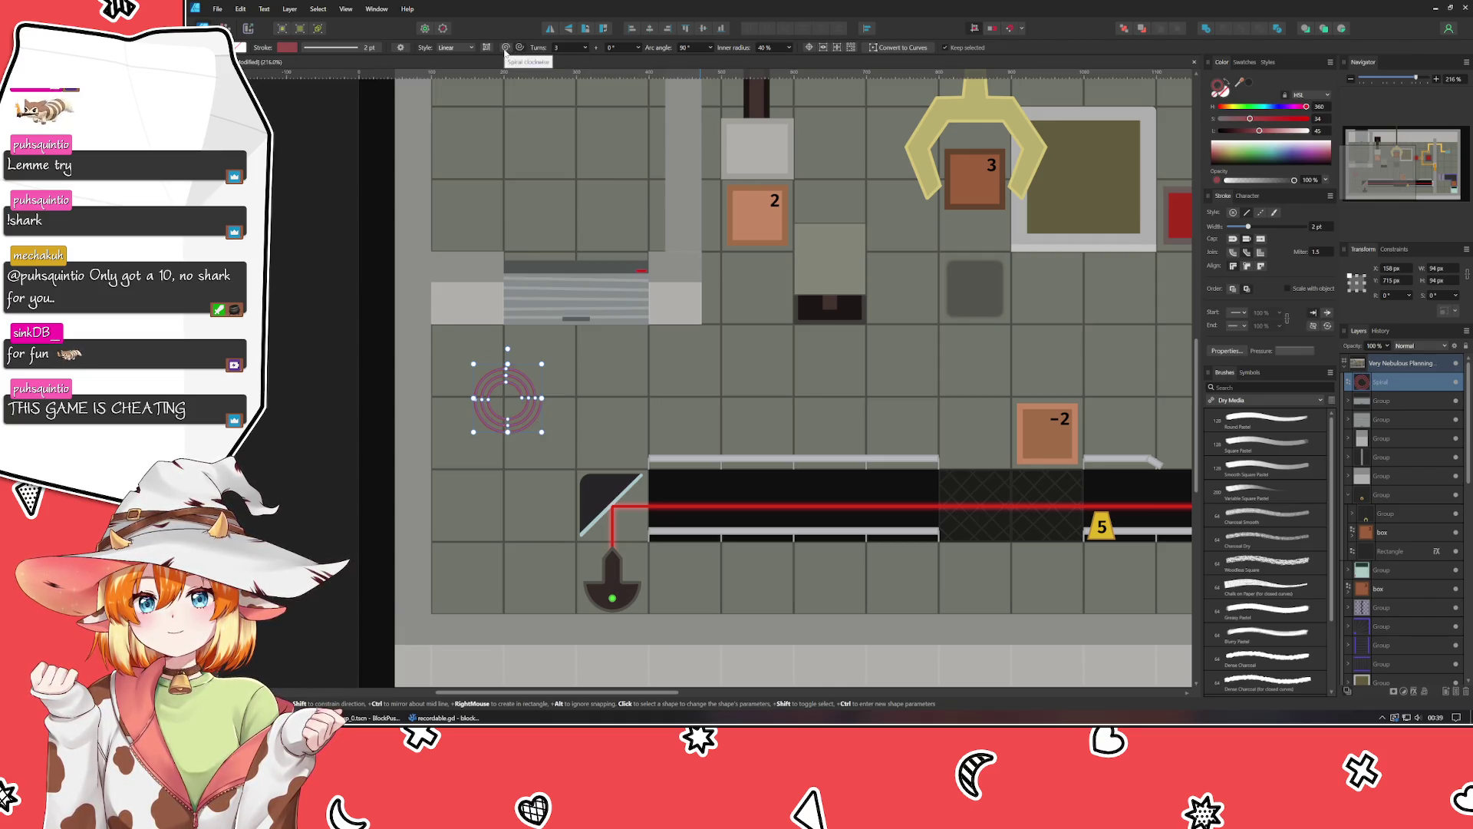
key(v)
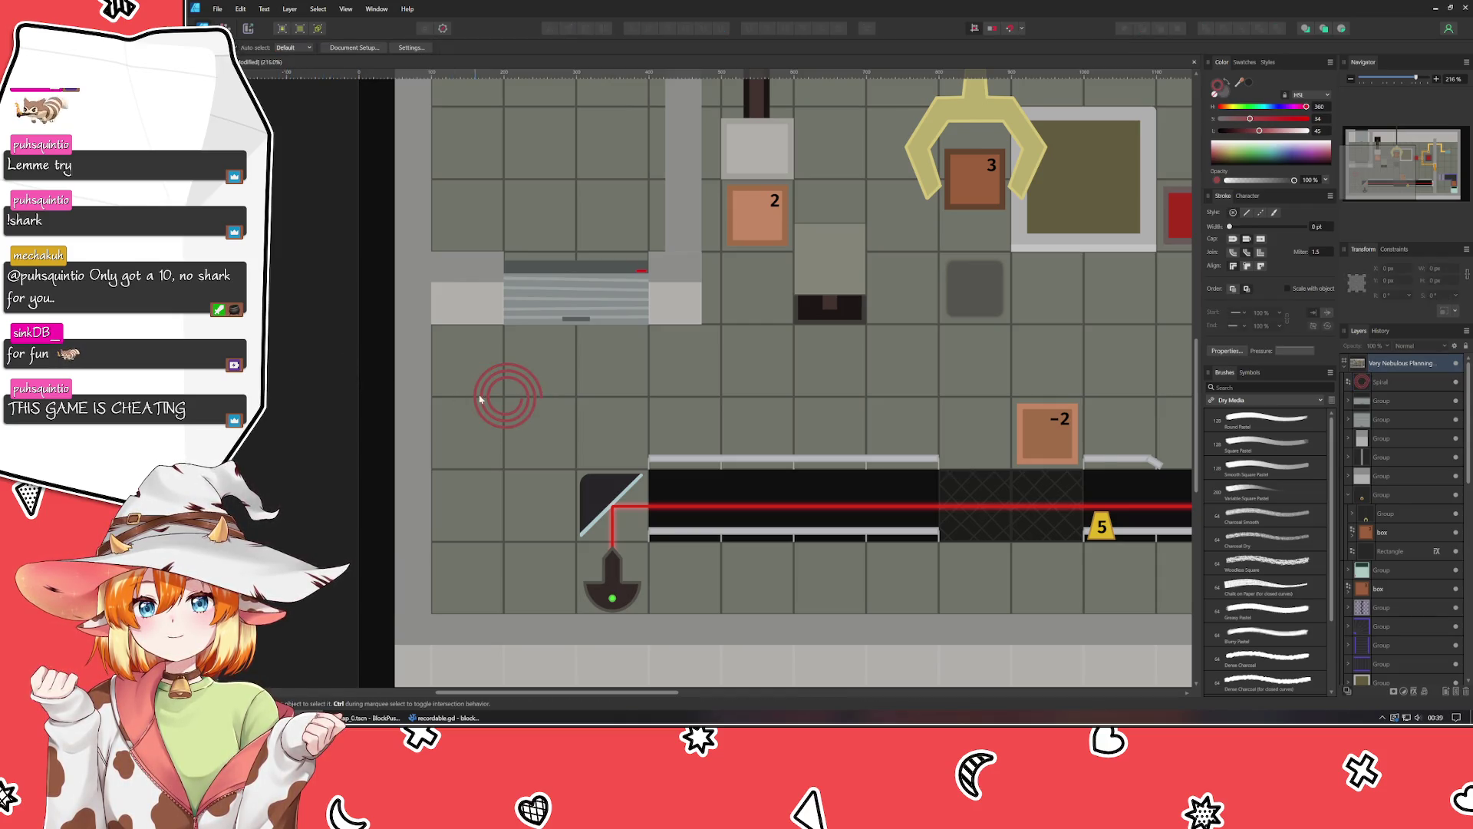
click(460, 47)
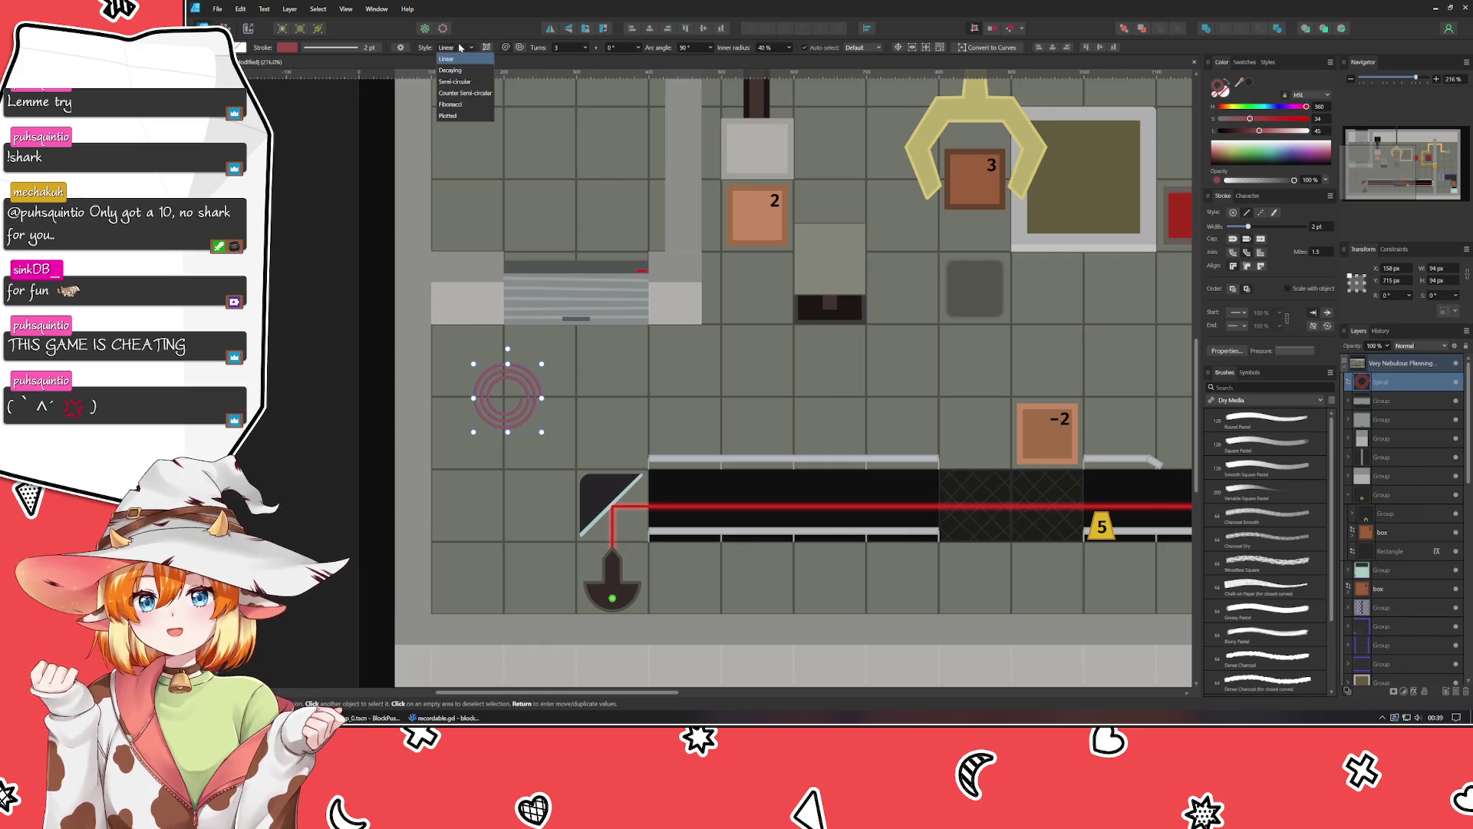
click(460, 71)
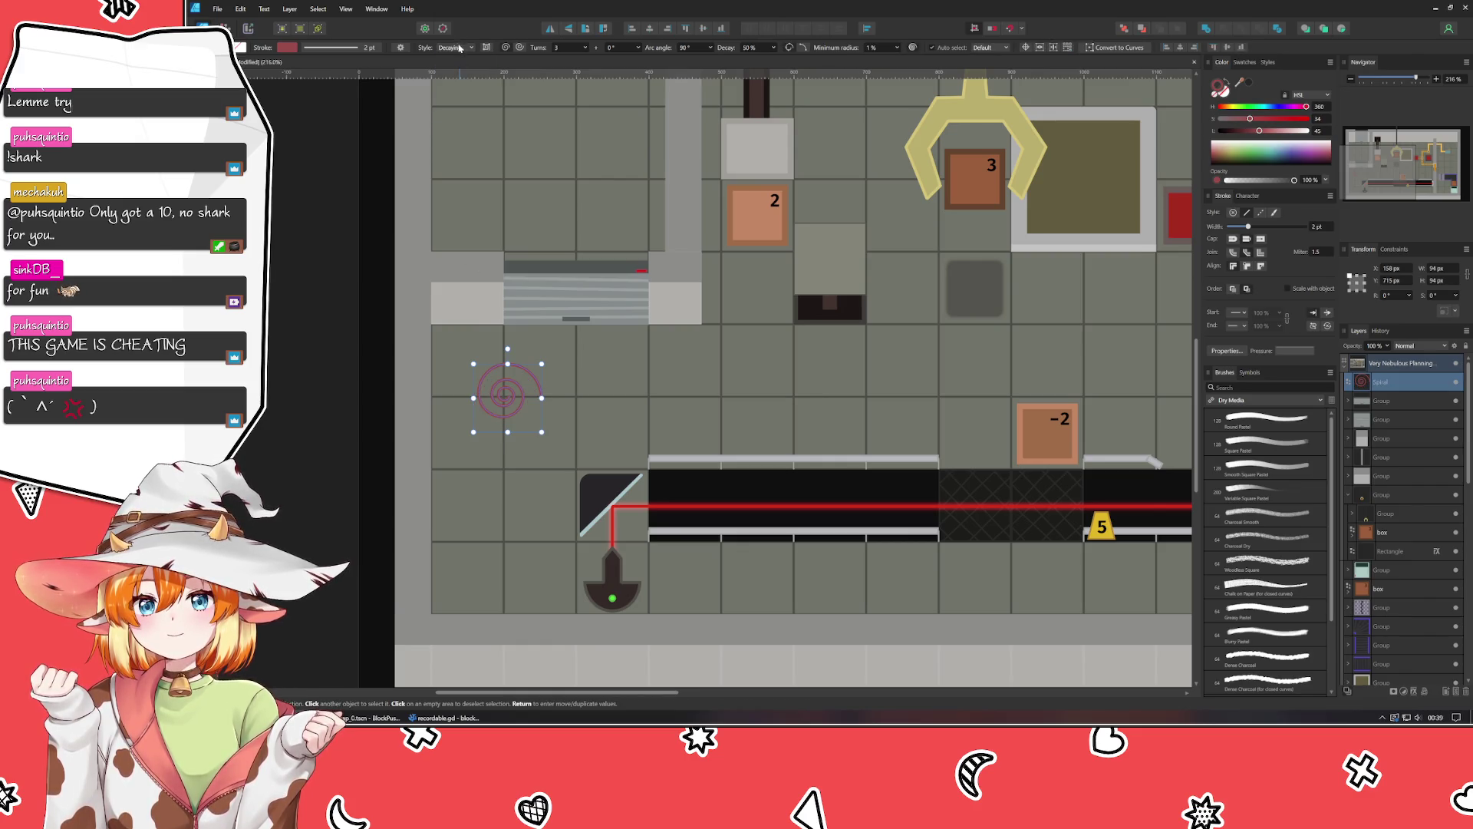
click(460, 47)
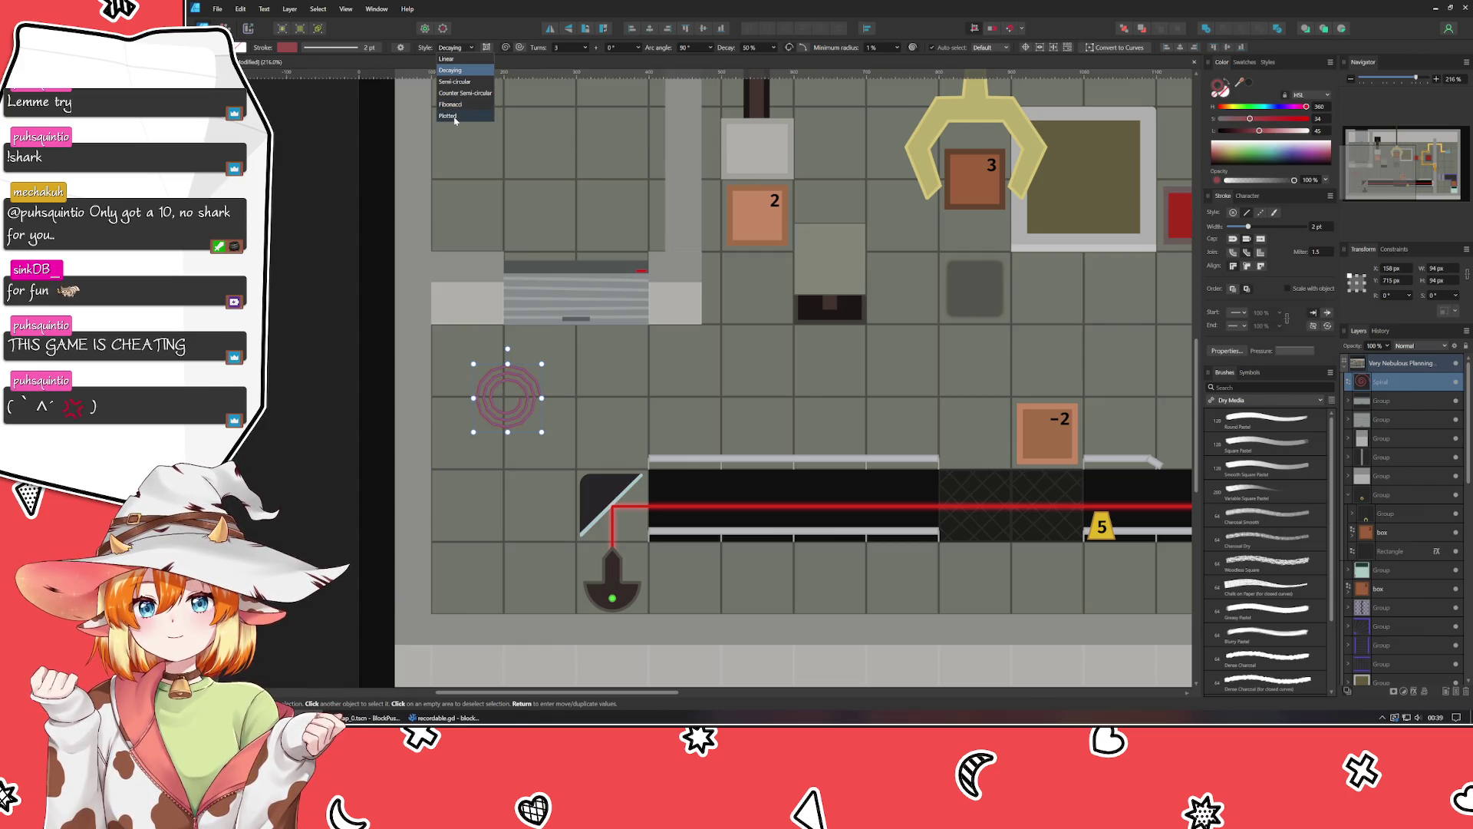
click(460, 59)
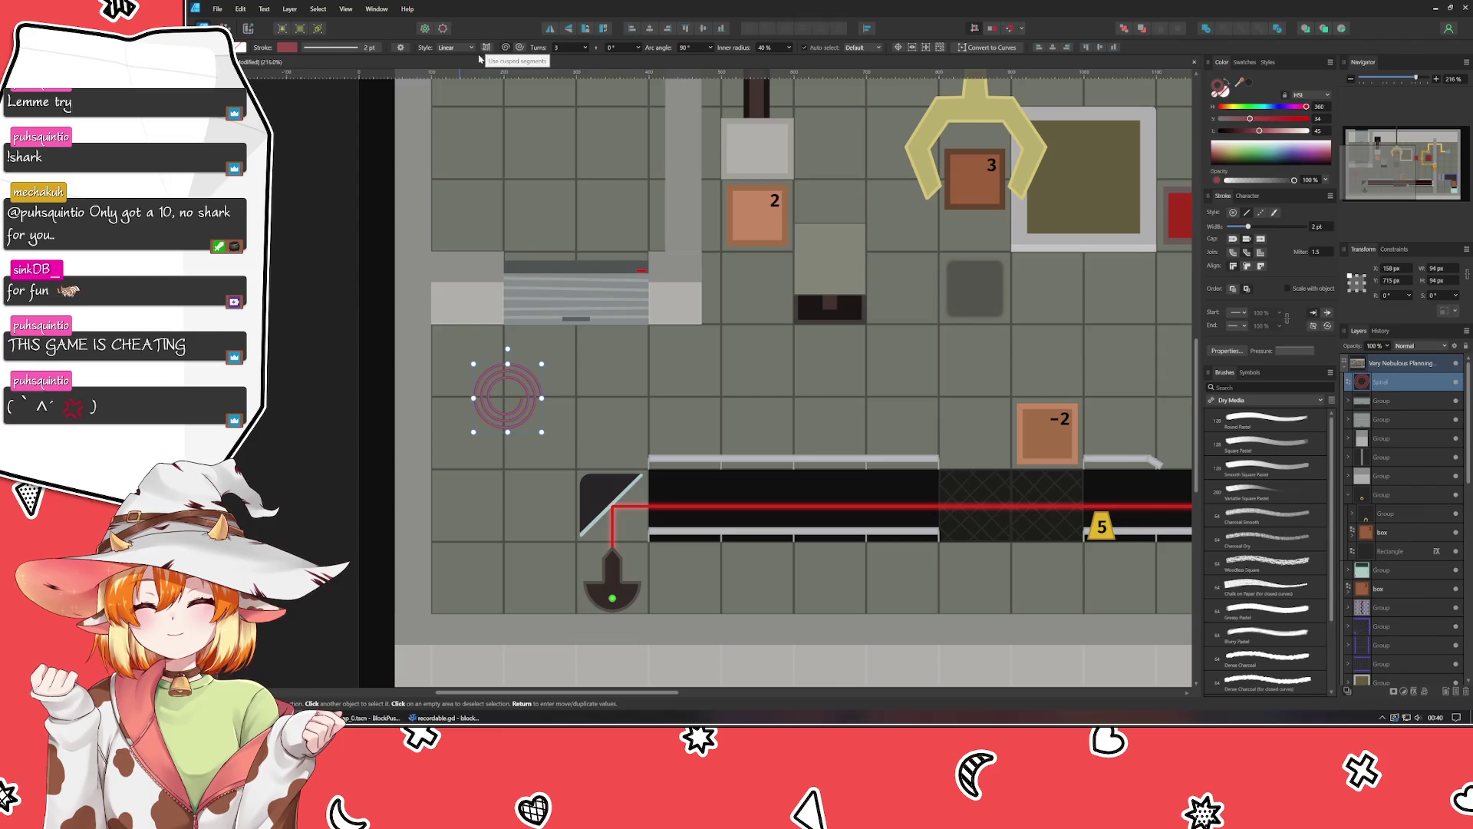
click(455, 47)
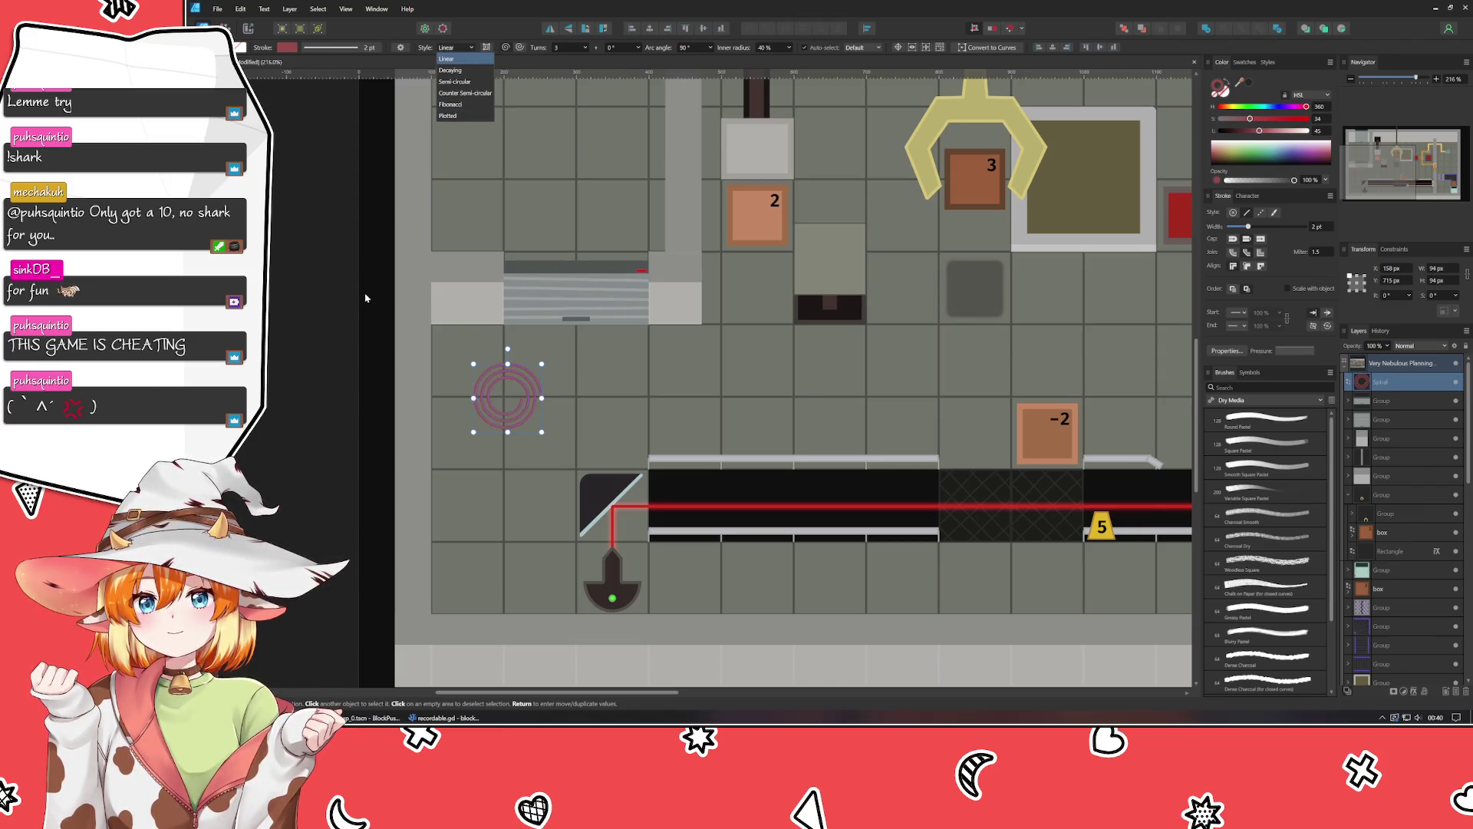
click(377, 308)
click(509, 415)
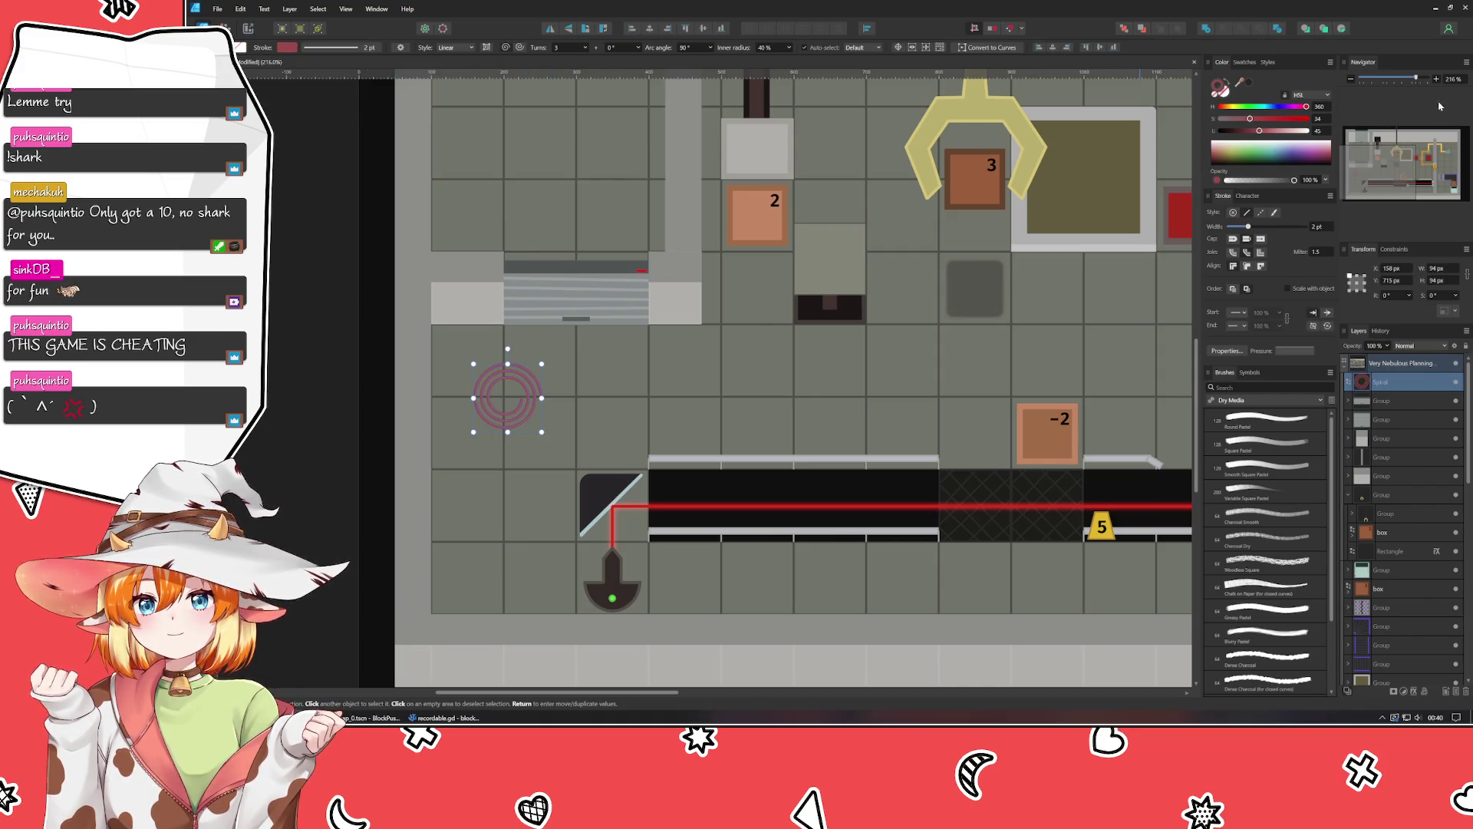
drag(1223, 108, 1227, 109)
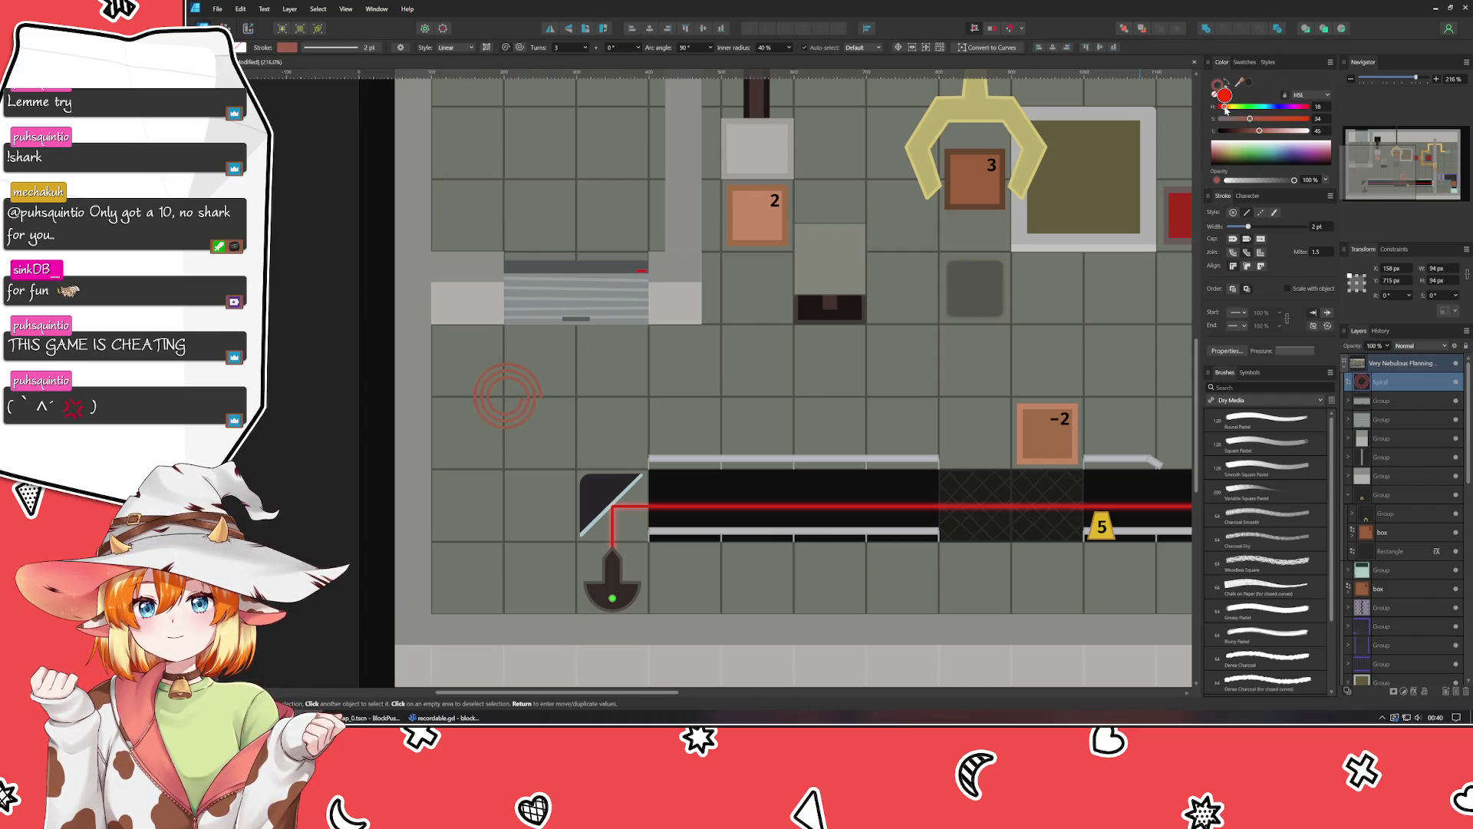
Recolour the spiral orange (HSL 19/65/56) and move it into the tile beside the mirror.
click(1291, 119)
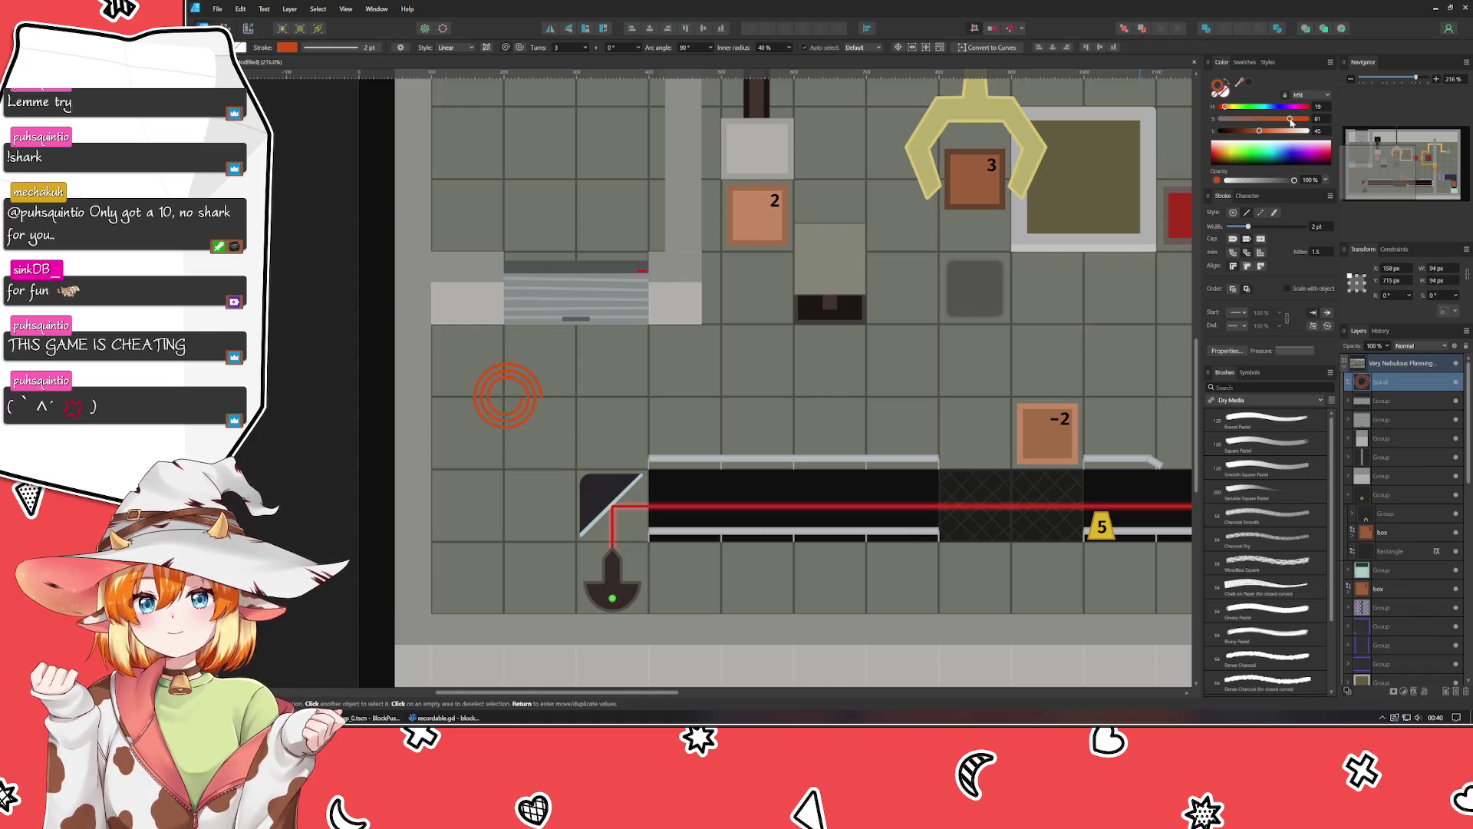
drag(1290, 121, 1269, 134)
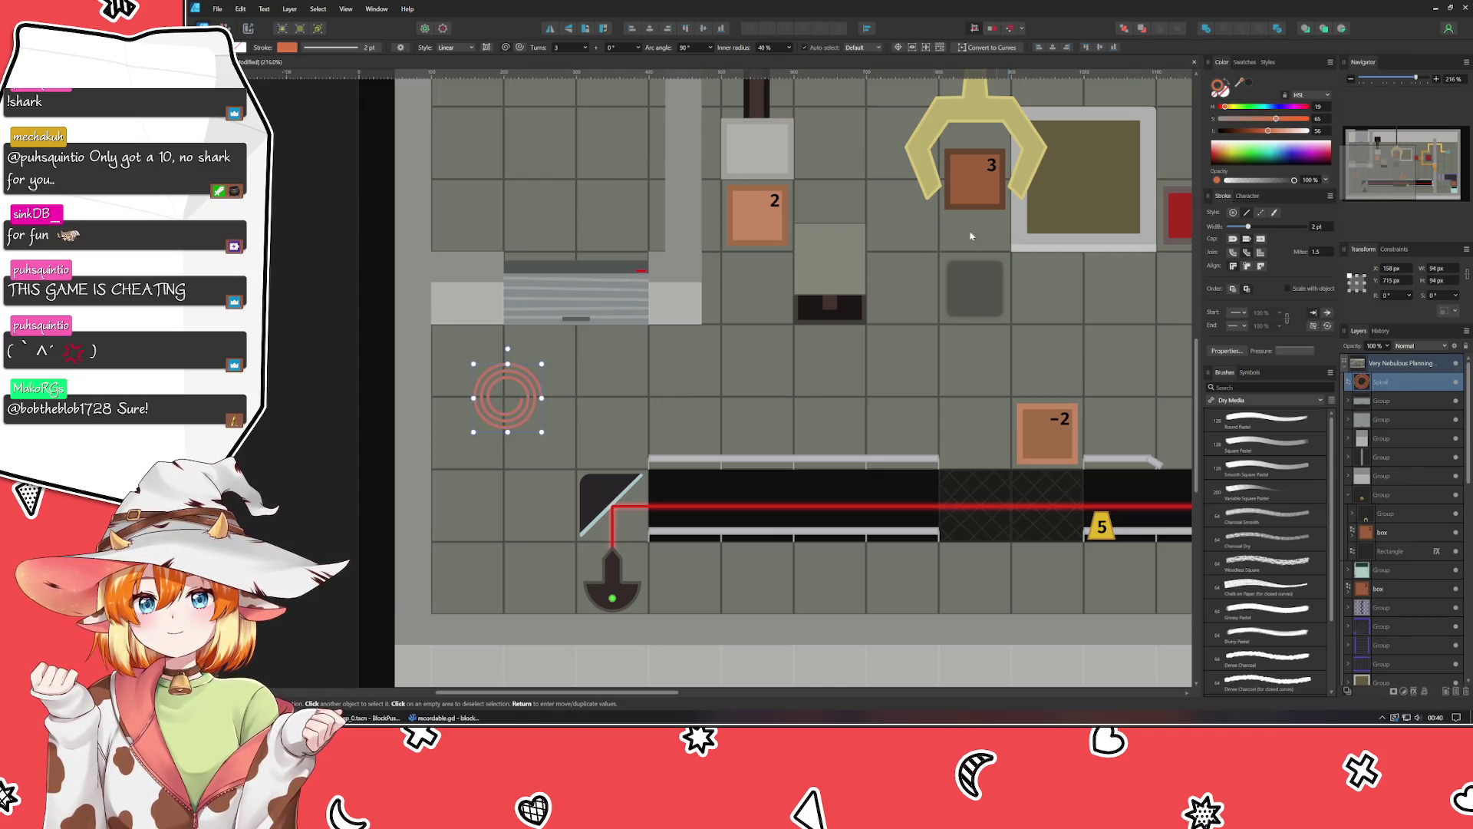
drag(534, 398, 567, 434)
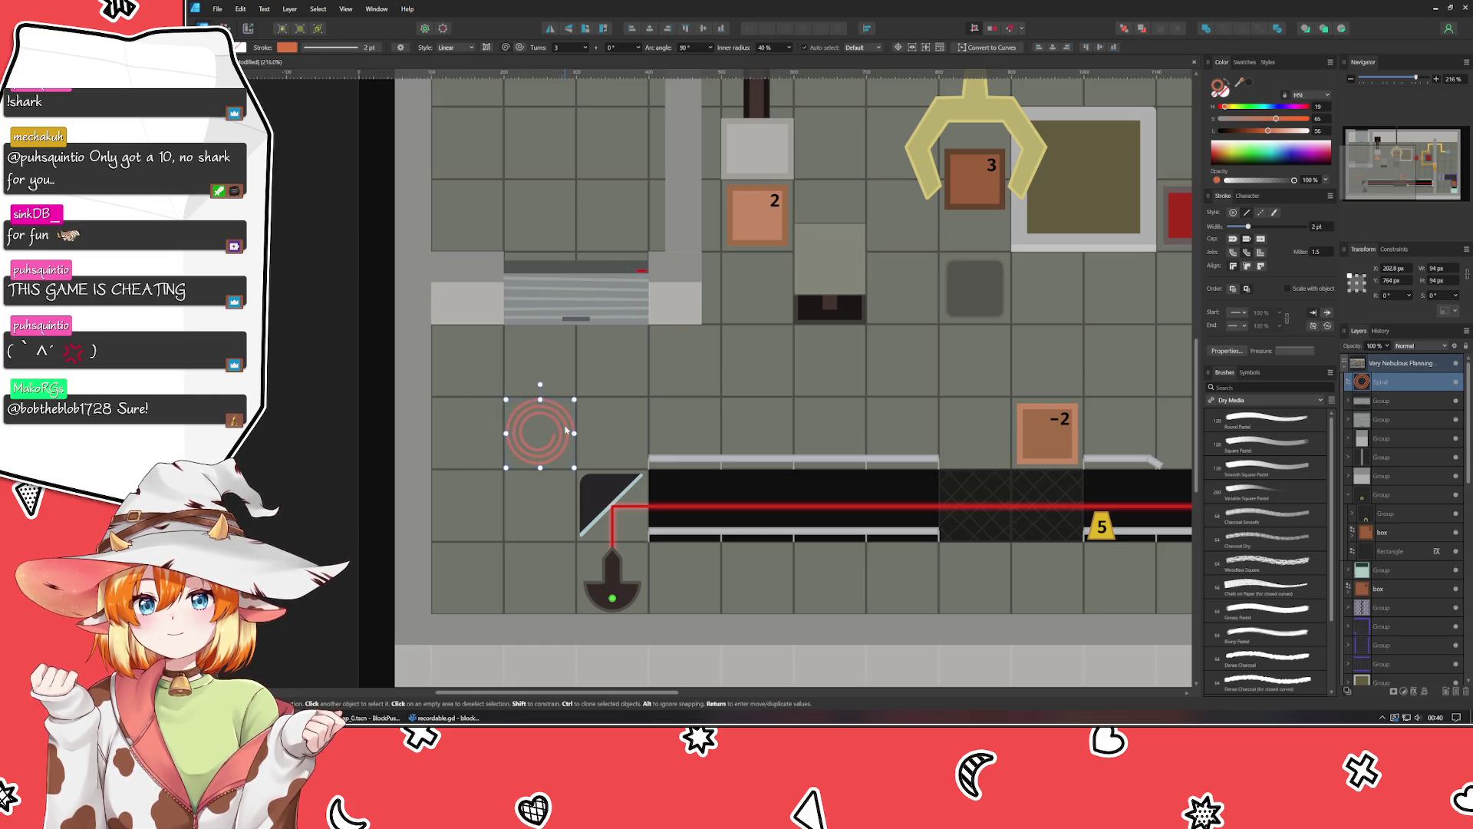
Resize the spiral to 80 px wide and draw a circle over it.
scroll(567, 432, up, 5)
drag(588, 337, 578, 361)
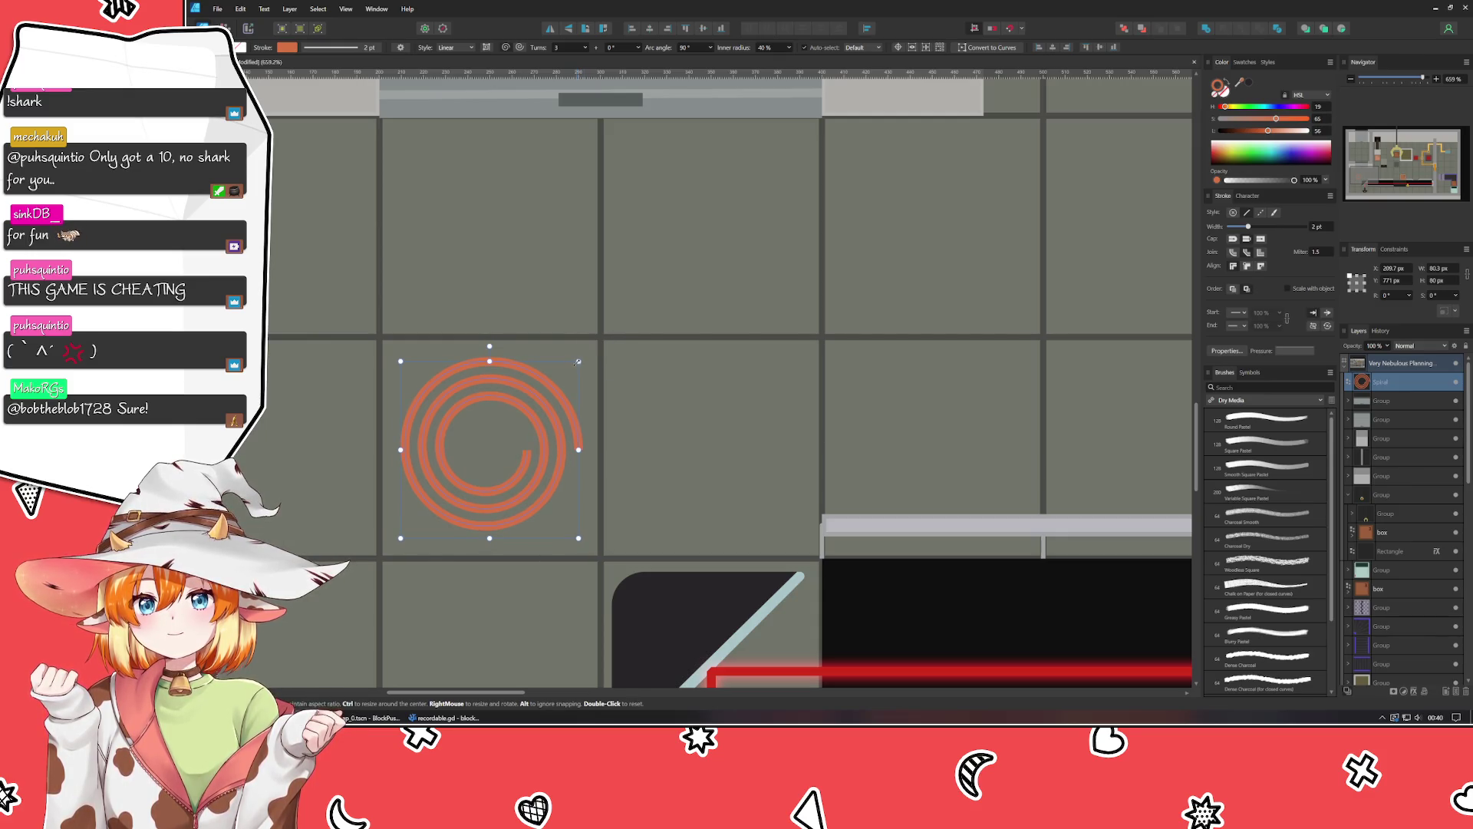
click(1437, 268)
text(80)
key(Return)
drag(784, 363, 948, 377)
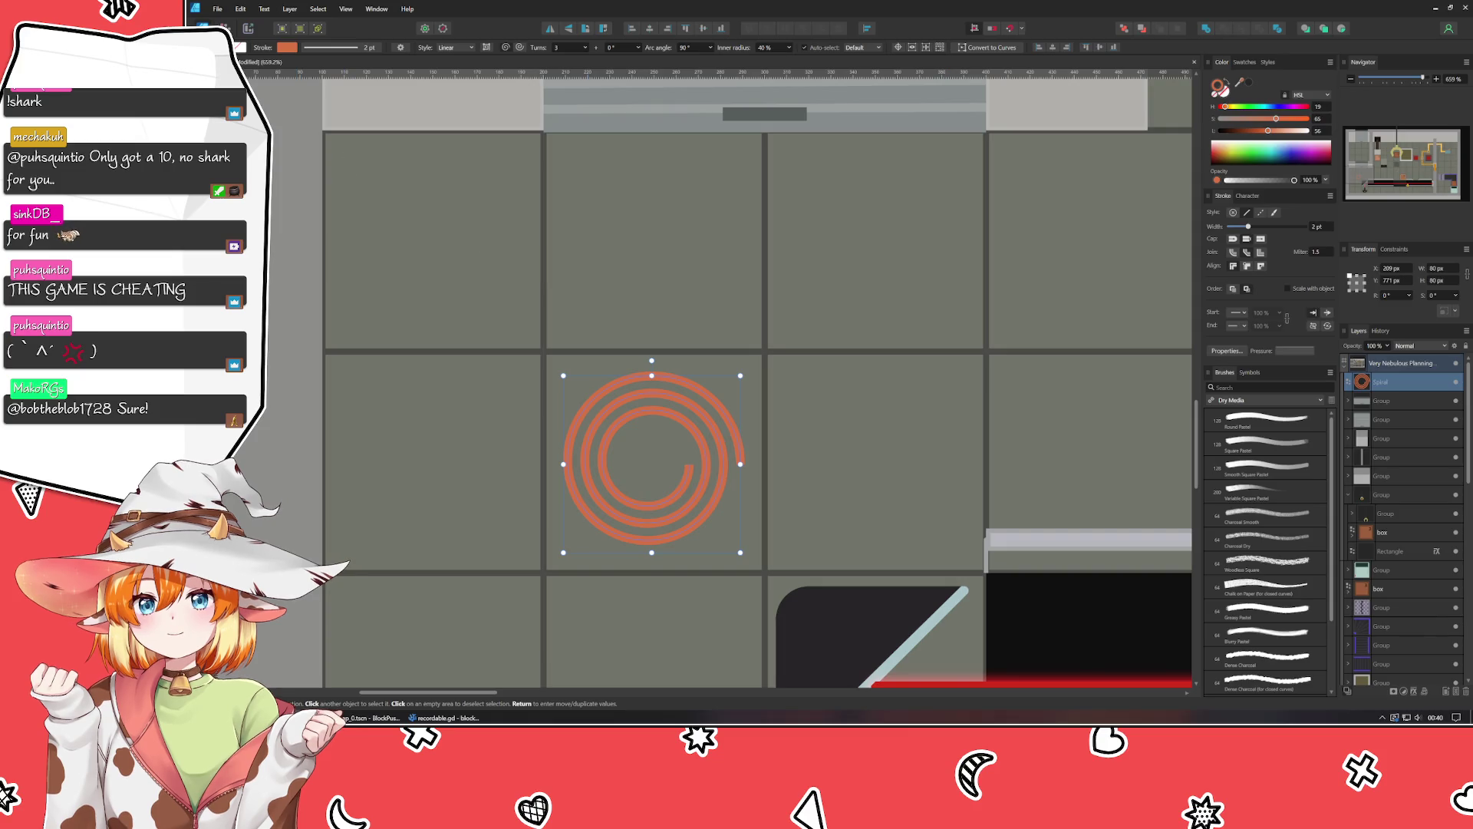
drag(559, 367, 762, 570)
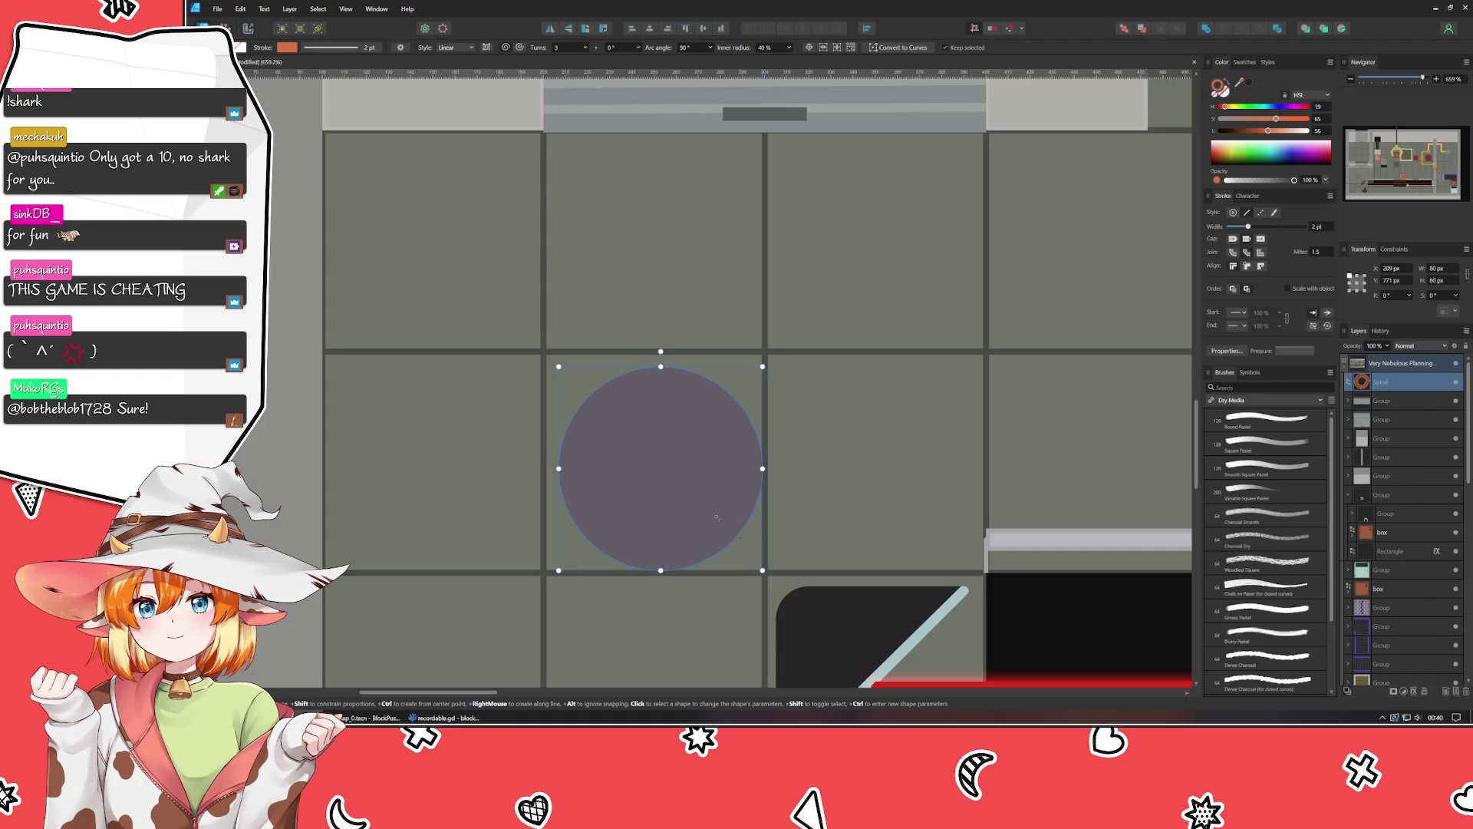
Enlarge the circle to 98 px and move its layer beneath the spiral.
drag(559, 368, 547, 353)
click(1462, 273)
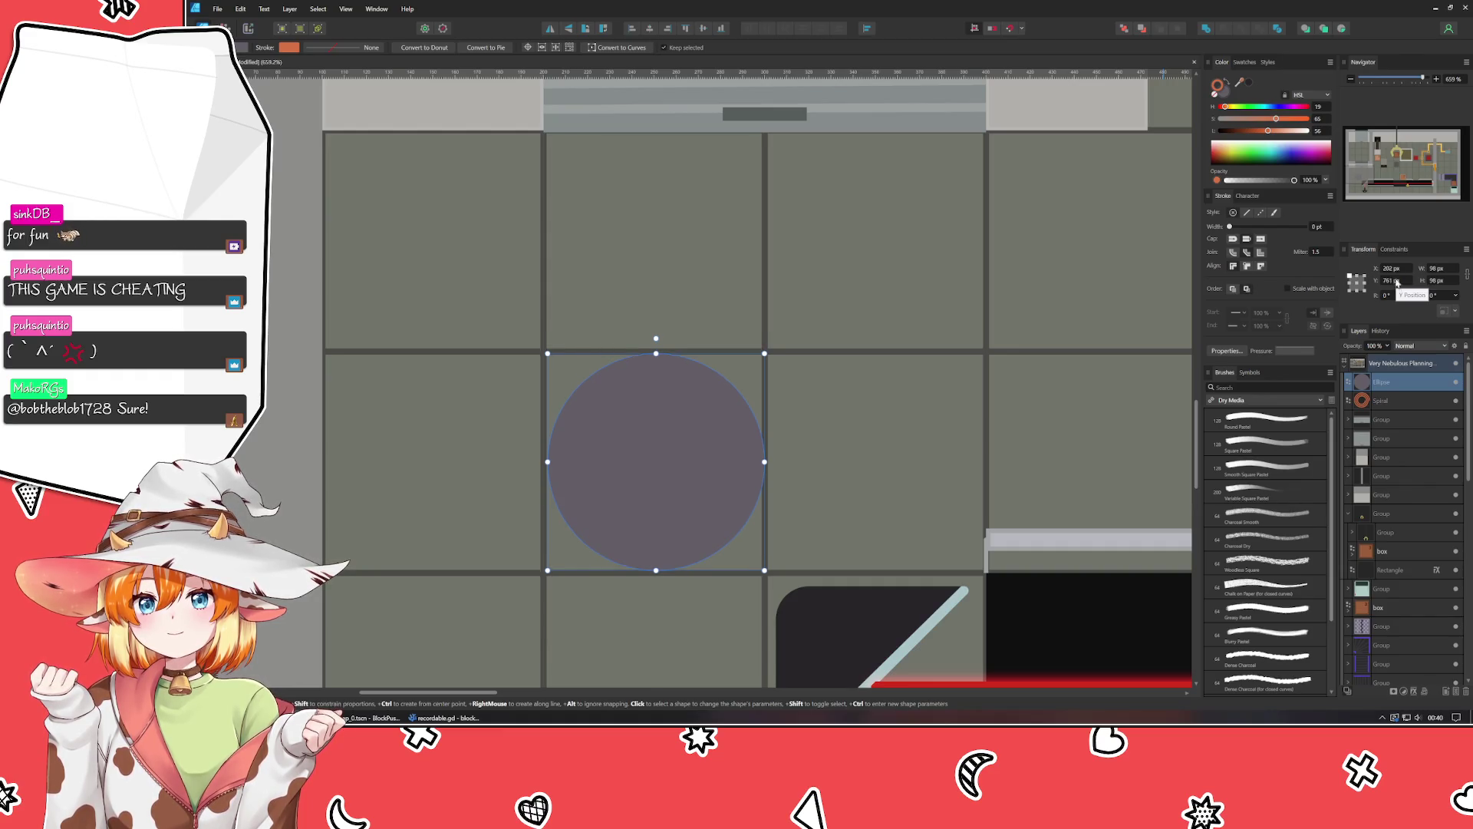
click(860, 462)
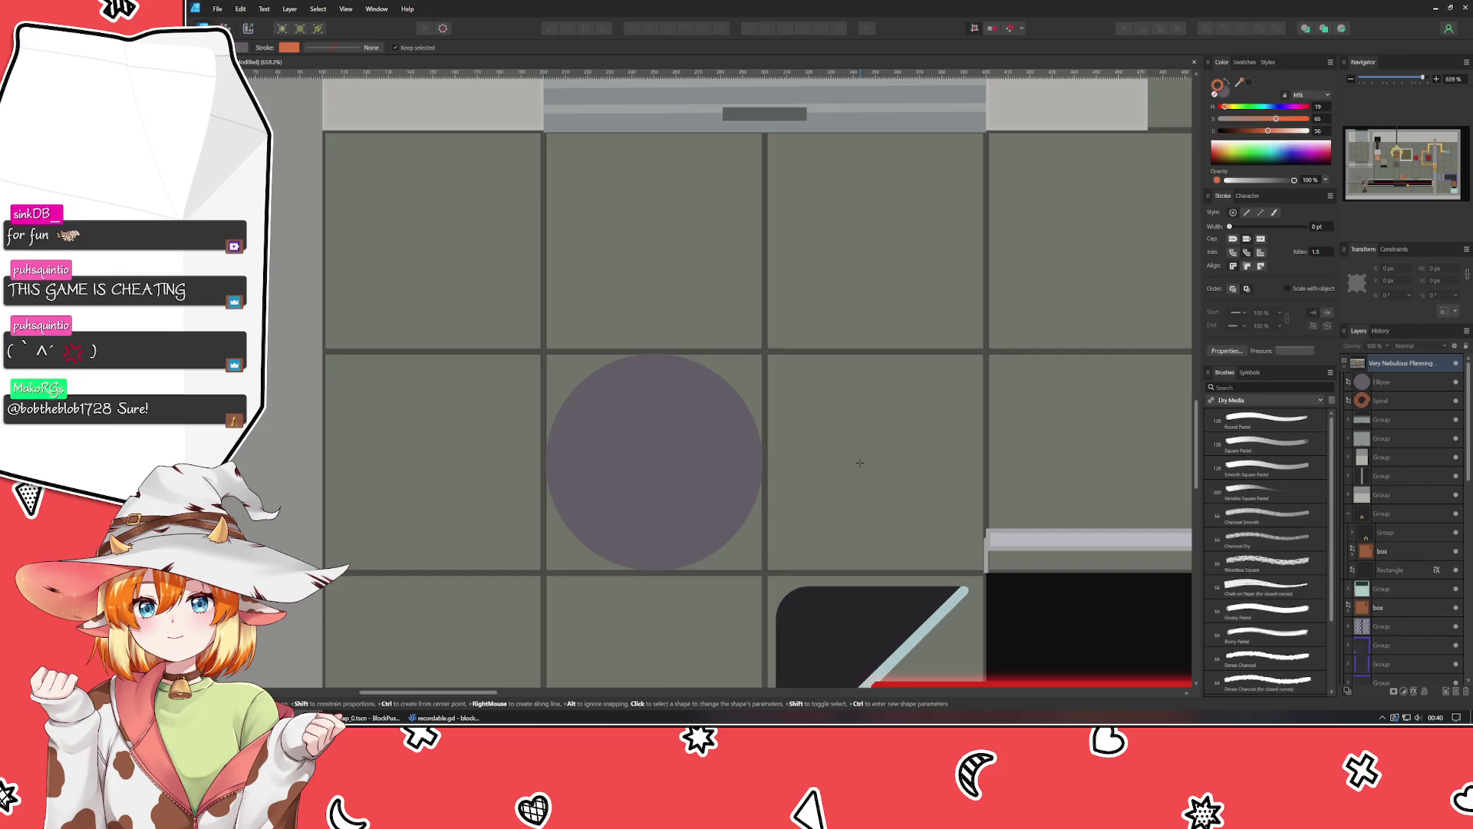
drag(1381, 382, 1391, 407)
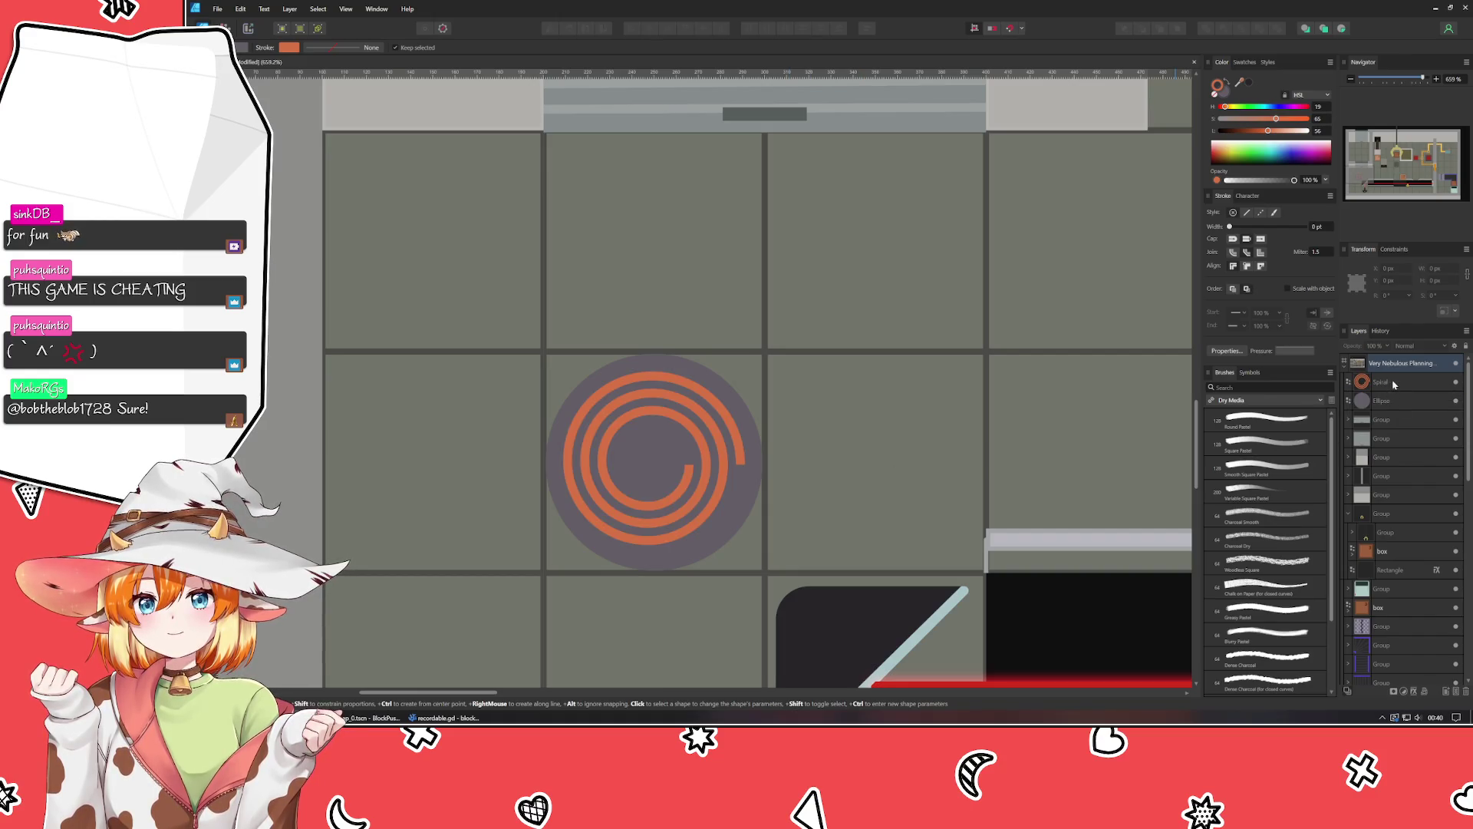
Centre the spiral and circle on each other horizontally and vertically, then group them.
click(1381, 381)
shift+click(1382, 400)
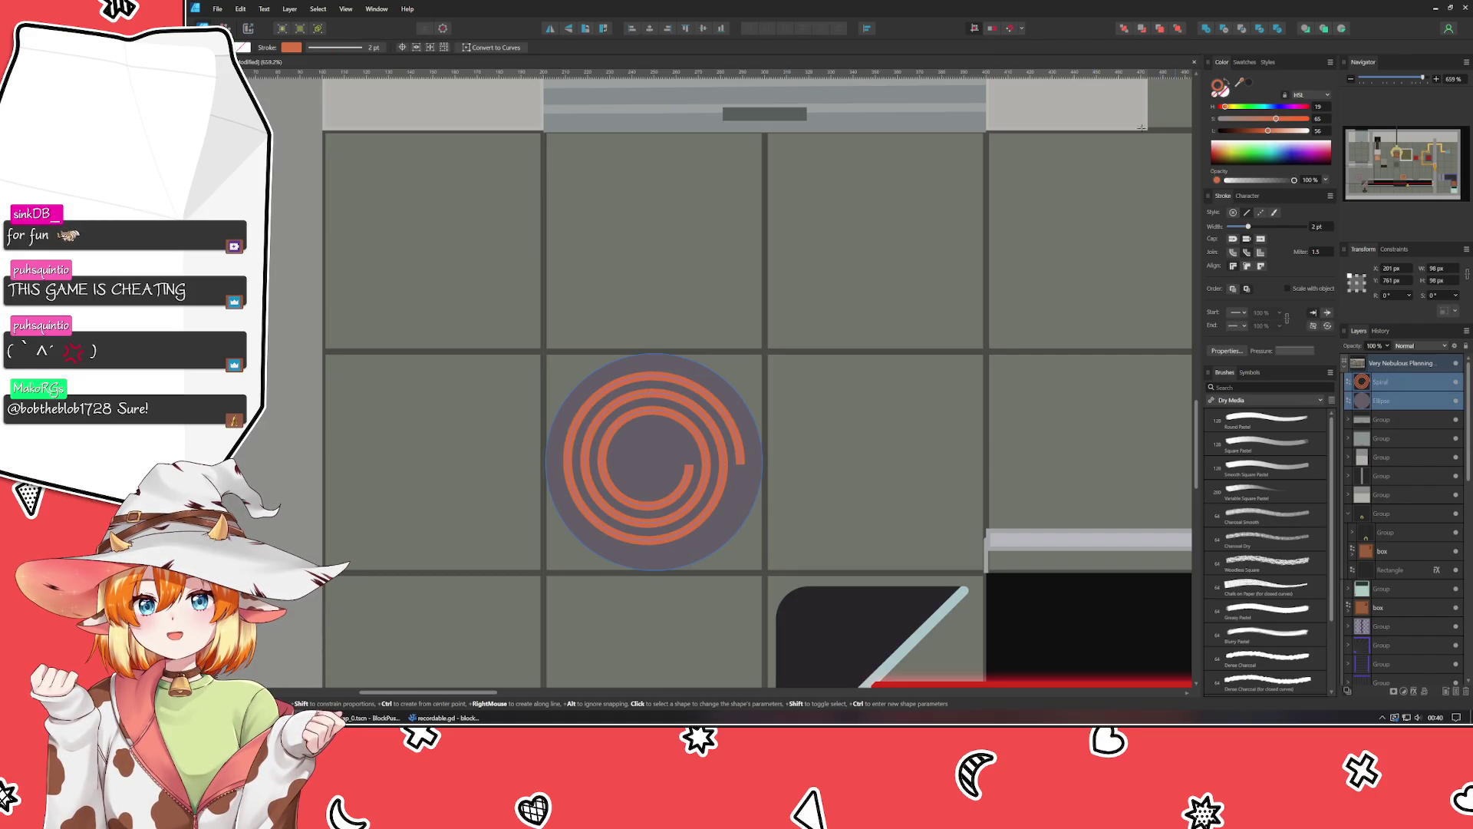
click(651, 30)
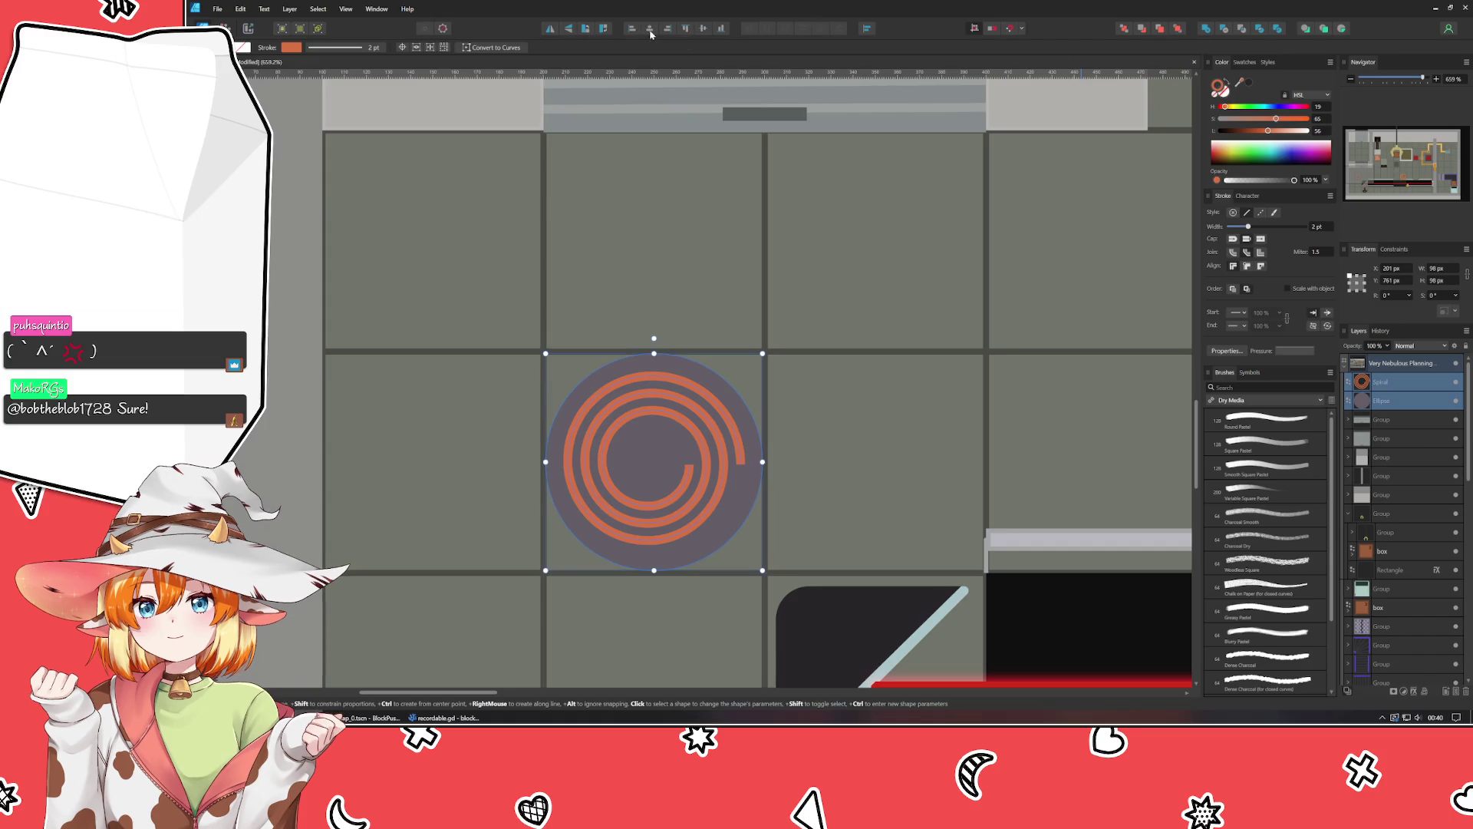
click(703, 31)
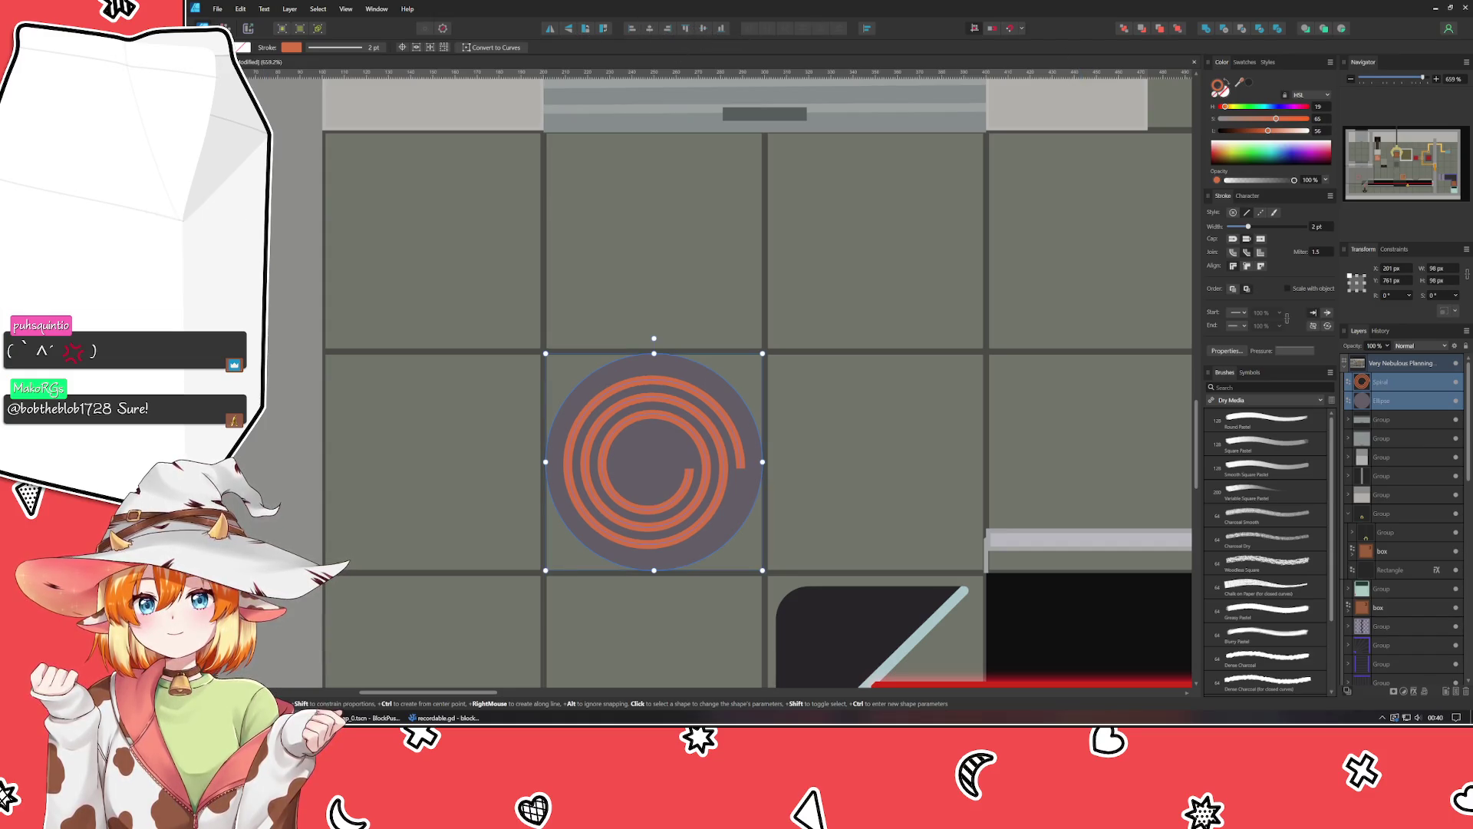
key(ctrl+g)
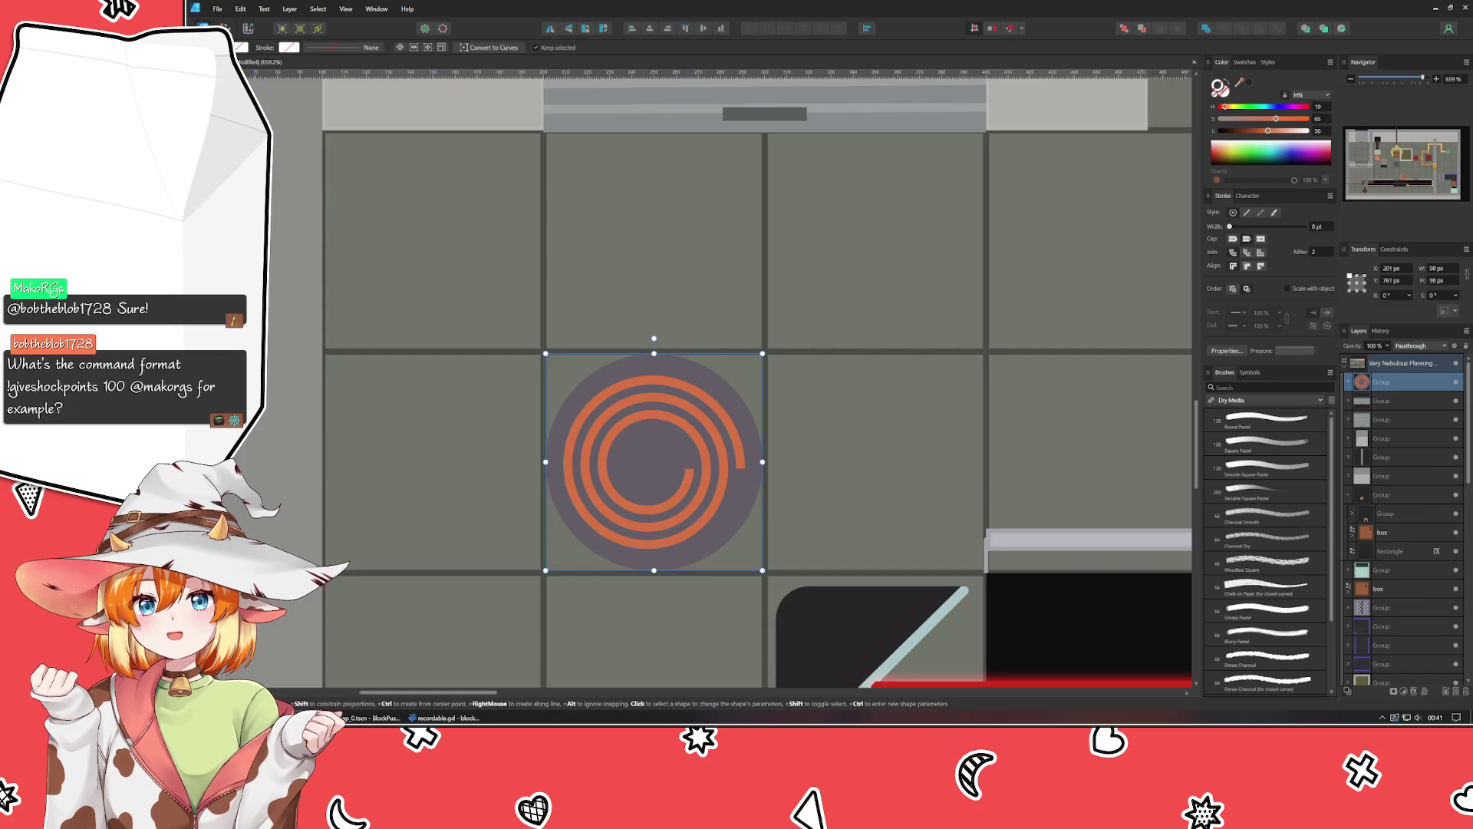
Select the spiral-and-circle group, then the circle inside it.
key(v)
key(ctrl+d)
scroll(503, 566, down, 2)
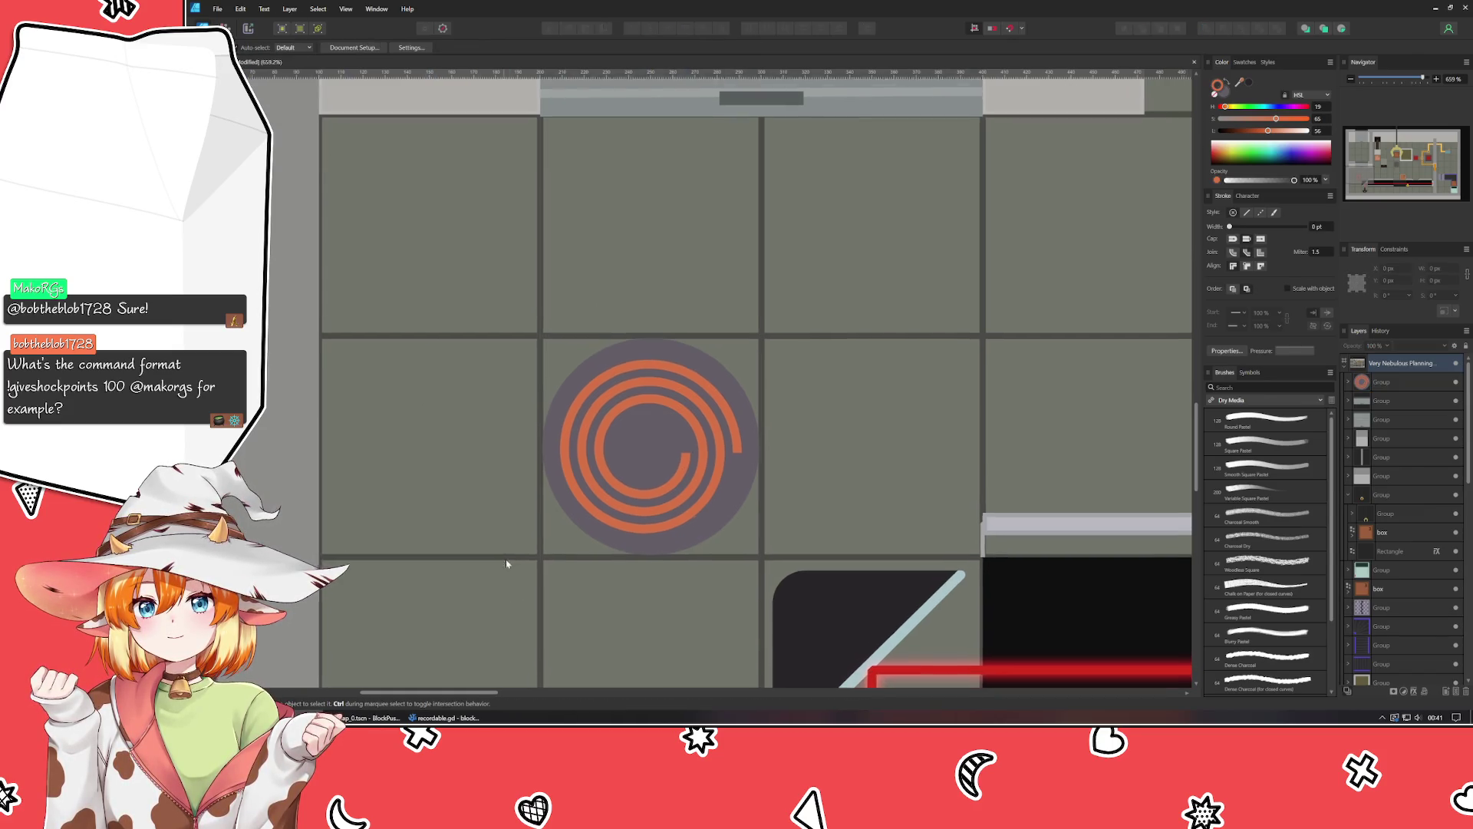
click(721, 484)
double_click(739, 476)
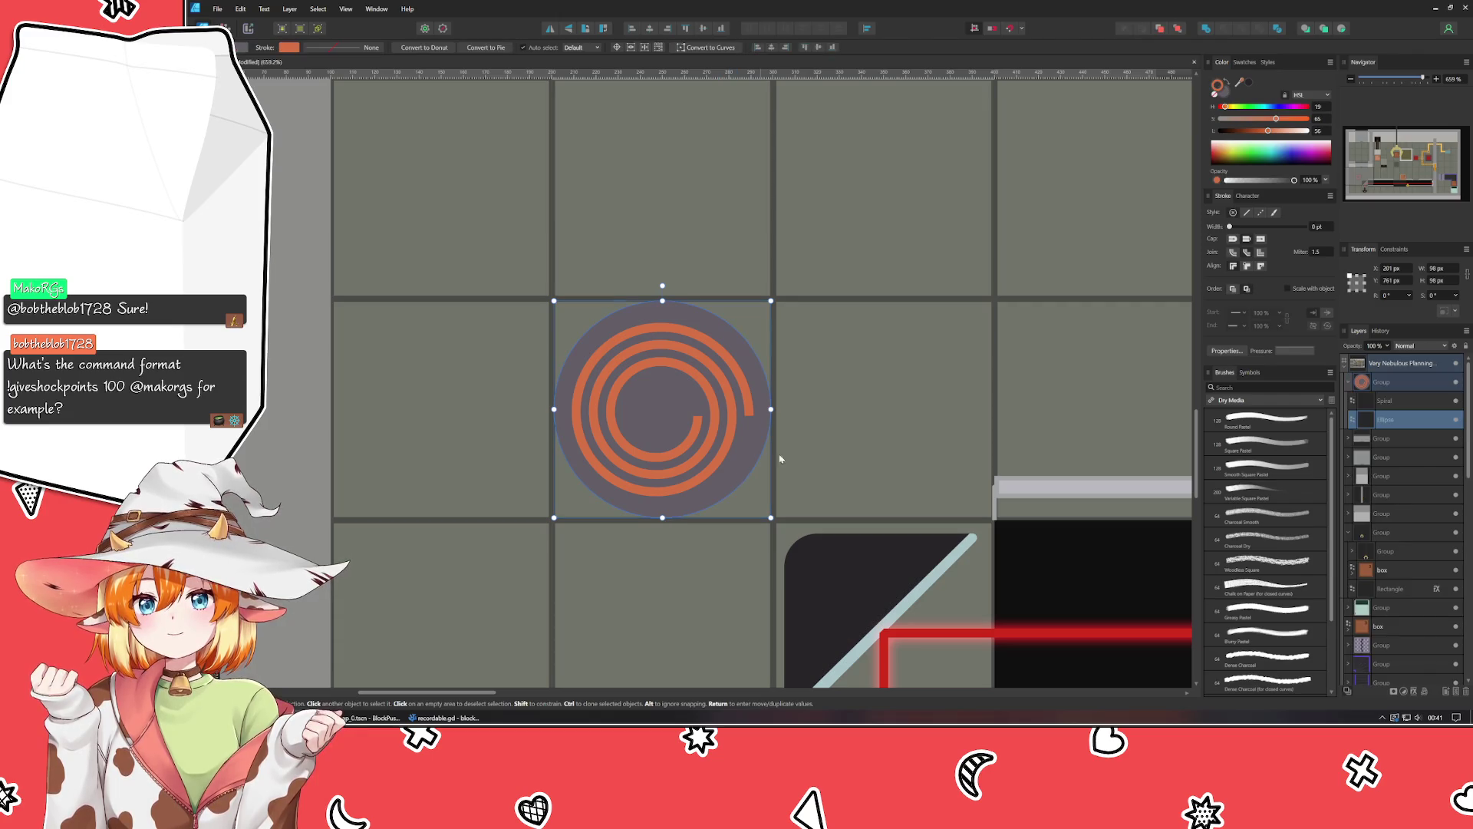
Make the circle behind the spiral a dark brown fill at lightness 25.
click(1228, 94)
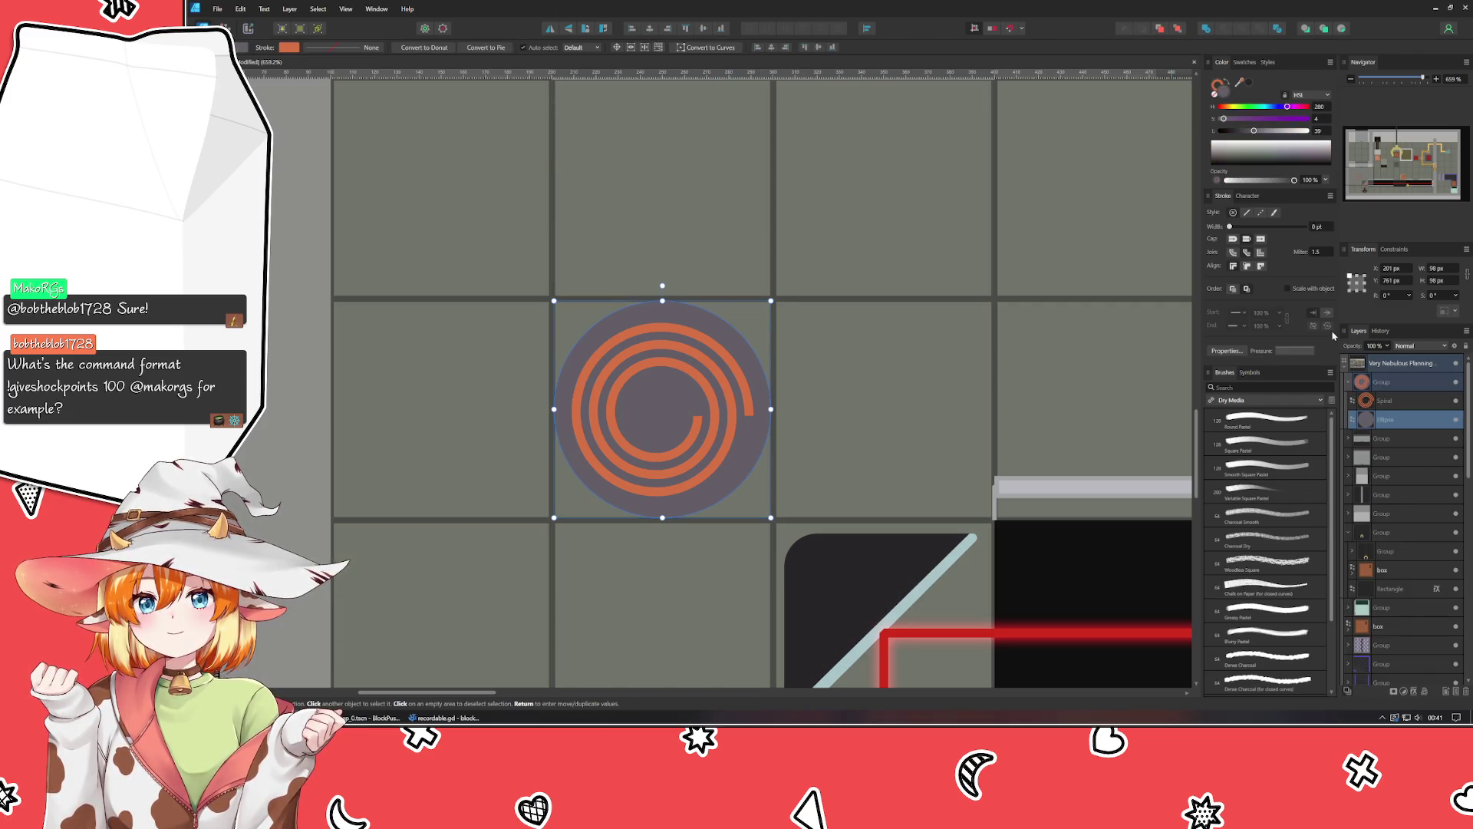
click(1244, 131)
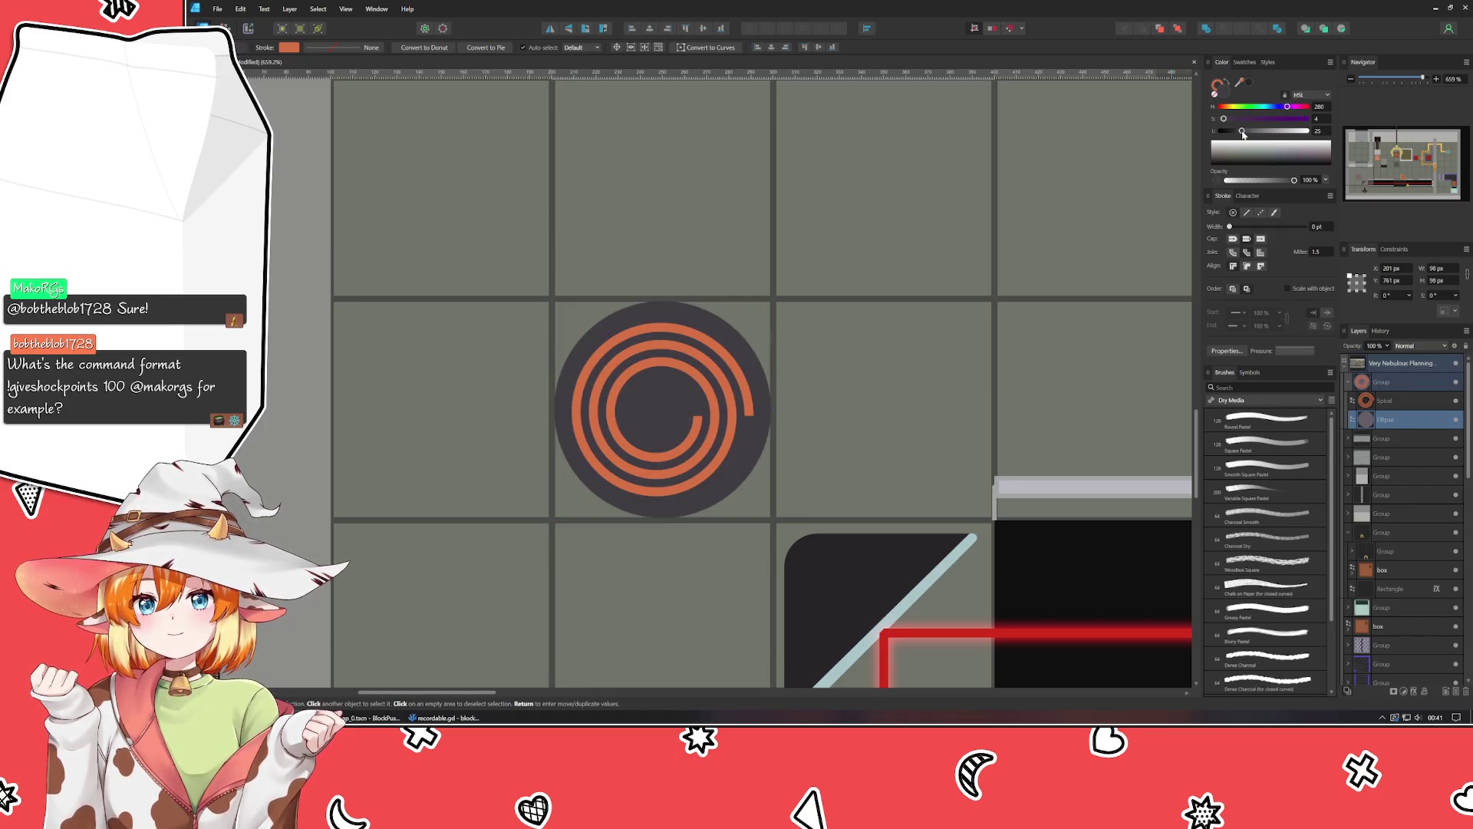
mouse_move(1243, 132)
mouse_down()
mouse_move(1224, 132)
mouse_move(1234, 125)
mouse_up()
click(1224, 107)
Darken the circle's 8.5 pt outline colour, then deselect the marker.
scroll(937, 348, down, 2)
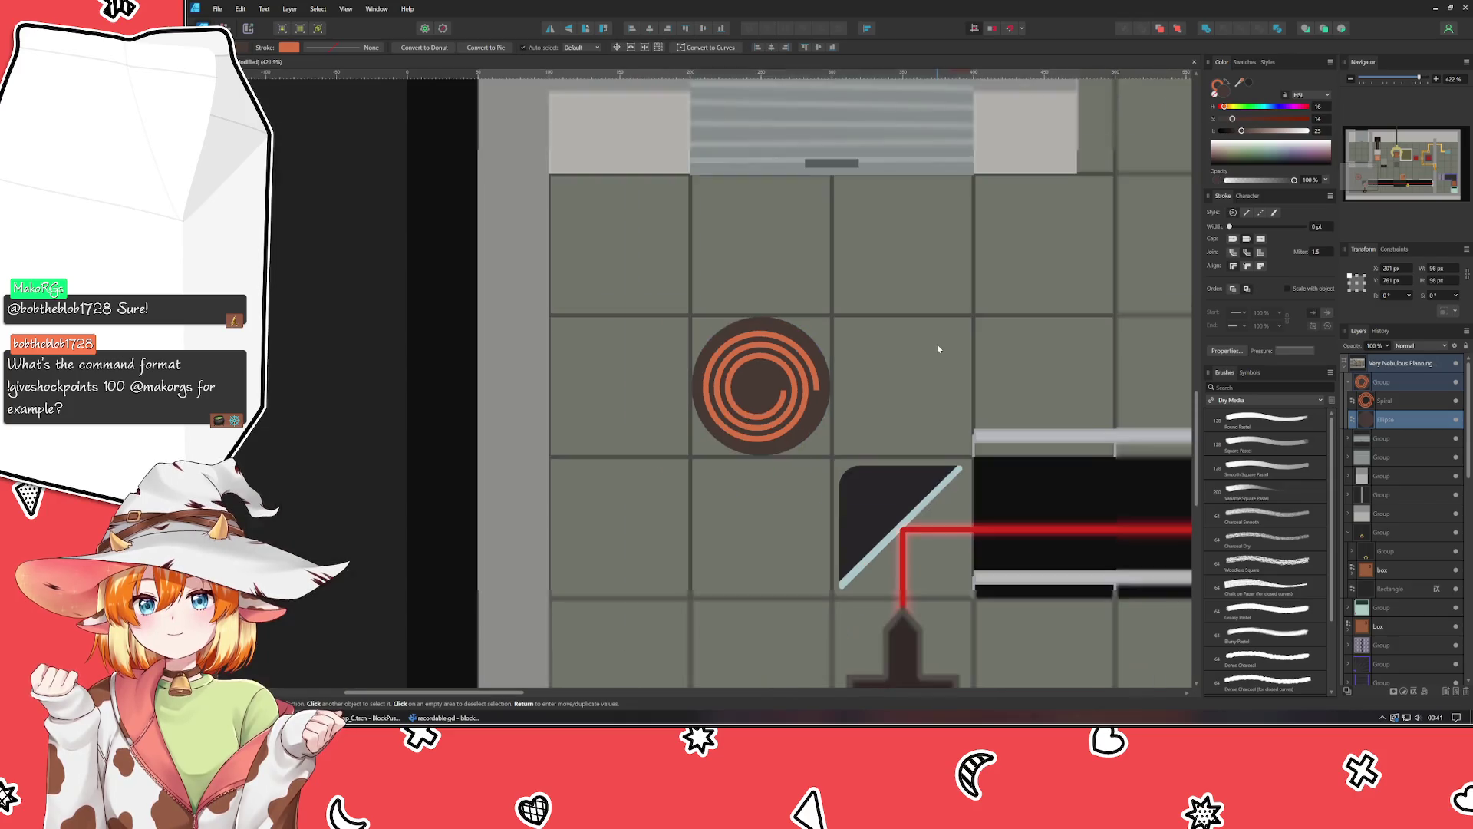
drag(937, 349, 891, 253)
click(1216, 90)
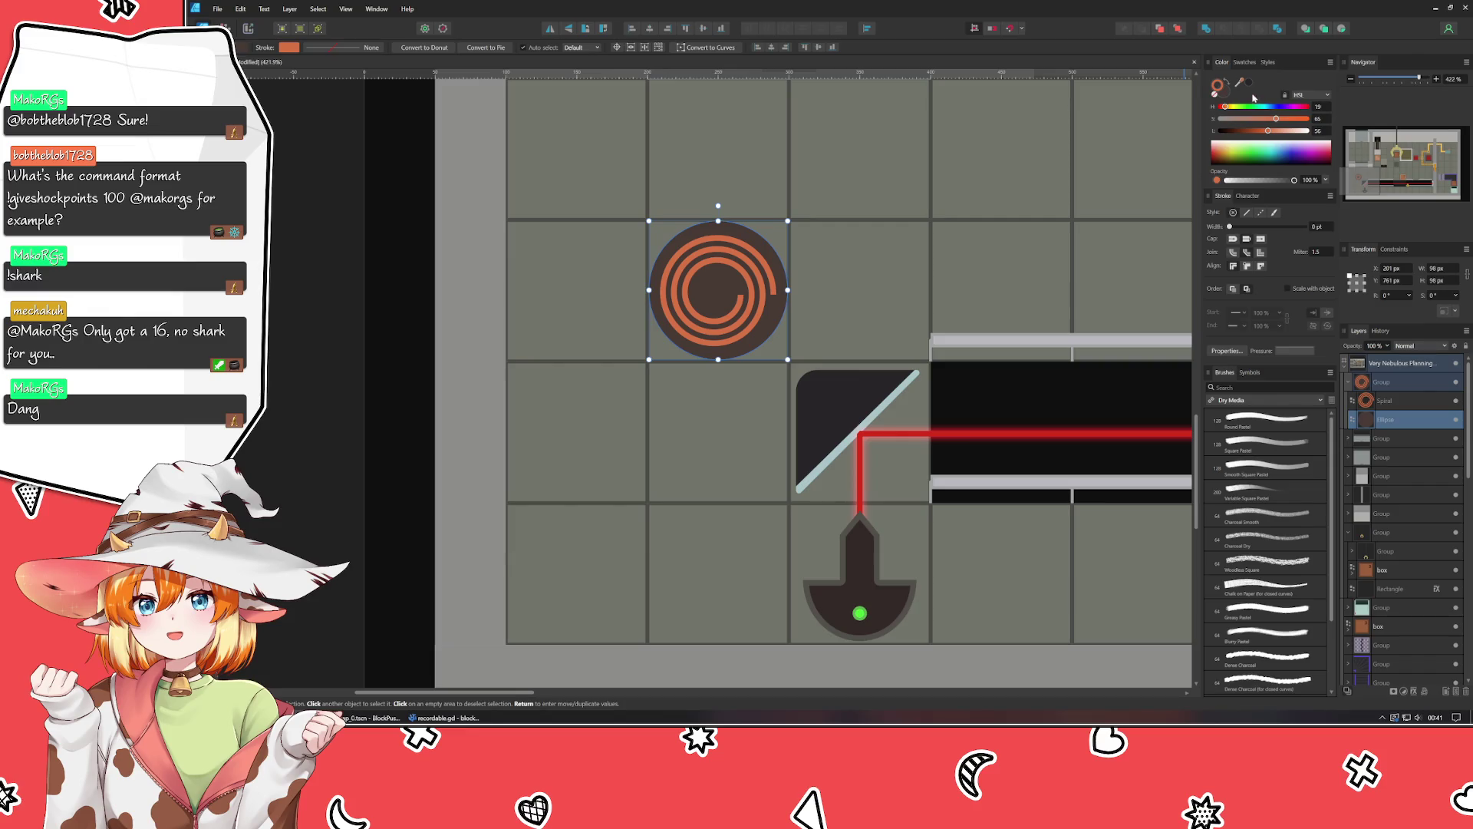
click(1237, 132)
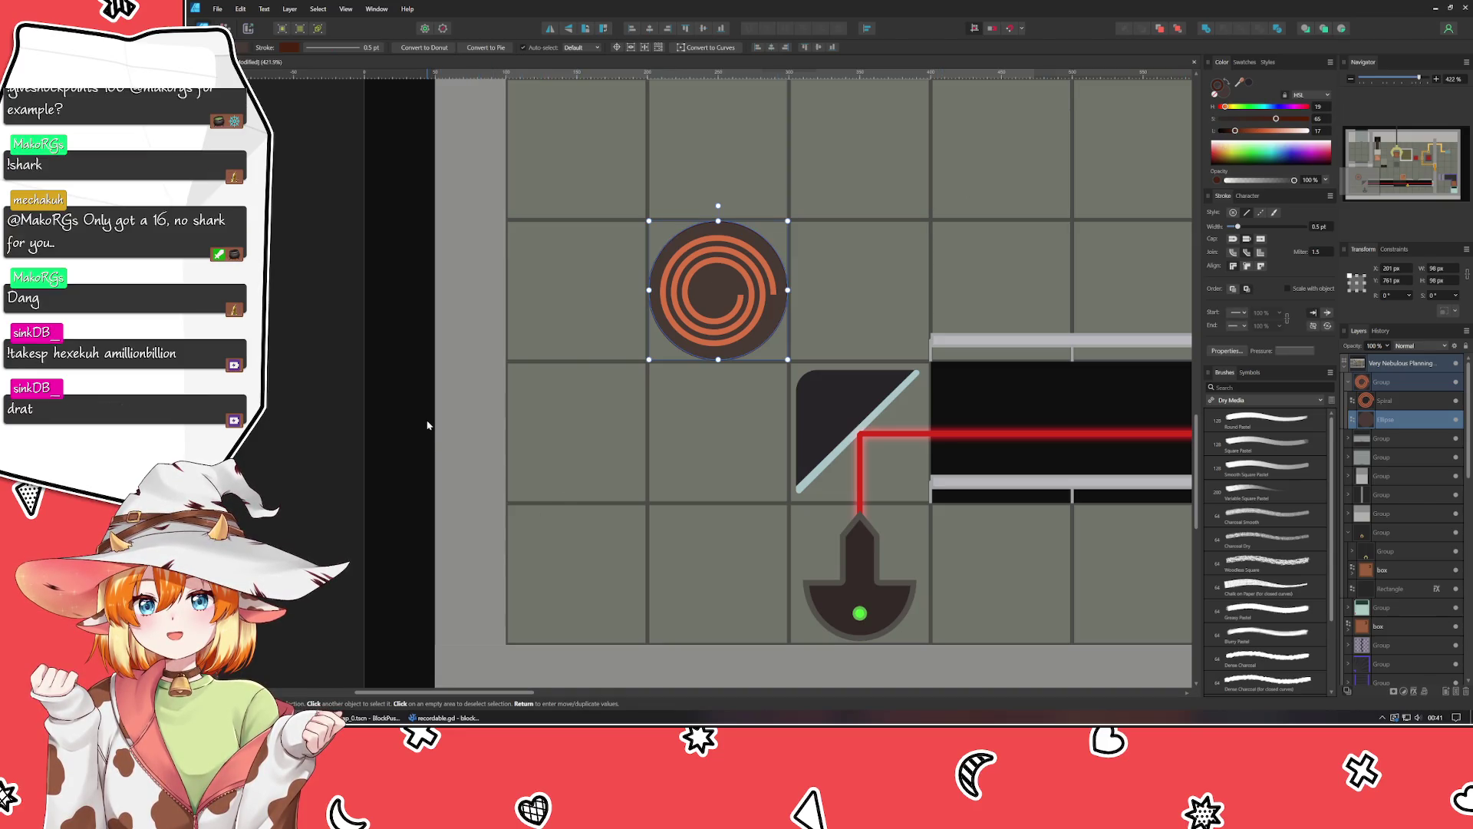
click(407, 416)
scroll(406, 416, up, 2)
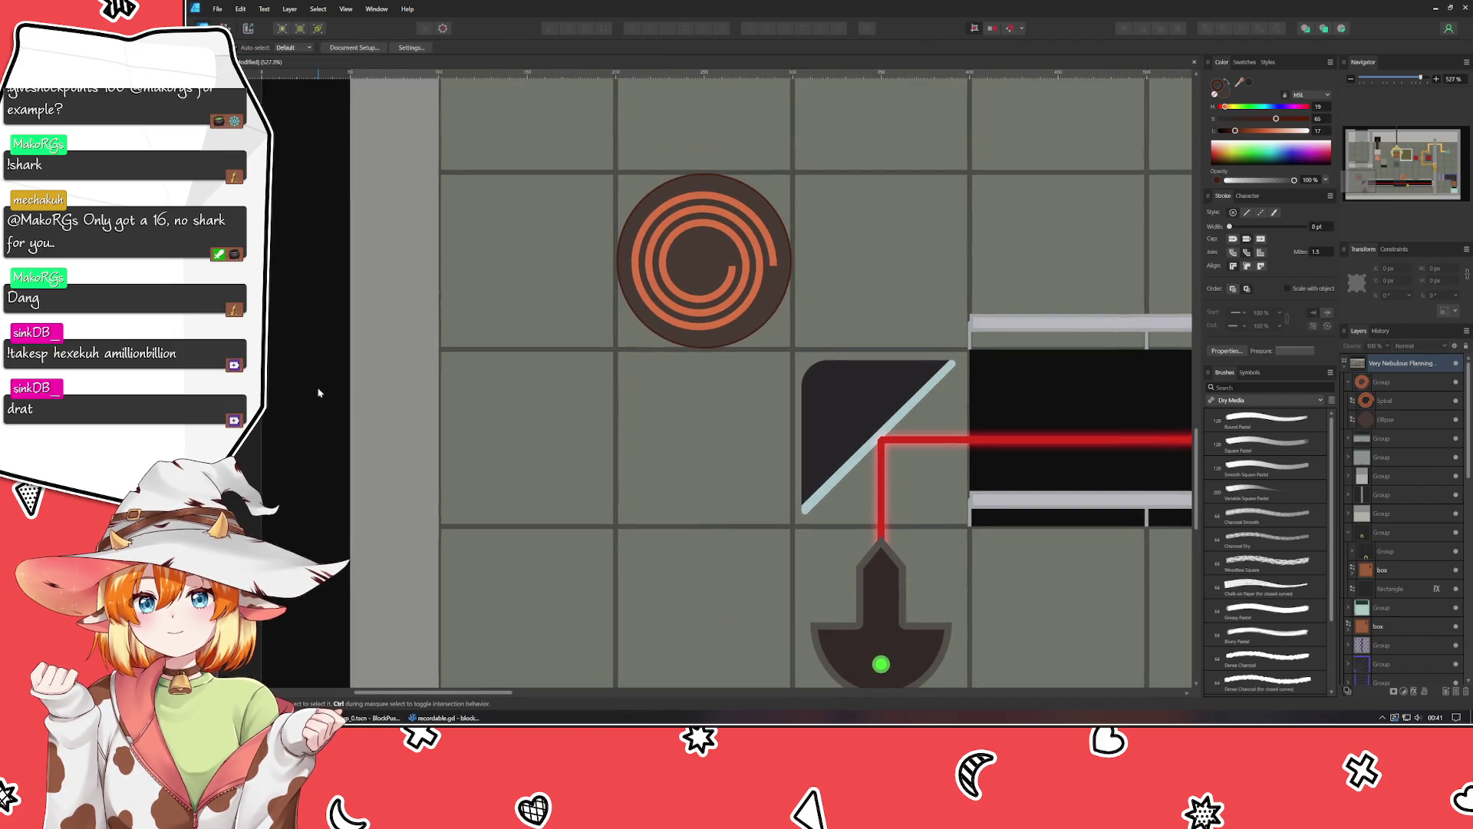
Move the spiral marker onto the laser mirror tile, nudging it slightly lower.
mouse_move(724, 256)
mouse_down()
mouse_move(678, 384)
mouse_move(902, 417)
mouse_move(900, 431)
mouse_up()
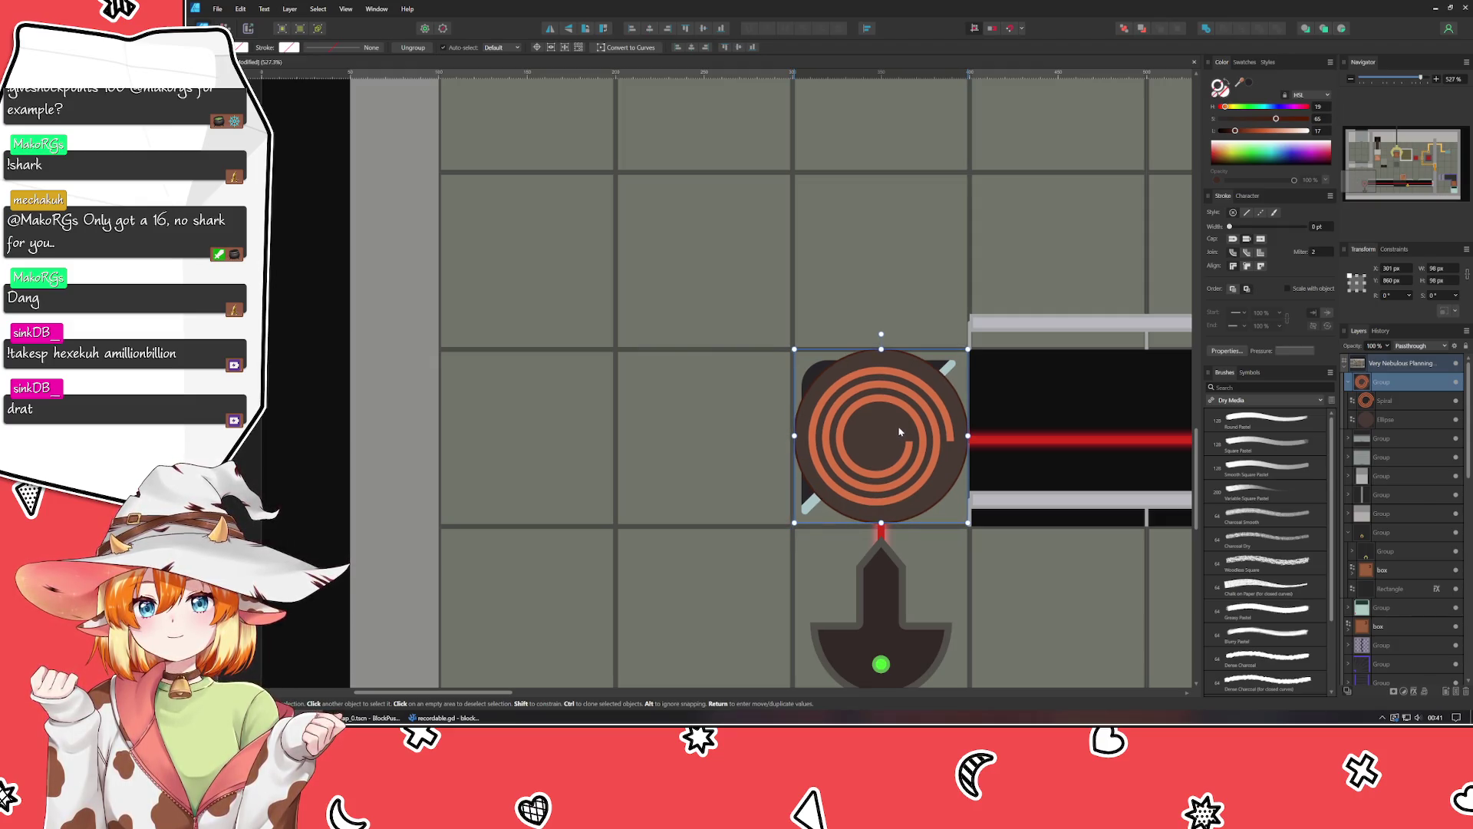
drag(900, 431, 809, 439)
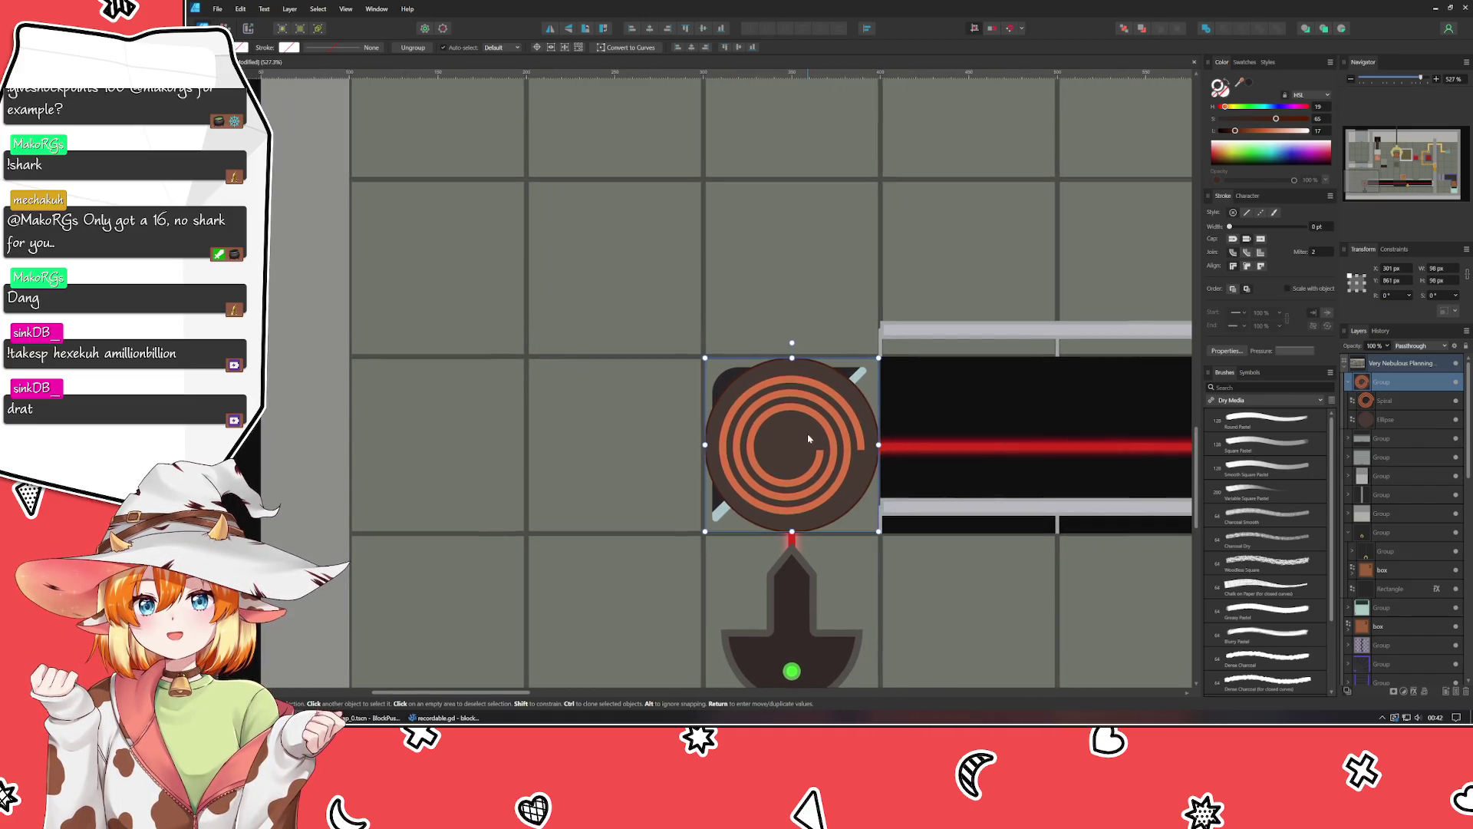
scroll(809, 439, up, 3)
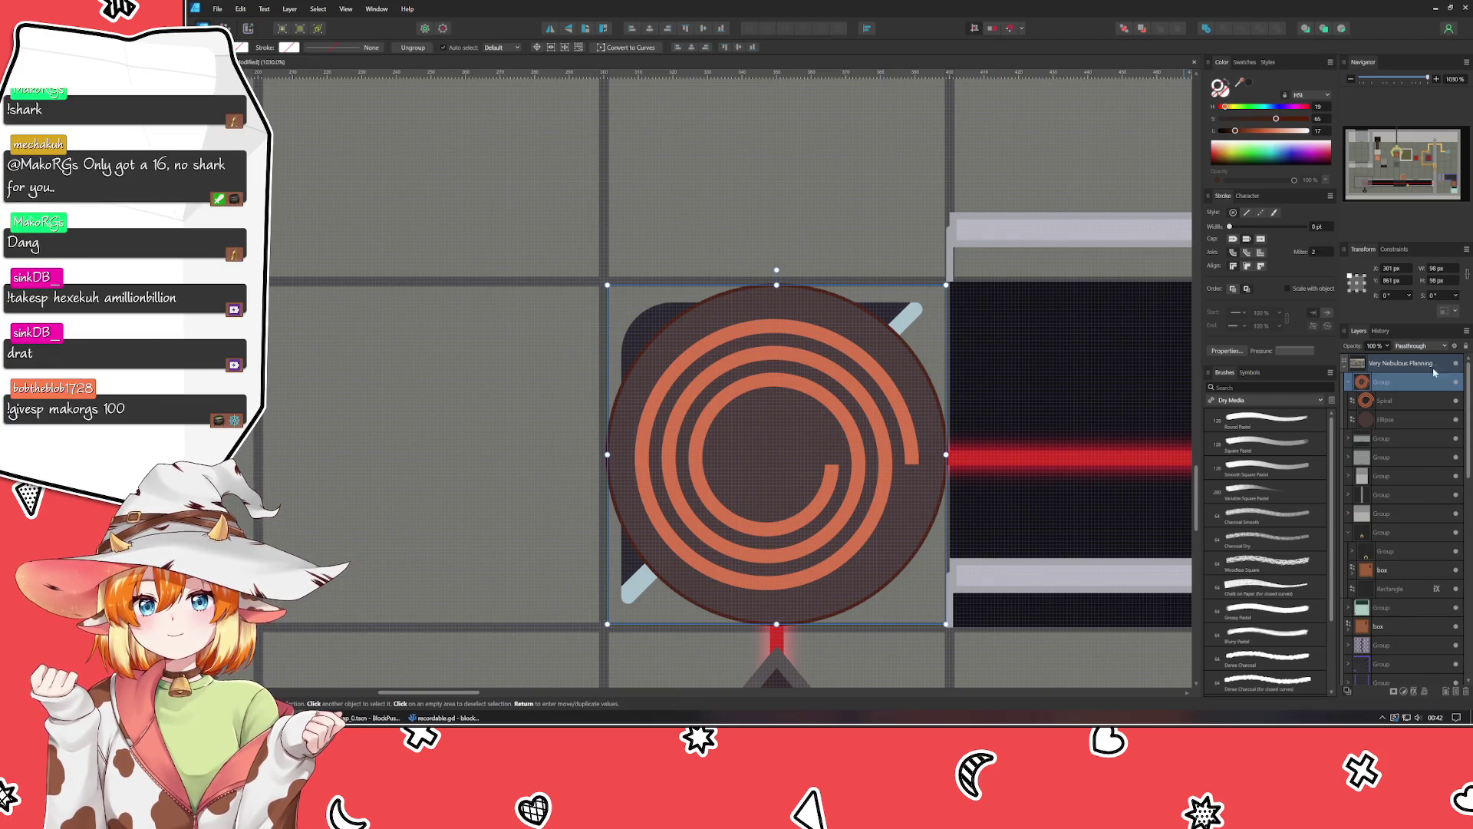
Reorder the spiral group in Layers so it sits beneath the mirror's dark panel.
click(1348, 381)
scroll(1370, 529, down, 3)
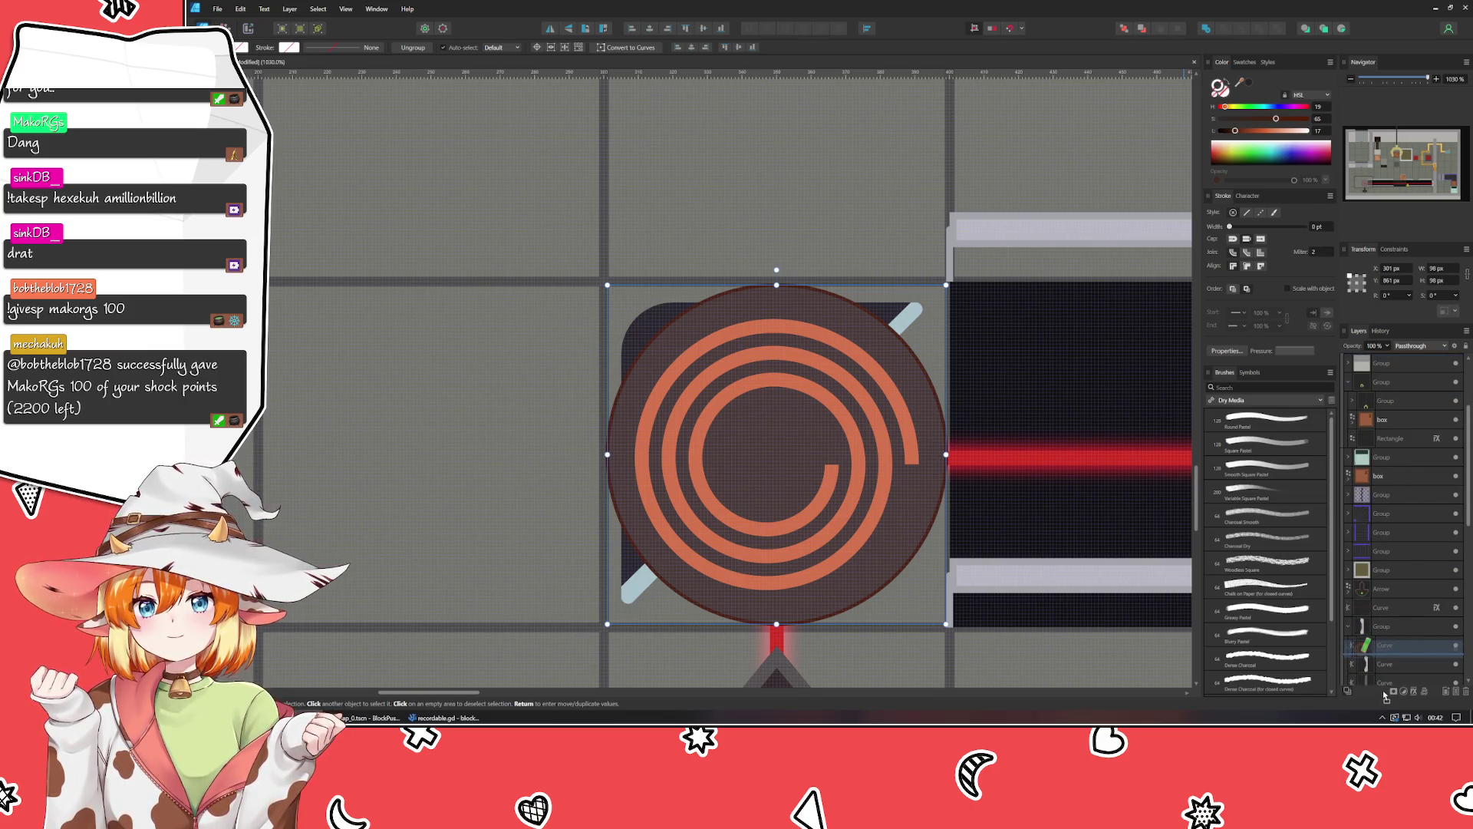
scroll(1390, 620, down, 1)
click(1389, 607)
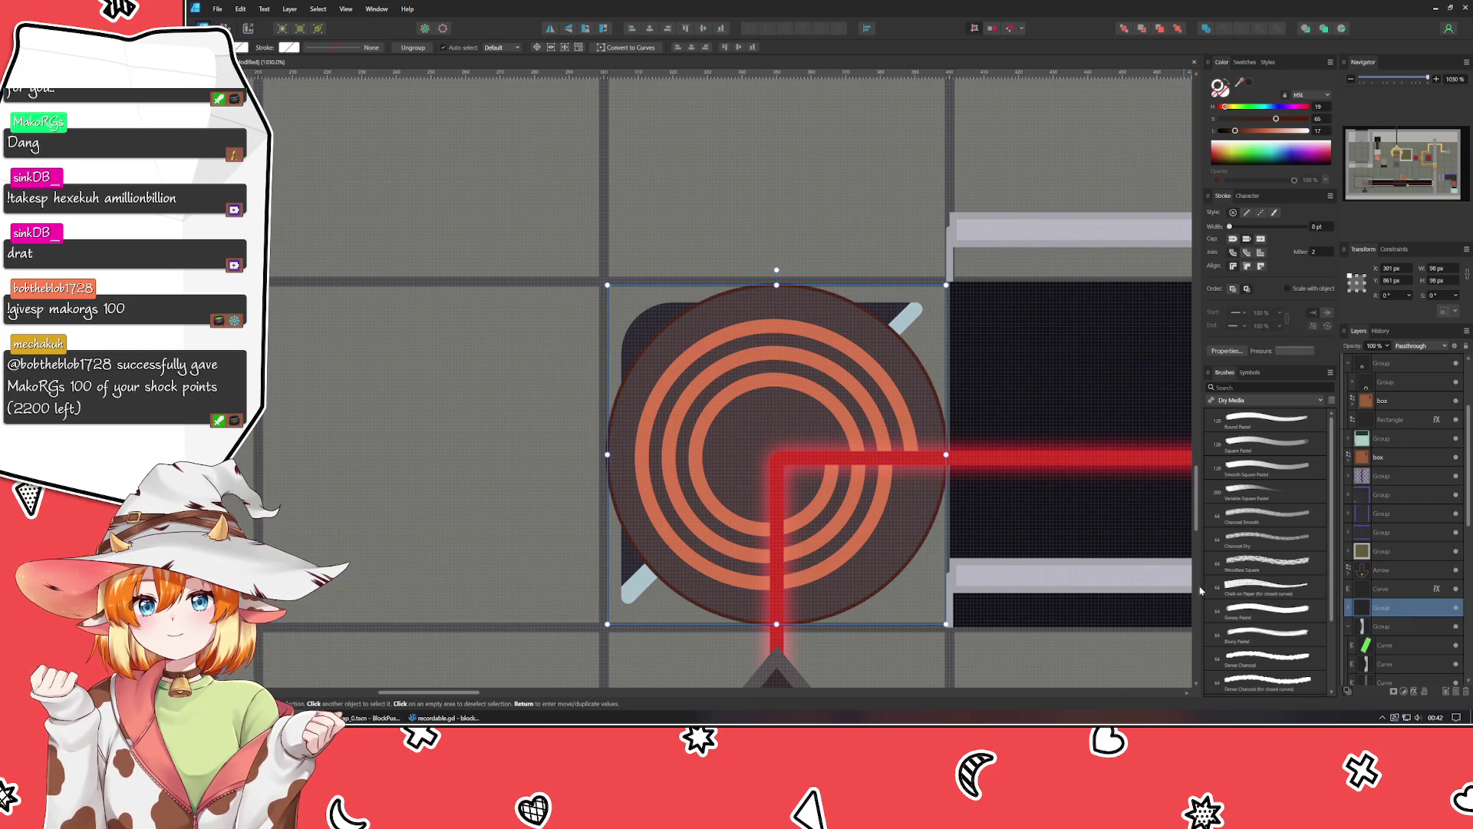
scroll(1366, 553, down, 2)
scroll(1350, 516, down, 2)
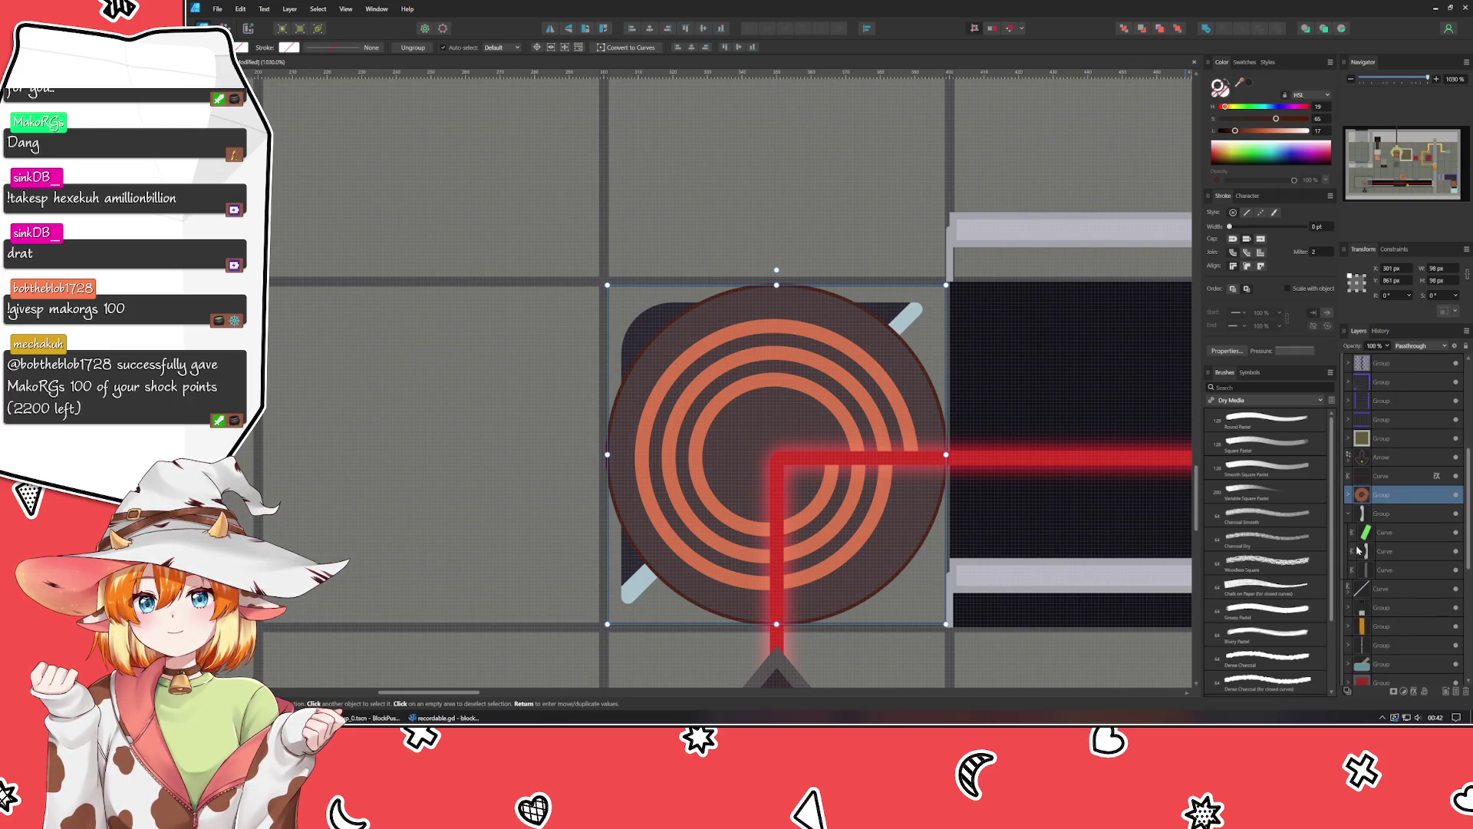
click(1350, 515)
drag(1389, 499, 1389, 542)
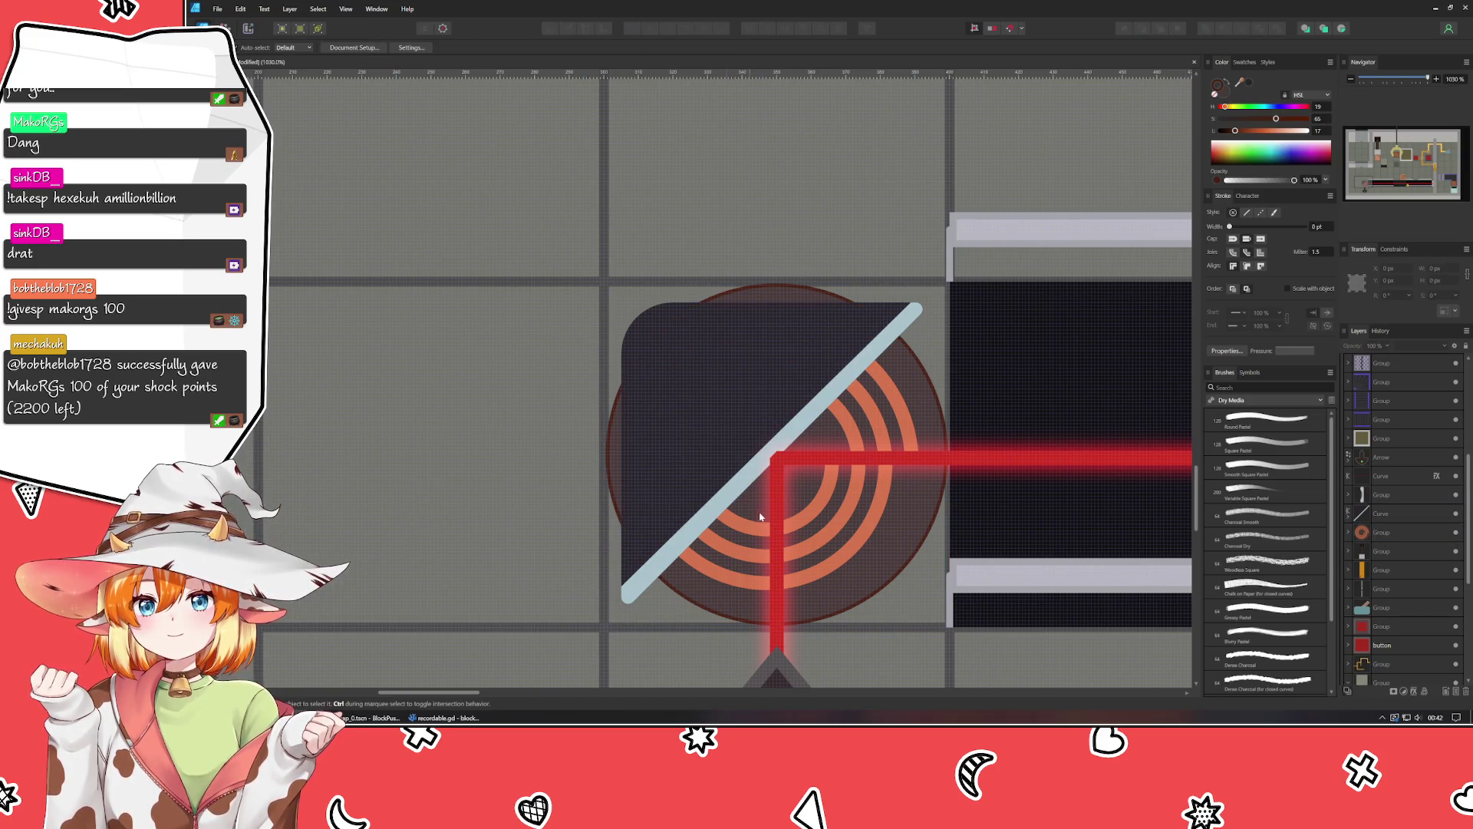
click(804, 529)
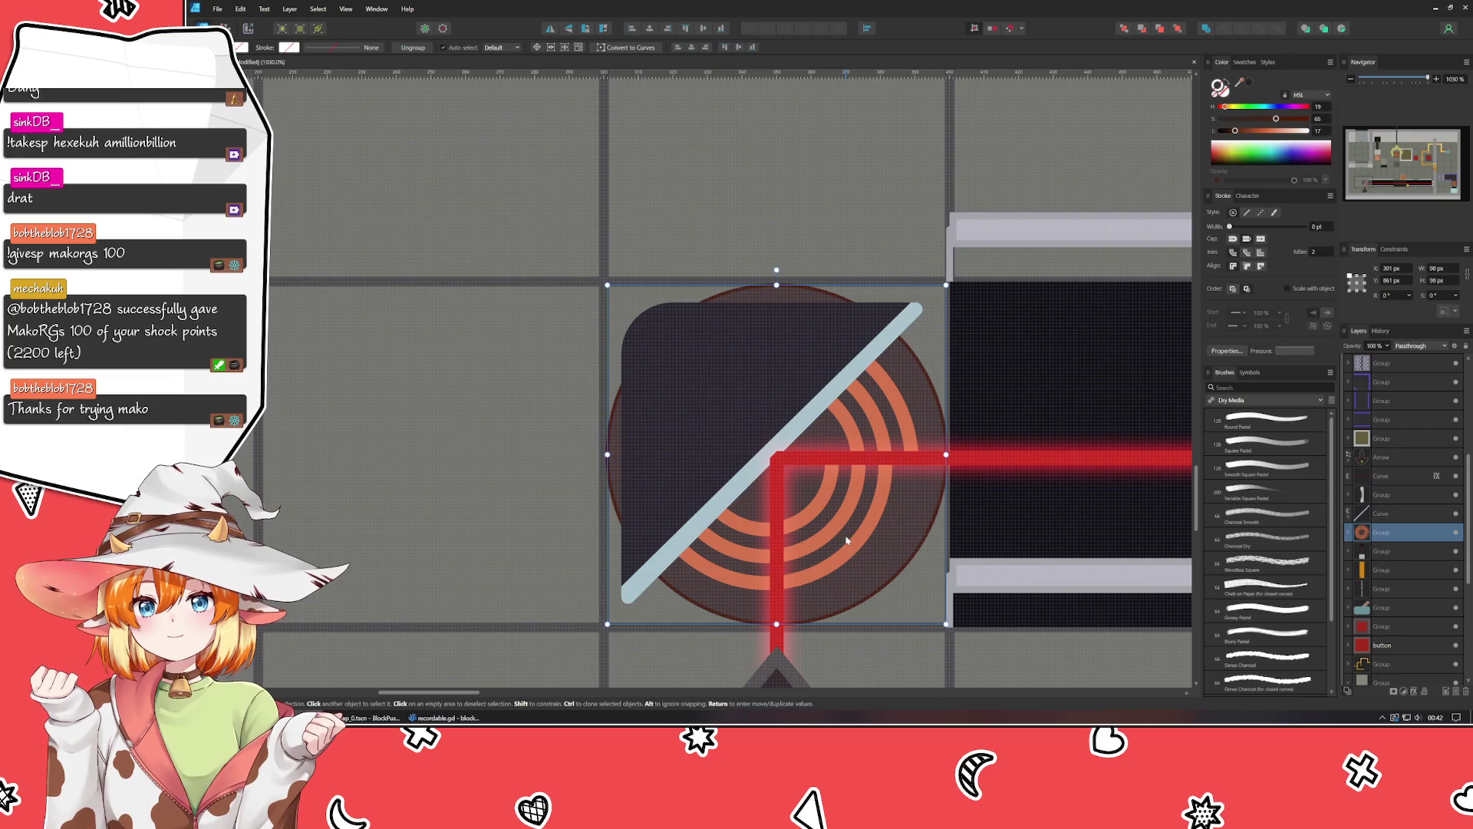
Rotate the spiral inside the marker group about -34° and give its stroke round caps.
double_click(848, 541)
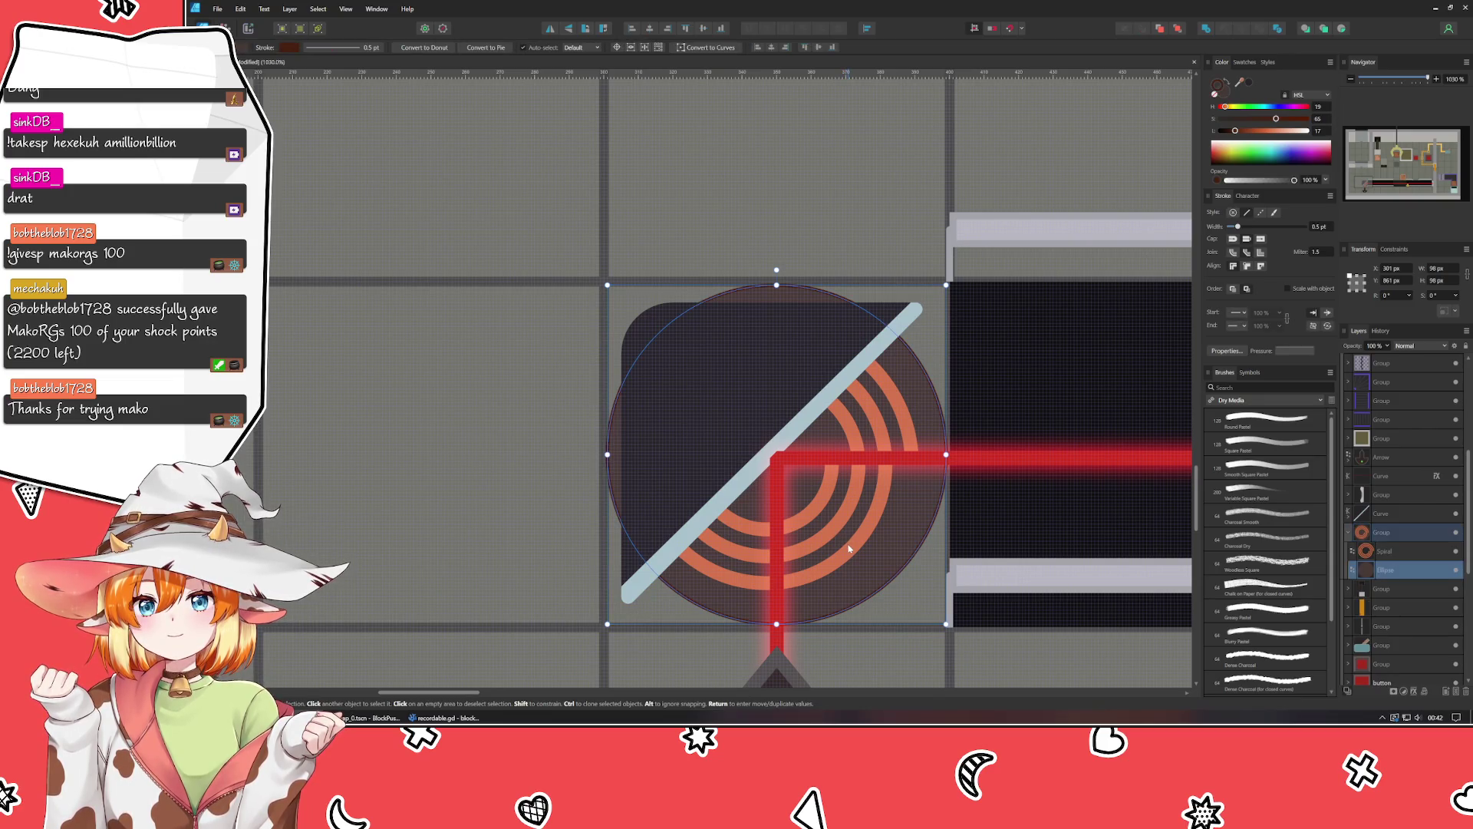
click(850, 548)
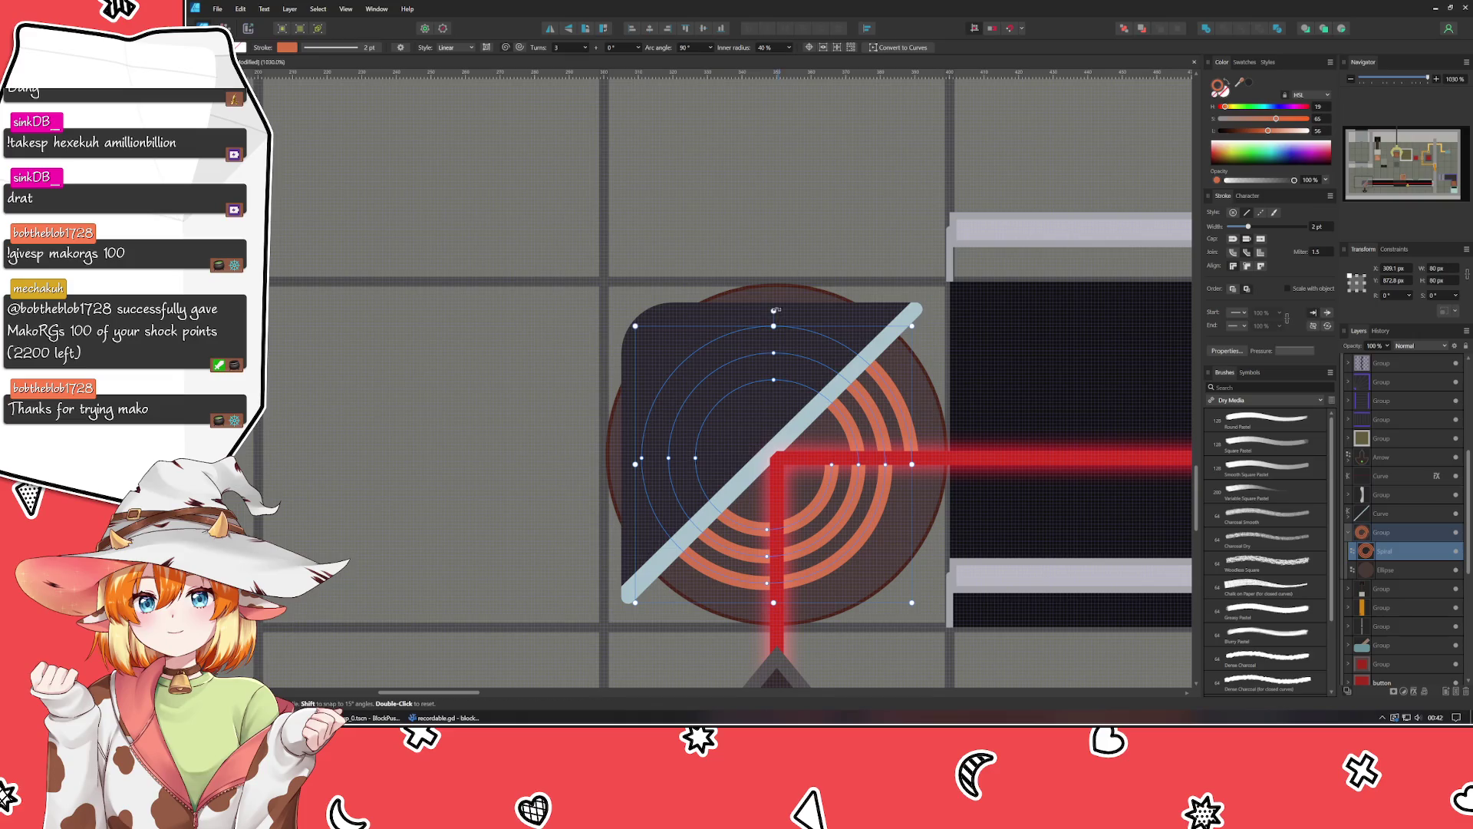
drag(777, 311, 893, 326)
click(1235, 238)
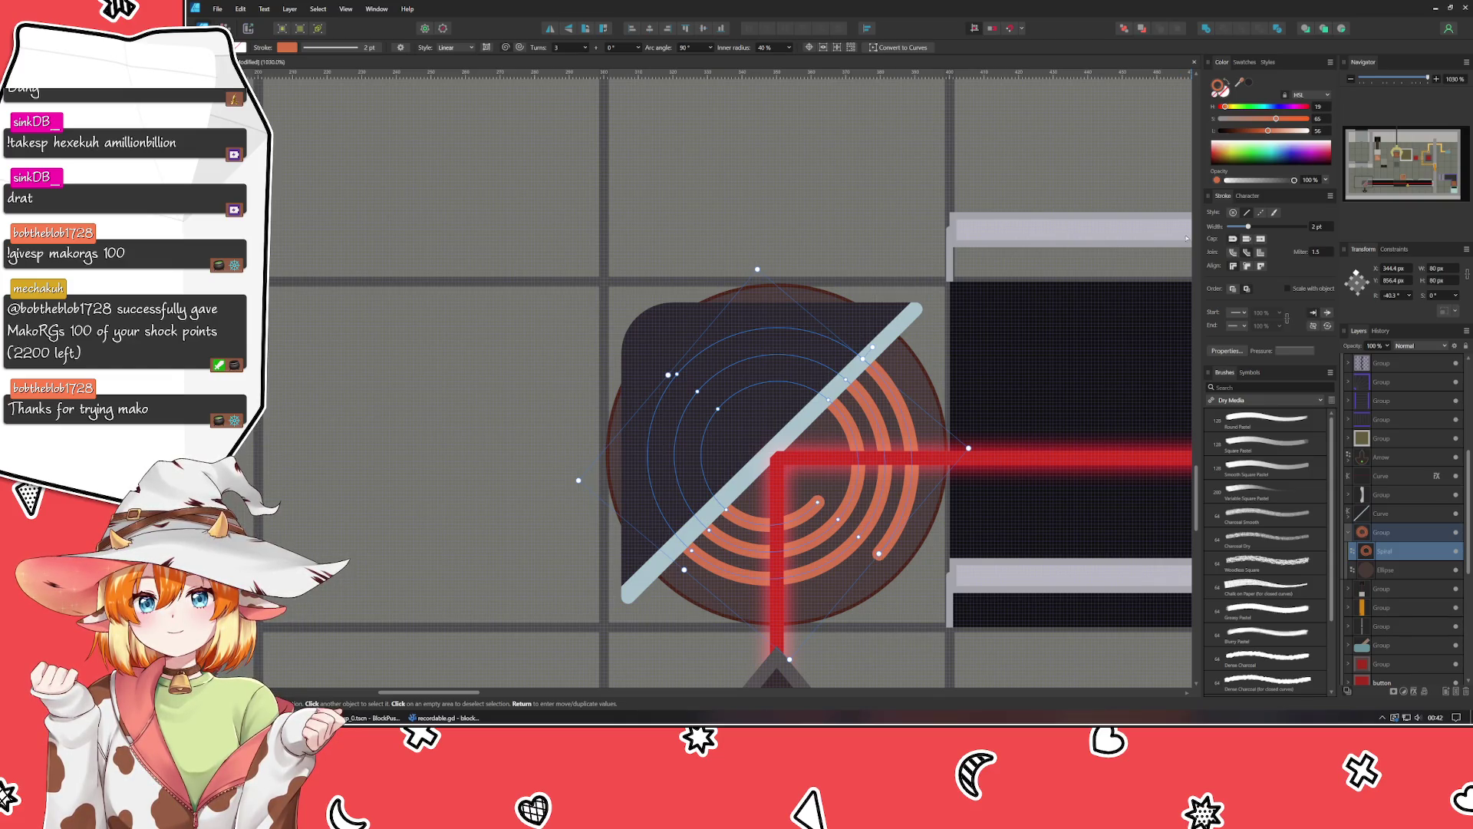
Fine-tune the spiral's rotation to about -39°, then deselect it.
scroll(1409, 298, down, 3)
scroll(1409, 301, down, 3)
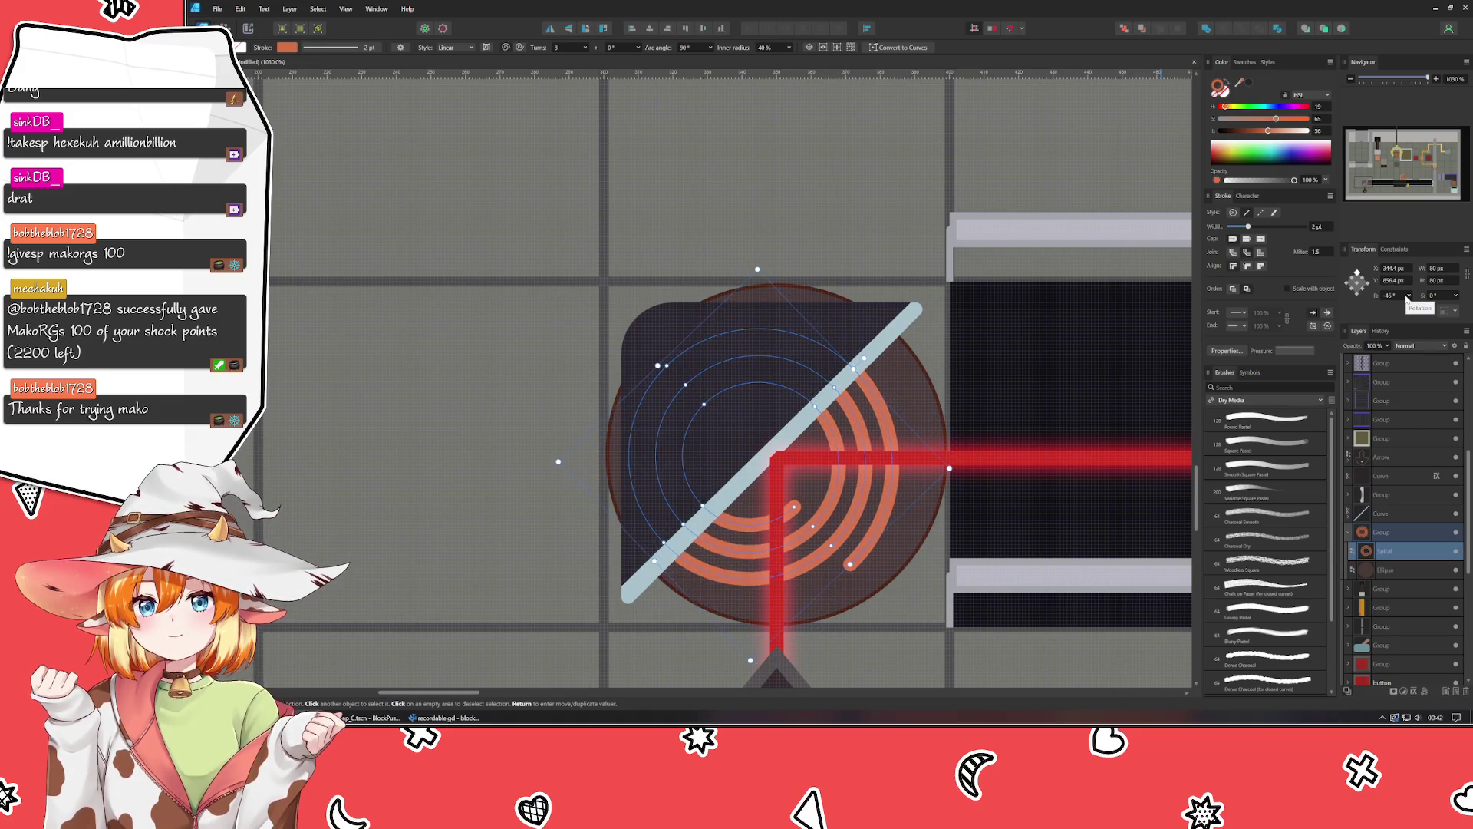
scroll(1408, 299, up, 6)
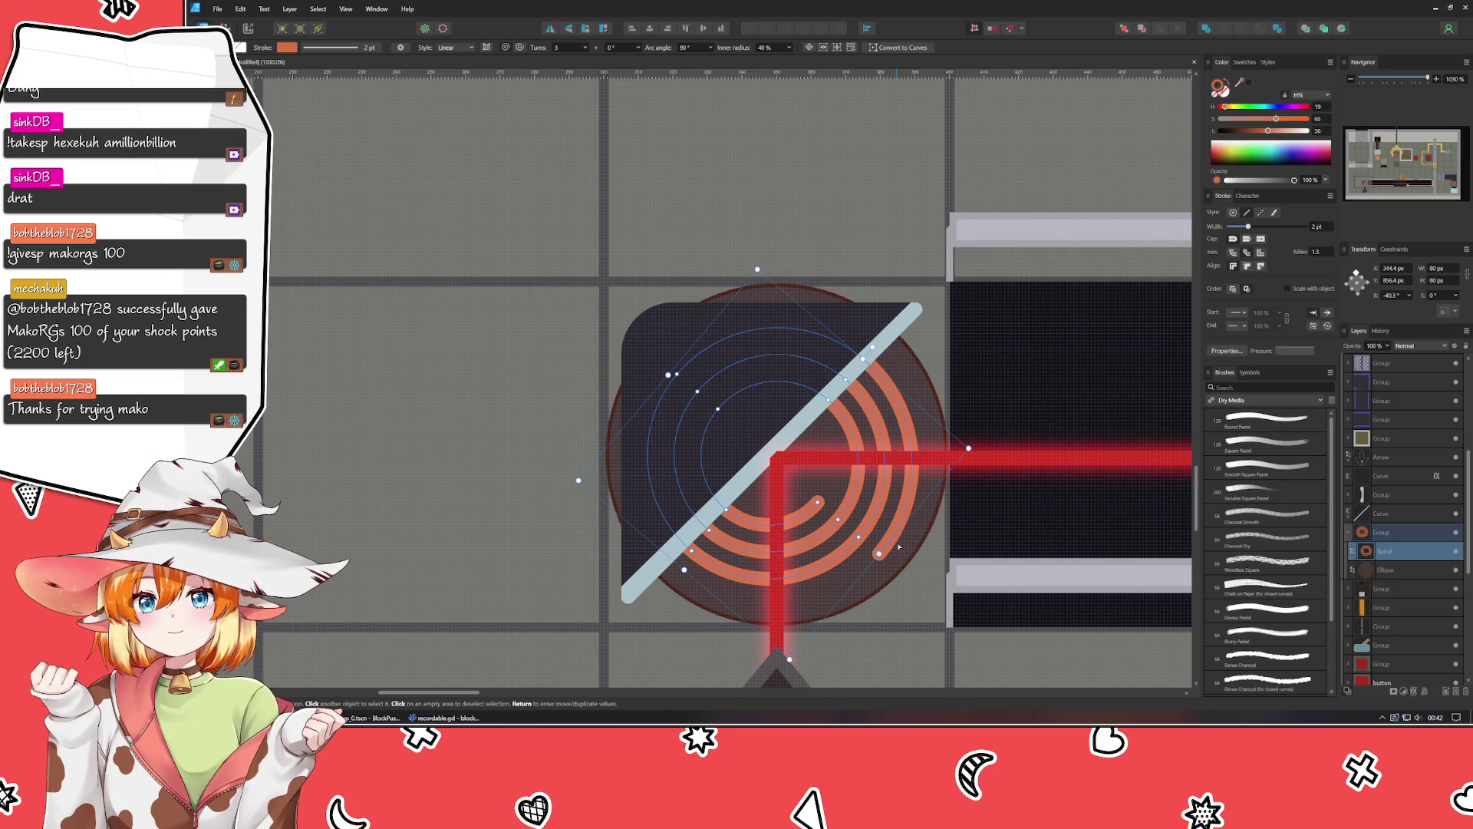
key(v)
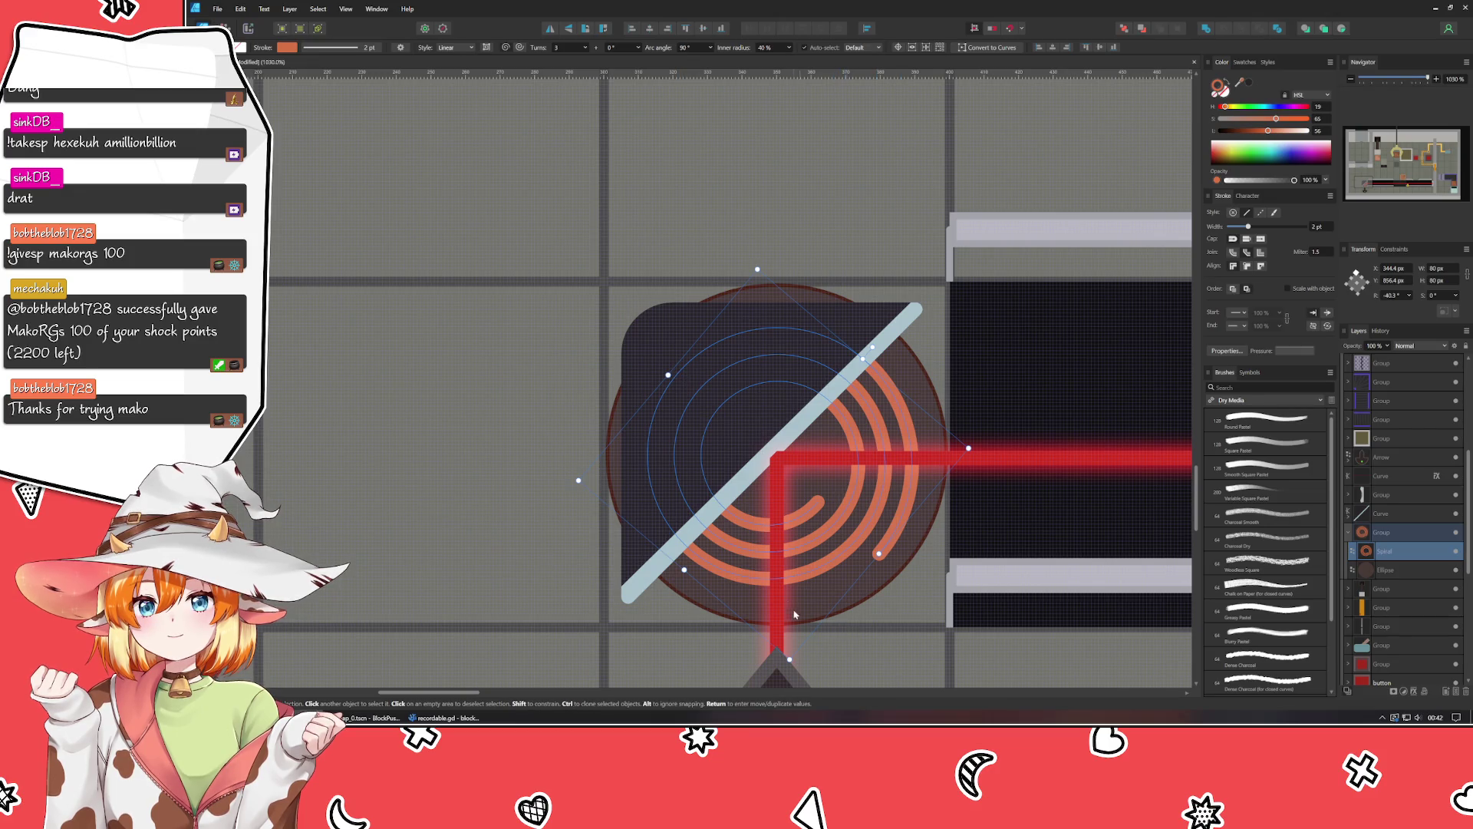
mouse_move(872, 347)
mouse_down()
mouse_move(851, 338)
mouse_move(866, 350)
mouse_move(853, 362)
mouse_up()
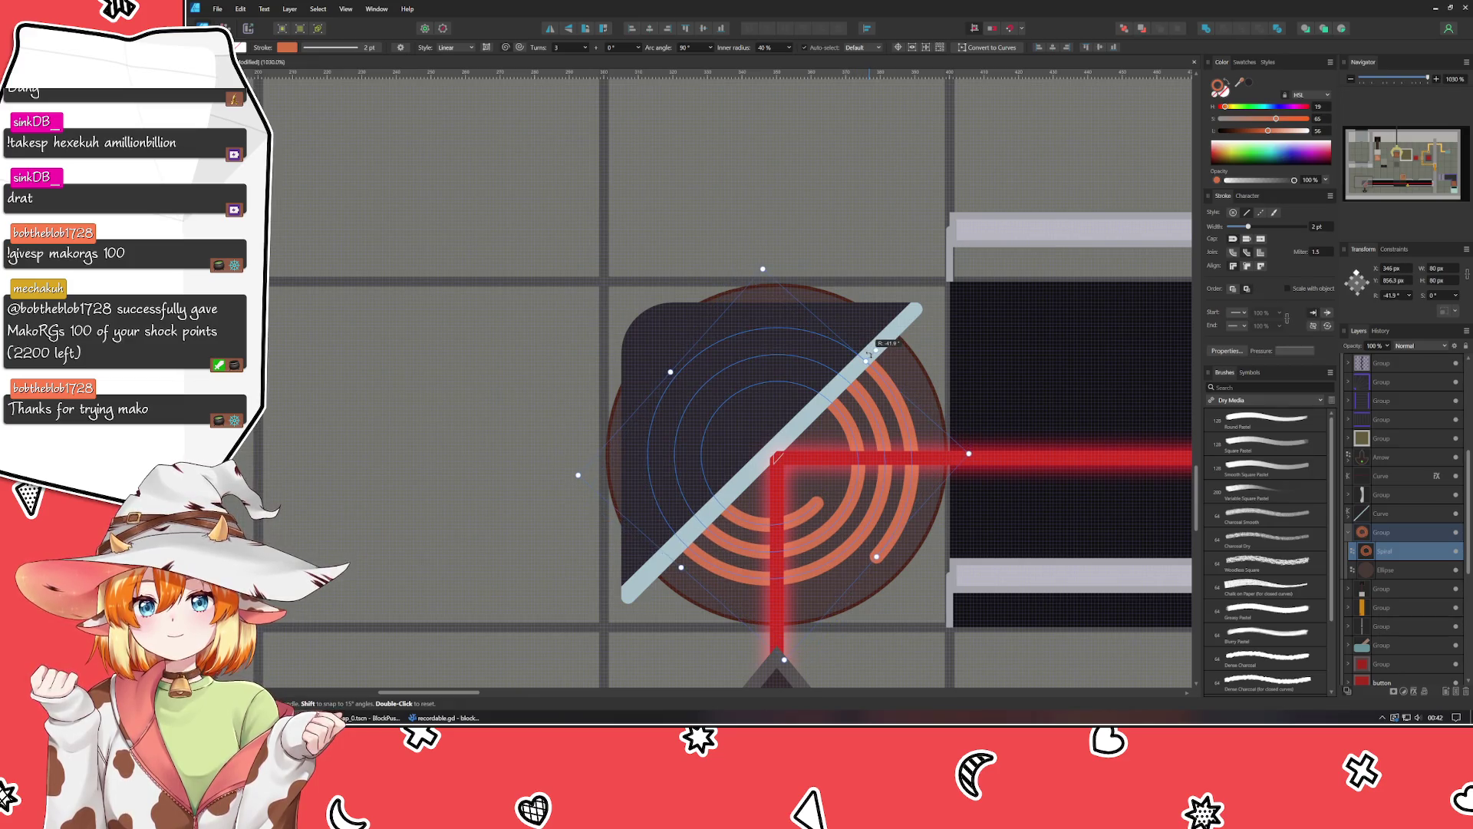
click(470, 526)
ctrl+scroll(471, 526, down, 9)
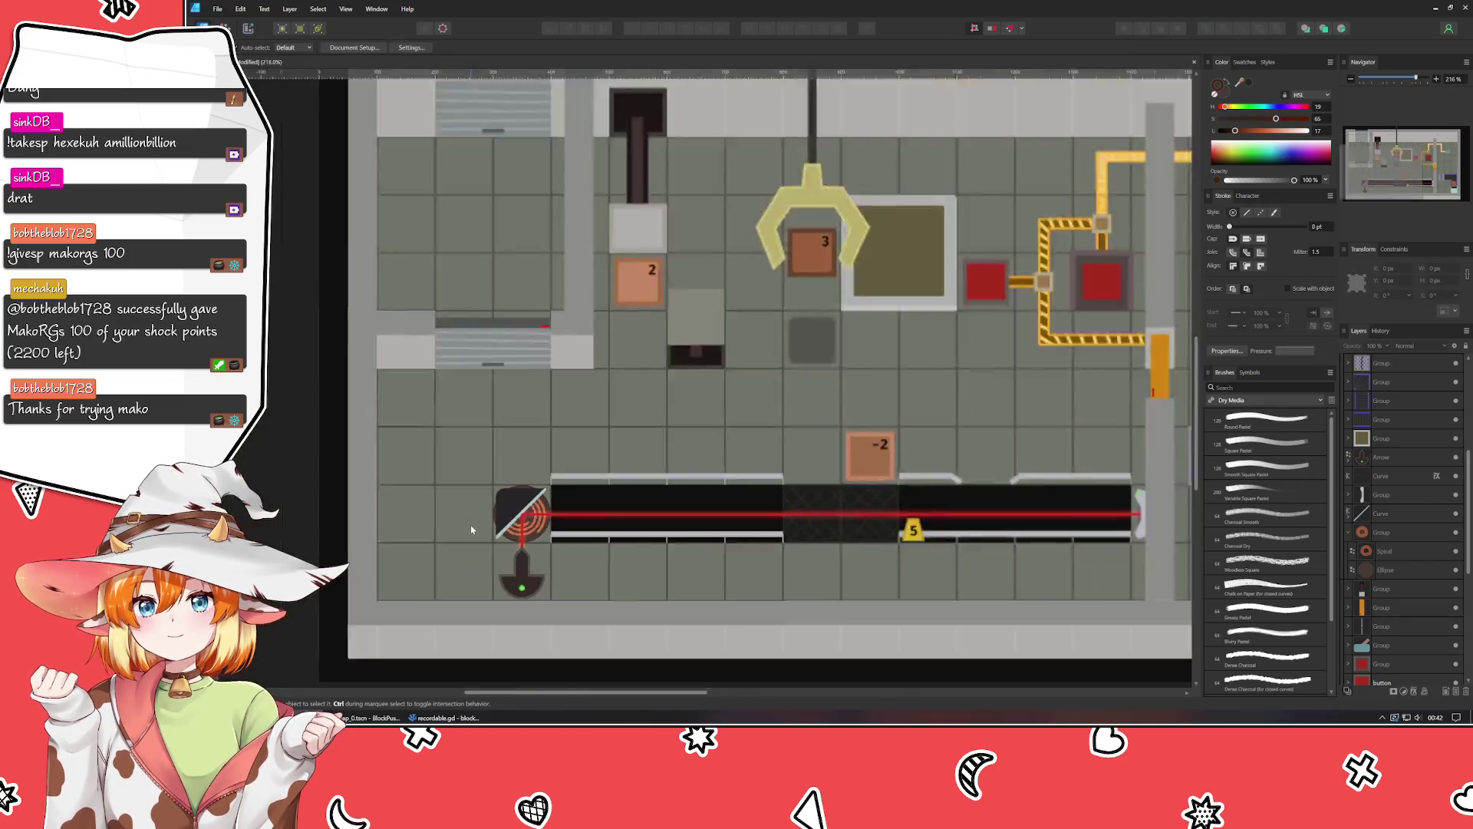
ctrl+scroll(529, 499, up, 2)
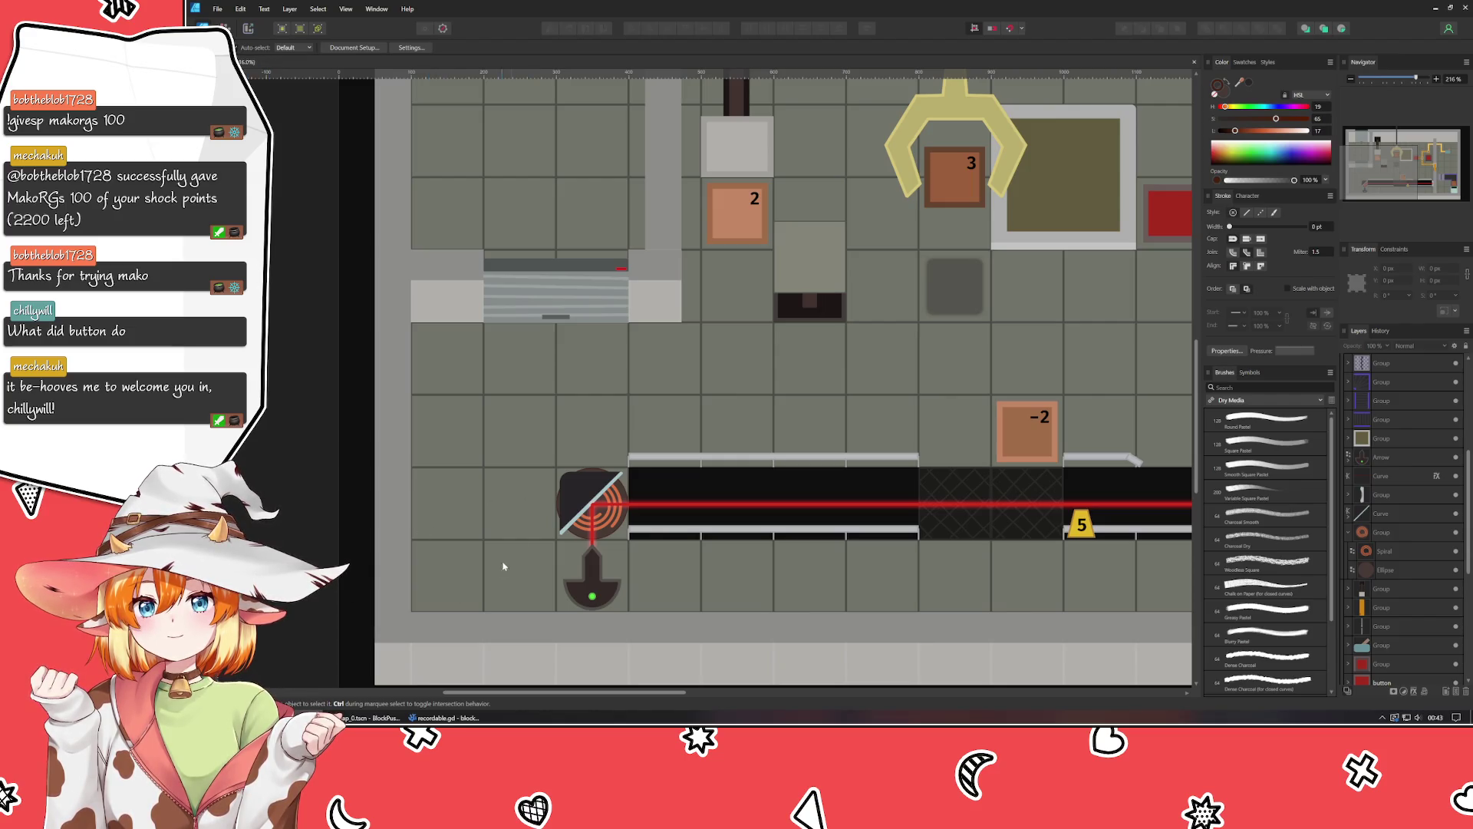
click(578, 495)
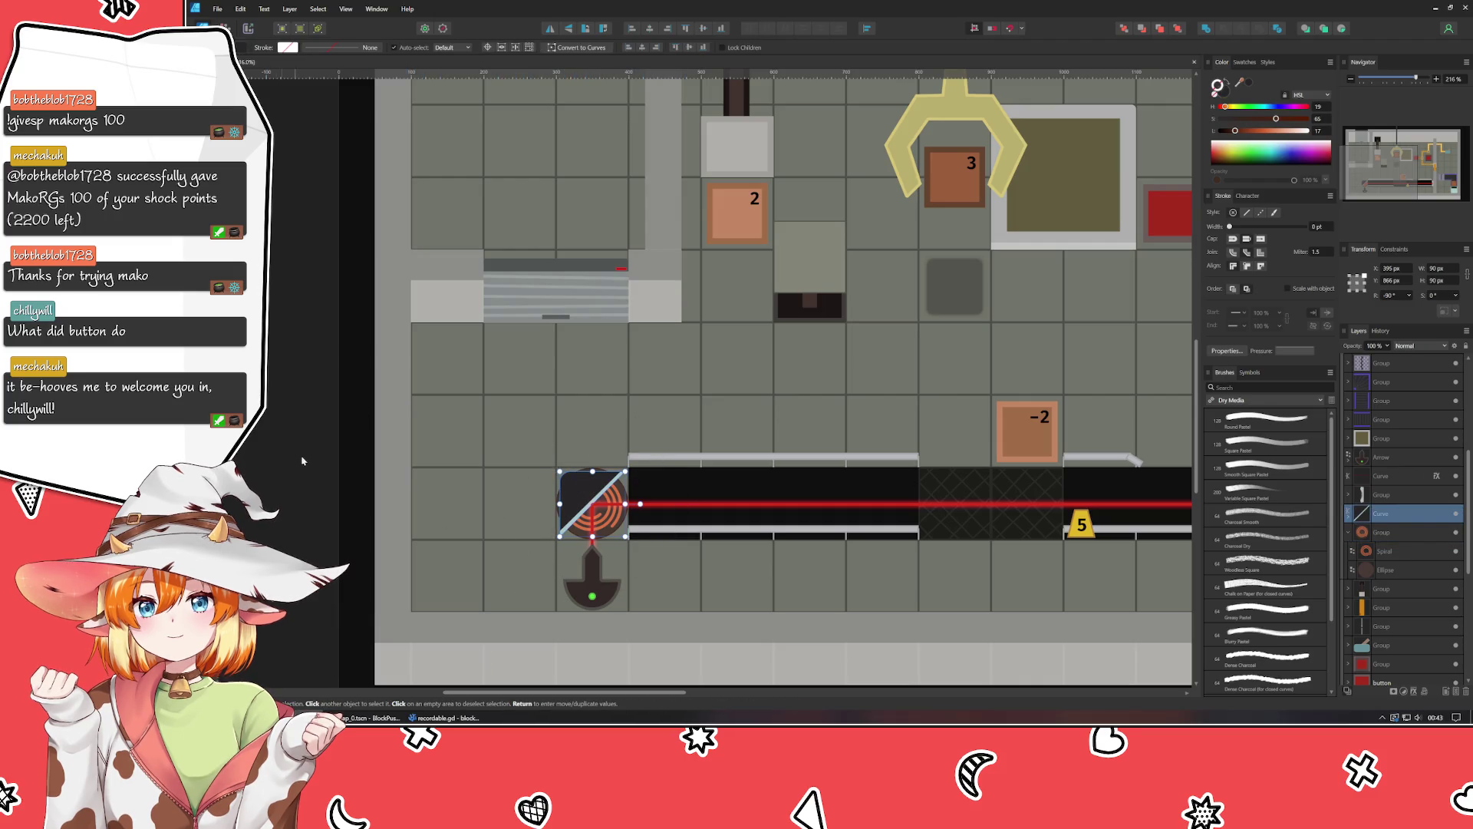
mouse_move(640, 504)
mouse_down()
mouse_move(611, 568)
mouse_move(563, 585)
mouse_move(460, 506)
mouse_move(453, 463)
mouse_move(468, 506)
mouse_move(691, 575)
mouse_move(675, 537)
mouse_up()
key(ctrl+d)
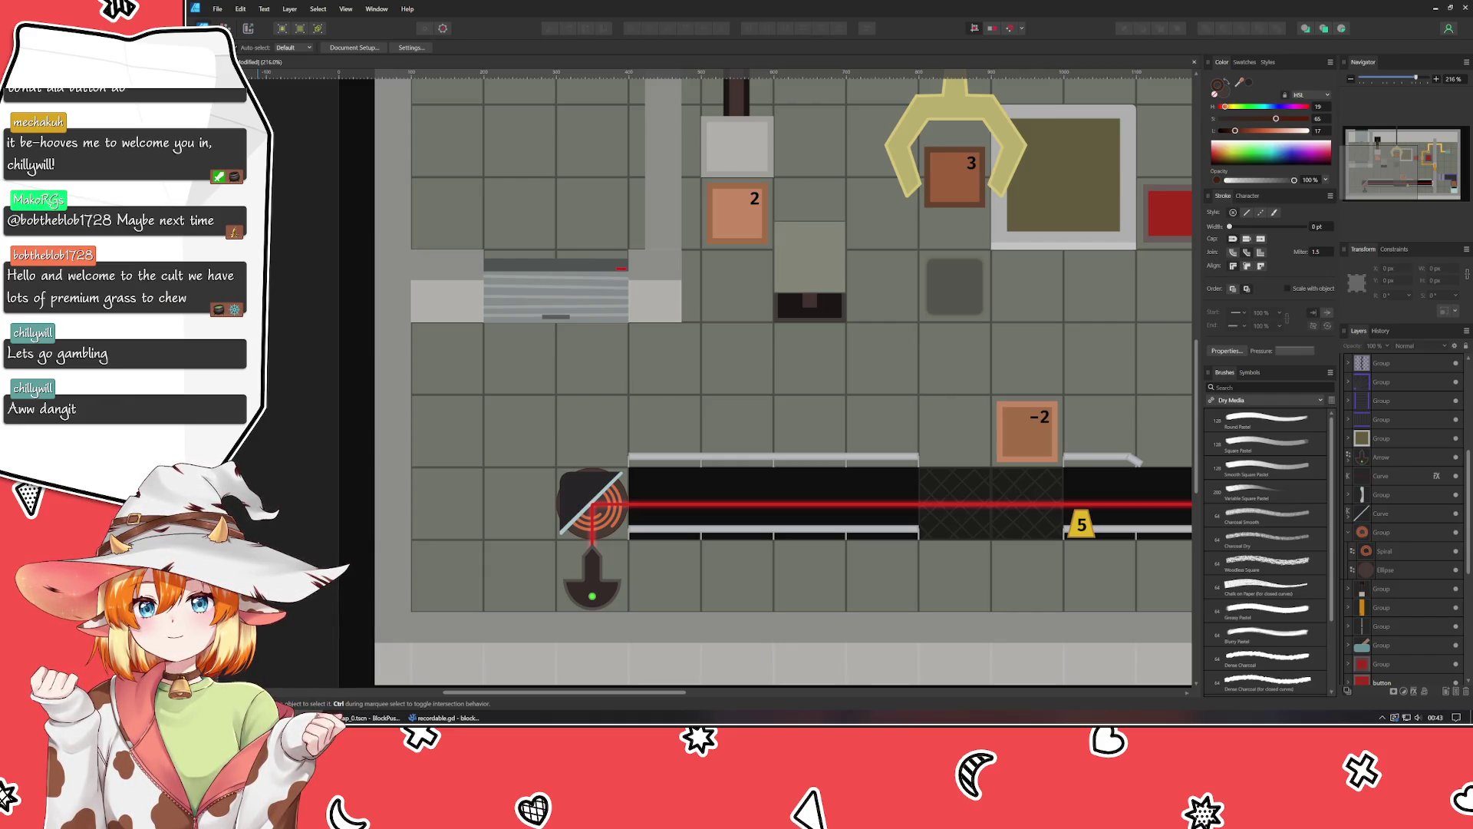
scroll(606, 390, right, 10)
scroll(606, 389, up, 2)
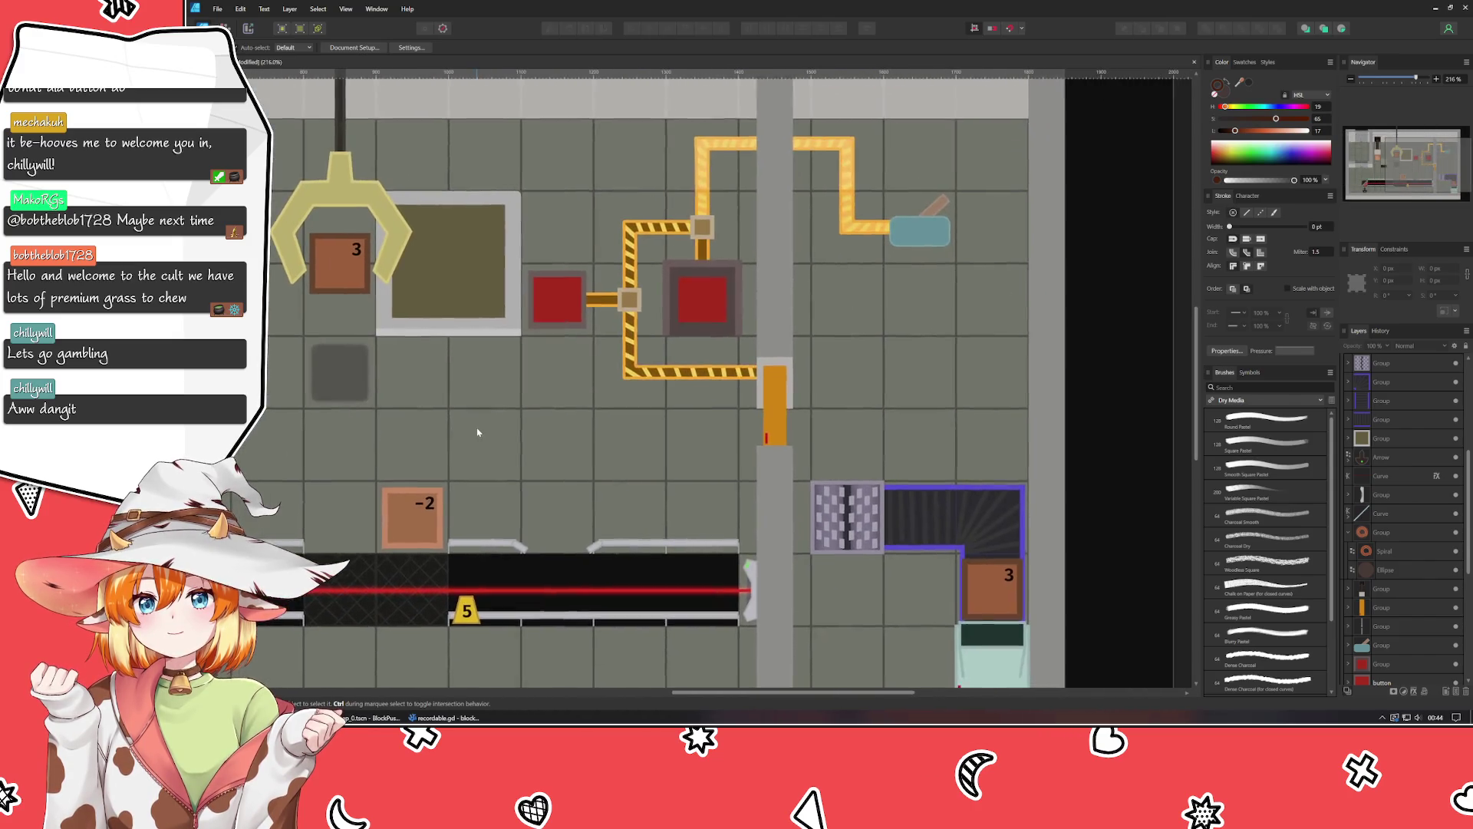
mouse_move(477, 432)
mouse_down()
mouse_move(509, 437)
mouse_move(727, 352)
mouse_move(1059, 339)
mouse_move(1012, 297)
mouse_up()
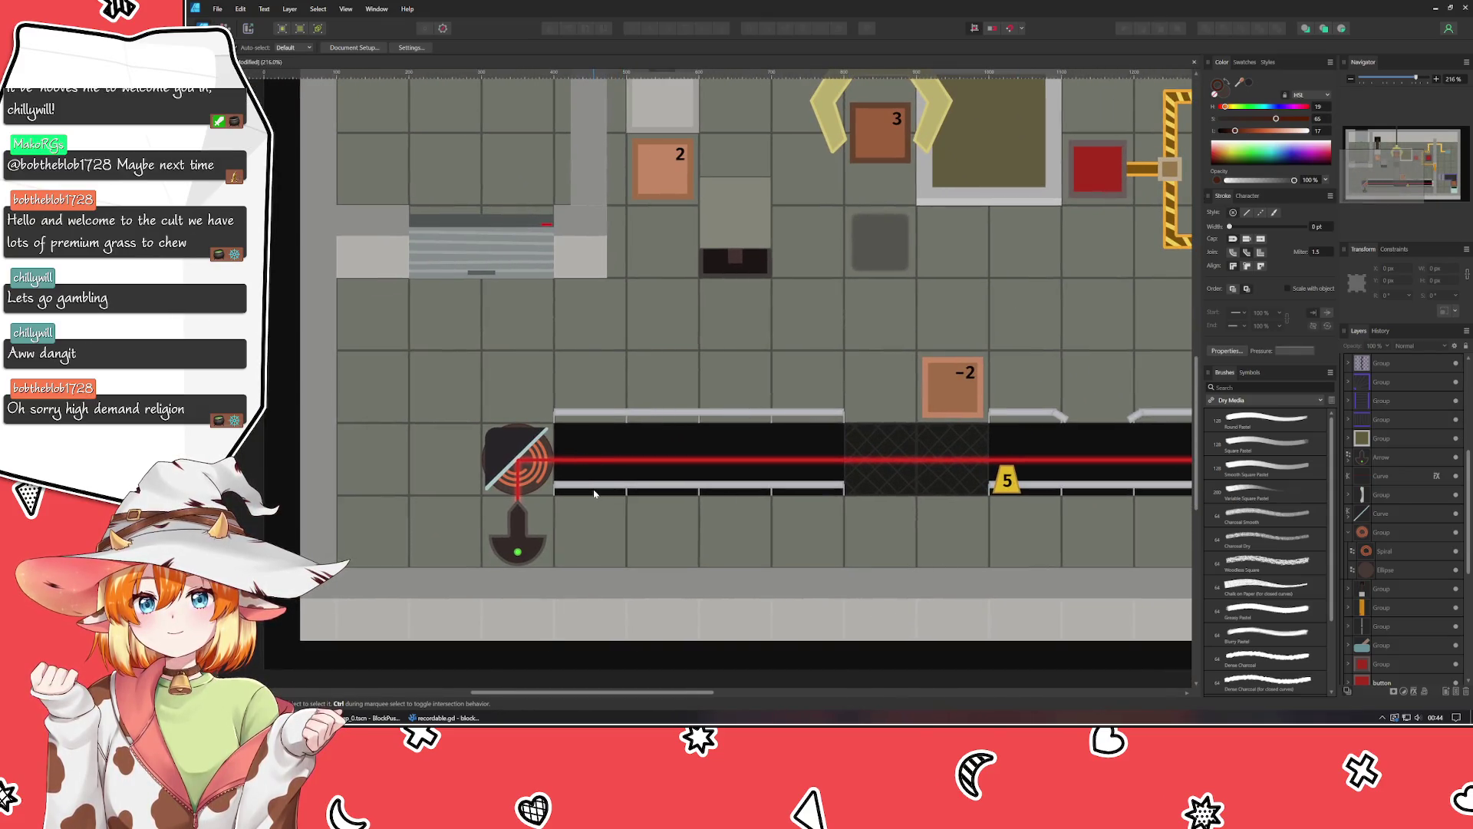
Select the Spiral inside the mirror group and darken its colour via the Lightness slider.
click(536, 474)
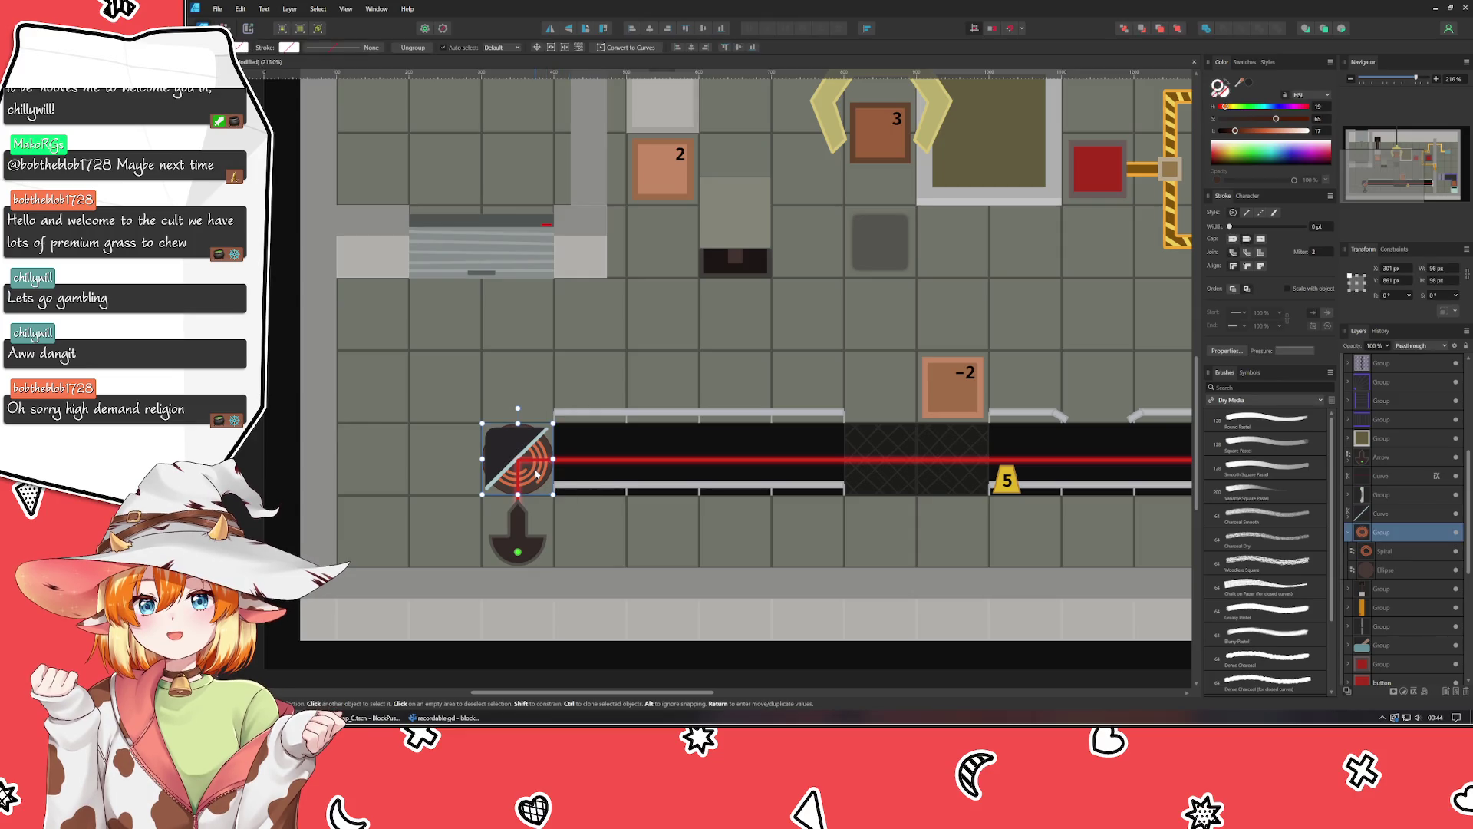
double_click(535, 475)
click(537, 479)
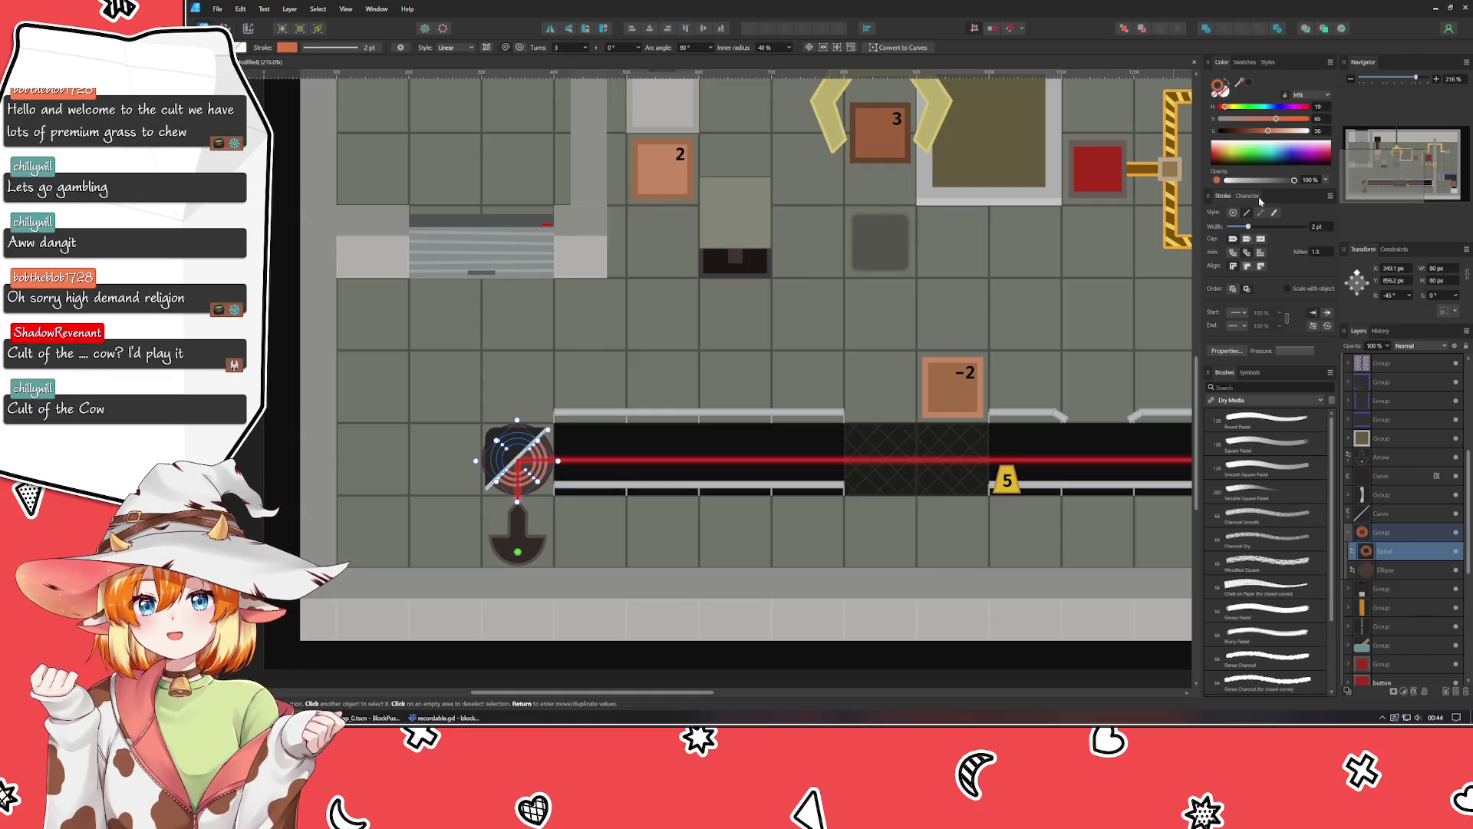
drag(1259, 131, 1294, 123)
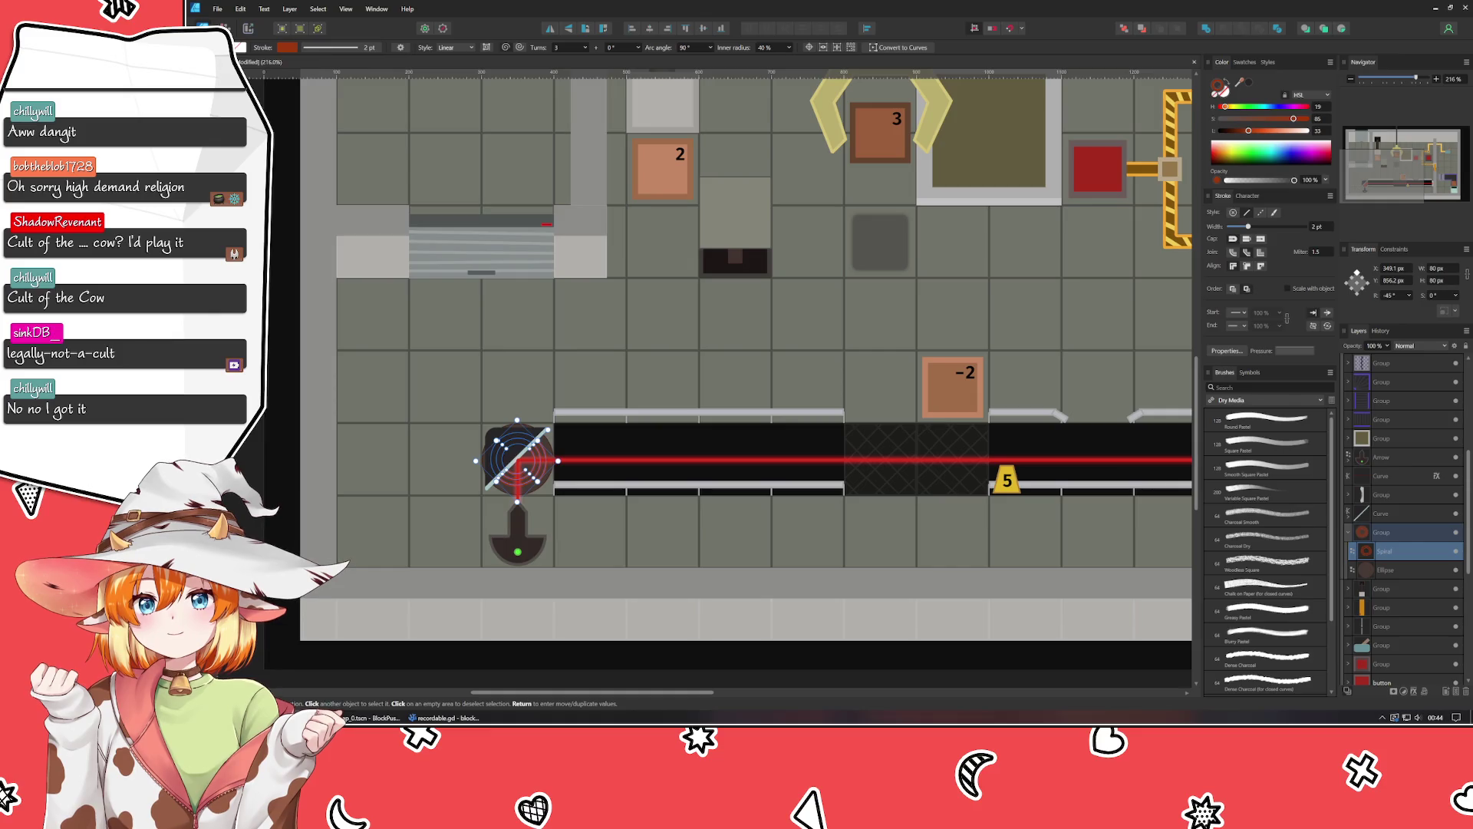
key(ctrl+d)
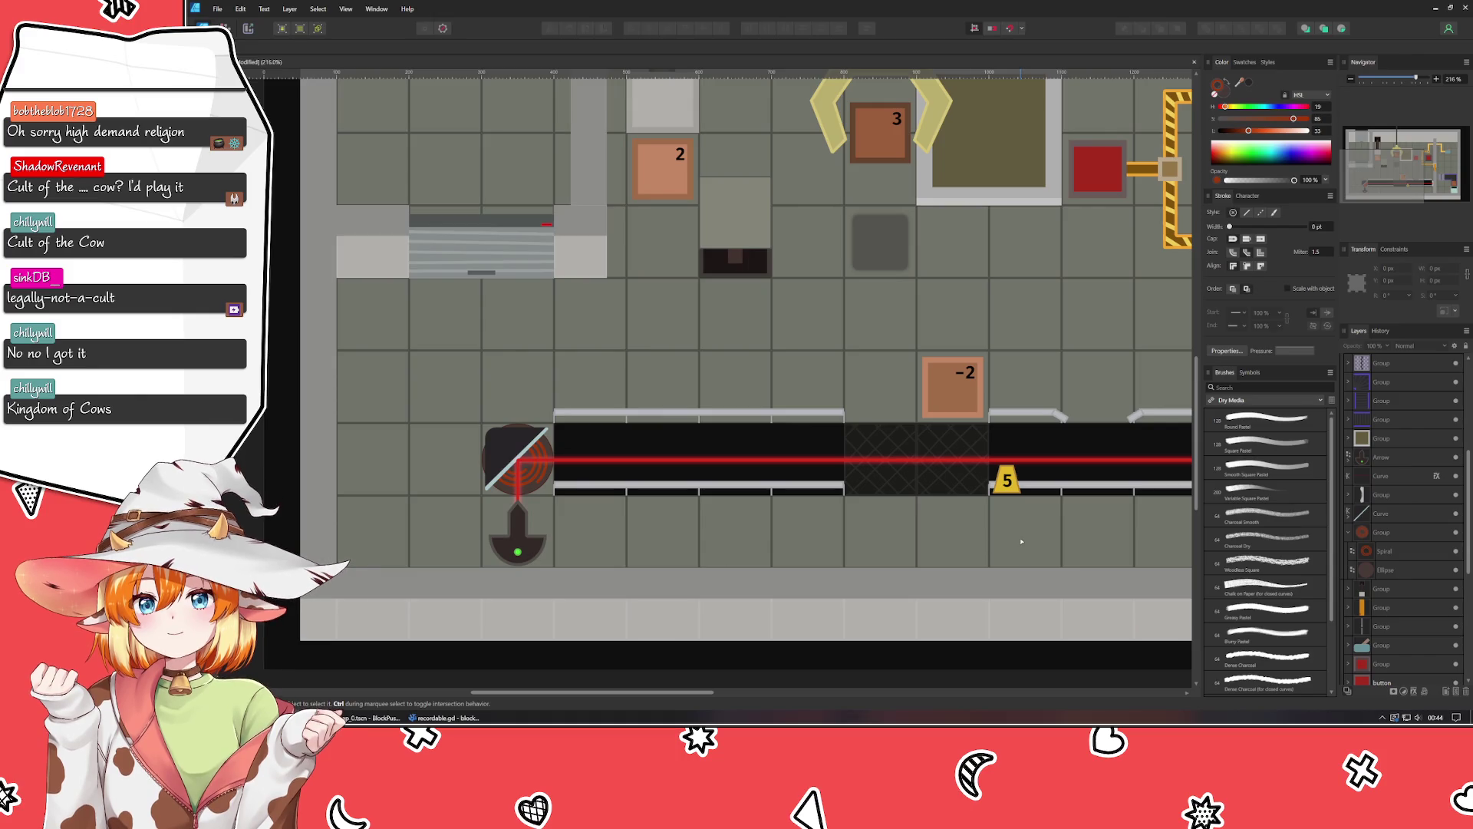
Adjust the spiral to a lighter orange, deselect to check, and save the document.
click(1386, 550)
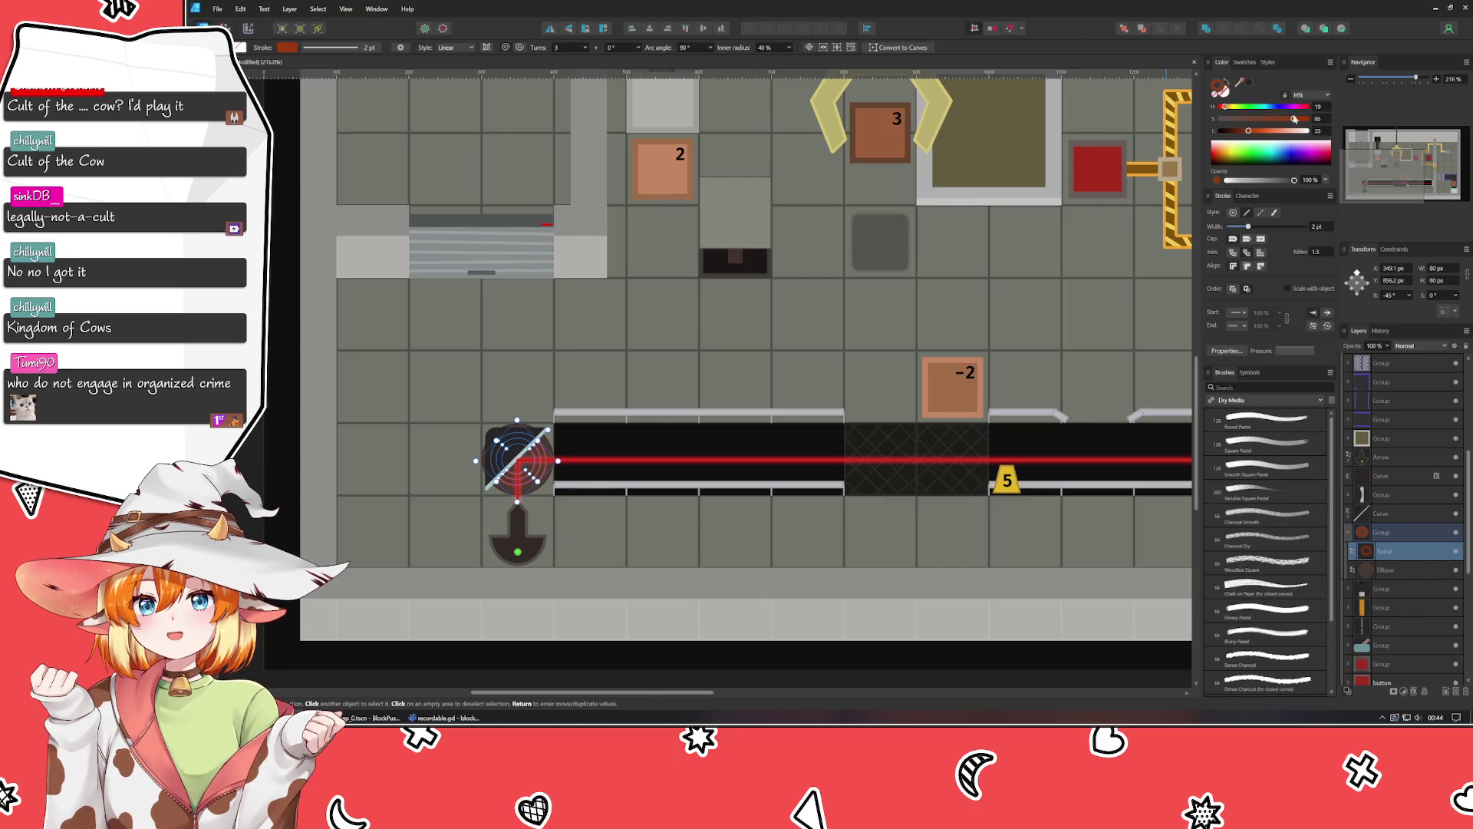
click(1277, 131)
drag(1278, 133, 1283, 134)
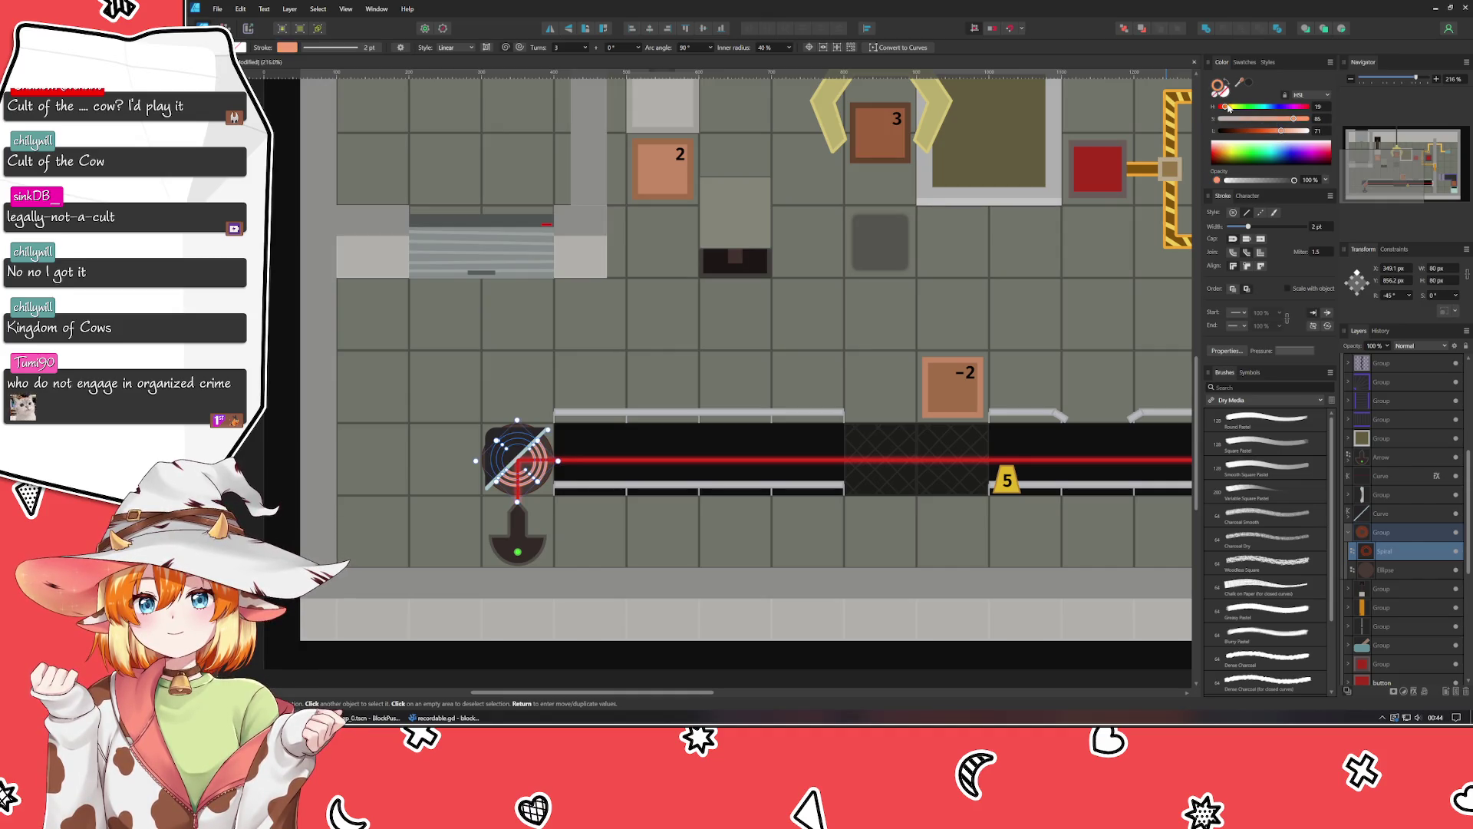
mouse_move(1280, 132)
mouse_down()
mouse_move(1255, 139)
mouse_move(1291, 145)
mouse_move(1226, 110)
mouse_move(1304, 121)
mouse_move(1264, 122)
mouse_move(1280, 123)
mouse_up()
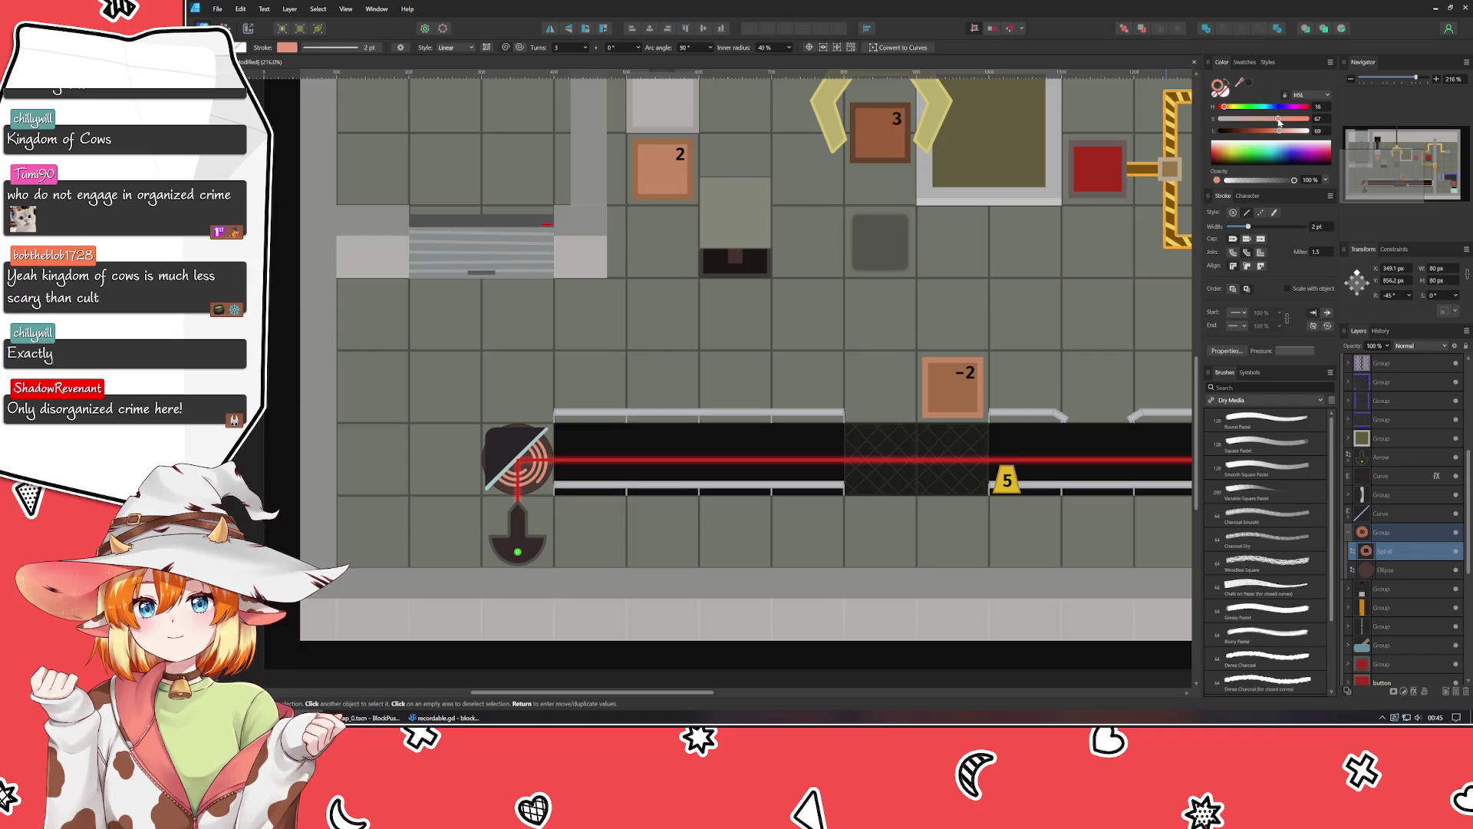
key(ctrl+d)
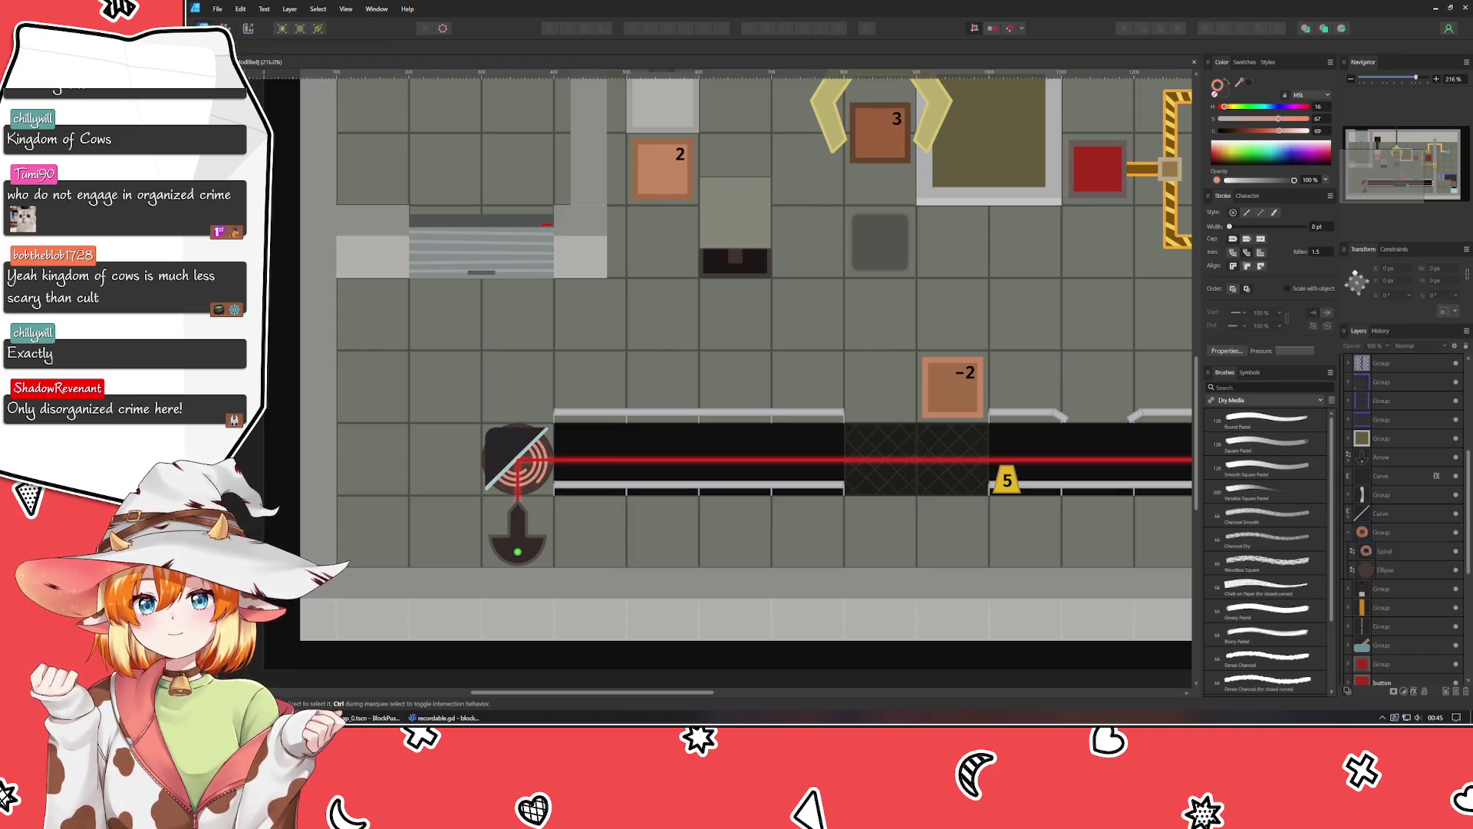
scroll(744, 353, left, 2)
key(ctrl+s)
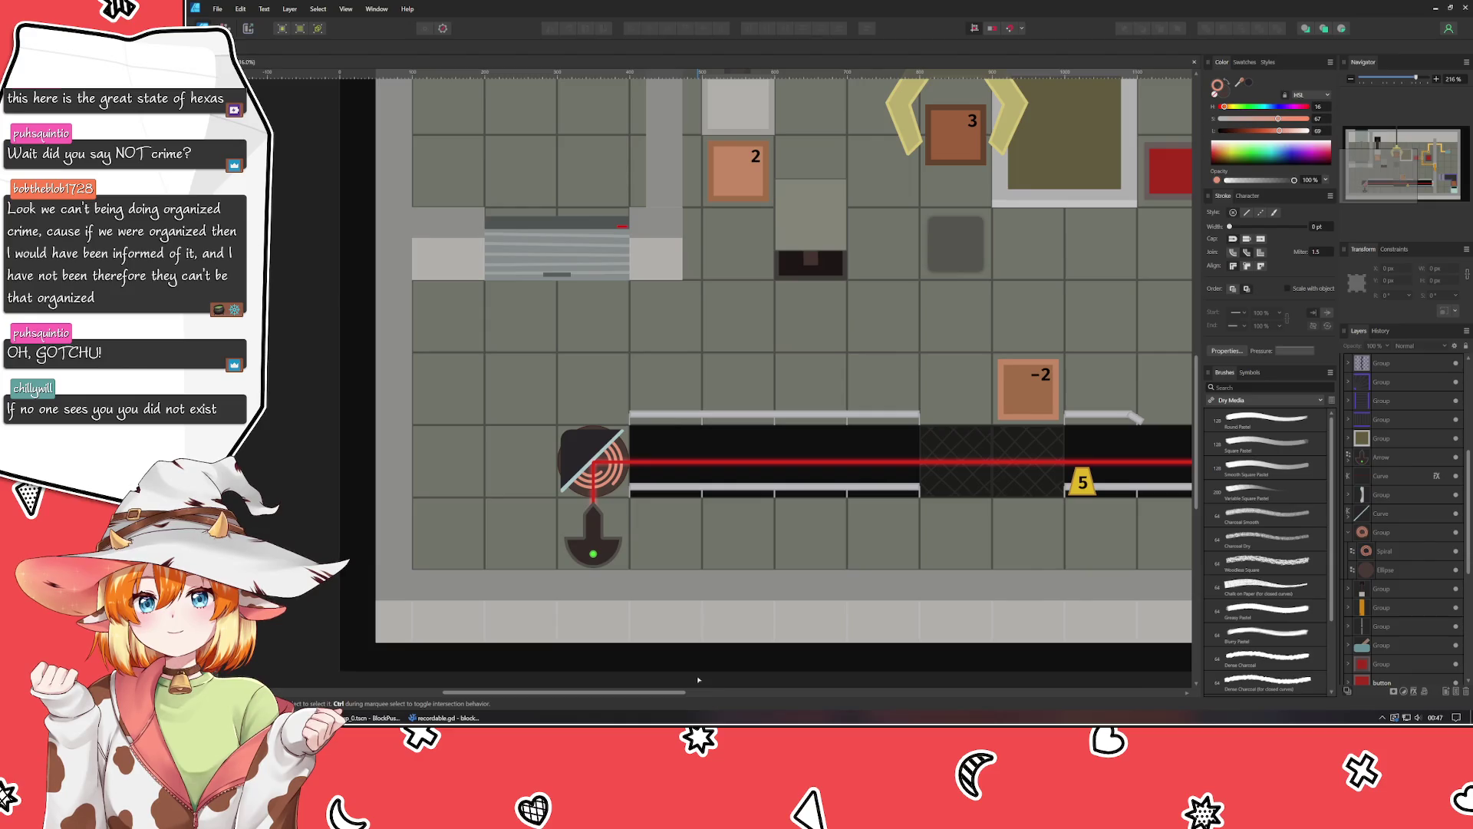
Pan the canvas to show the laser from the right-end emitter to the mirror.
mouse_move(796, 607)
mouse_down()
mouse_move(683, 545)
mouse_move(568, 564)
mouse_move(556, 581)
mouse_up()
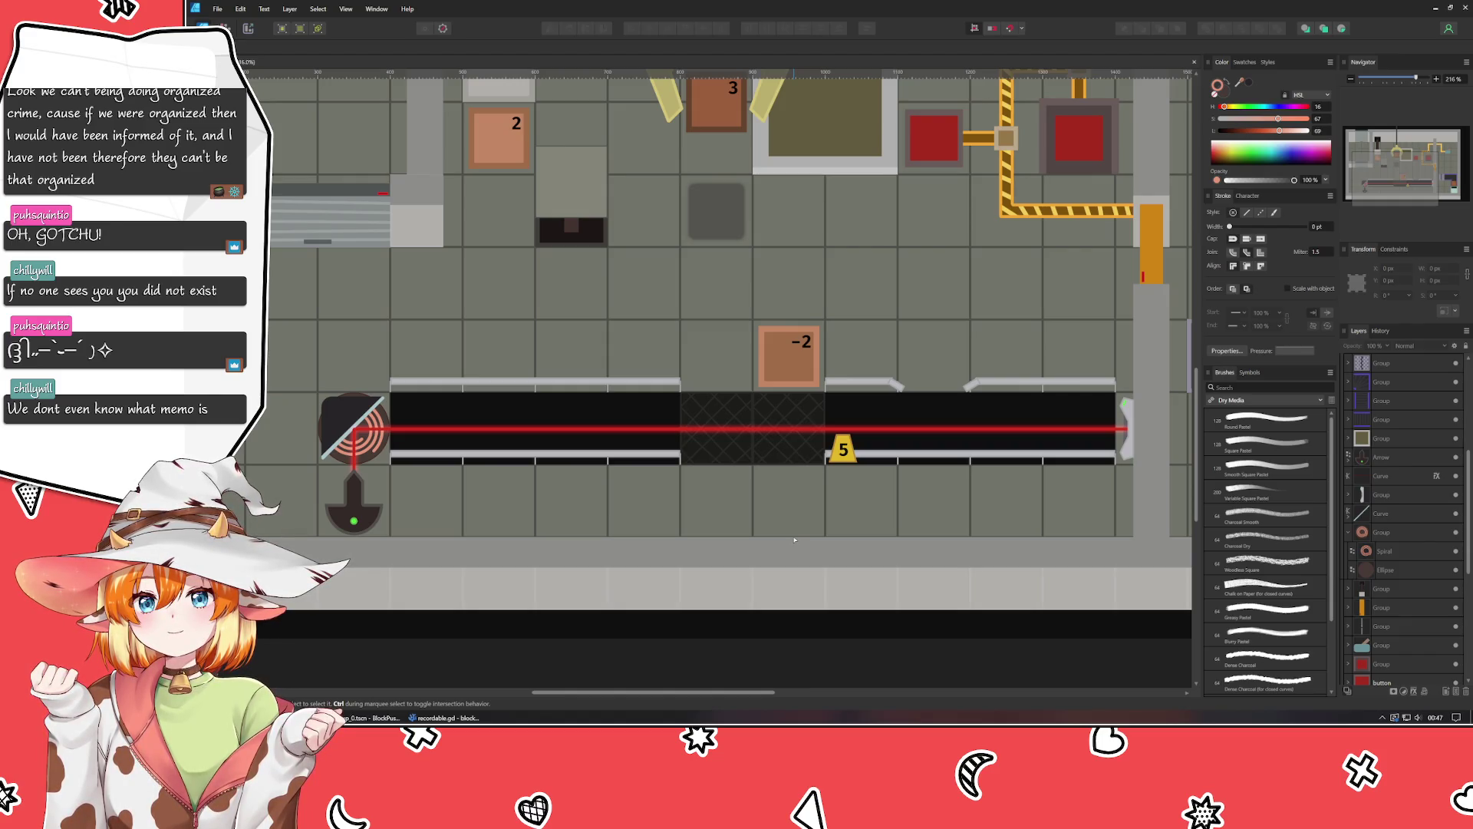
Pan and zoom to about 138% so the claw and pipe area are in view.
mouse_move(783, 536)
mouse_down()
mouse_move(572, 597)
mouse_move(419, 675)
mouse_up()
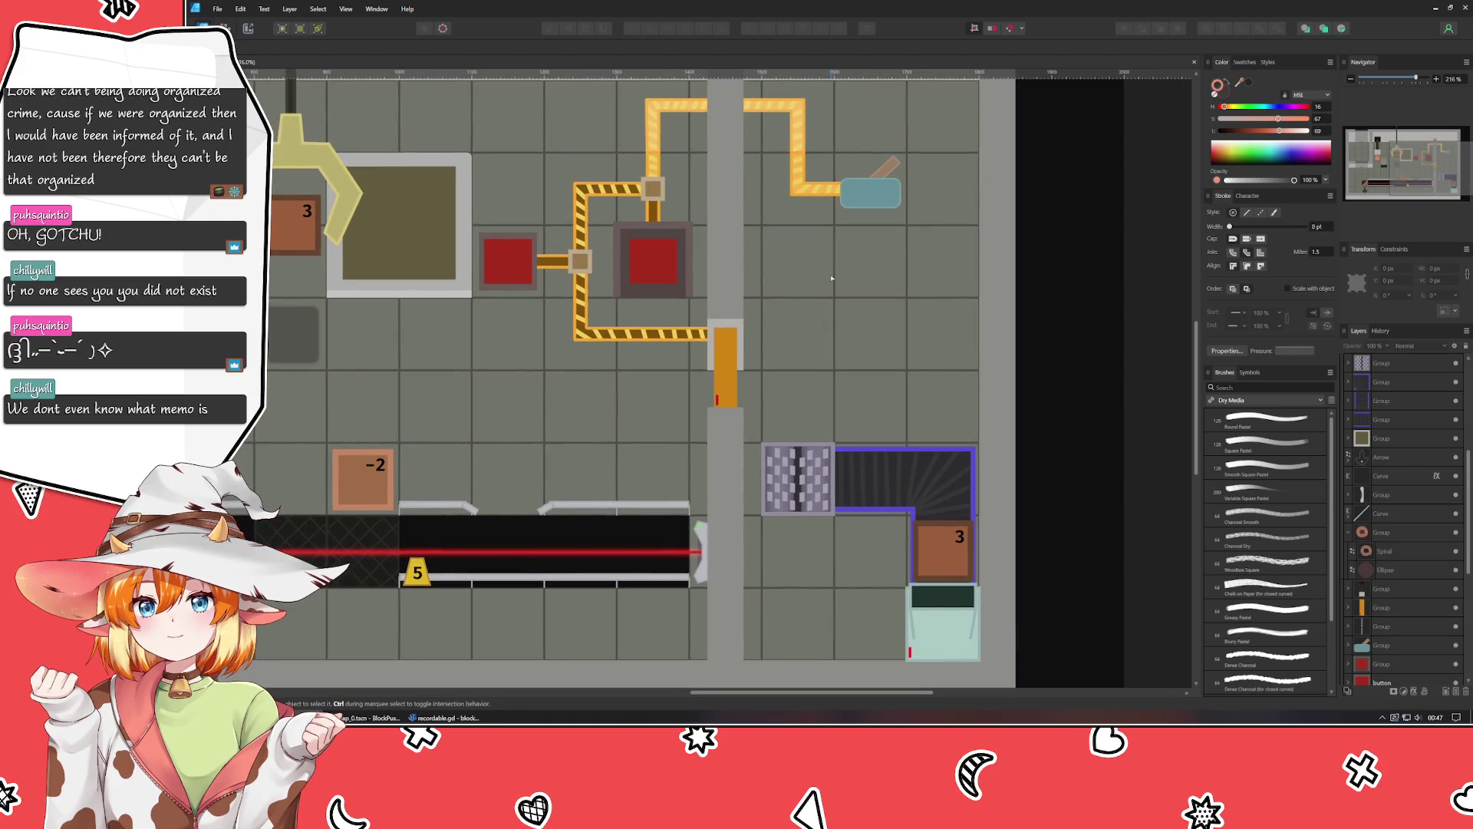
drag(832, 279, 871, 346)
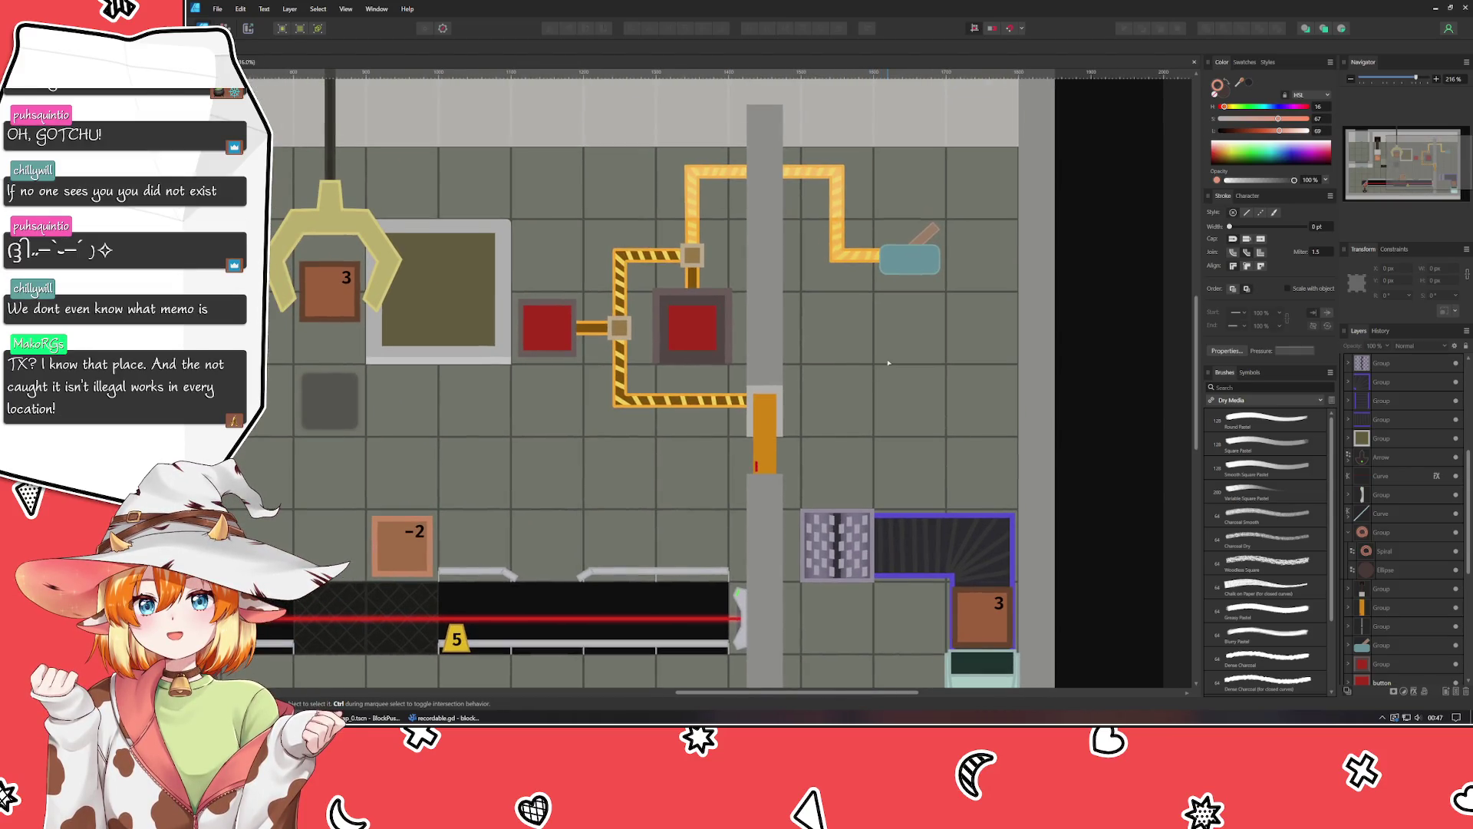
scroll(888, 363, down, 3)
scroll(888, 363, up, 2)
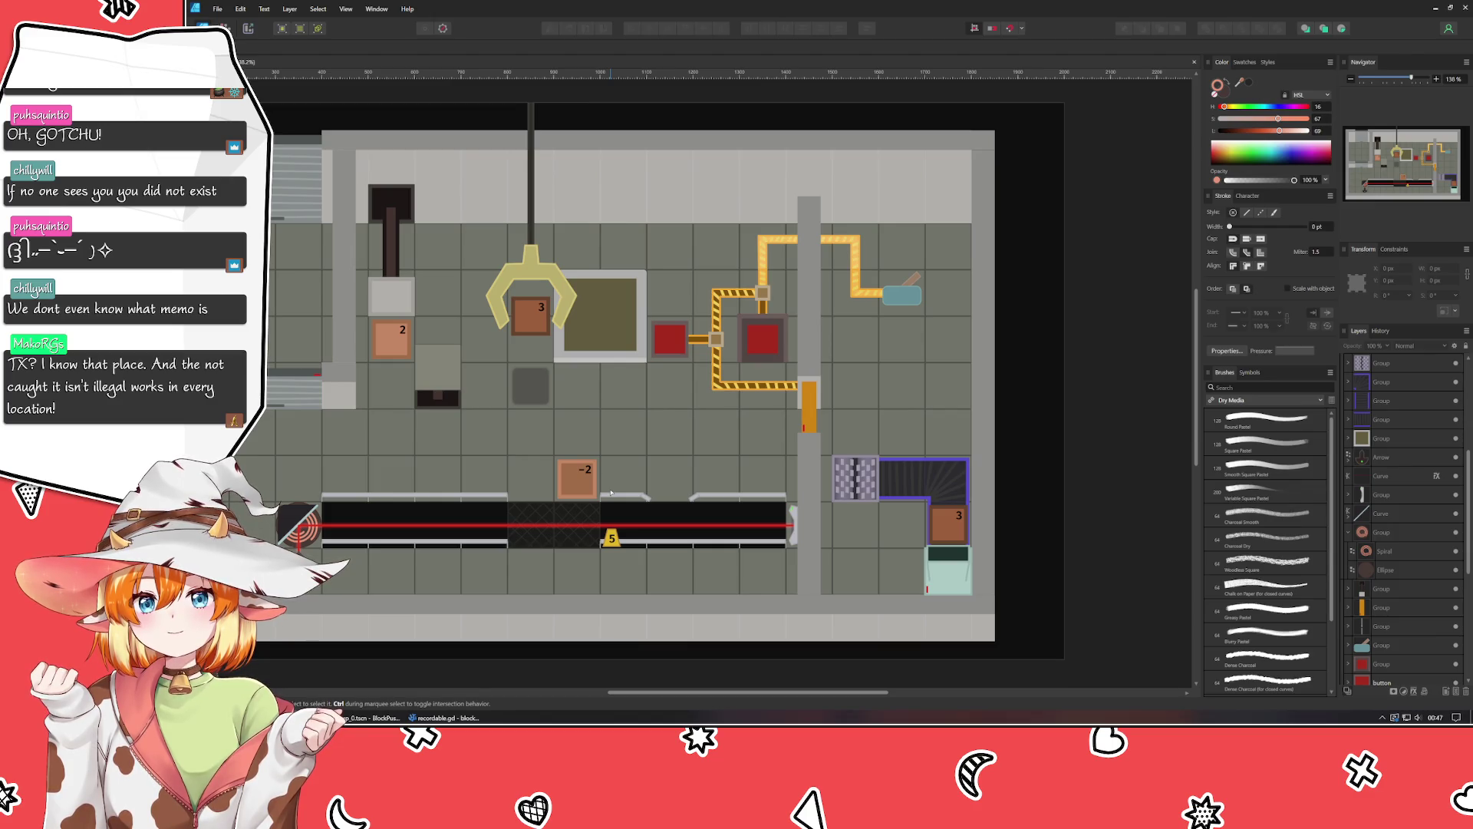
scroll(611, 492, up, 3)
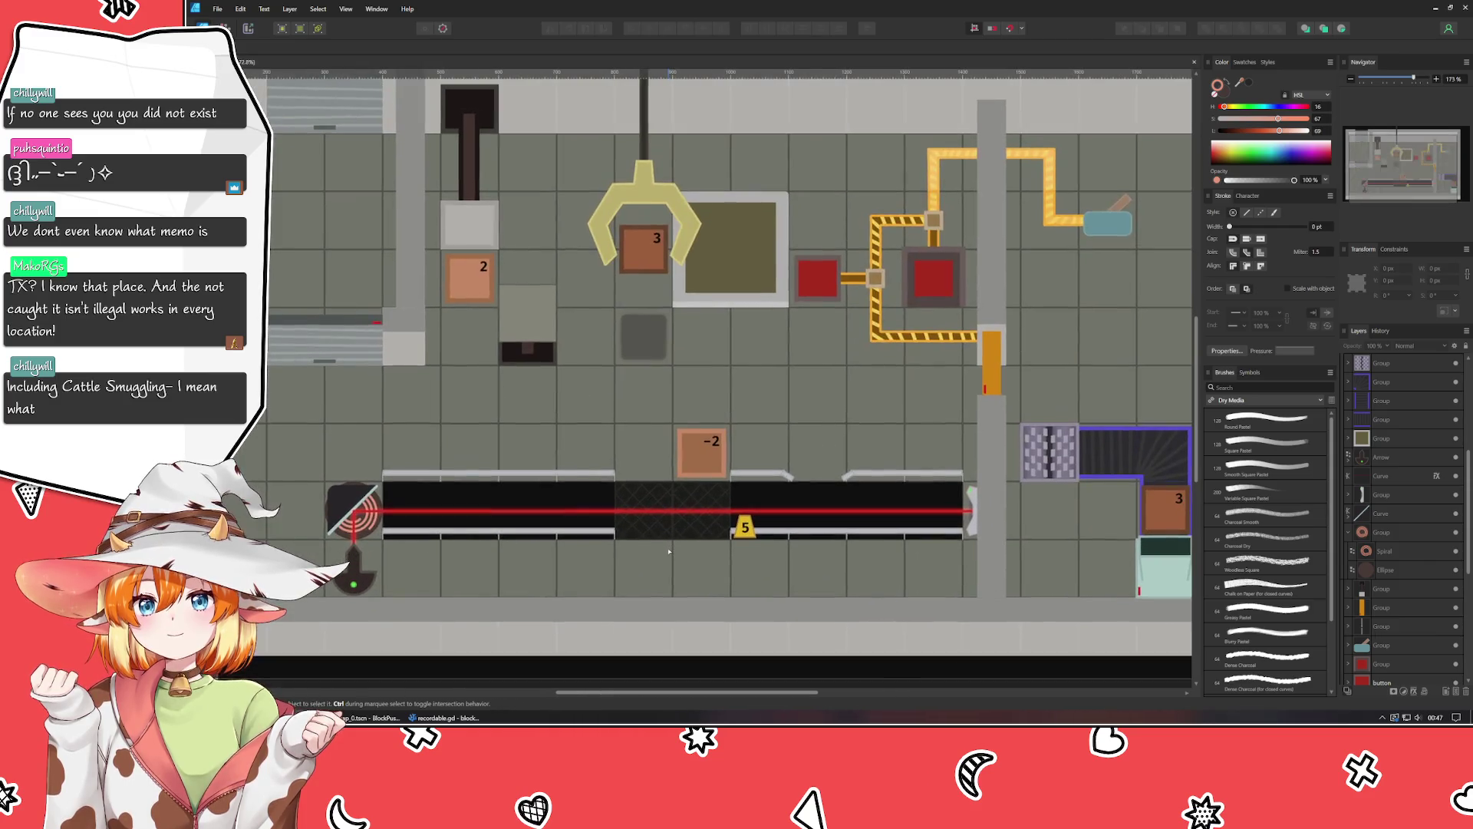
scroll(669, 551, down, 3)
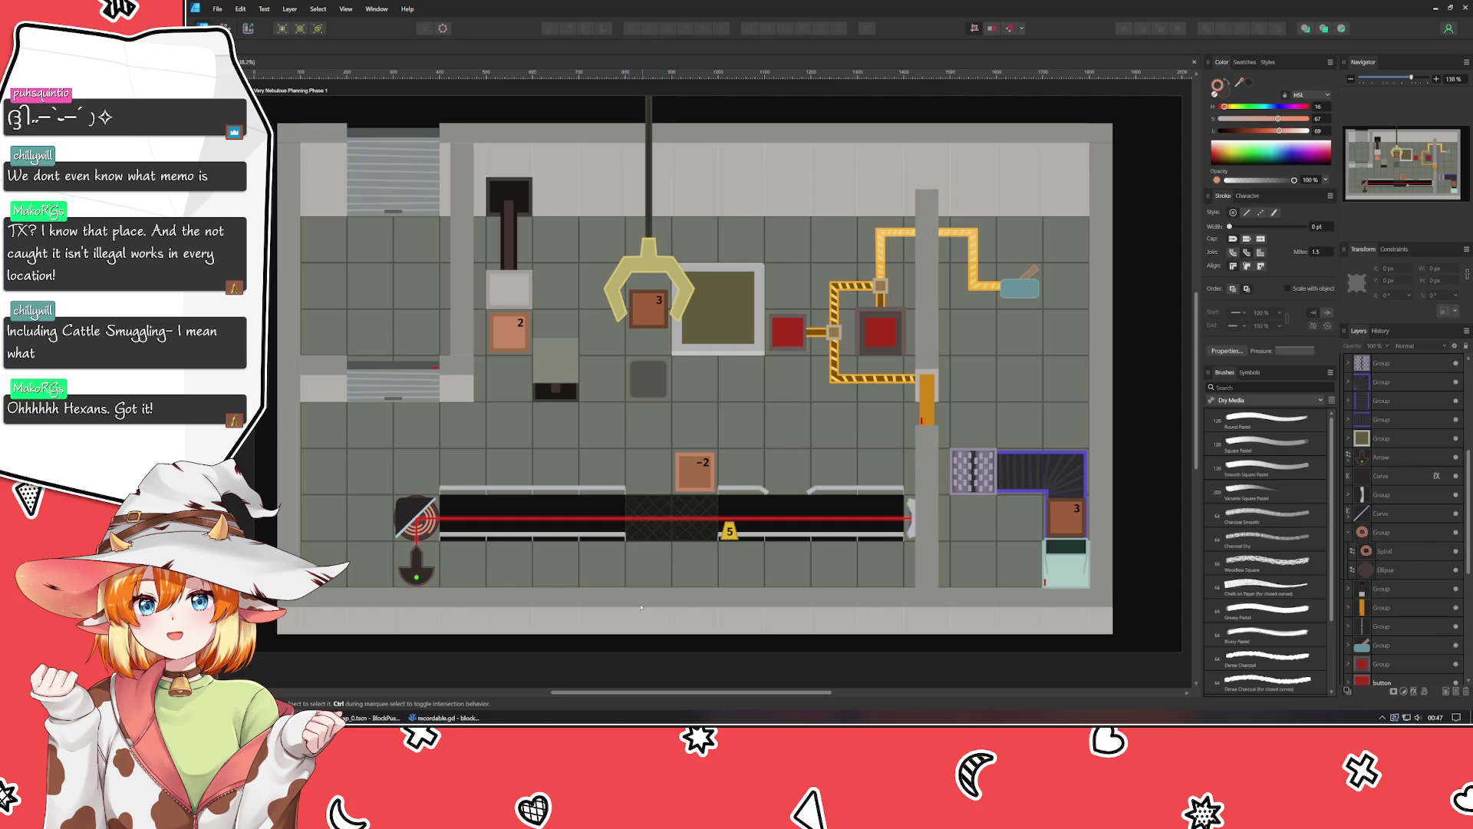
scroll(618, 674, left, 2)
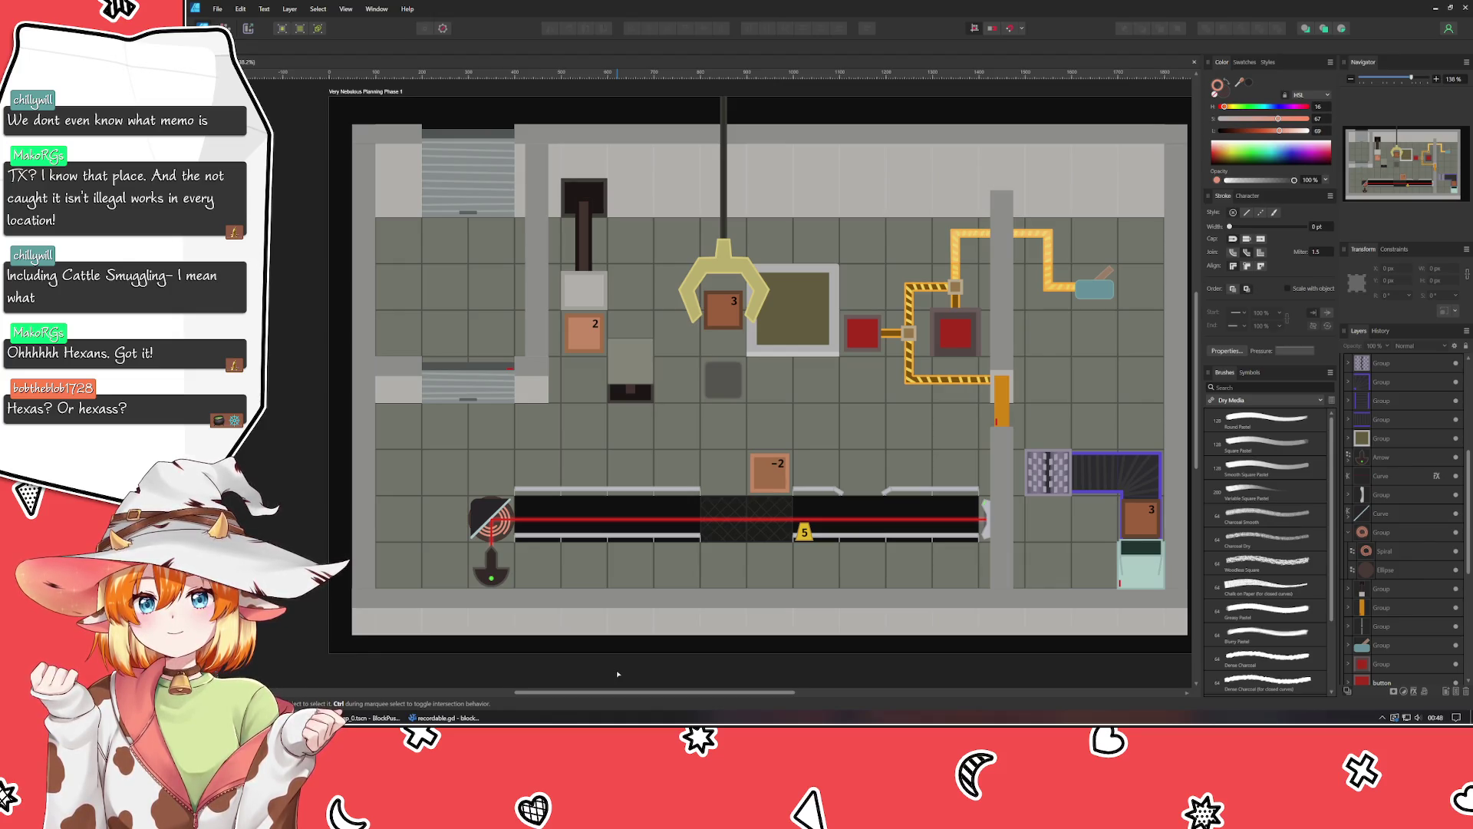
scroll(603, 688, right, 4)
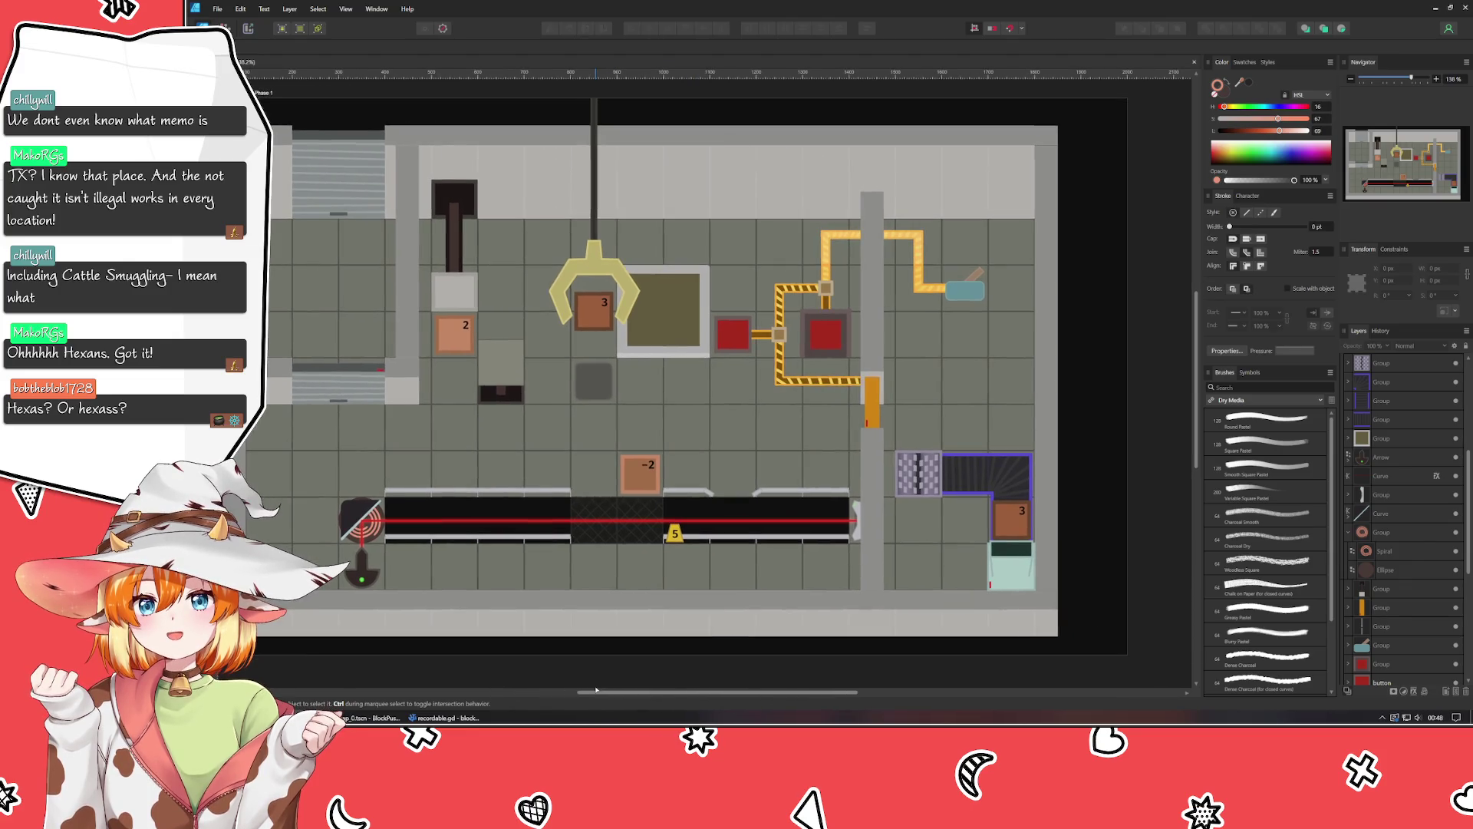
scroll(603, 689, left, 1)
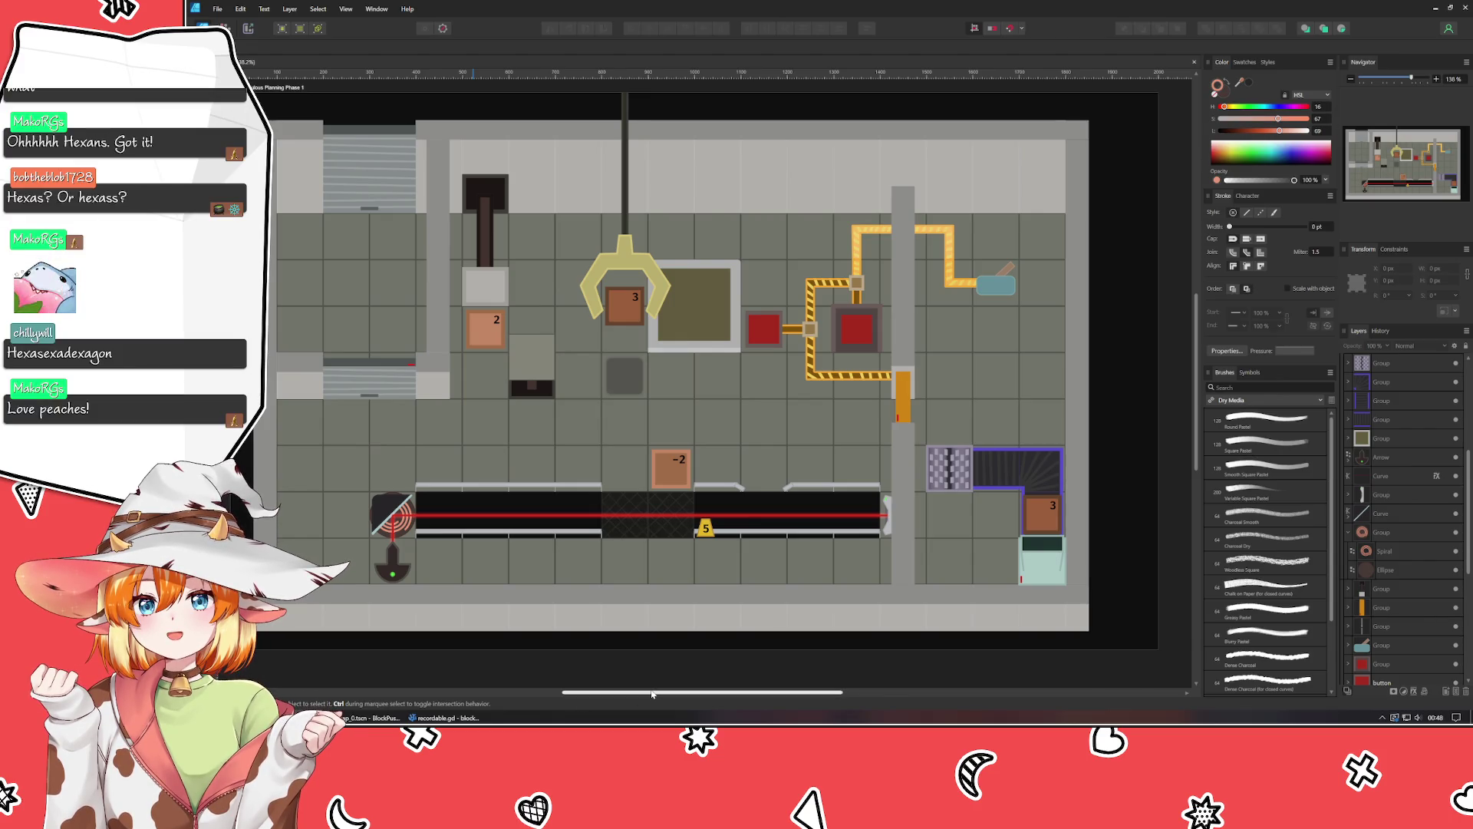
scroll(644, 695, left, 1)
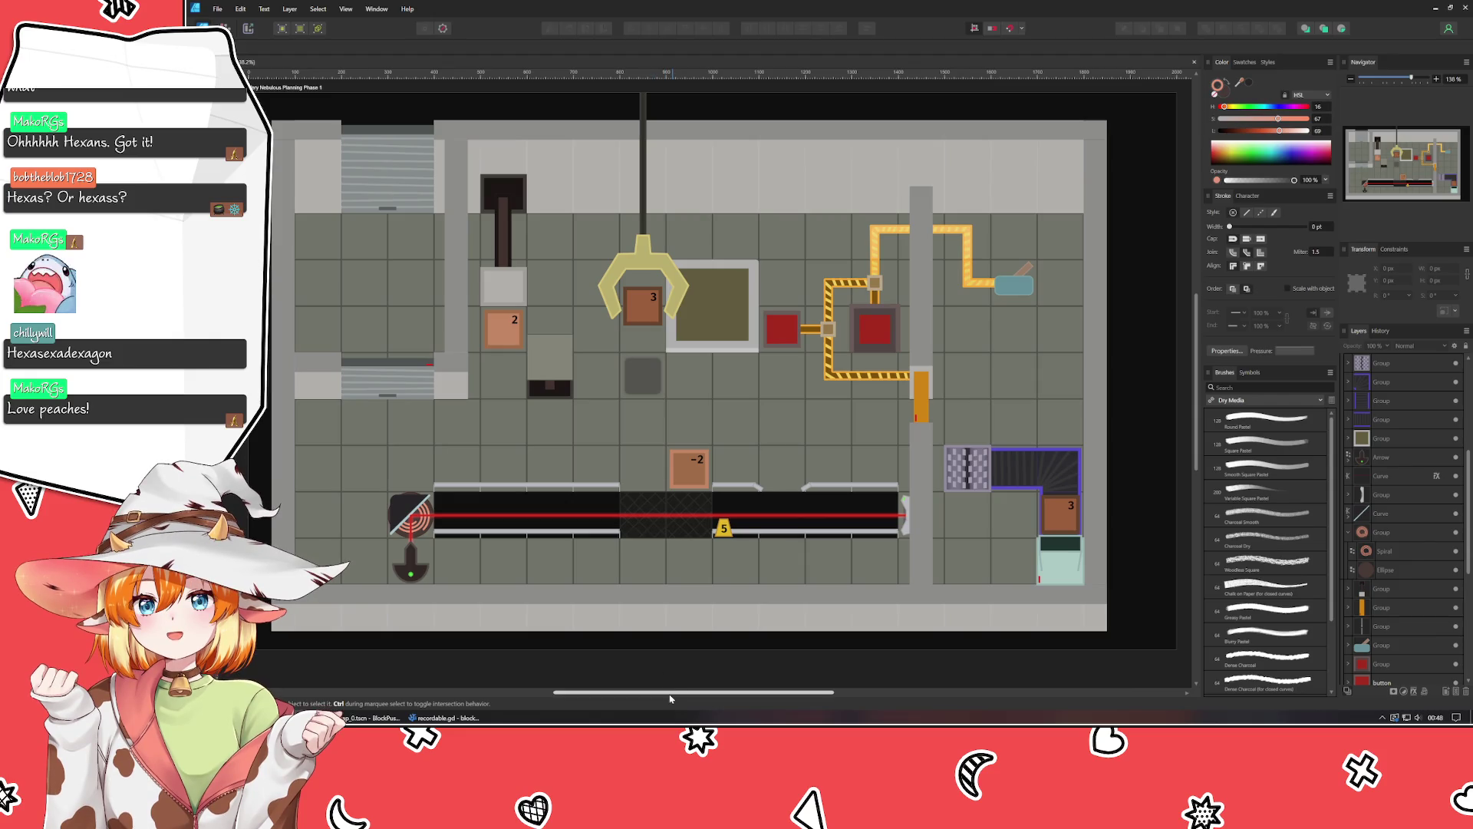
scroll(679, 697, right, 1)
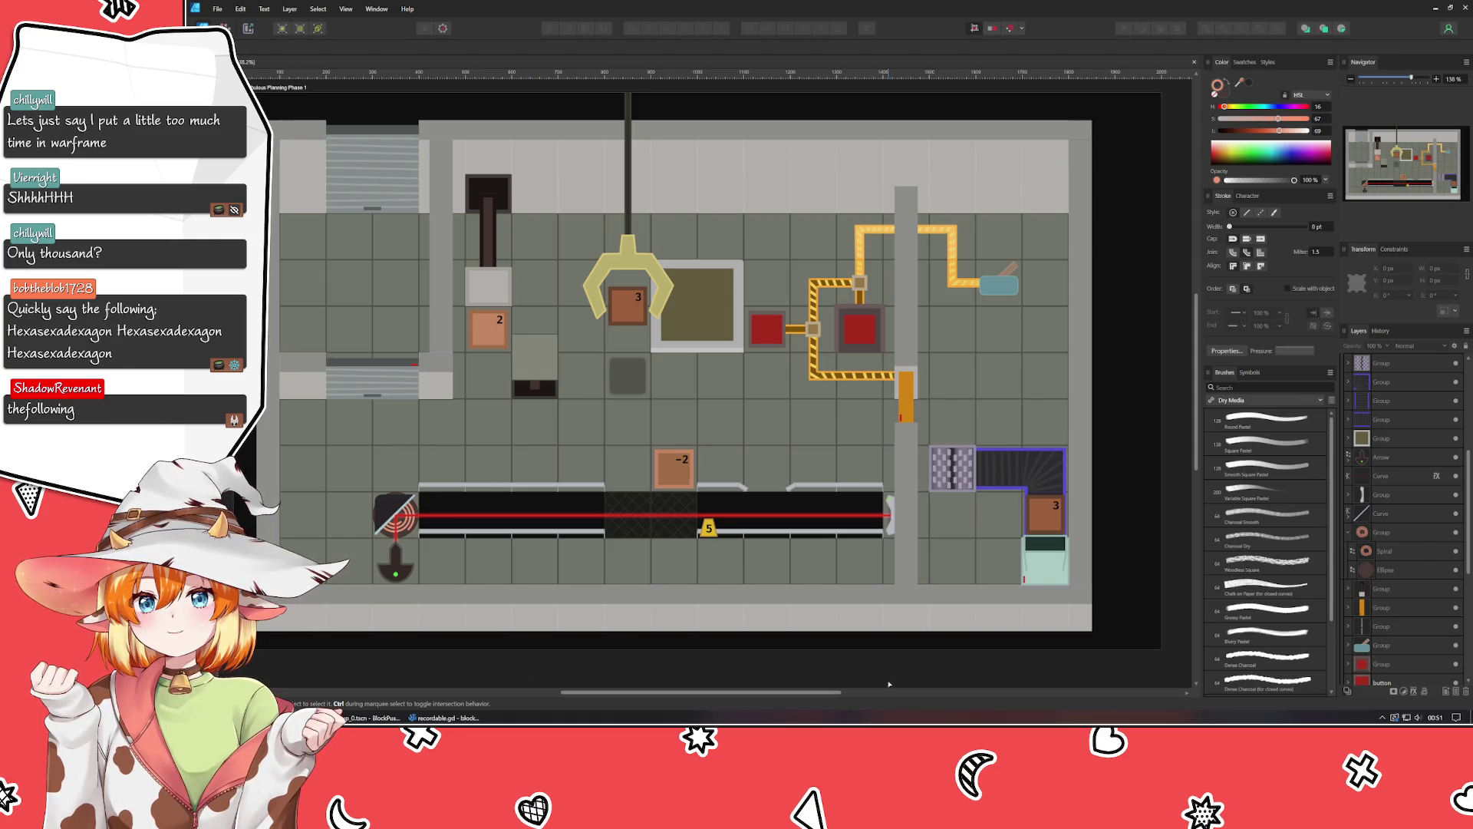
scroll(955, 655, right, 2)
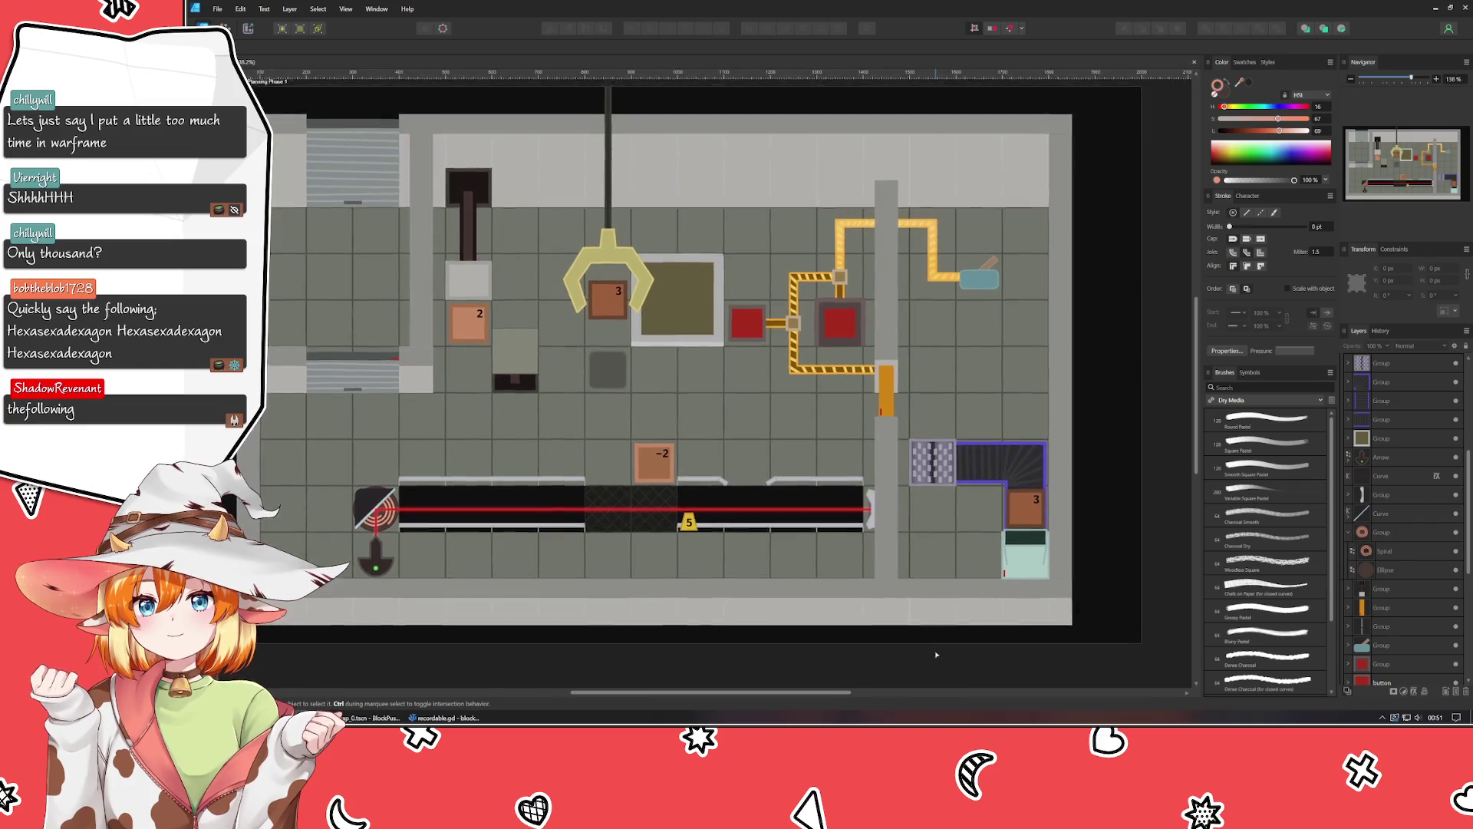
scroll(937, 654, down, 3)
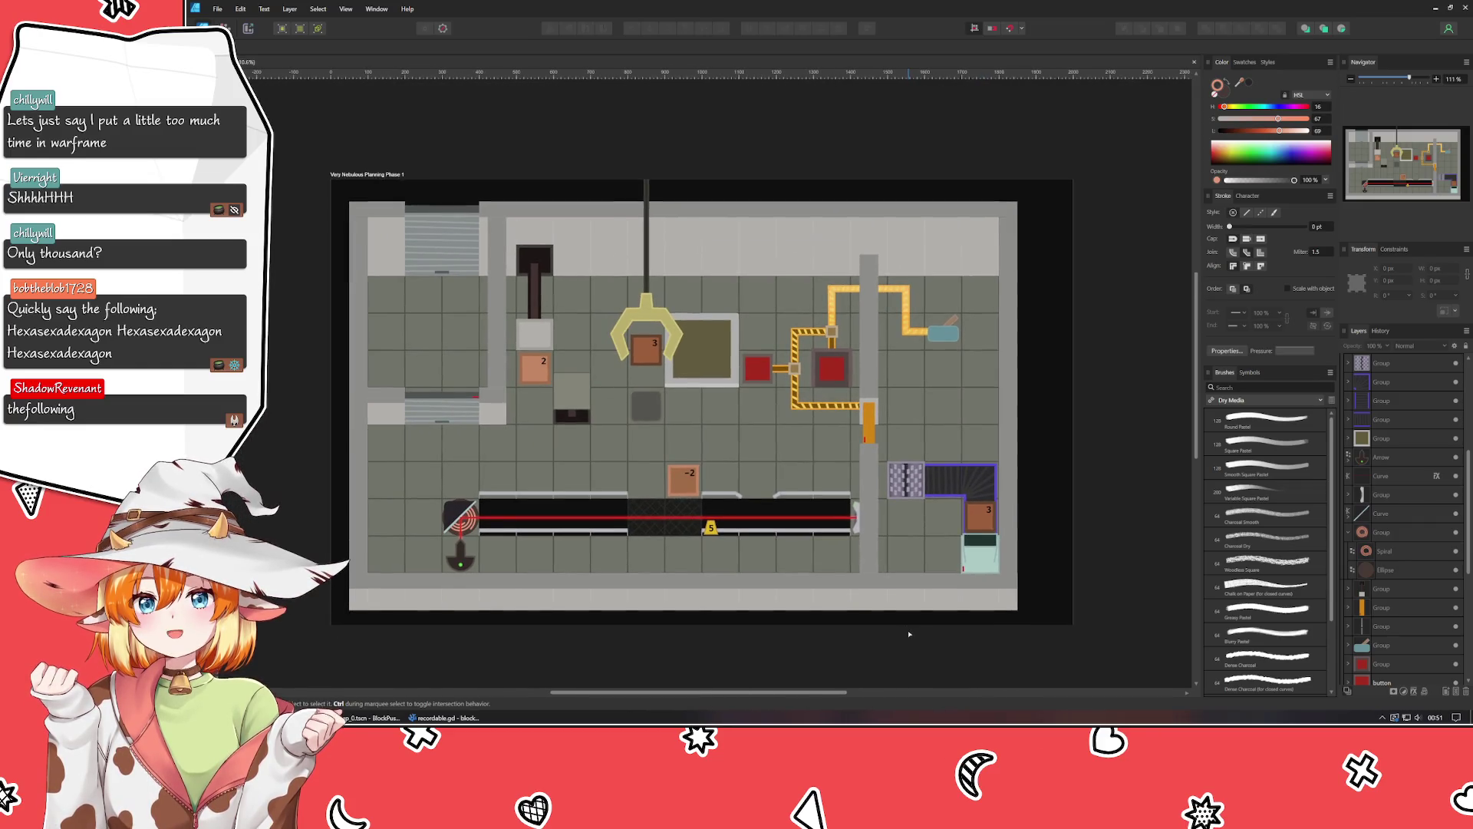
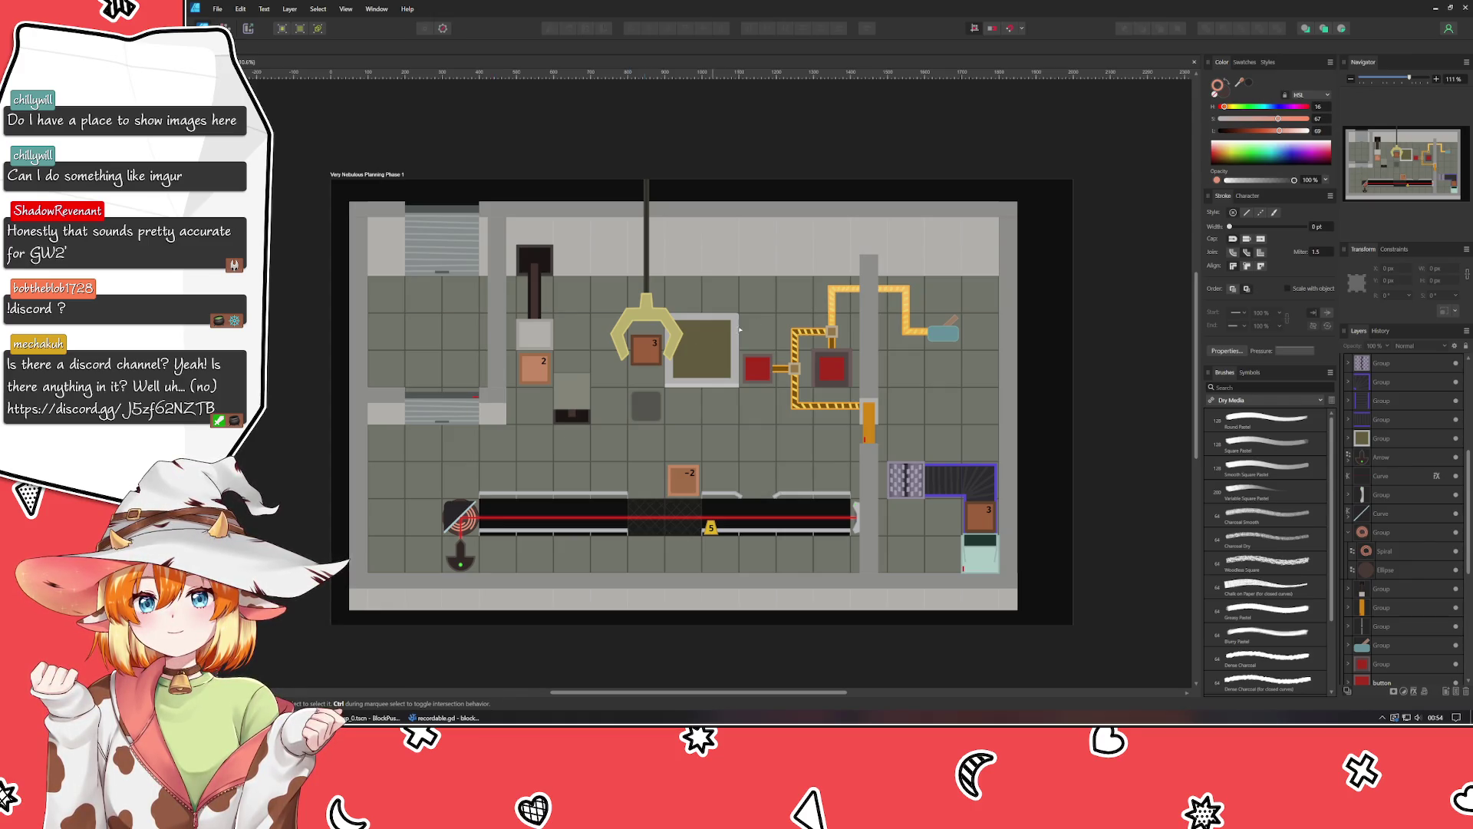
Recolour the spiral at the conveyor's left end from red to orange with the L and H sliders, then deselect.
drag(533, 596, 579, 583)
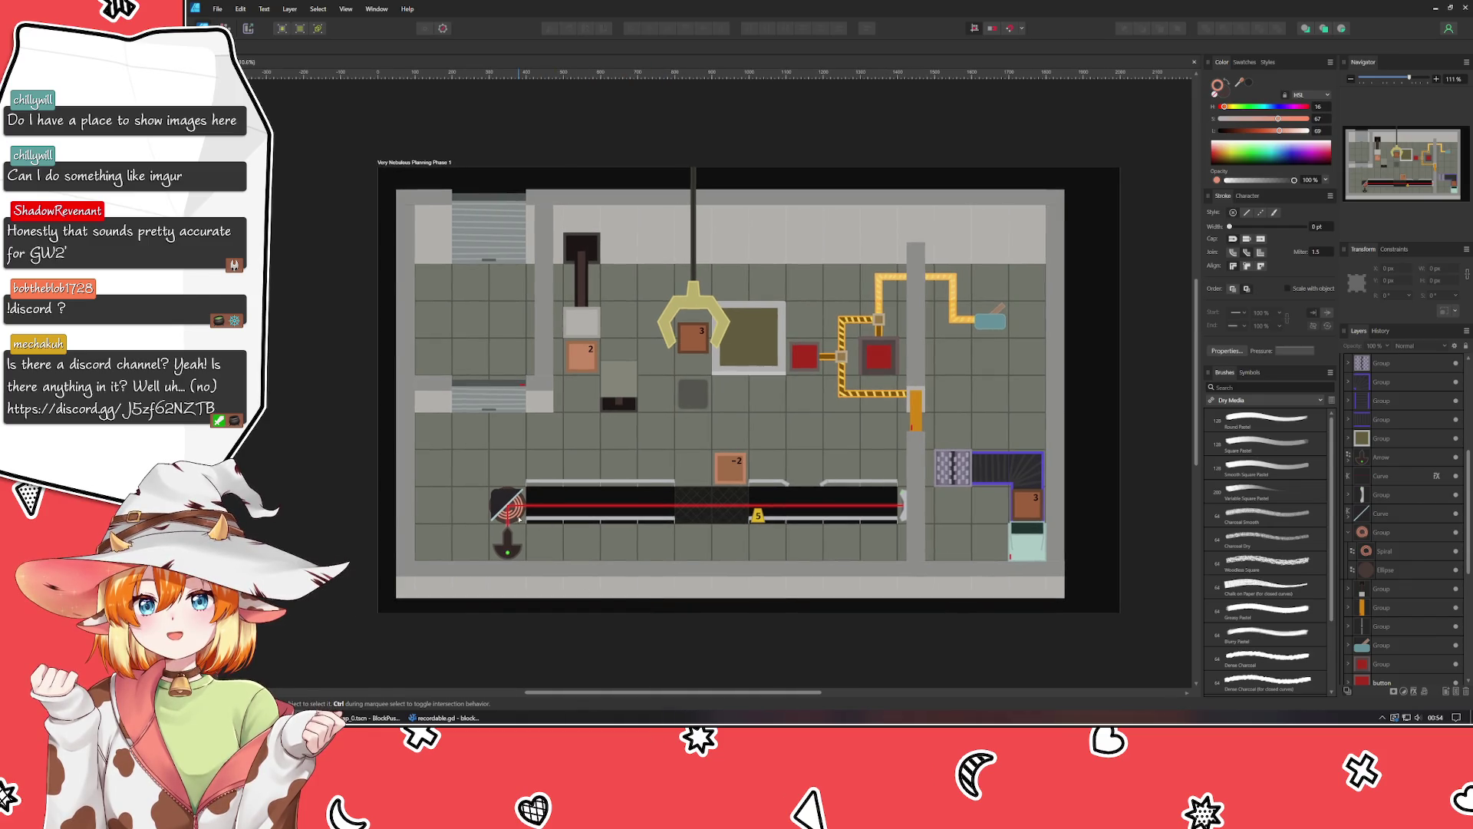
click(519, 519)
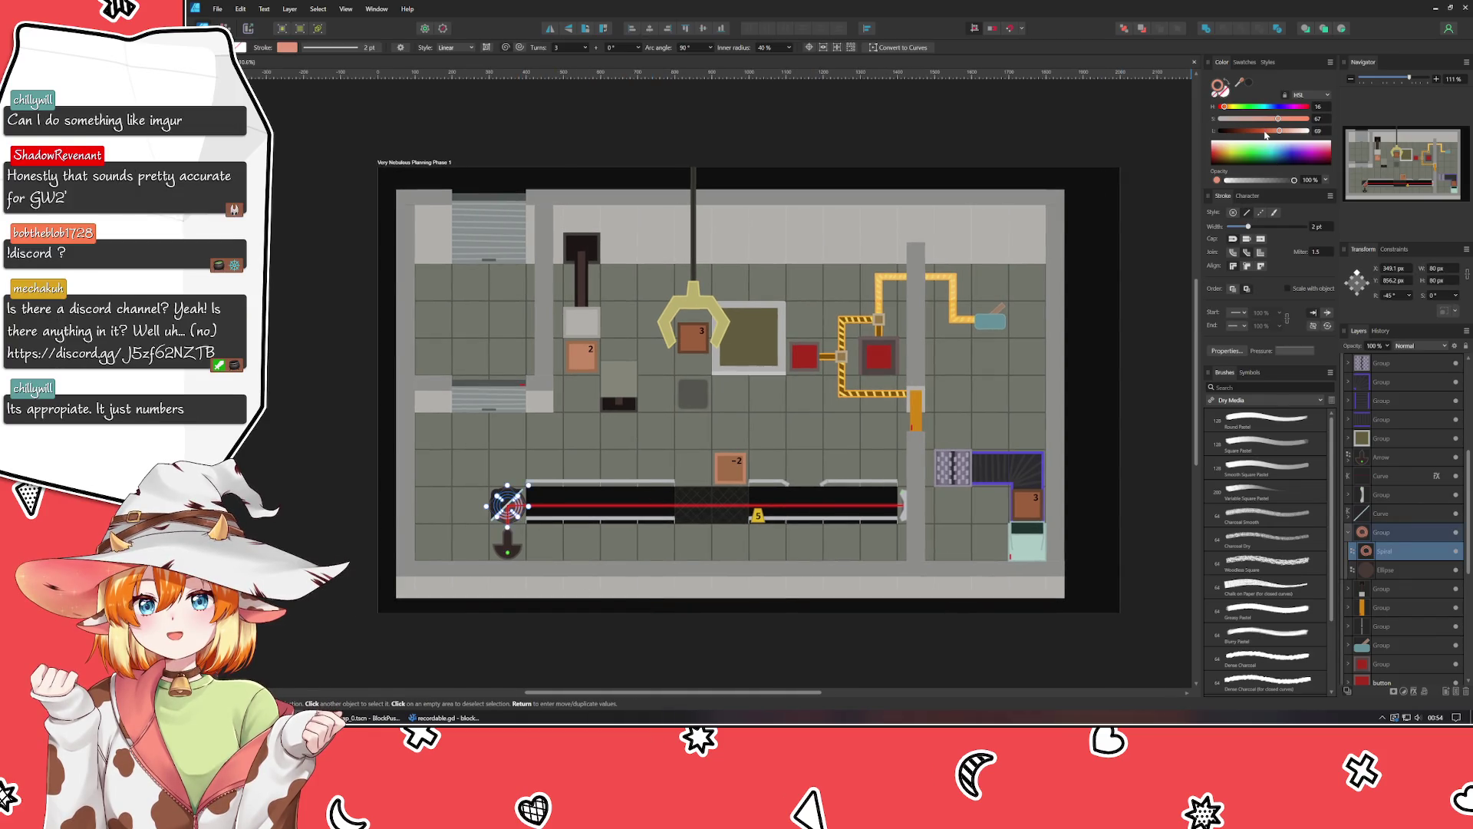
click(1264, 131)
click(1264, 131)
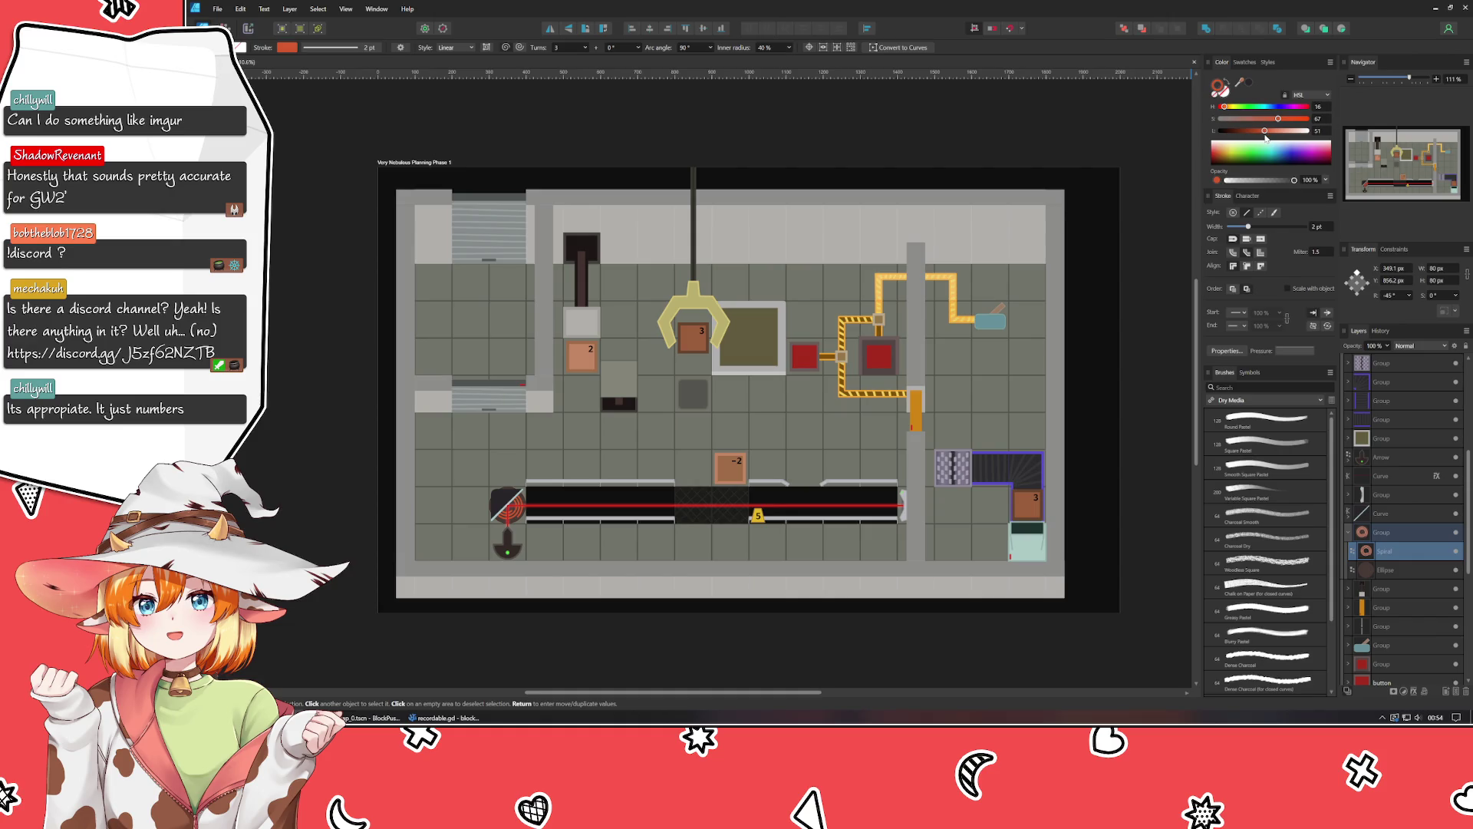
click(1227, 108)
click(1233, 109)
drag(1233, 110, 1224, 107)
click(864, 159)
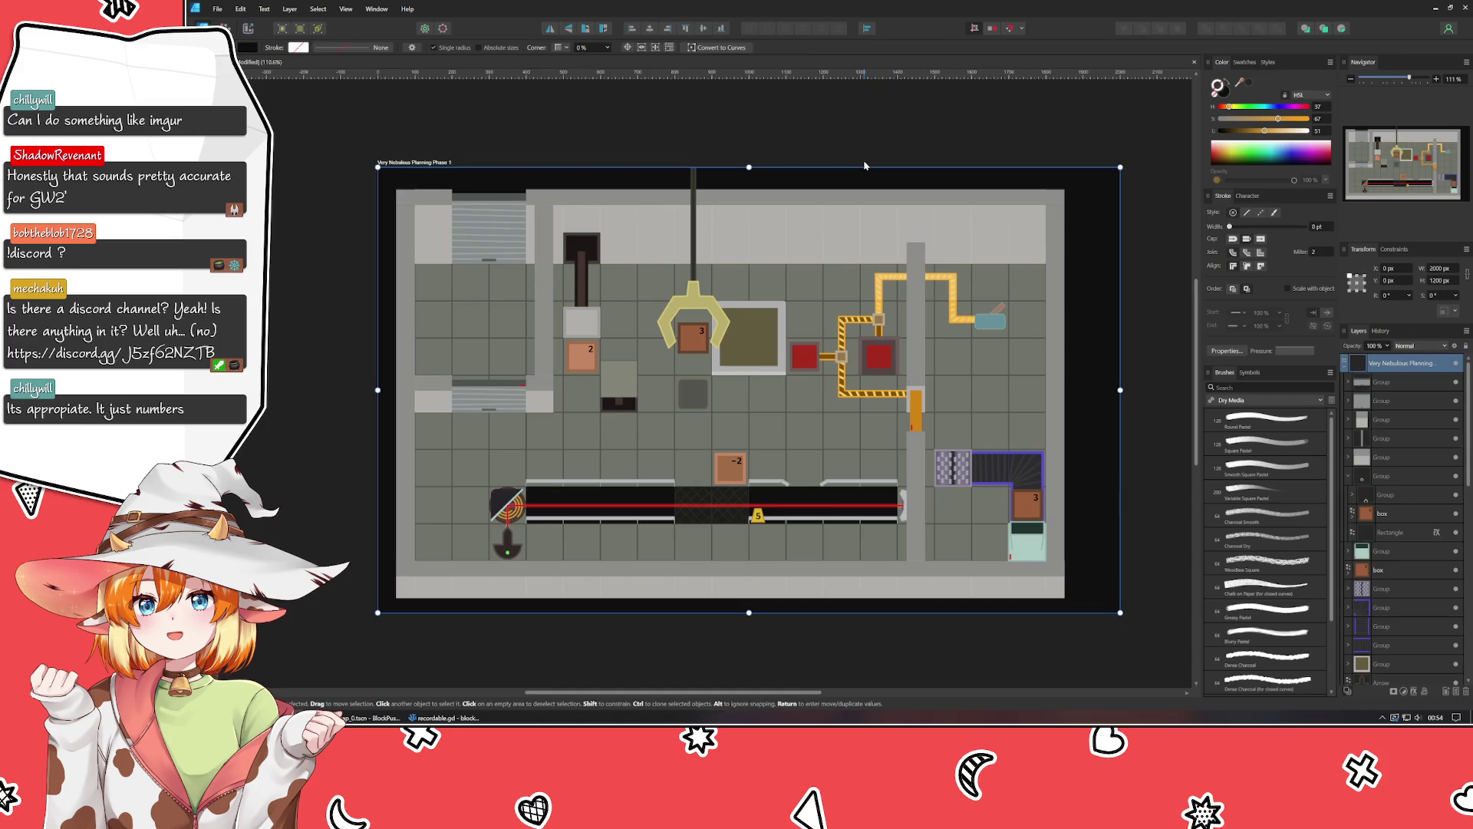
click(591, 681)
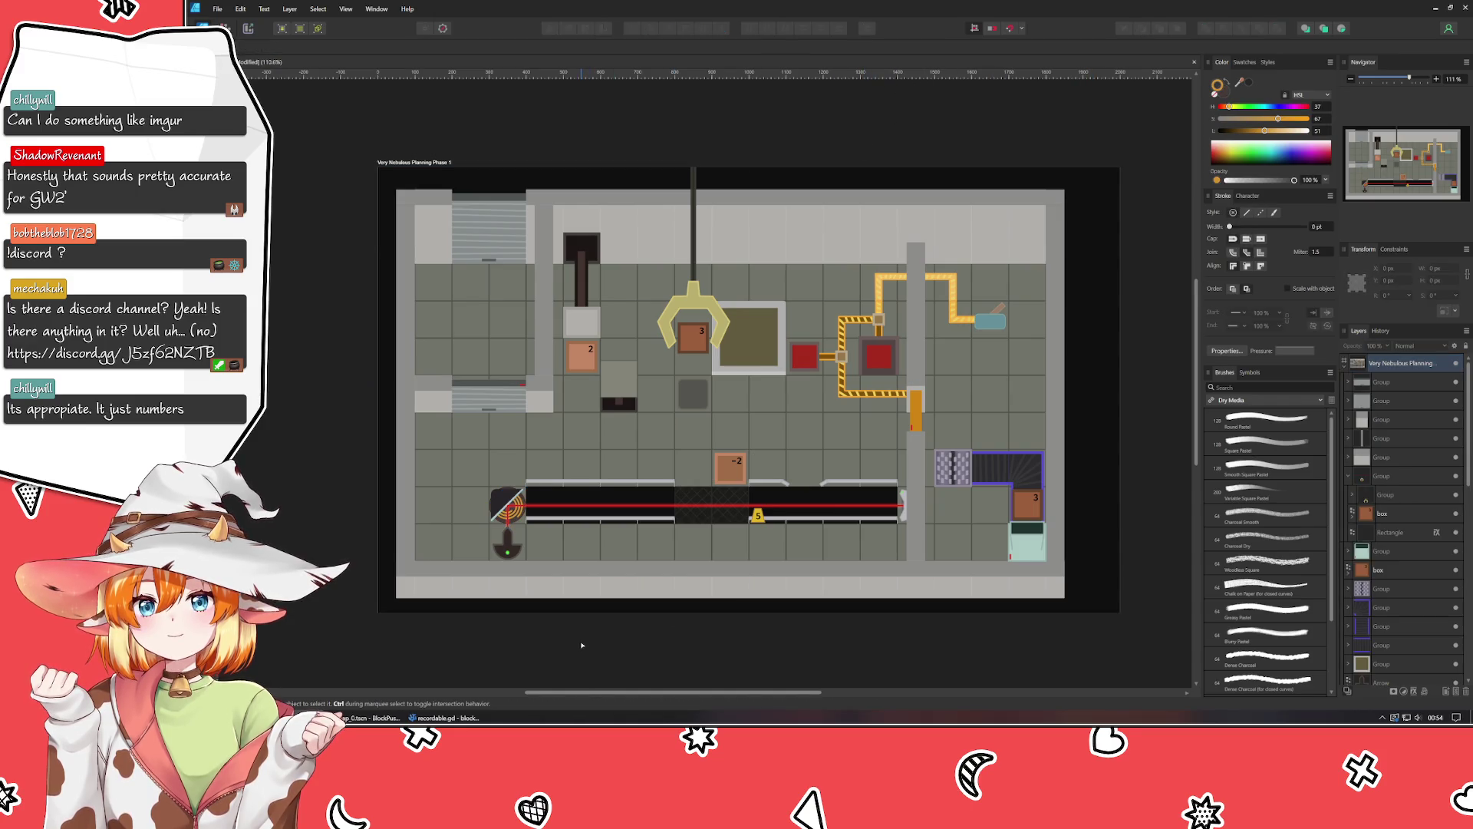
Zoom and pan around the level mockup to bring more of its right side into view.
drag(591, 680, 555, 627)
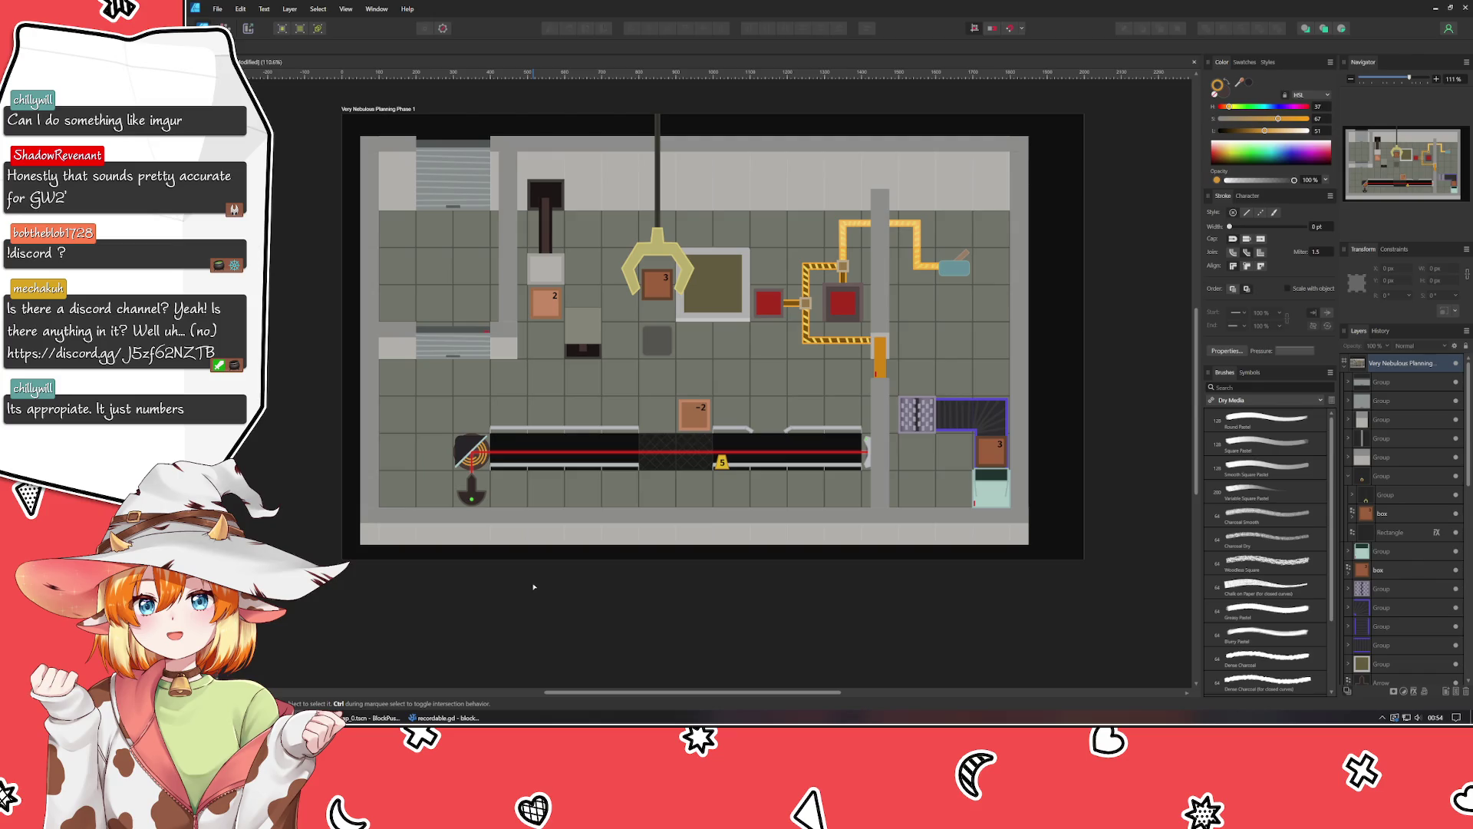
scroll(535, 587, up, 3)
drag(534, 587, 496, 646)
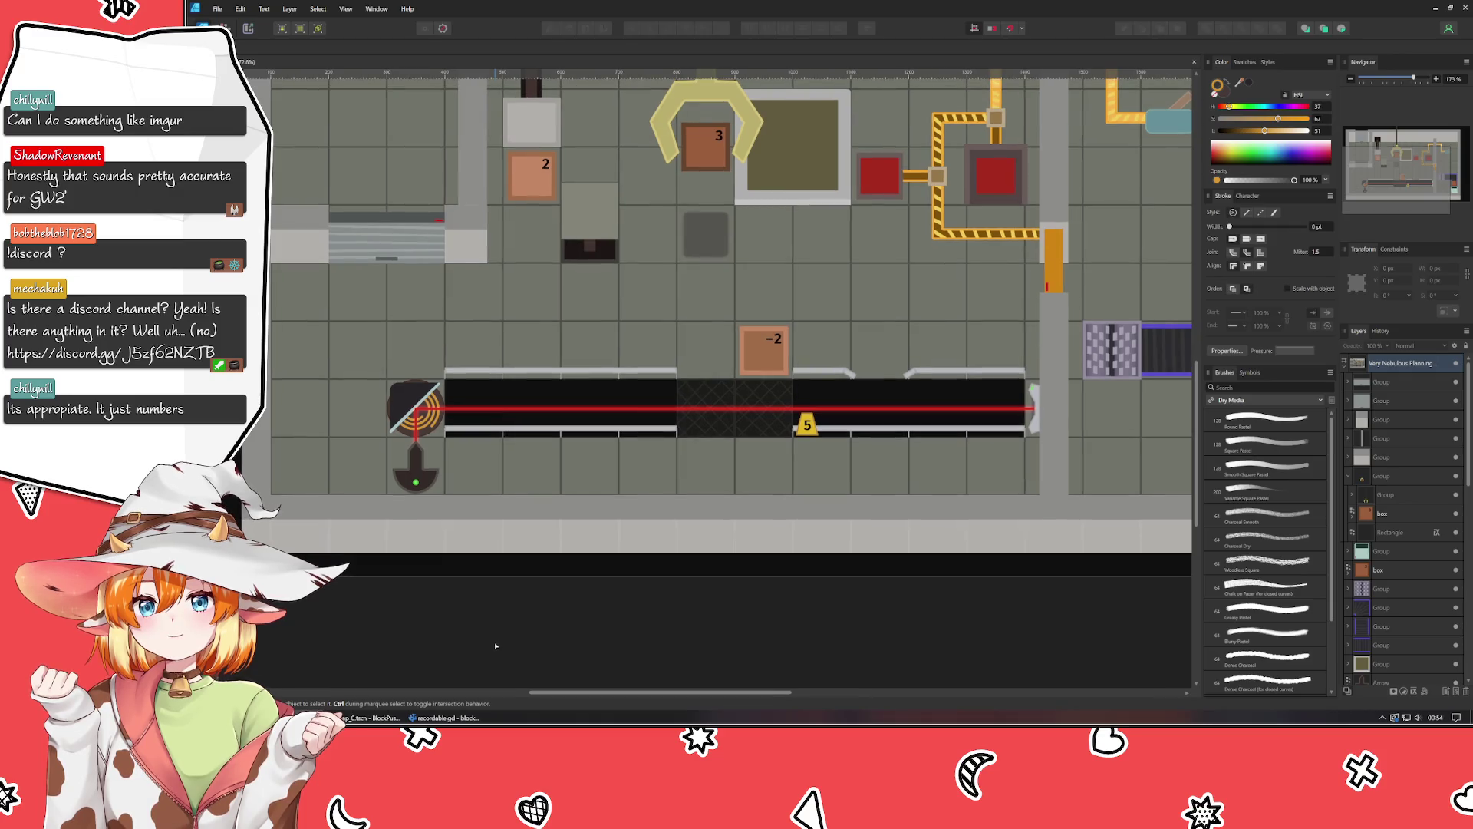
scroll(614, 583, down, 2)
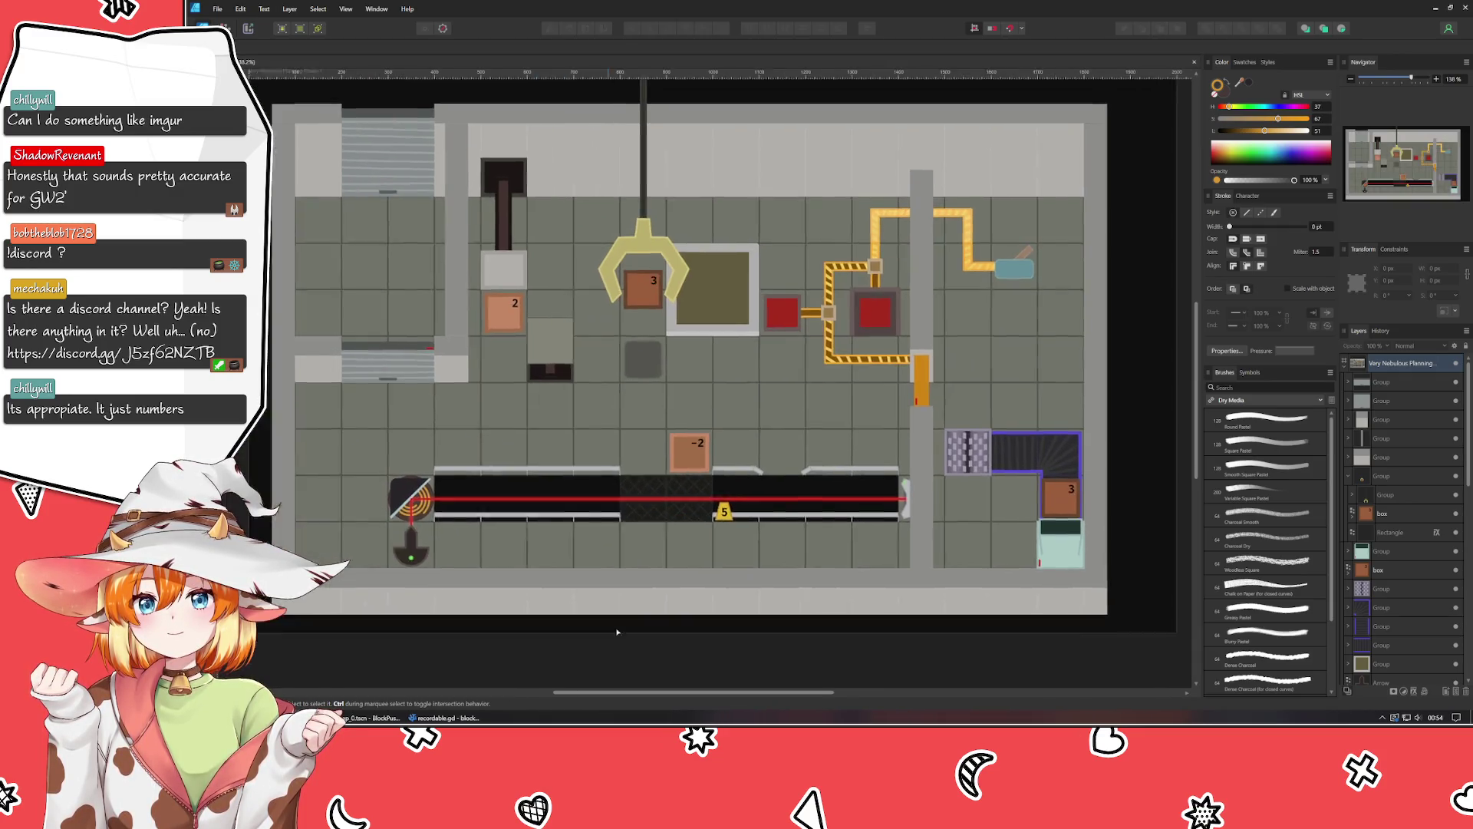
drag(617, 631, 623, 626)
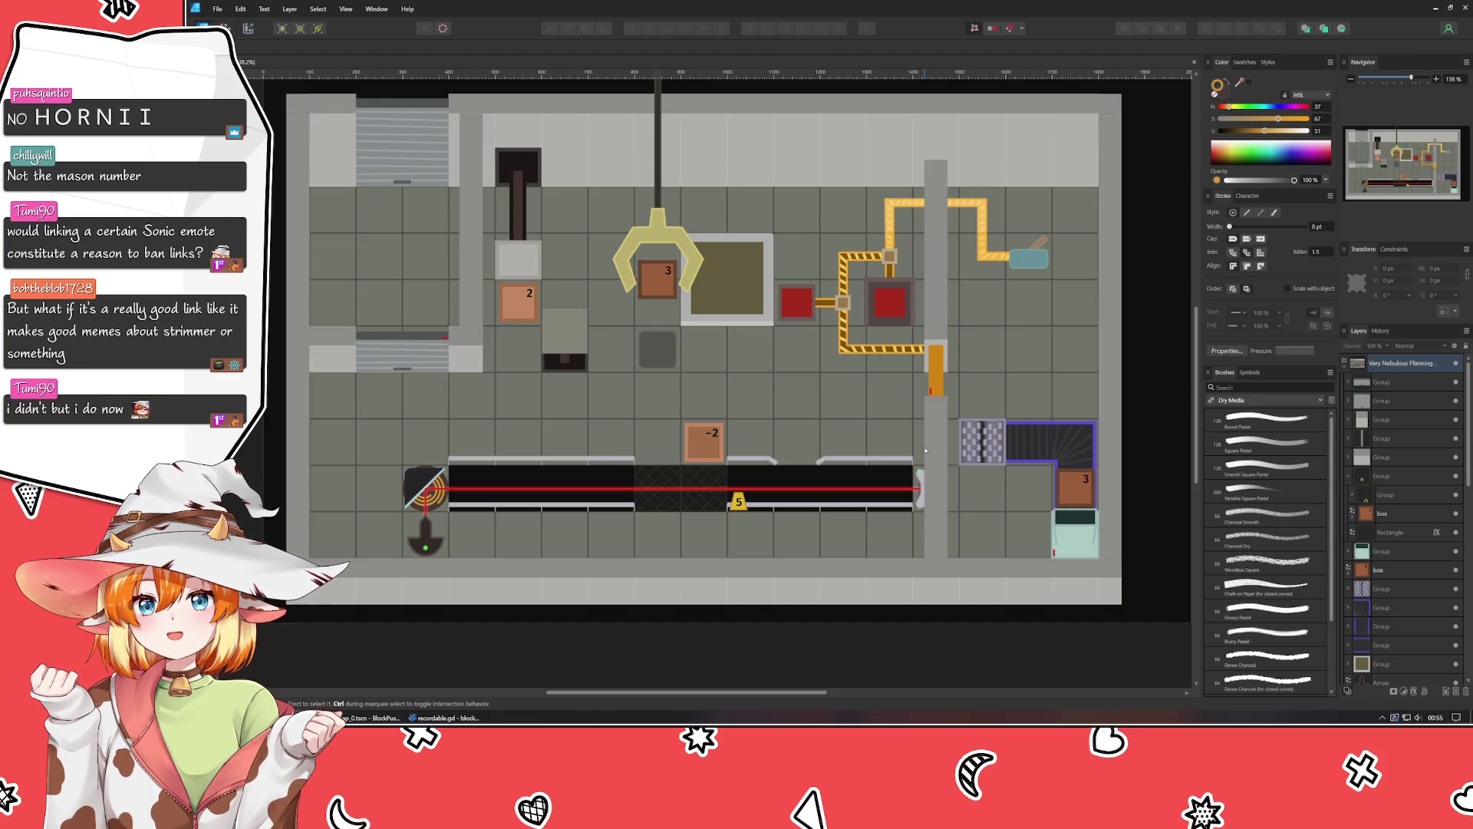
mouse_move(1048, 287)
mouse_down()
mouse_move(976, 354)
mouse_move(918, 304)
mouse_move(1008, 307)
mouse_move(994, 308)
mouse_up()
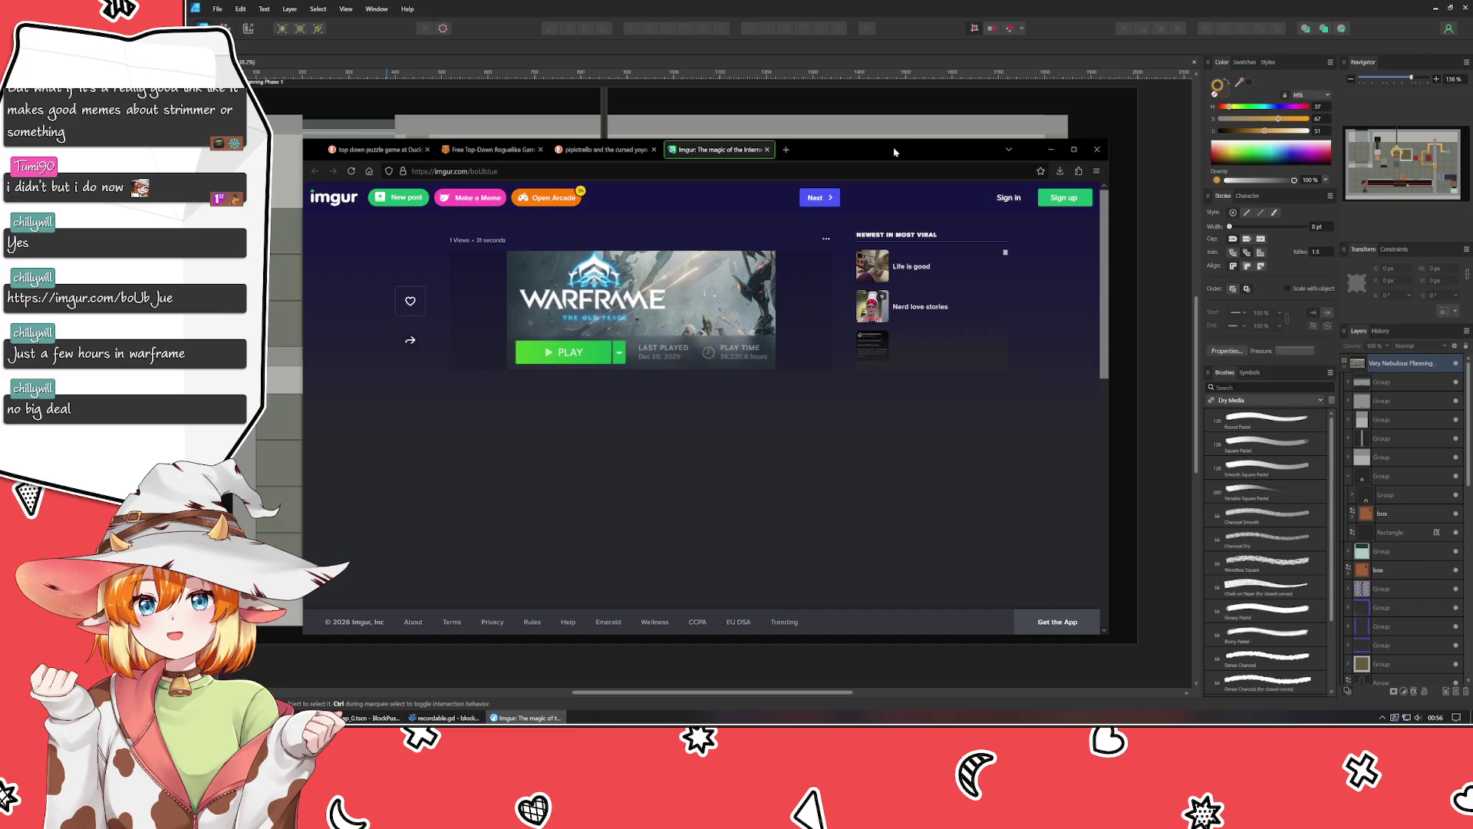
Close the imgur browser window with Alt+F4.
key(alt+F4)
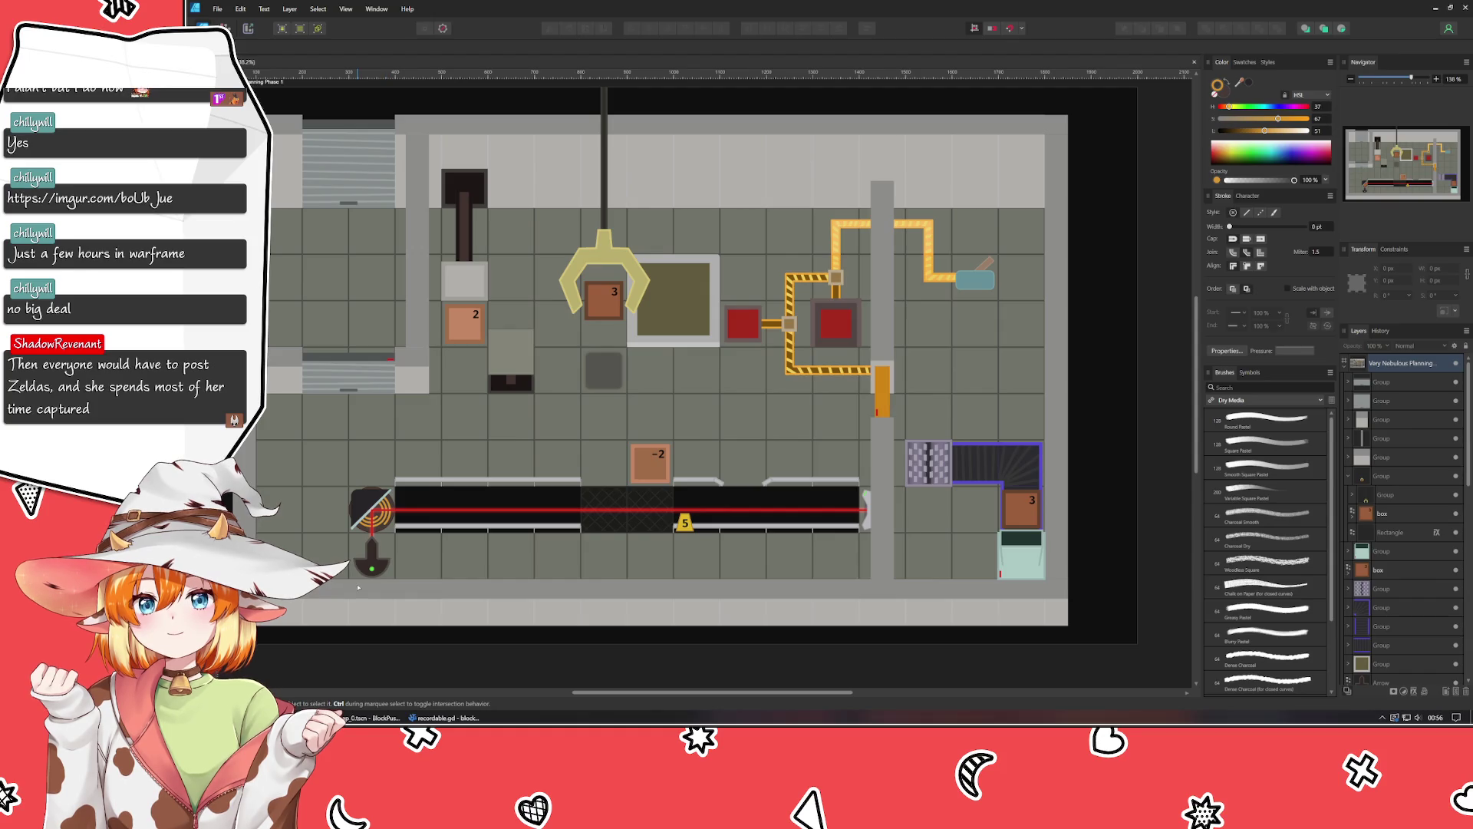
key(XF86Calculator)
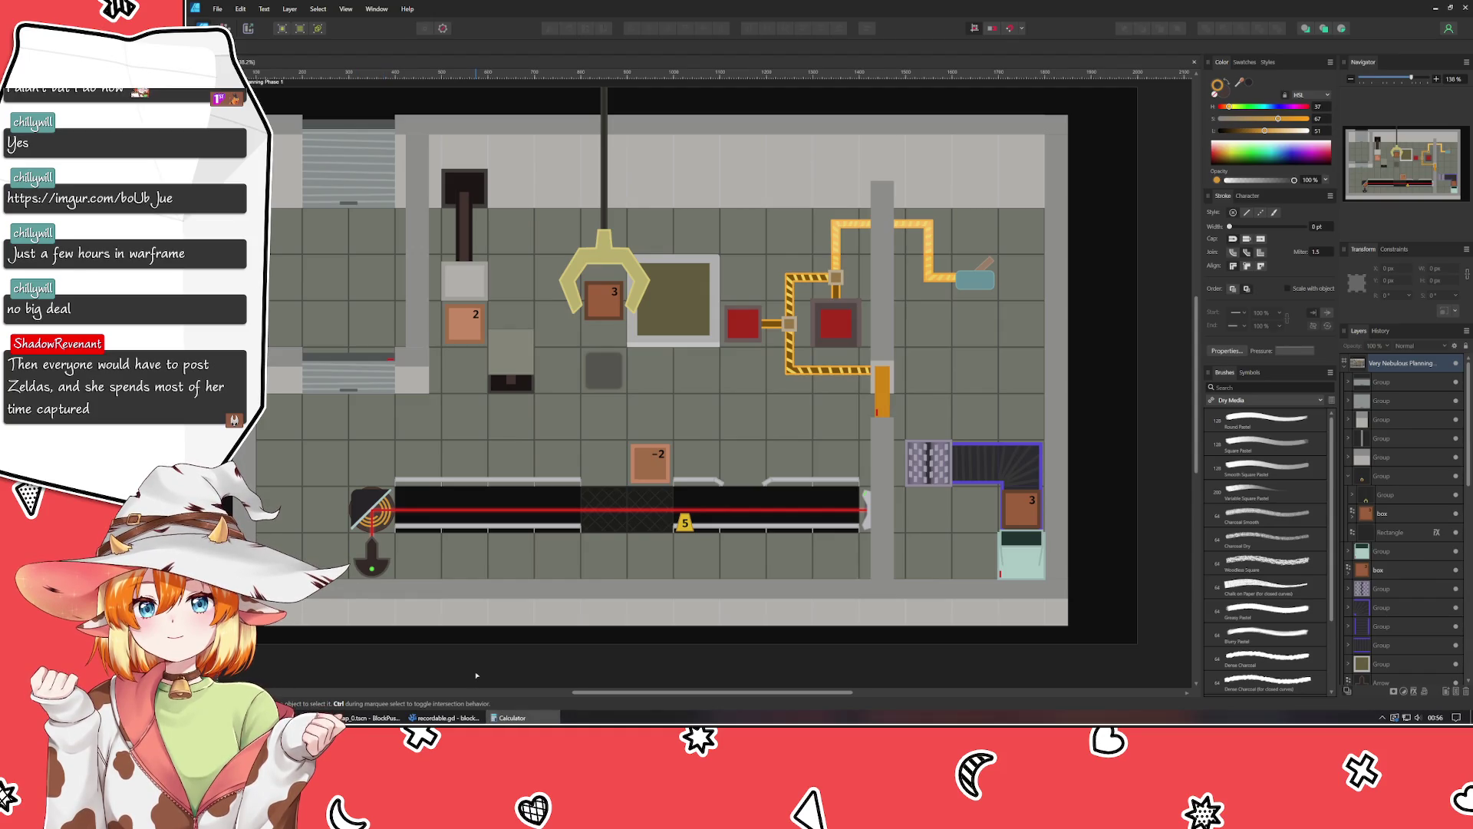
text(1600)
text(0/)
text(24)
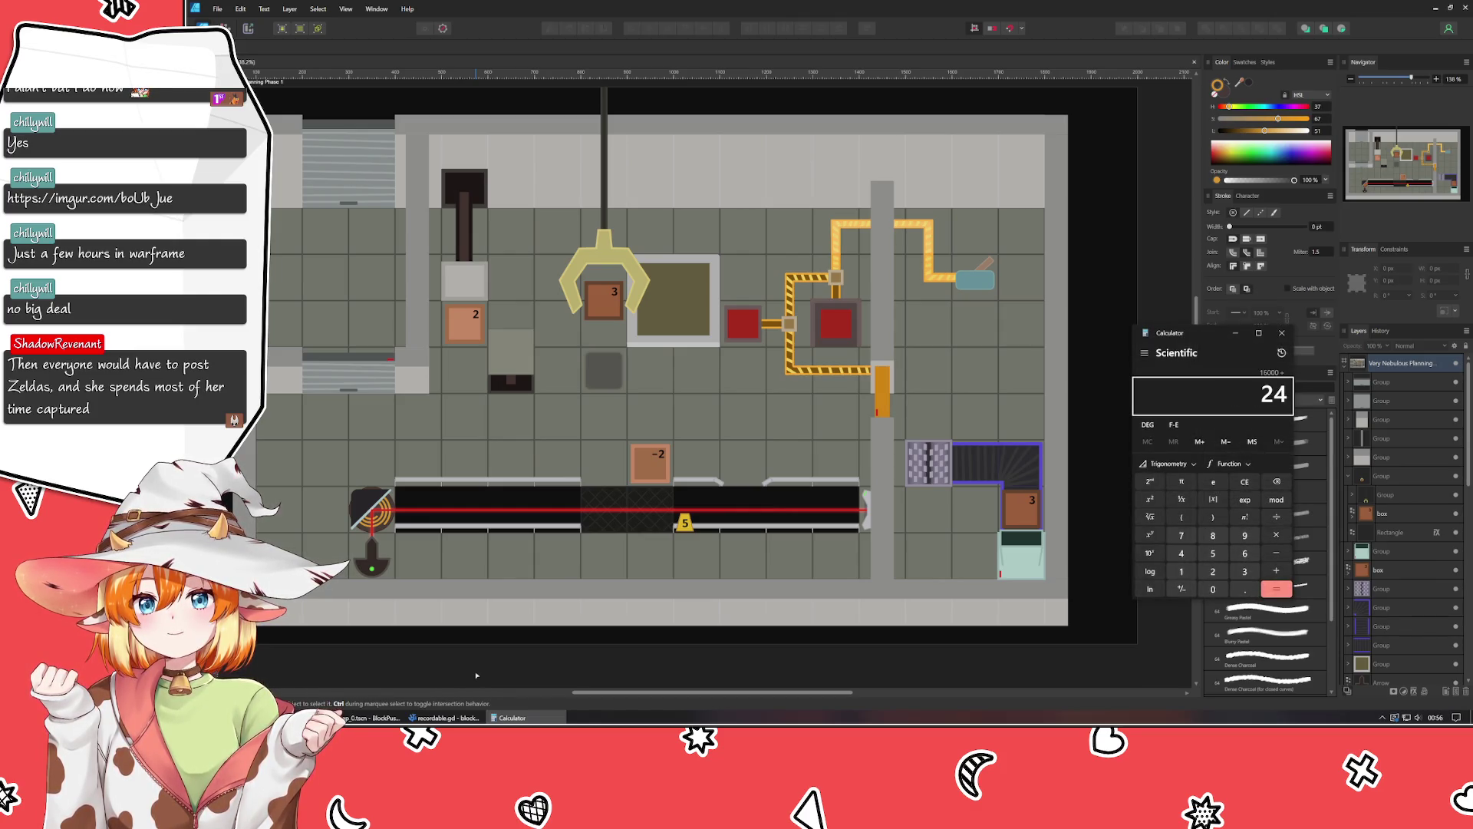
key(Return)
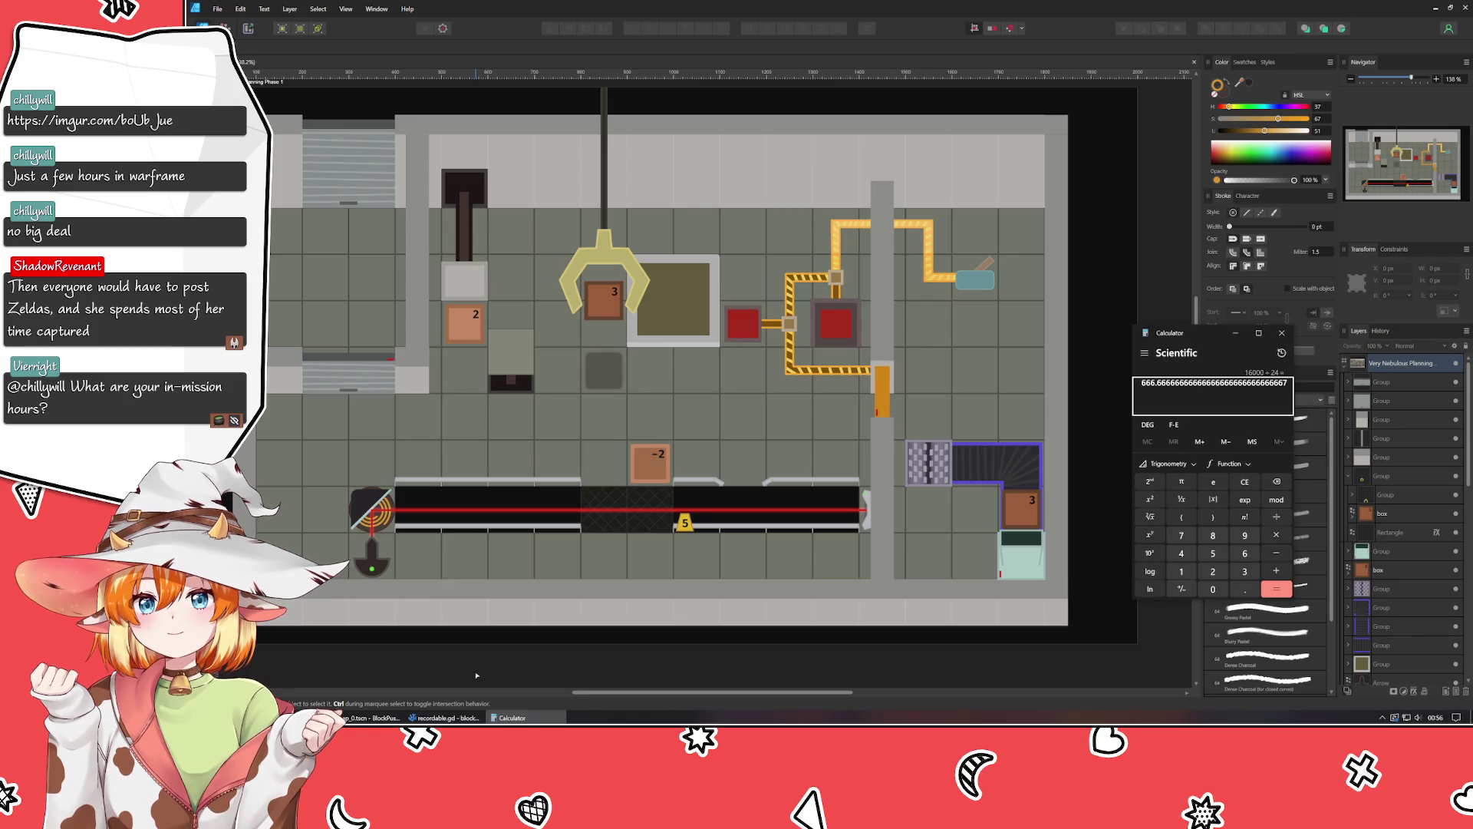
text(/365)
key(Return)
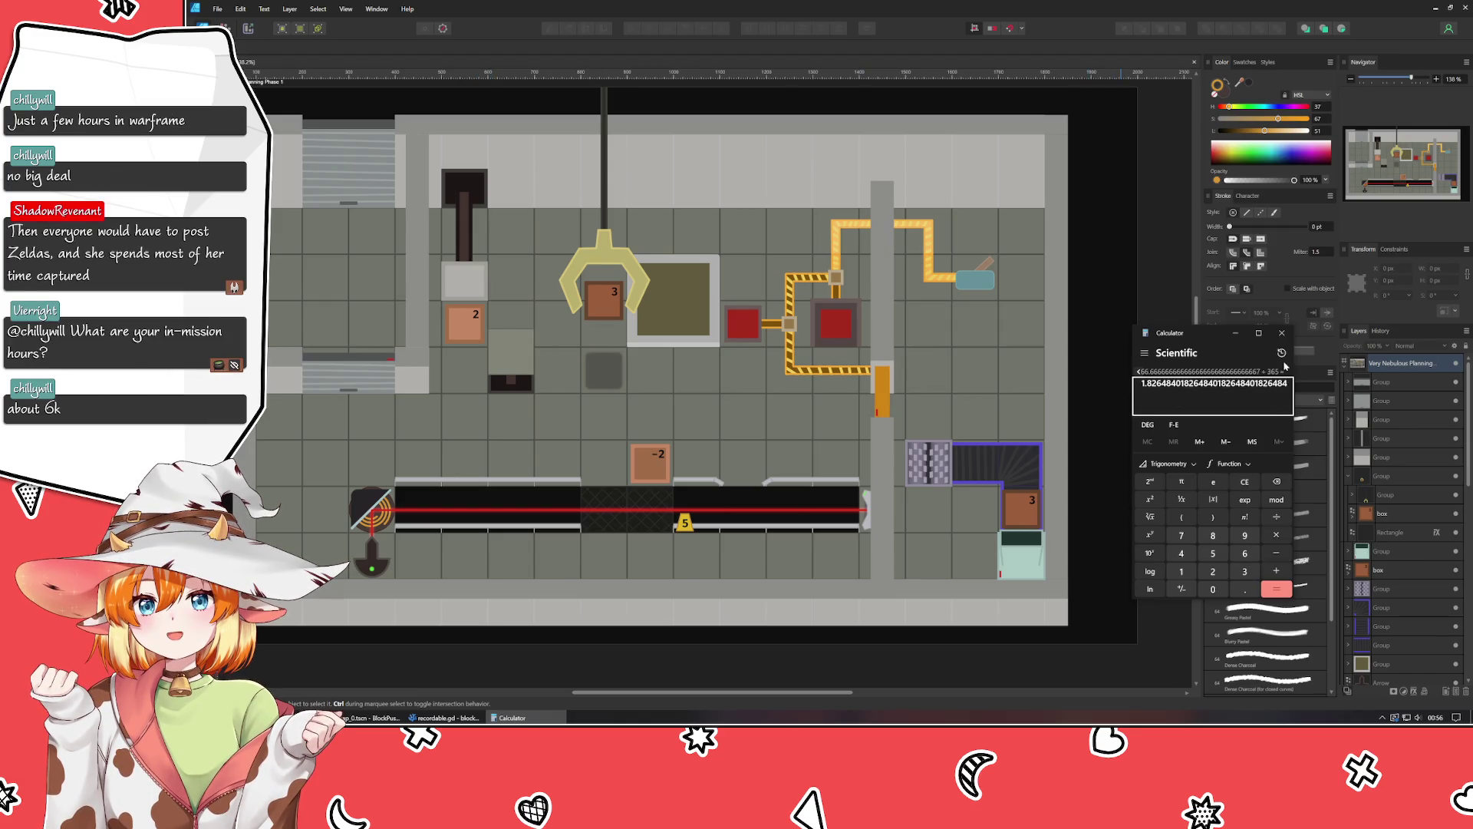
click(1281, 332)
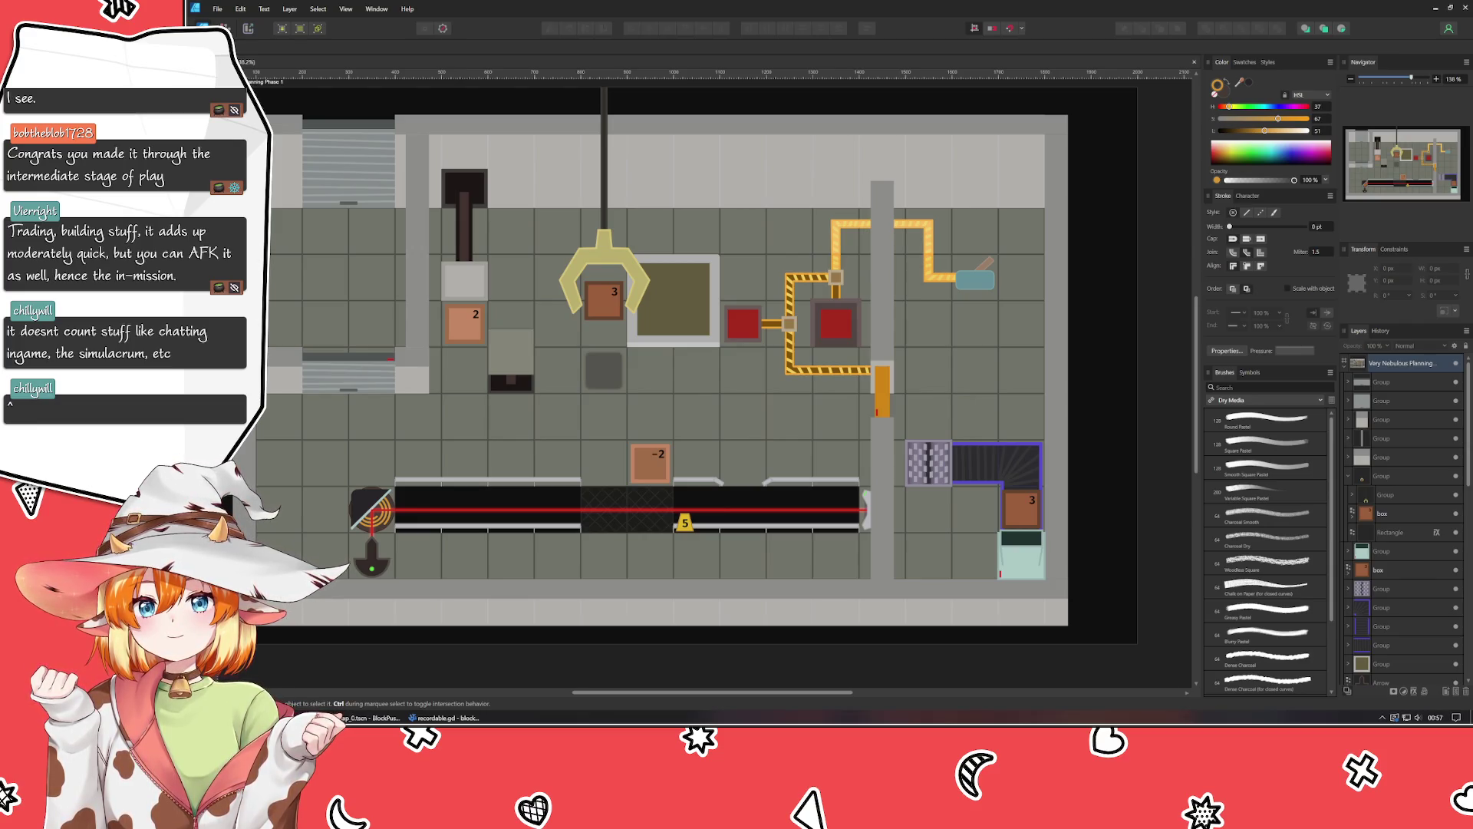
Drag the Kavat incubation image window over the Affinity canvas.
mouse_move(4, 177)
mouse_down()
mouse_move(1059, 177)
mouse_move(925, 148)
mouse_up()
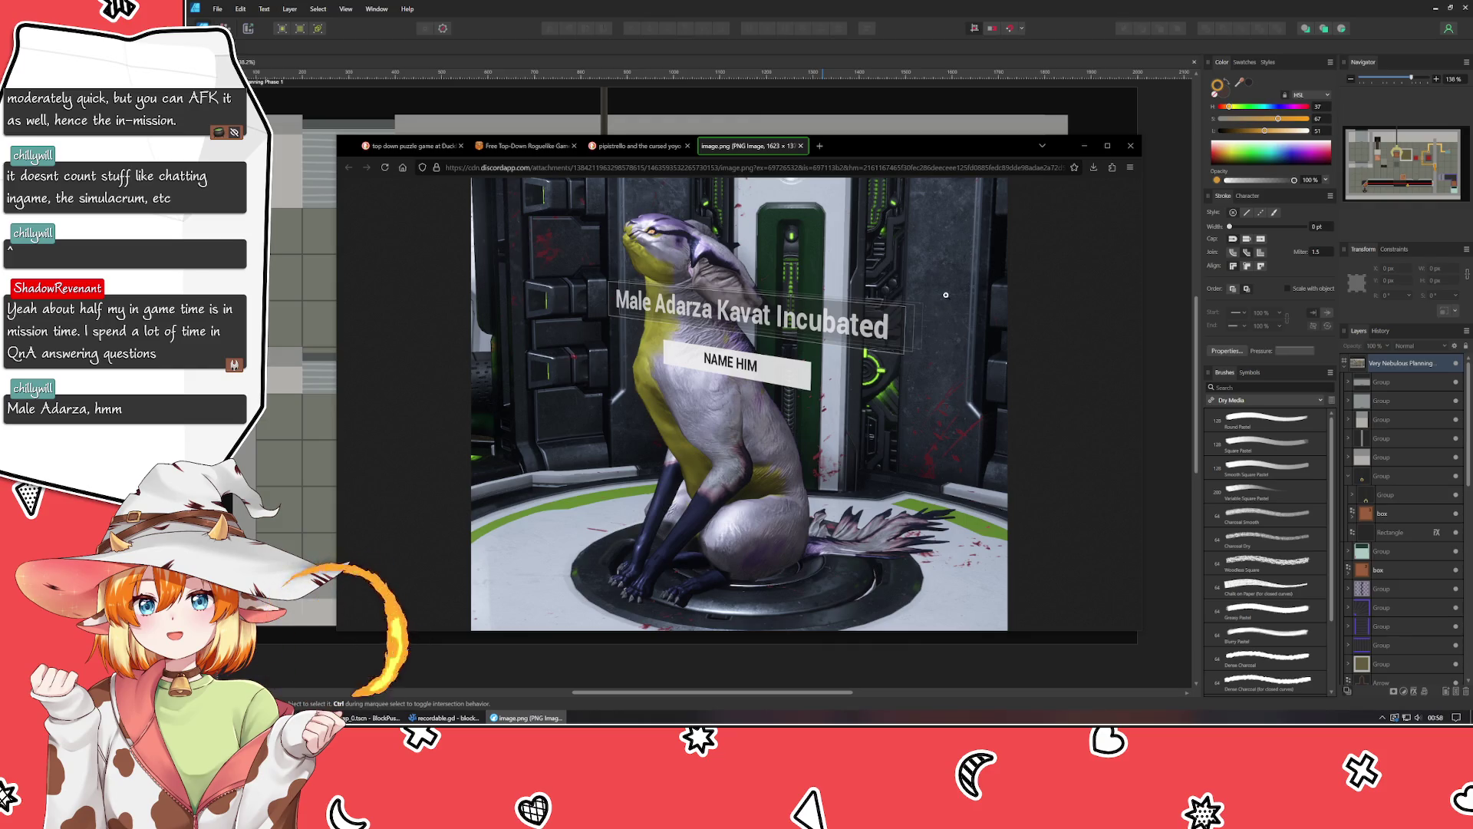
Close the browser window showing the Kavat image.
click(1130, 145)
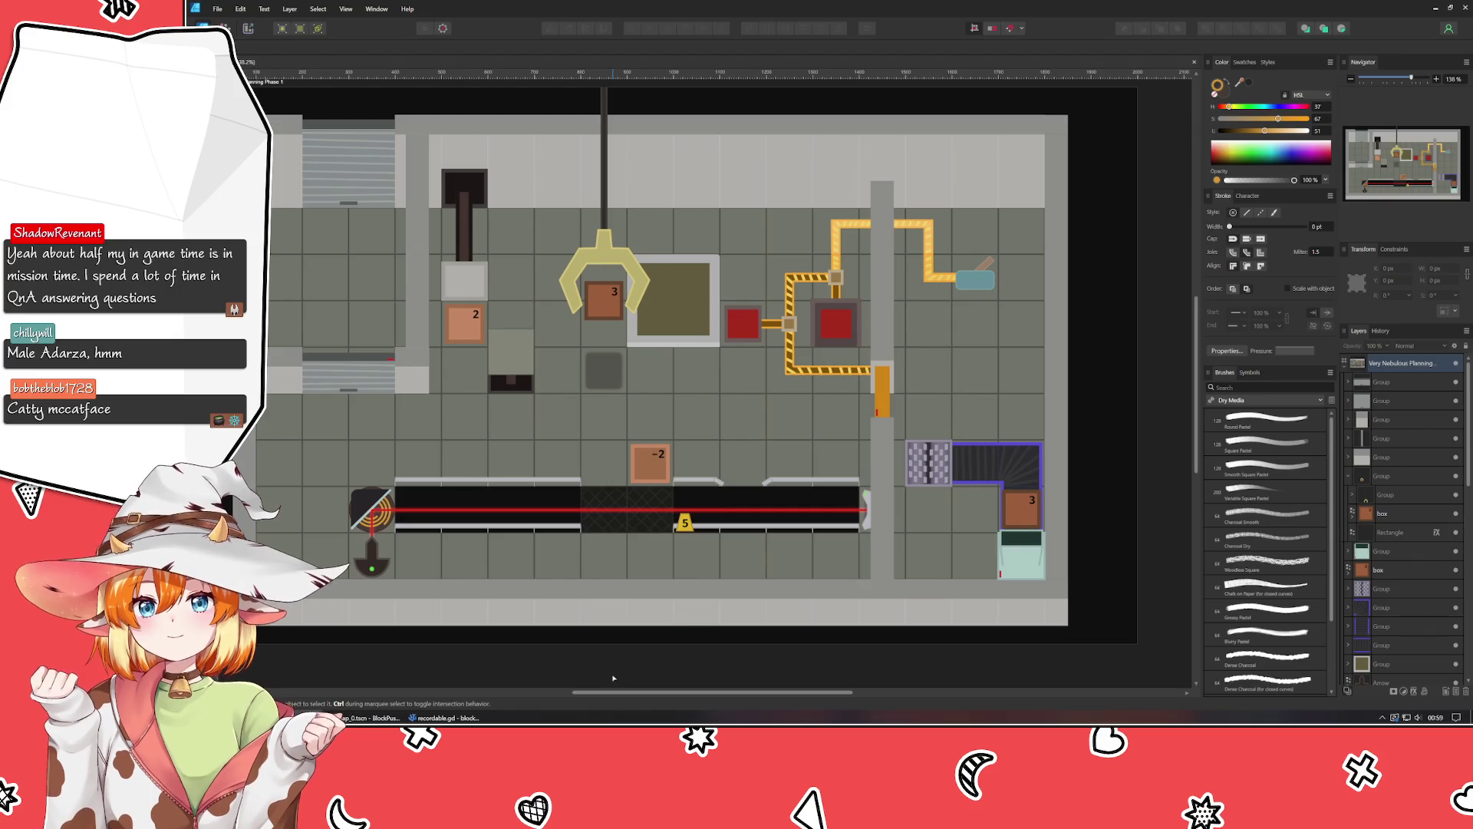
scroll(643, 652, left, 2)
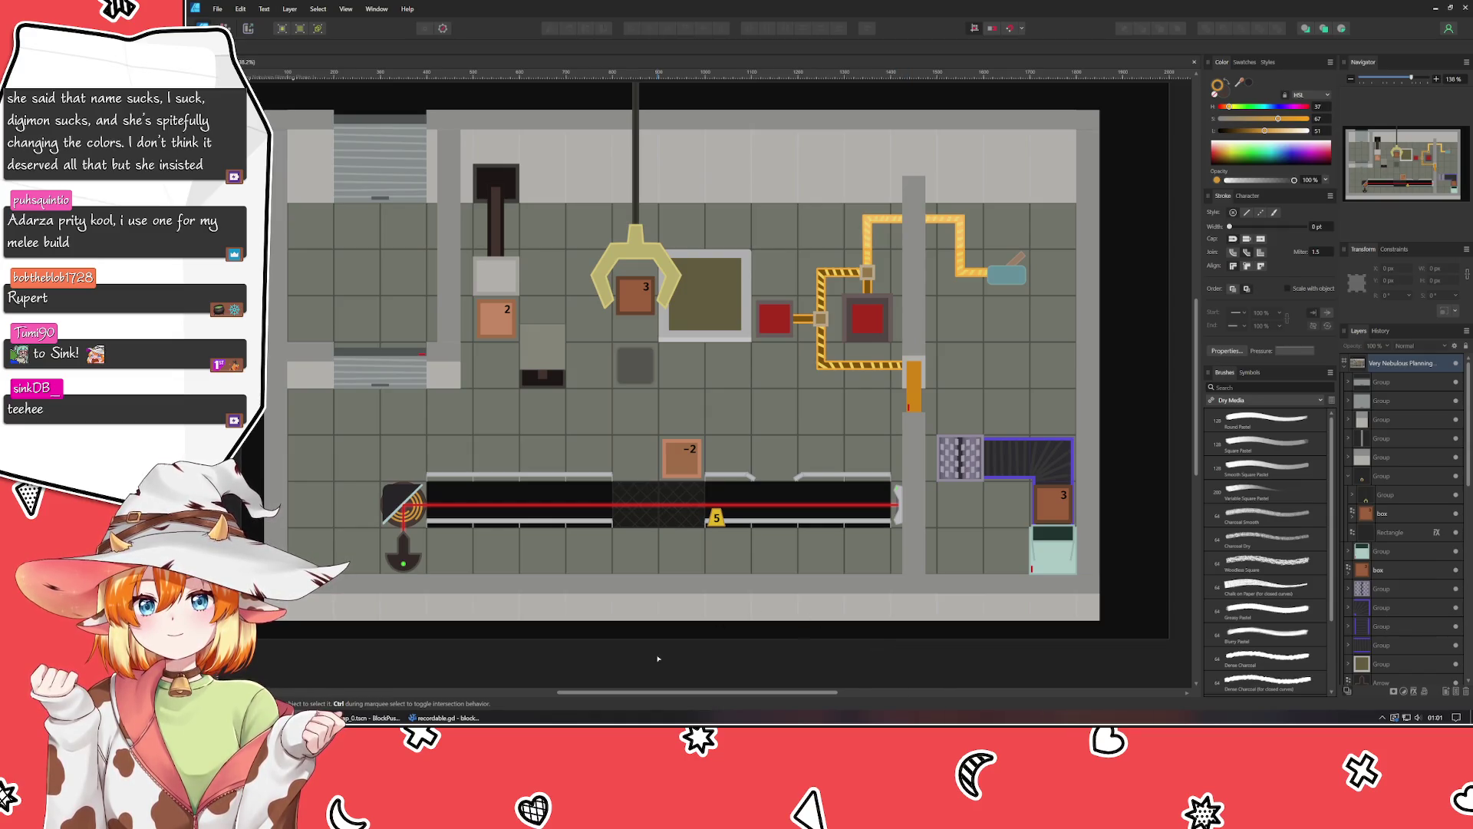
mouse_move(658, 659)
mouse_down()
mouse_move(657, 674)
mouse_move(714, 641)
mouse_move(695, 670)
mouse_move(659, 669)
mouse_up()
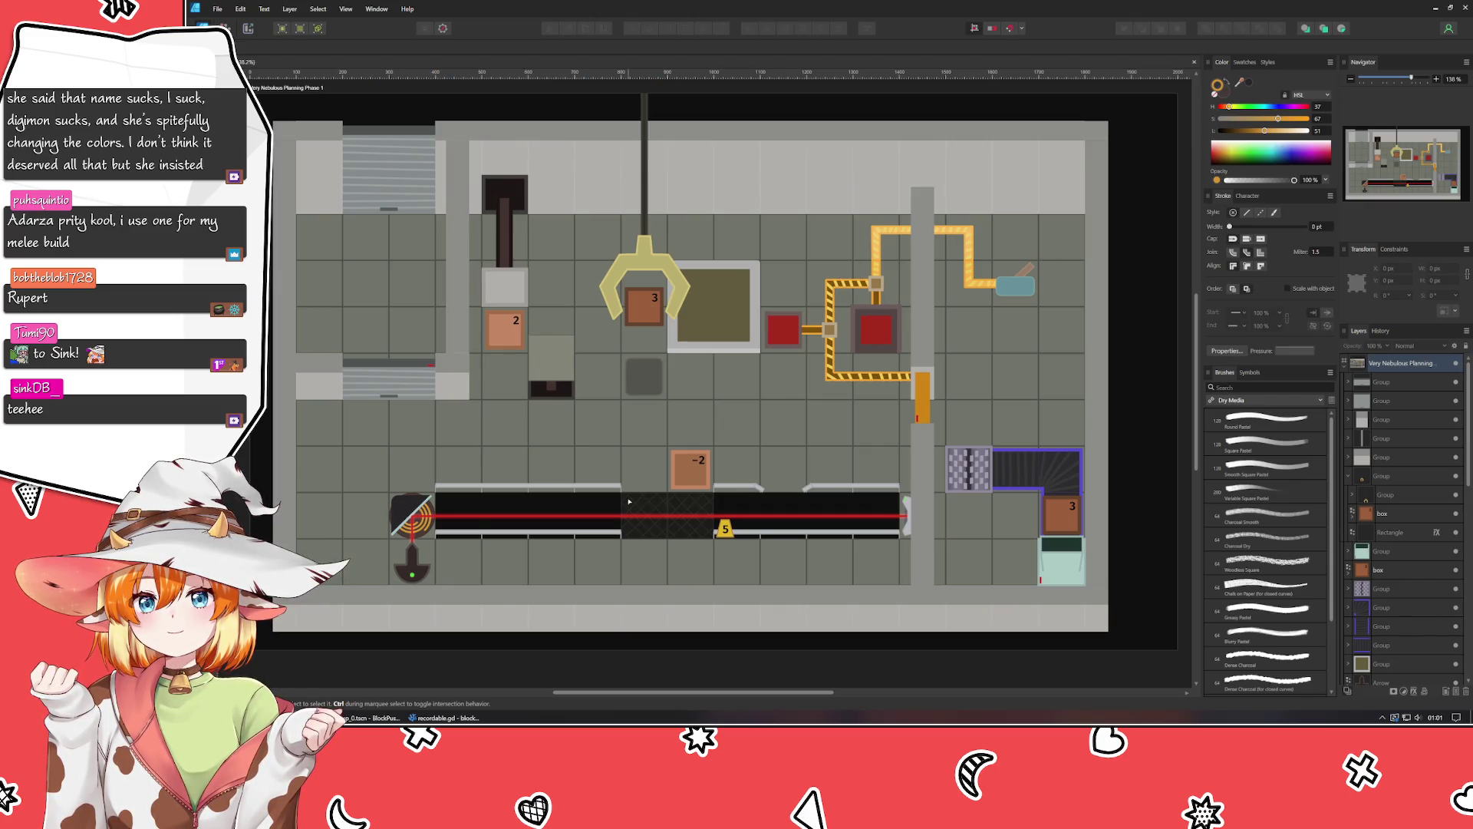
click(691, 469)
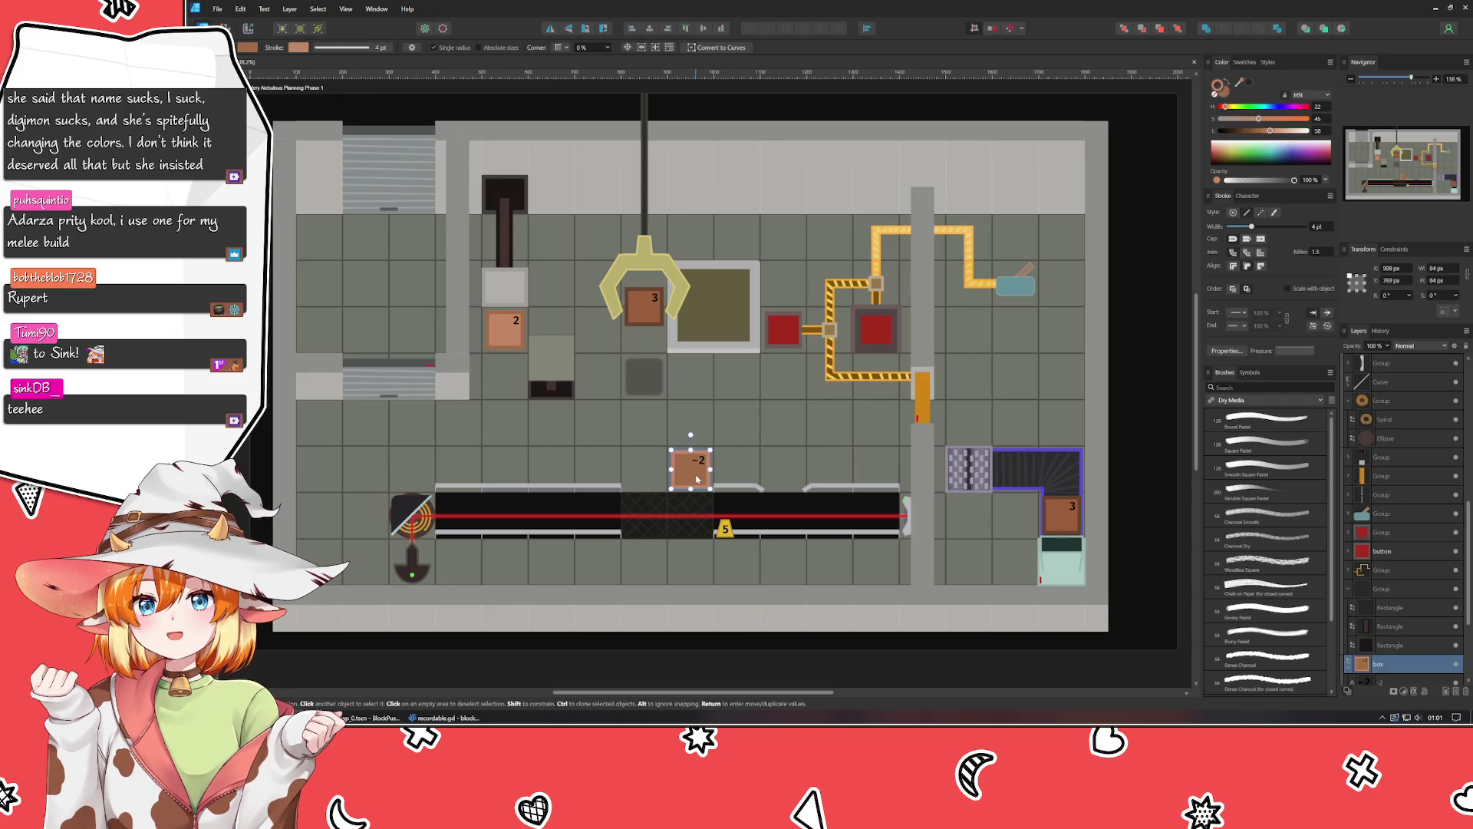
click(665, 667)
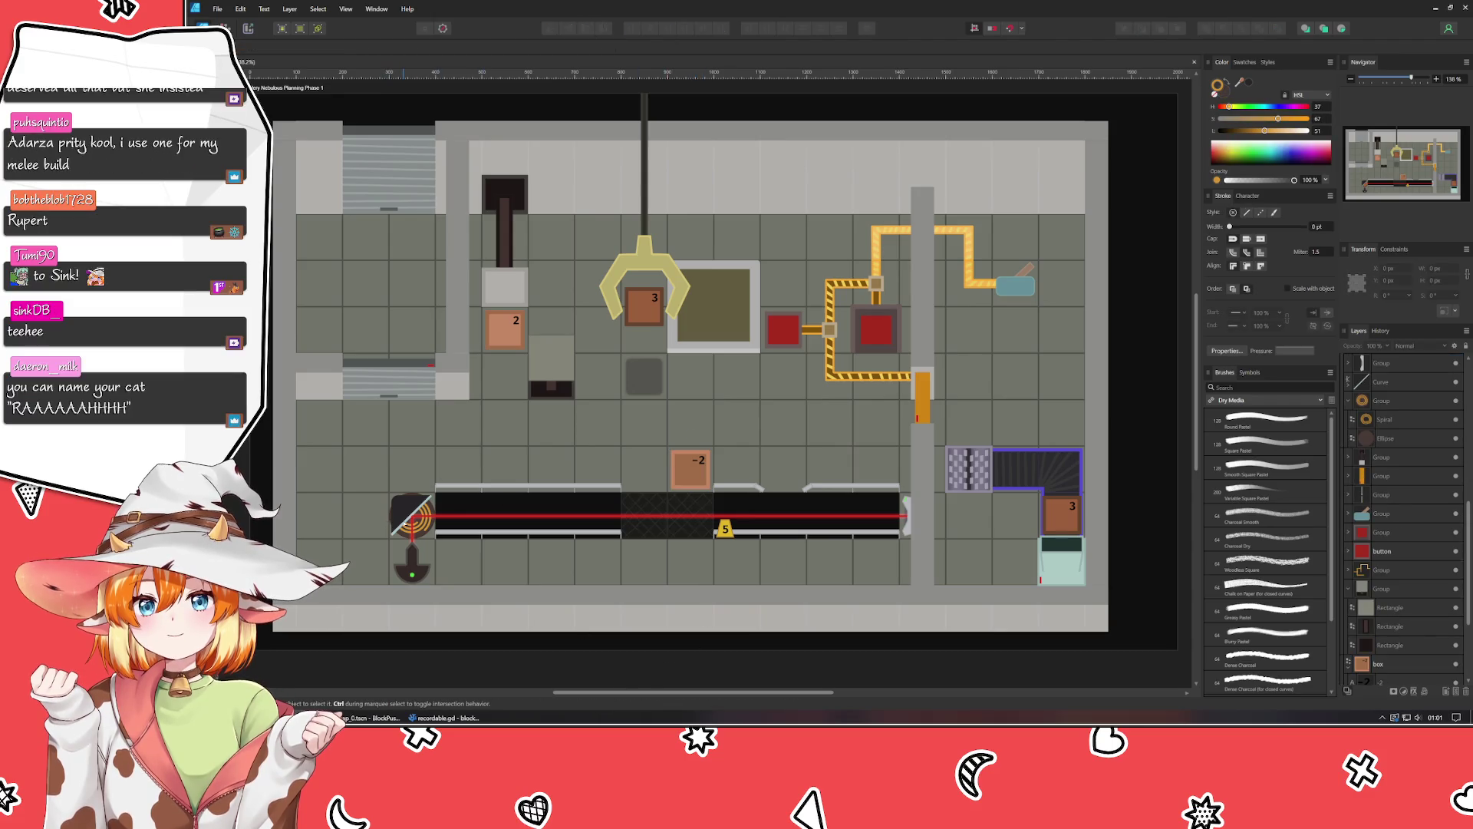
Paste a copy of the diagonal curve over the laser emitter, deselect it and return to the Move Tool.
key(ctrl+v)
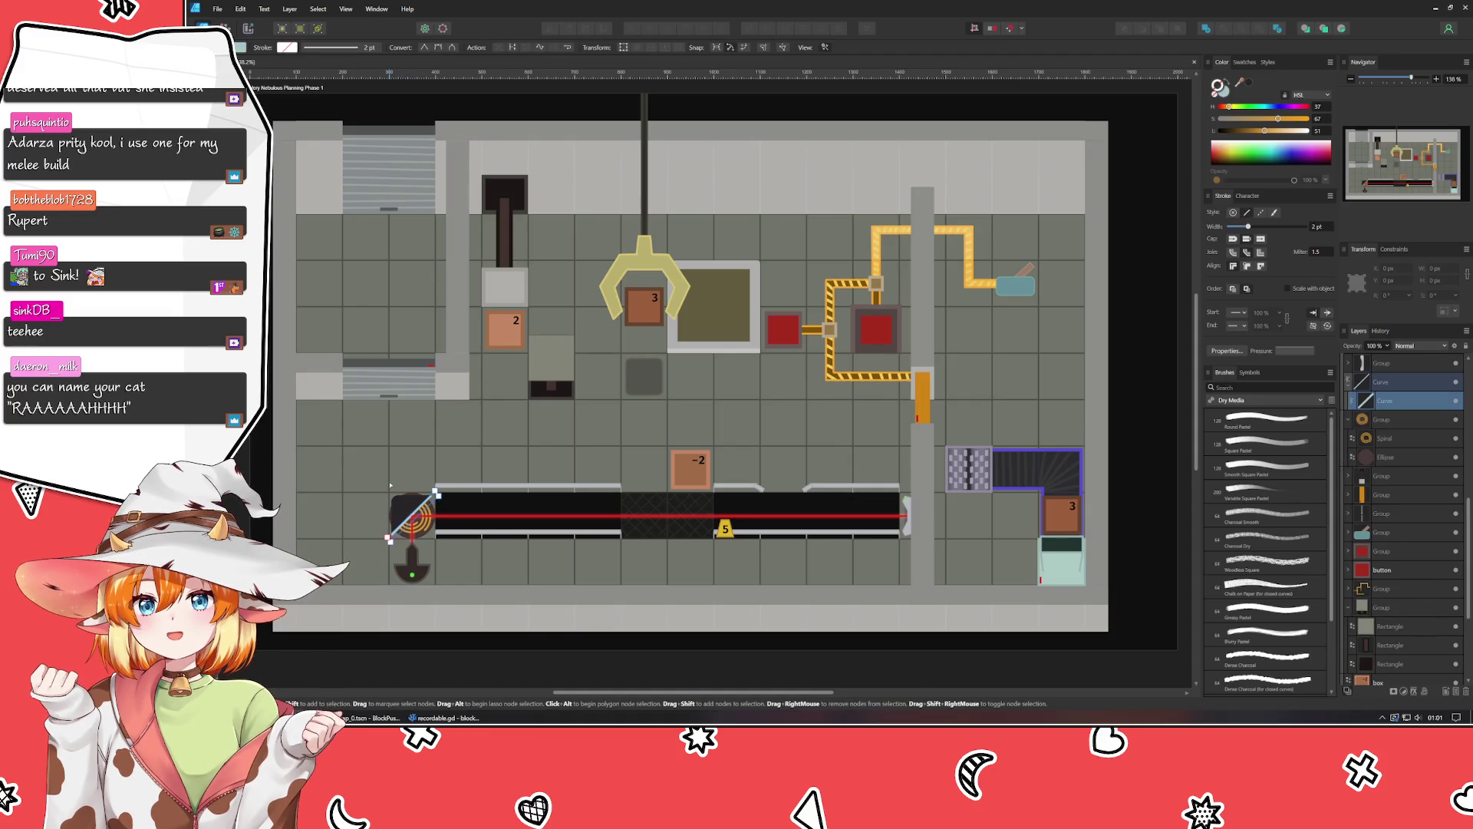
key(Escape)
key(v)
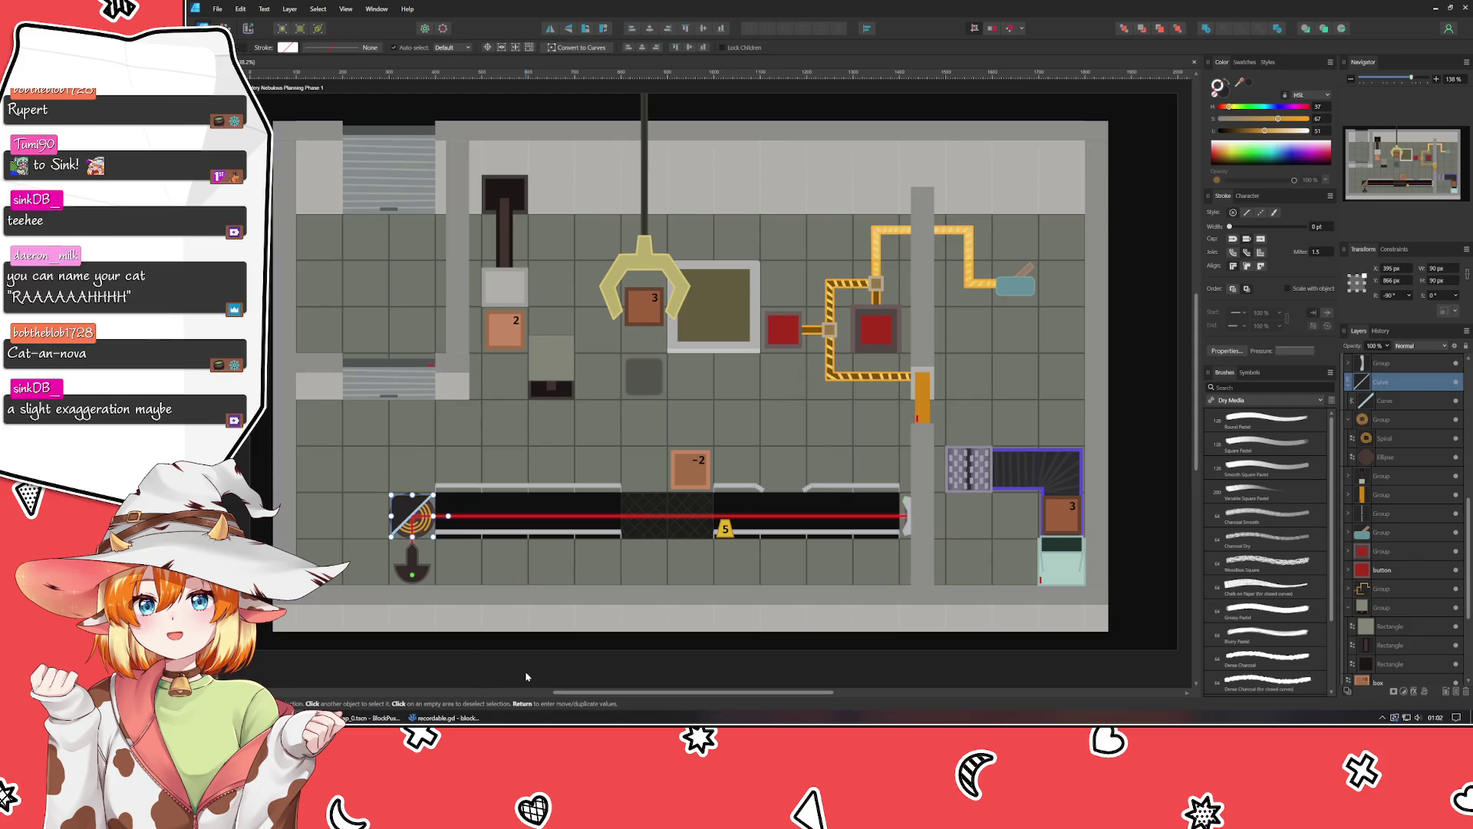
mouse_move(525, 671)
mouse_down()
mouse_move(508, 614)
mouse_move(560, 612)
mouse_up()
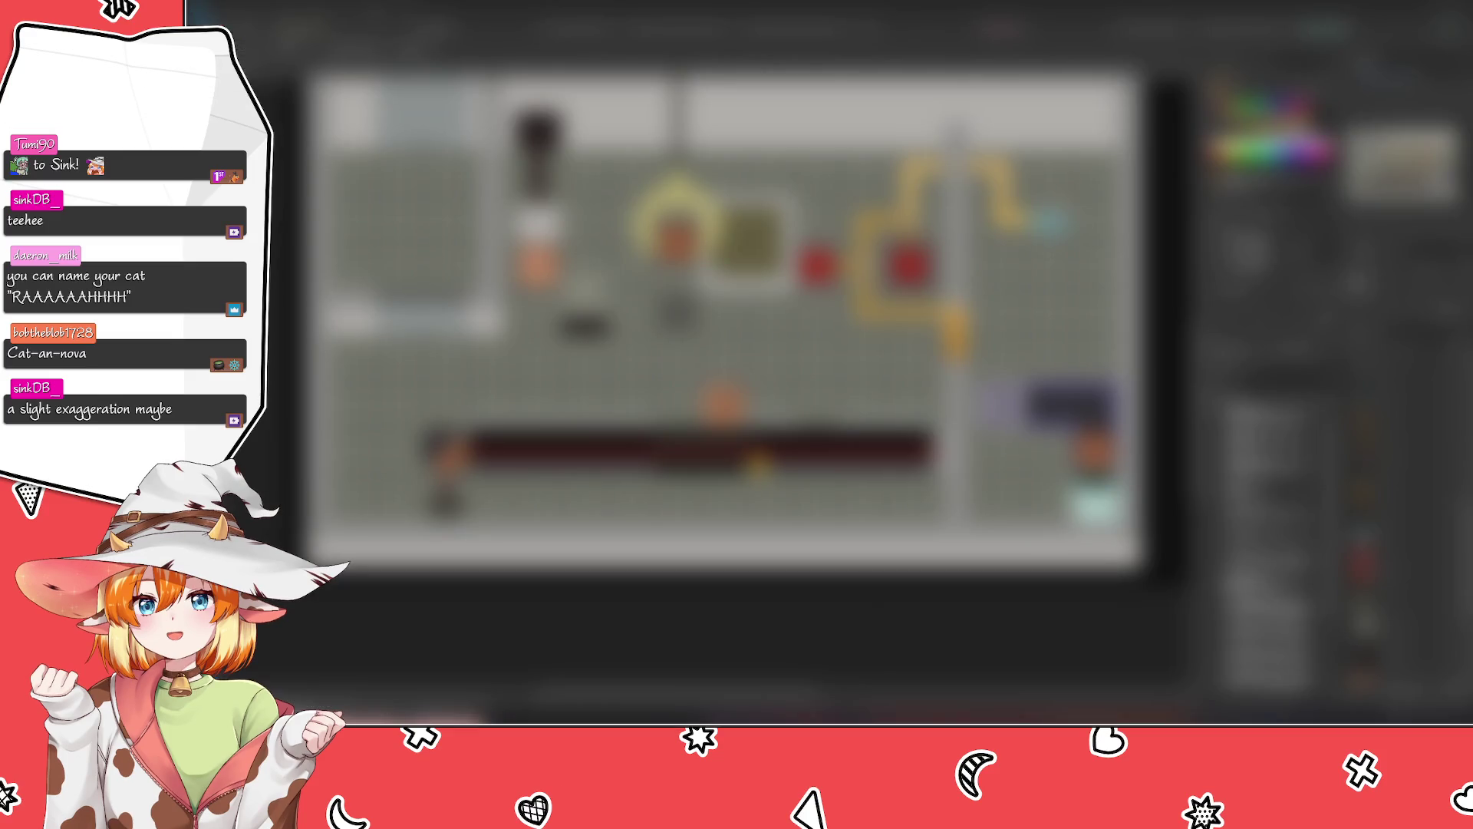
key(Escape)
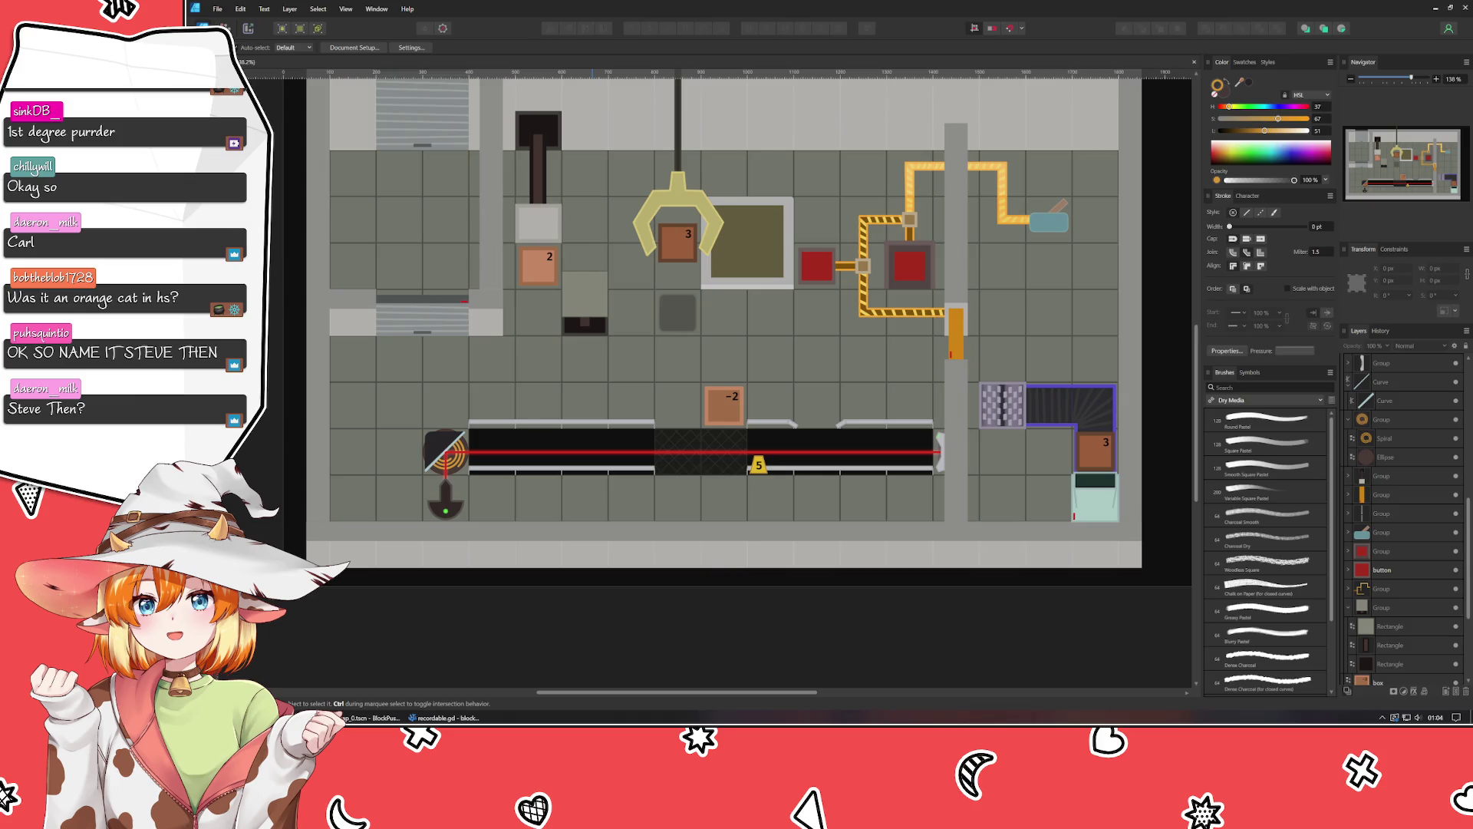
Move the LibreWolf window with the Adarza Kavat image onto this screen over the canvas.
mouse_move(4, 176)
mouse_down()
mouse_move(530, 176)
mouse_move(1002, 141)
mouse_up()
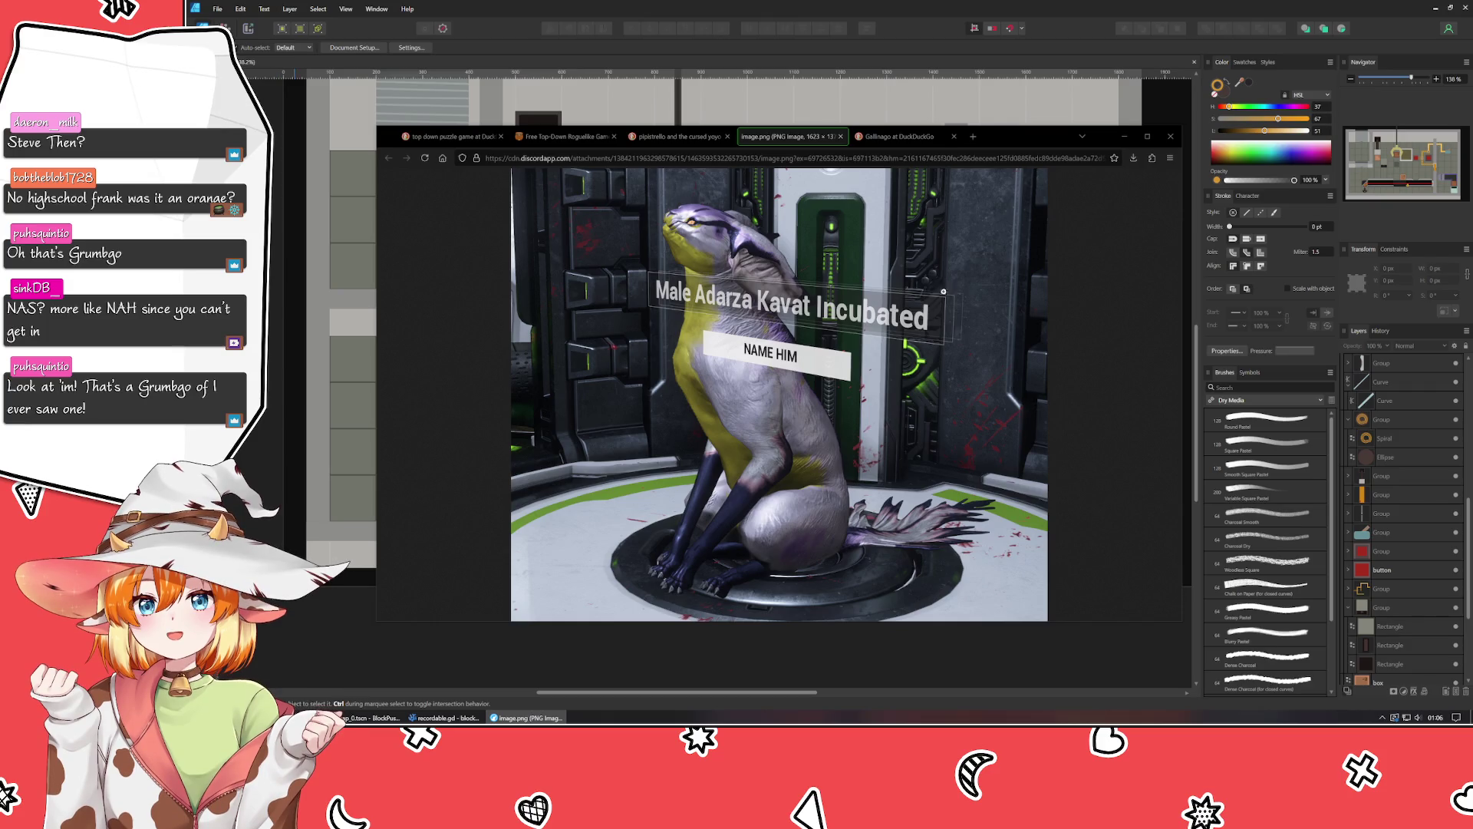
Search 'grumbgo' in a new browser tab and bring the results window back over the canvas.
click(975, 136)
text(grum)
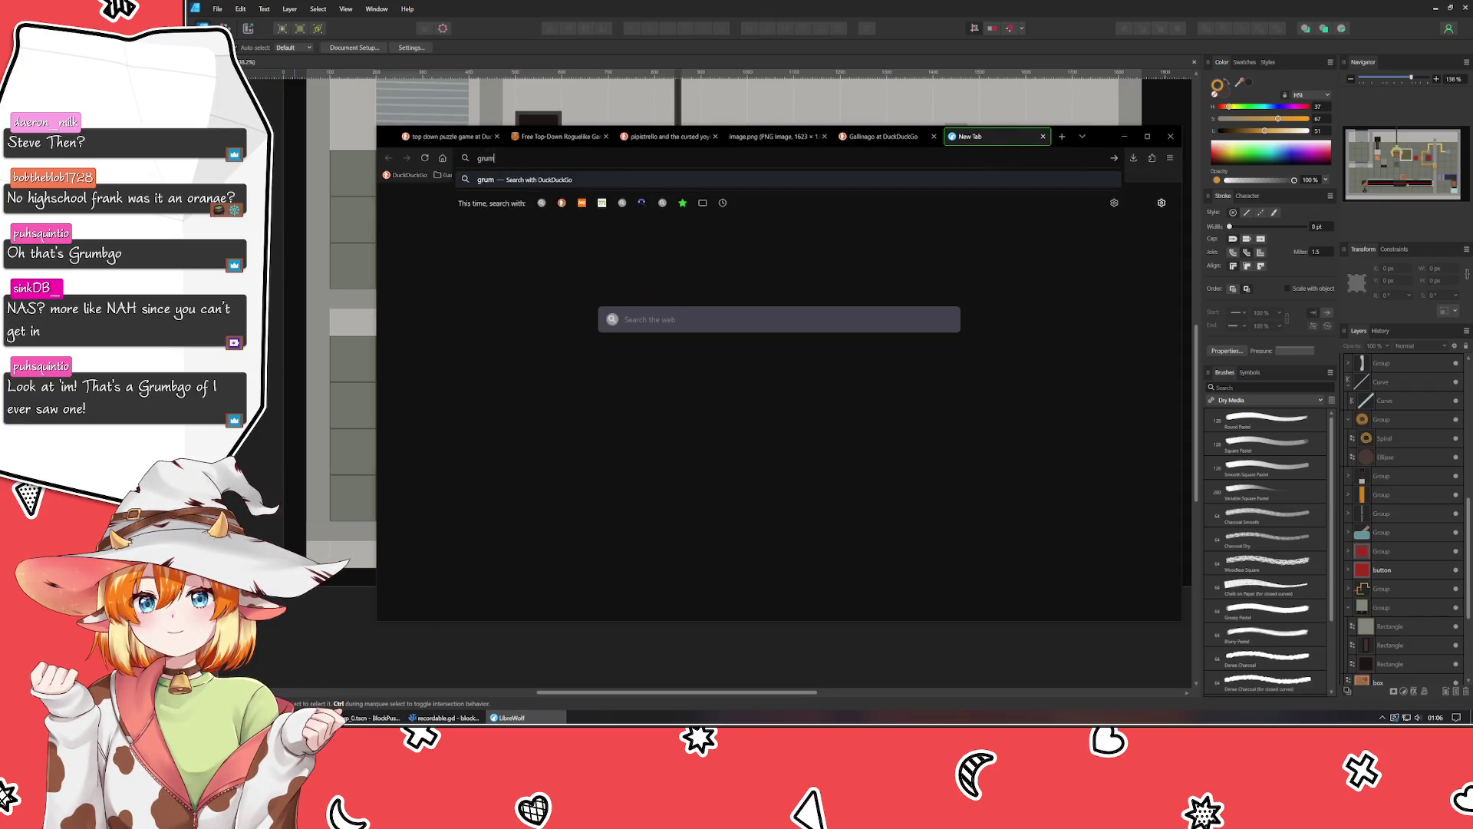
text(bgo)
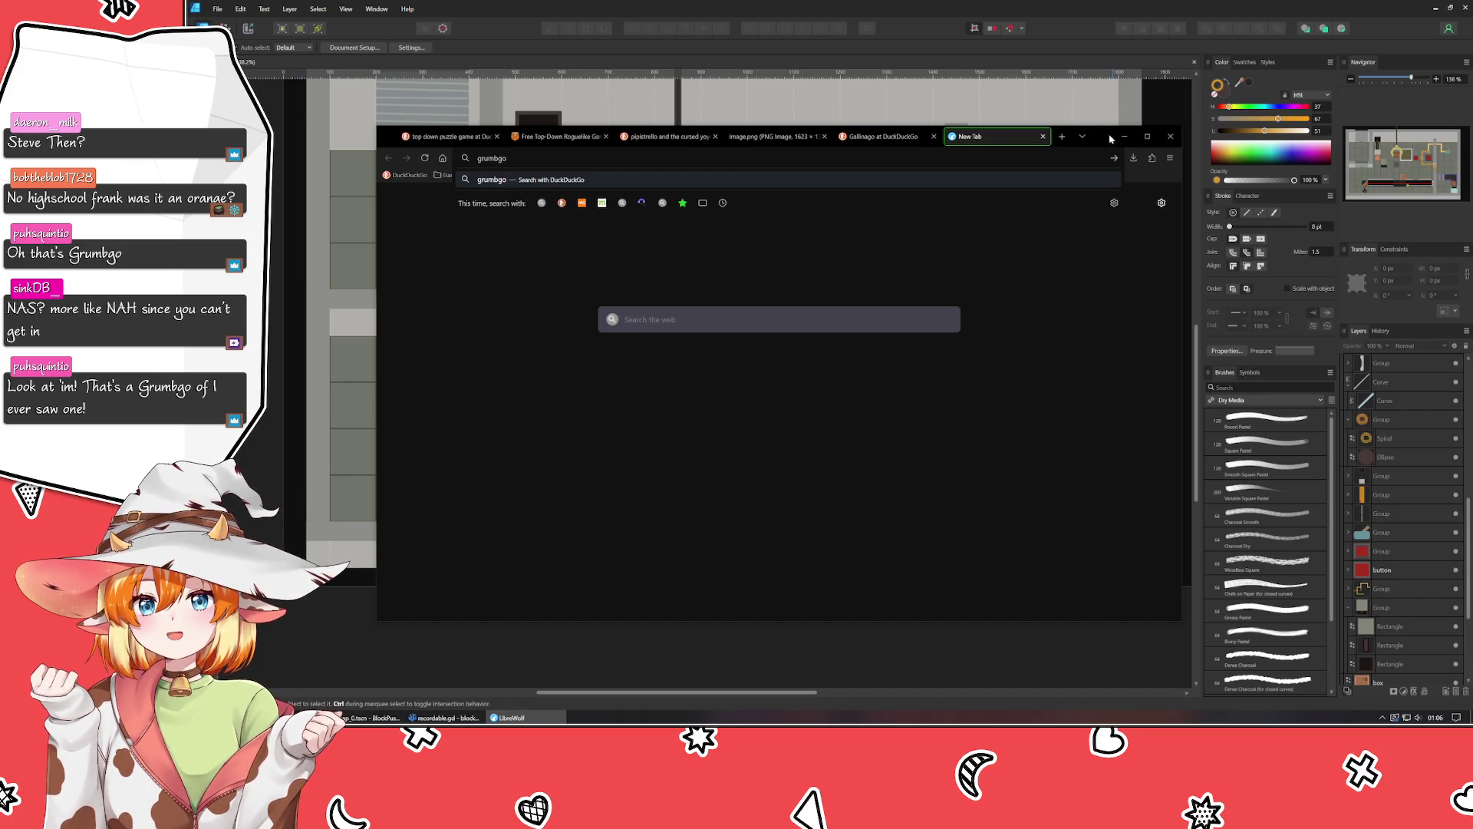
key(alt+F4)
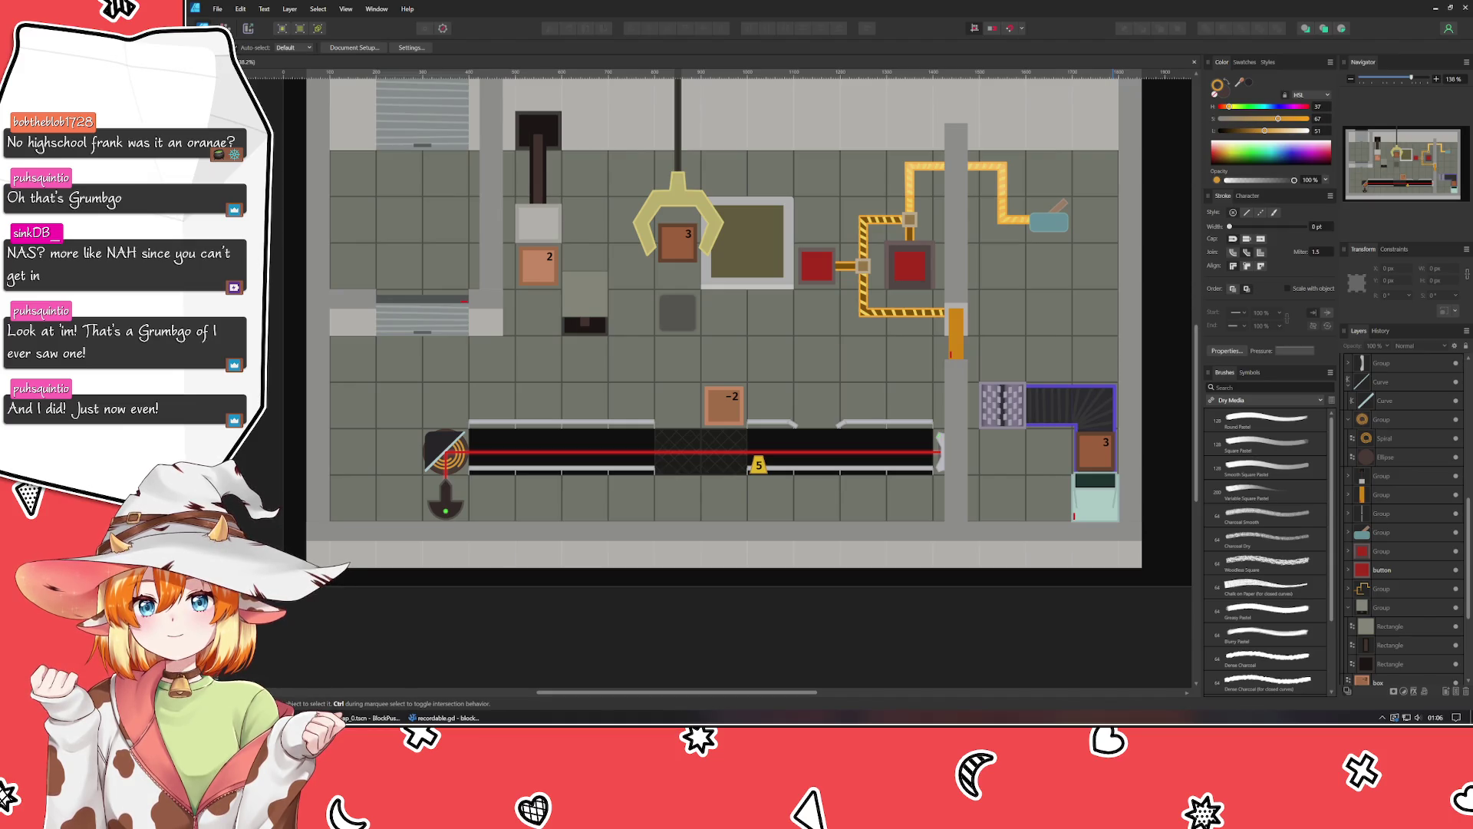
mouse_move(987, 137)
mouse_down()
mouse_move(1168, 142)
mouse_move(1052, 130)
mouse_up()
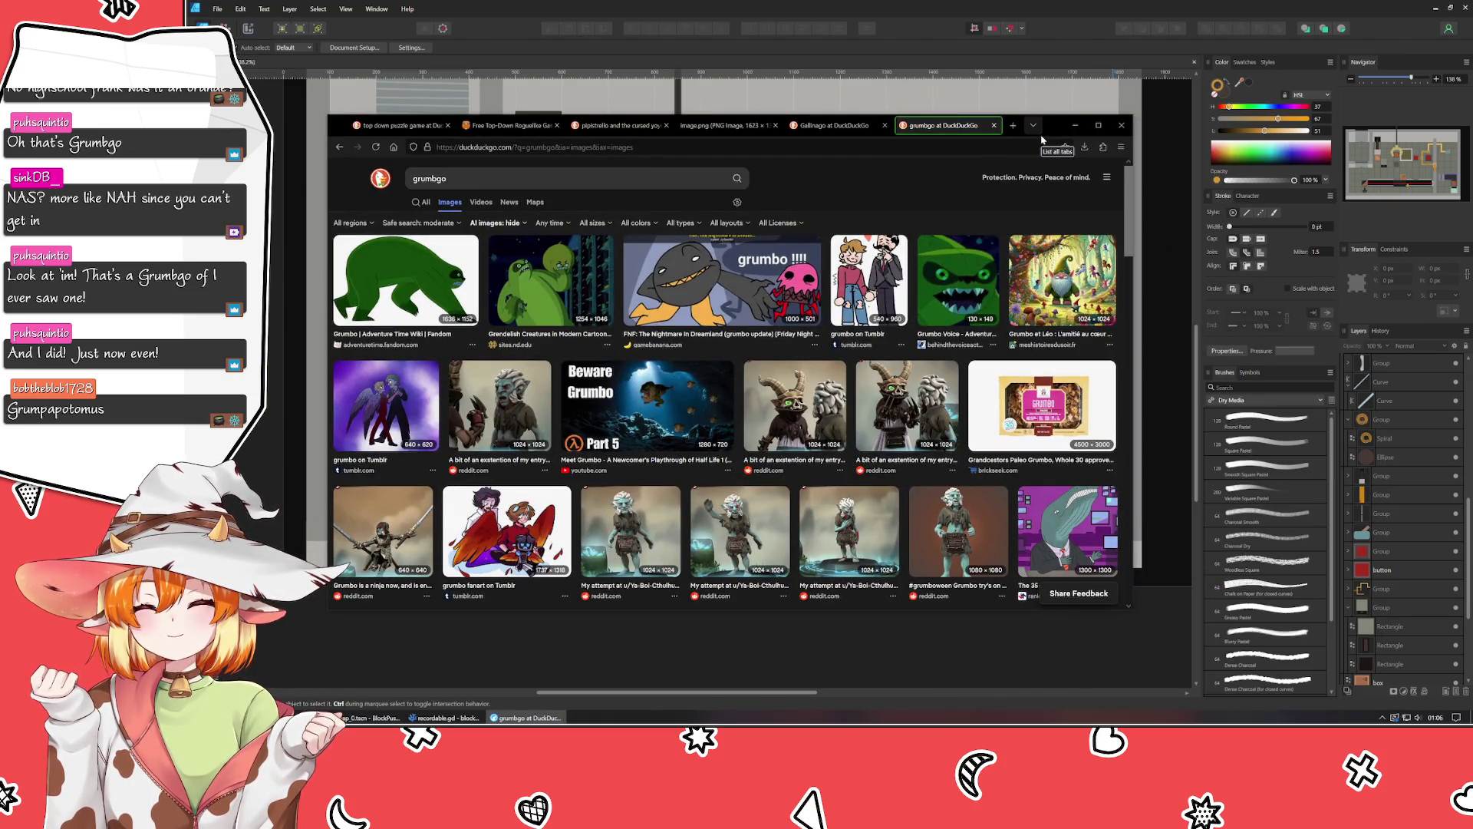
Go back to the grumbgo web results, then close the grumbgo tab.
click(340, 147)
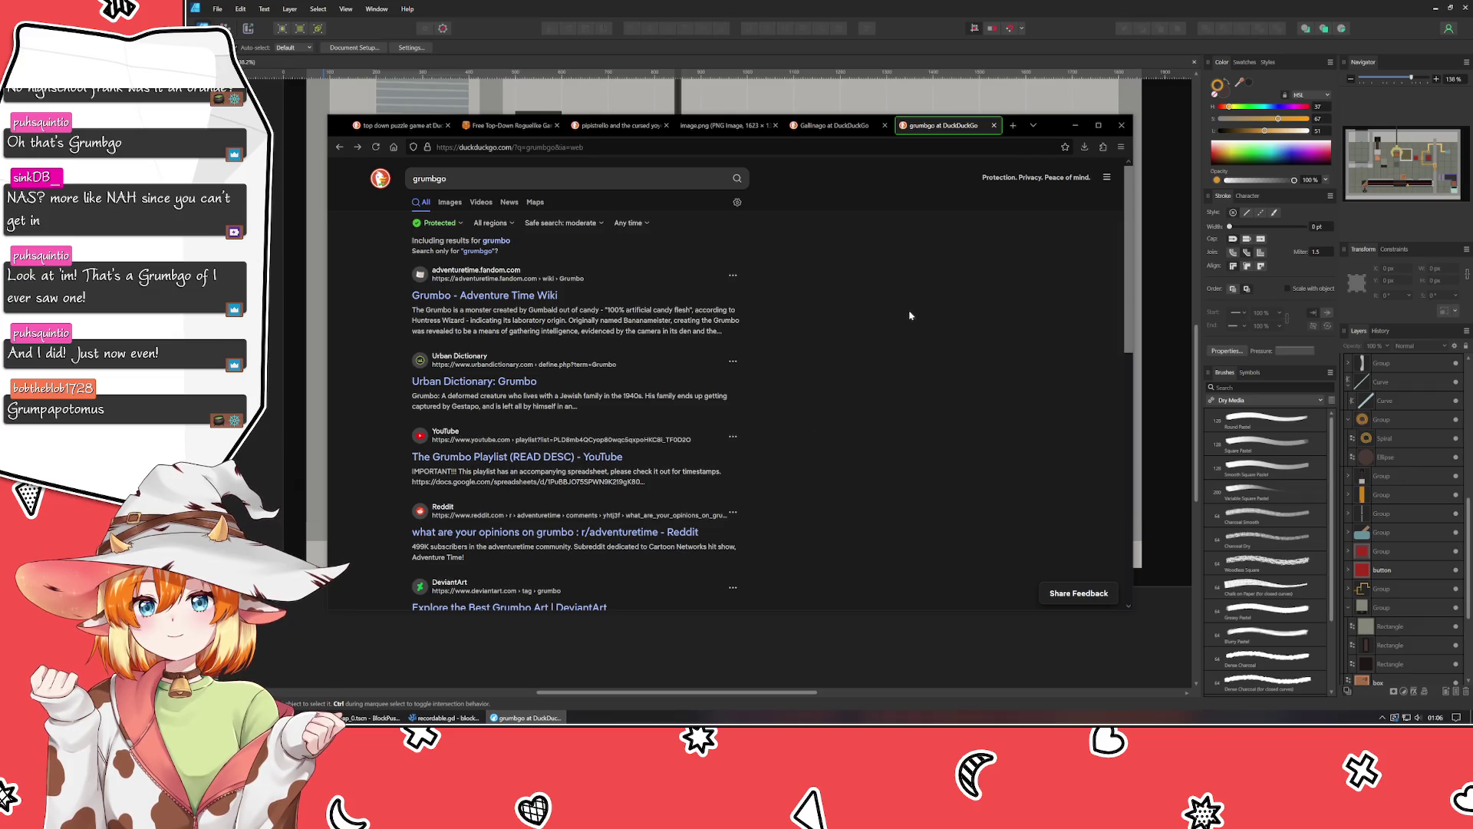
middle_click(933, 128)
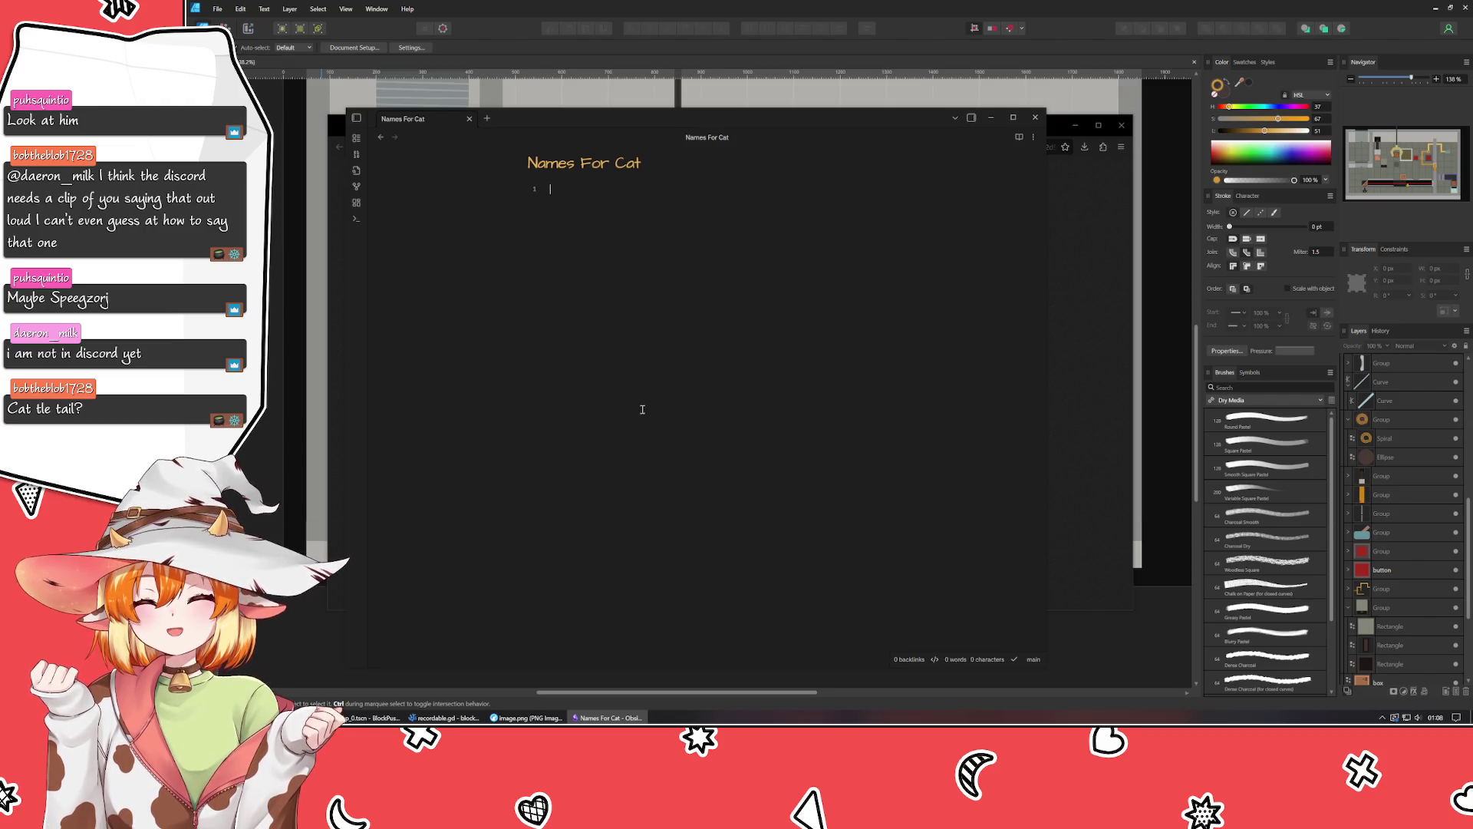
List 'John, Destroyer of Empires', 'Silva, The Emperor of Silver' with struck-out Gabumon, and 'Mittens'.
text(John, Destroyer )
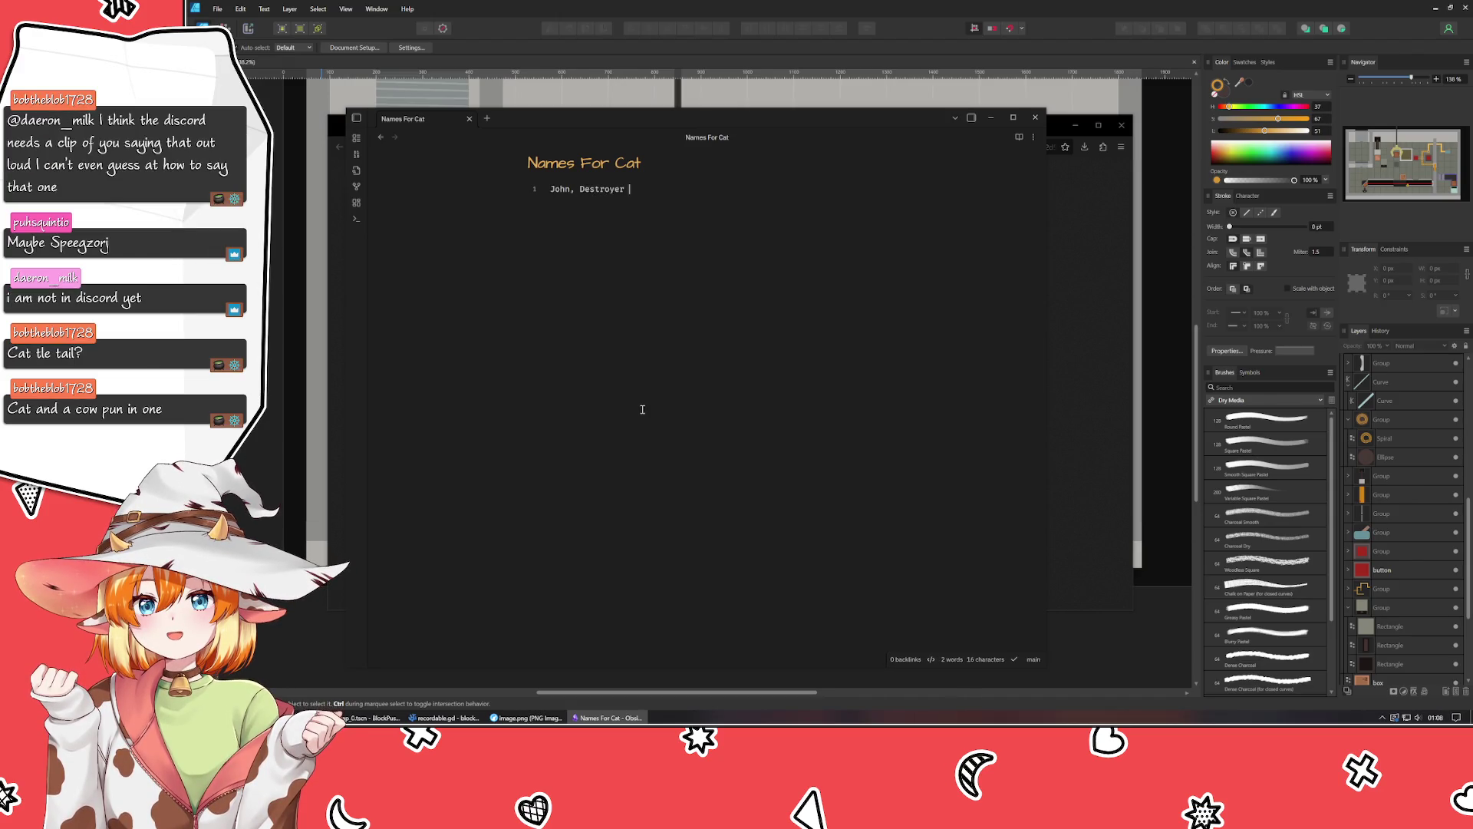
text(of )
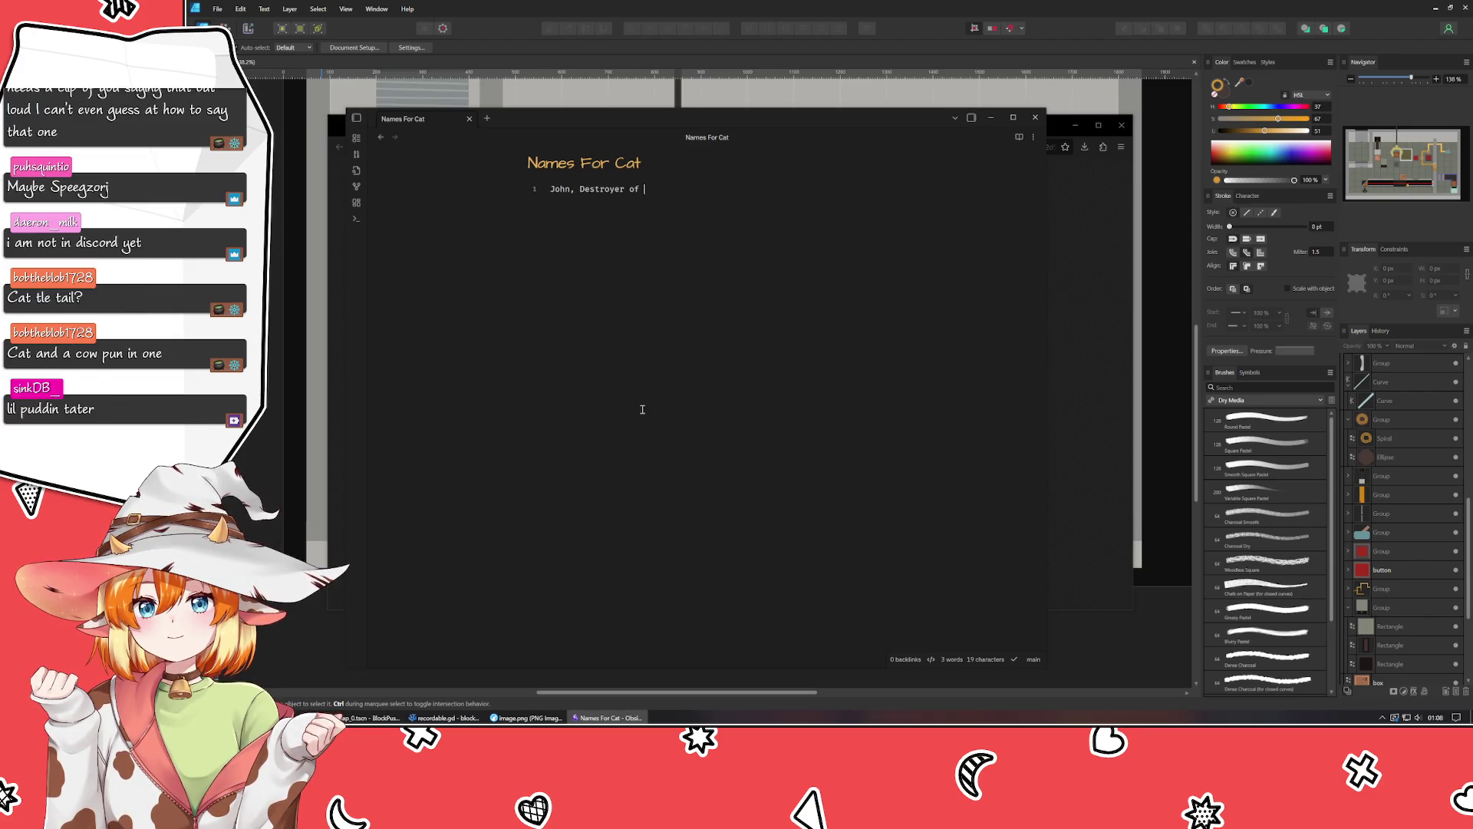
text(Empires)
key(Return)
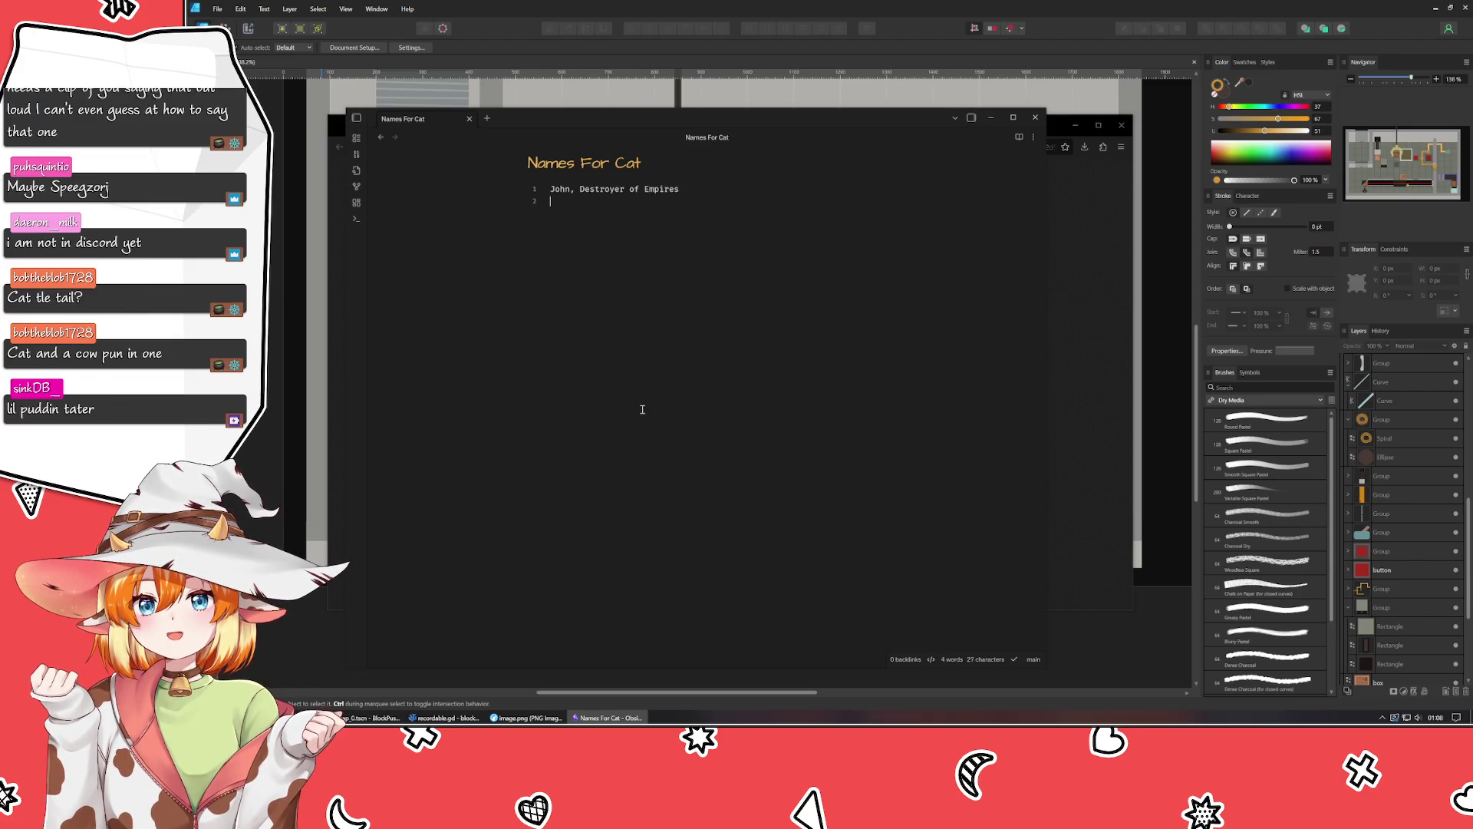
text(Silva, The )
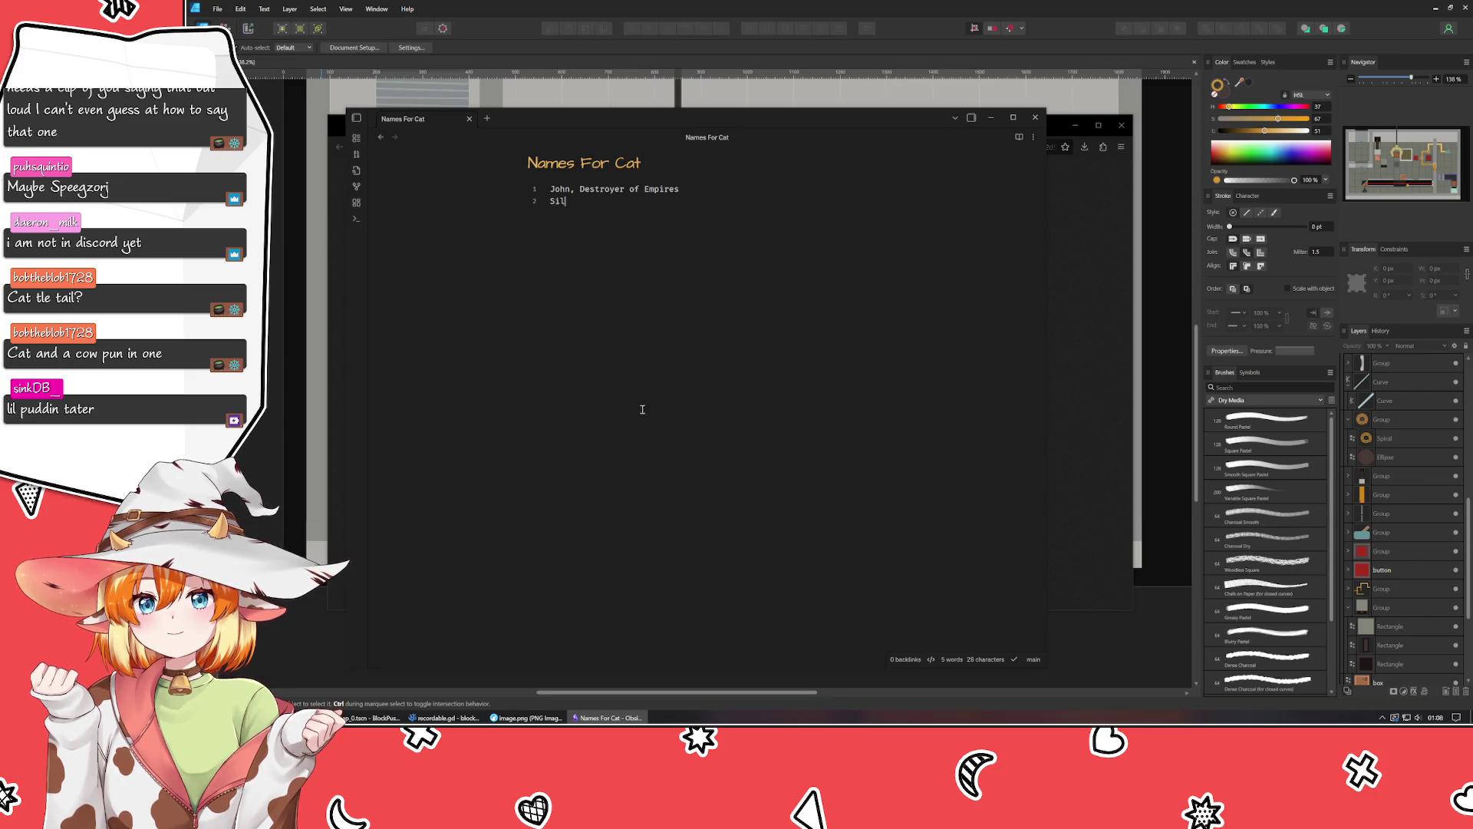
text(Emp)
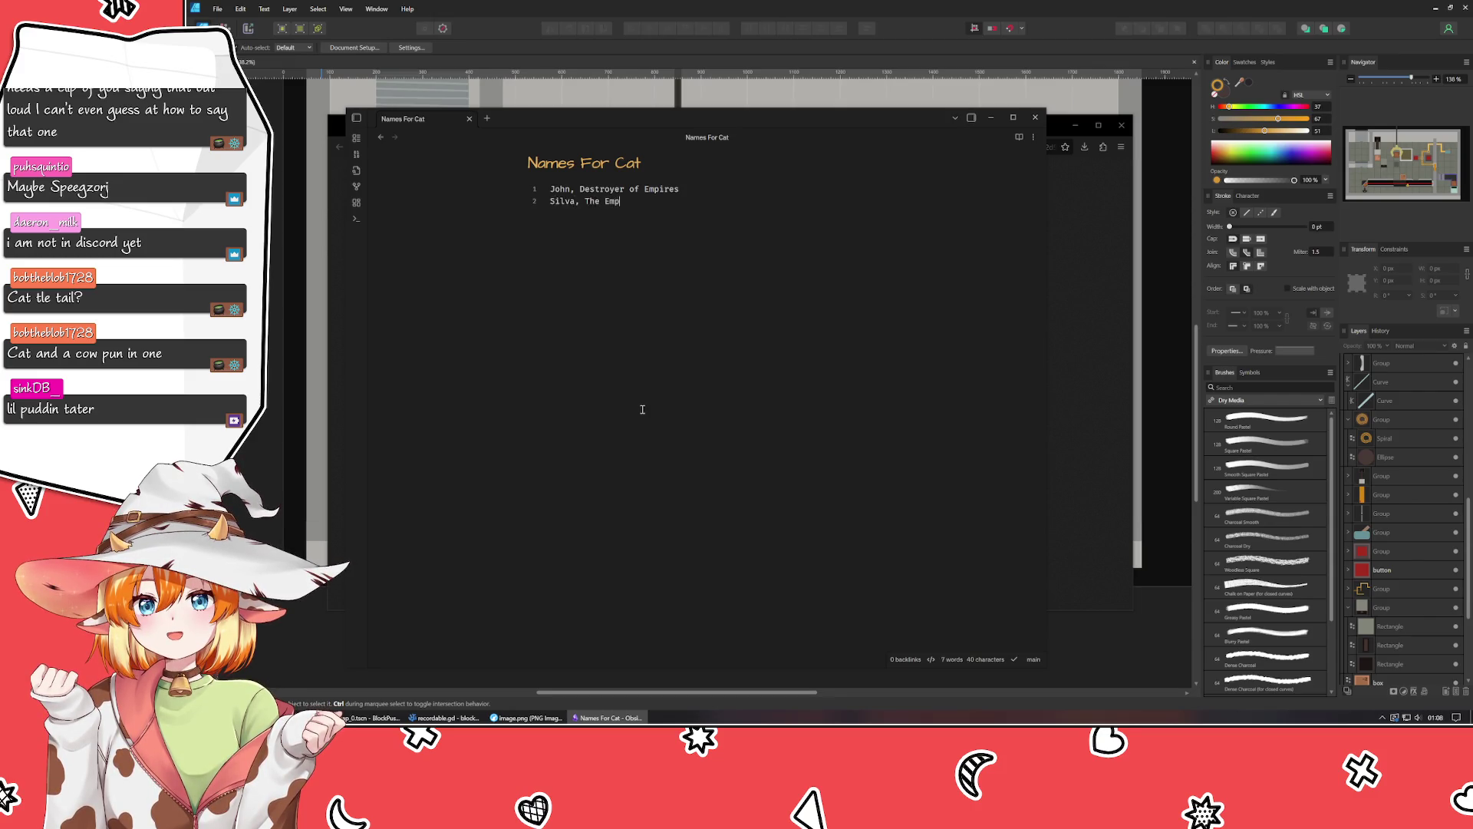
text(eror of Silver)
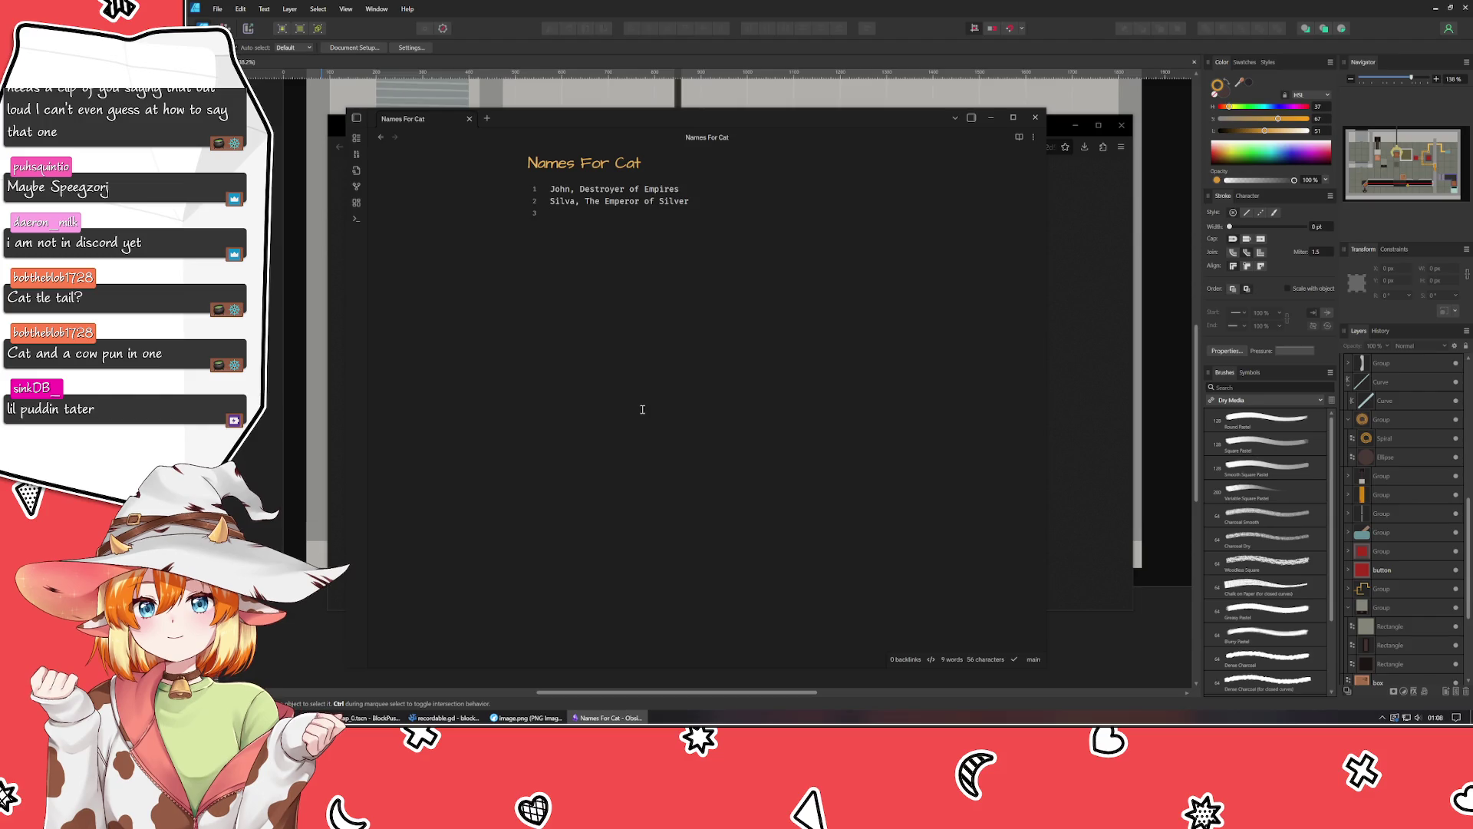
text( ~~Gabu)
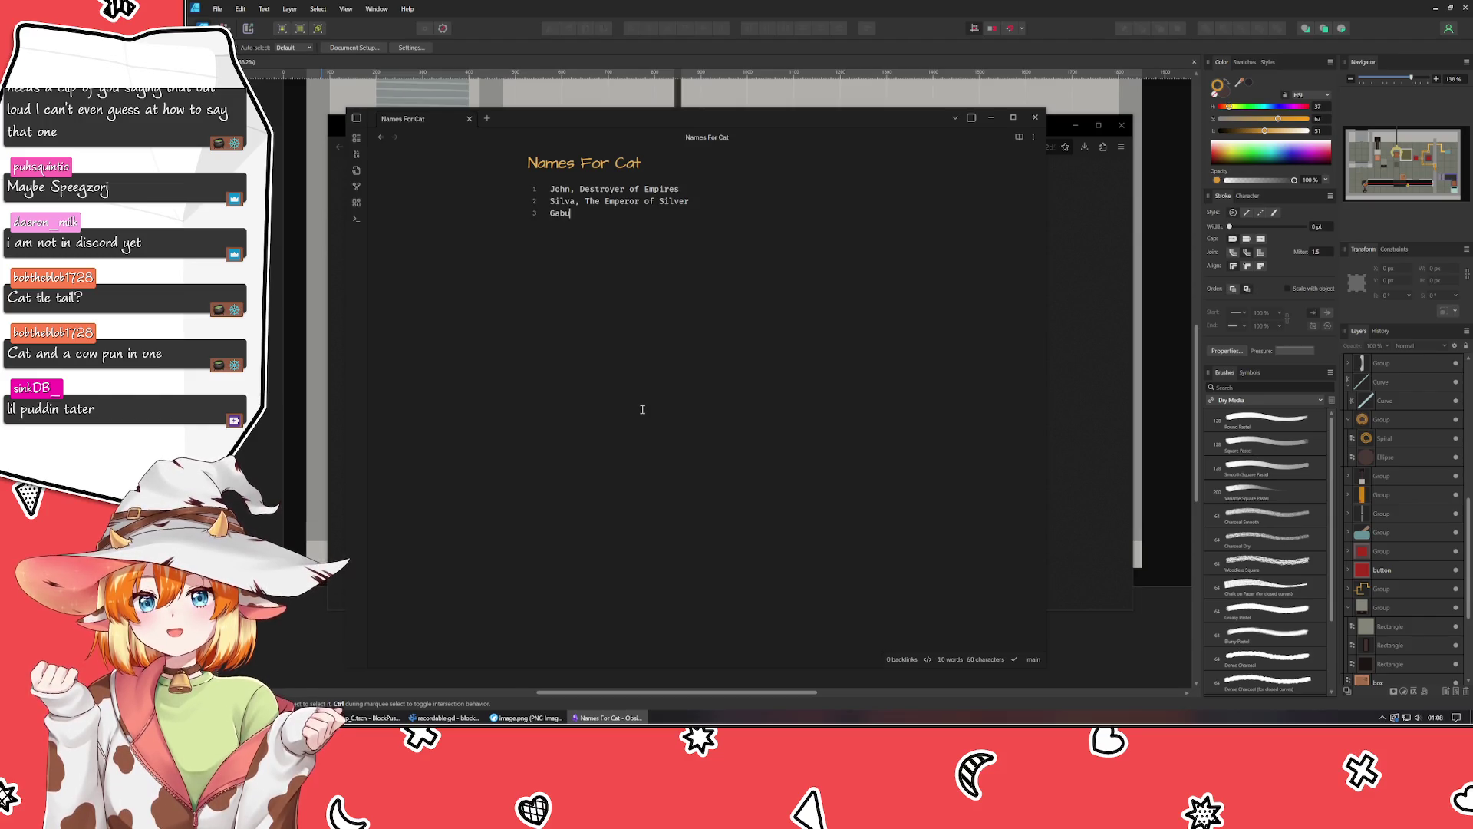
text(mon~~)
key(Return)
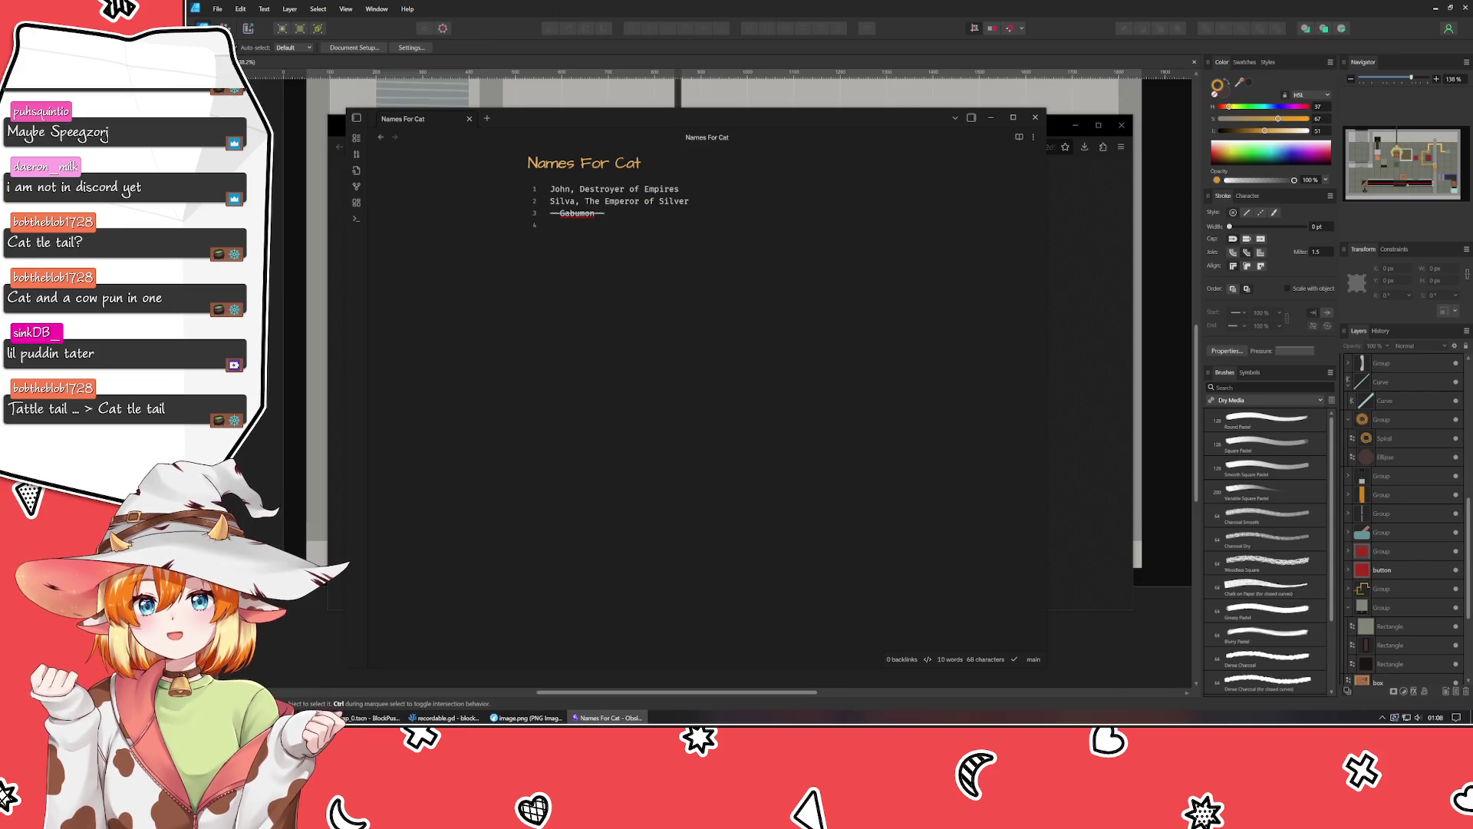
text(Dr.Mittens)
key(Return)
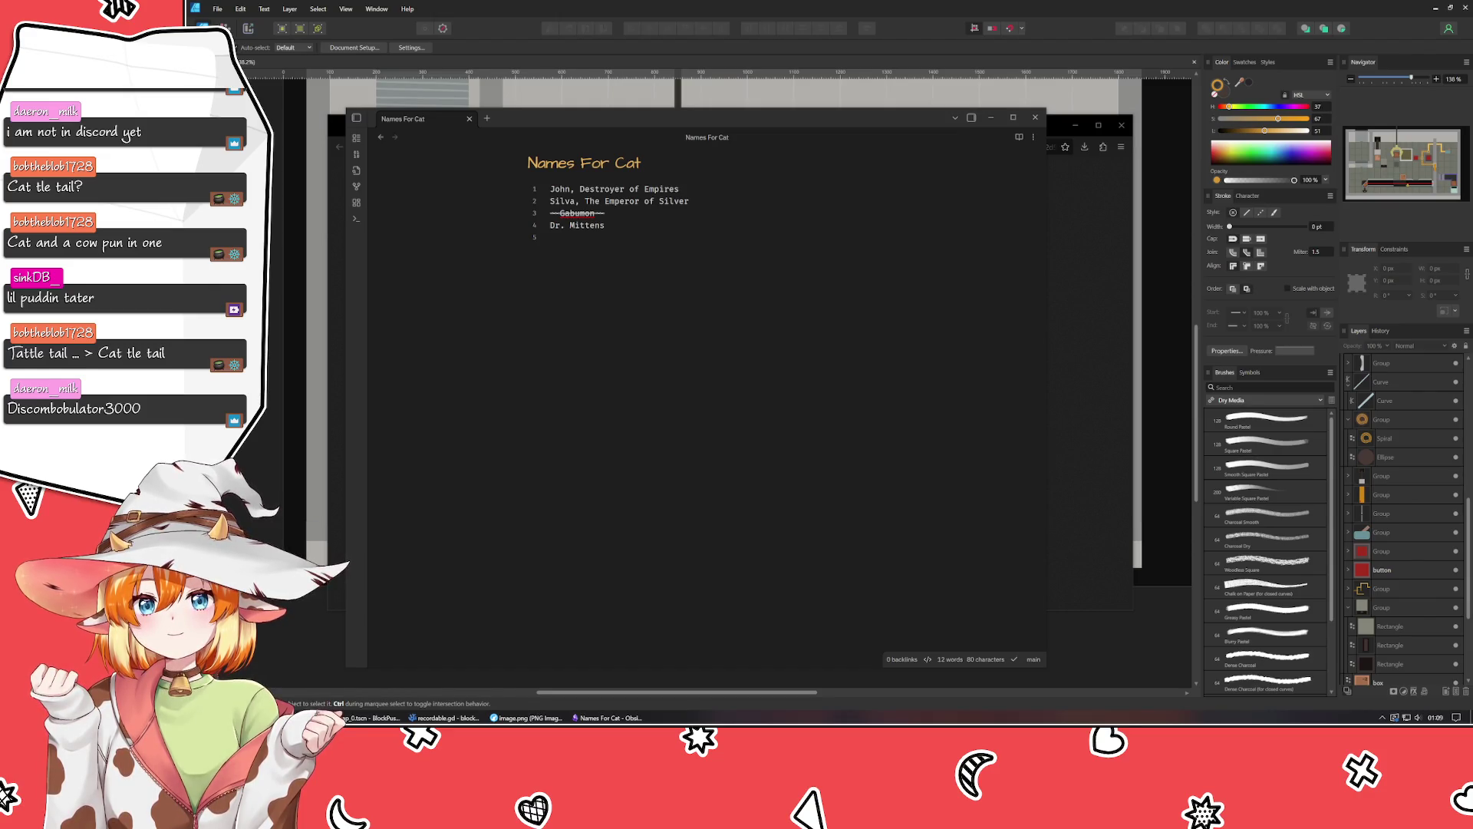
Refocus the note and add Sir Catsalot, Cat-tas-trophy, RAAAAAHHHH and Gallinago on the fifth line onward.
click(524, 475)
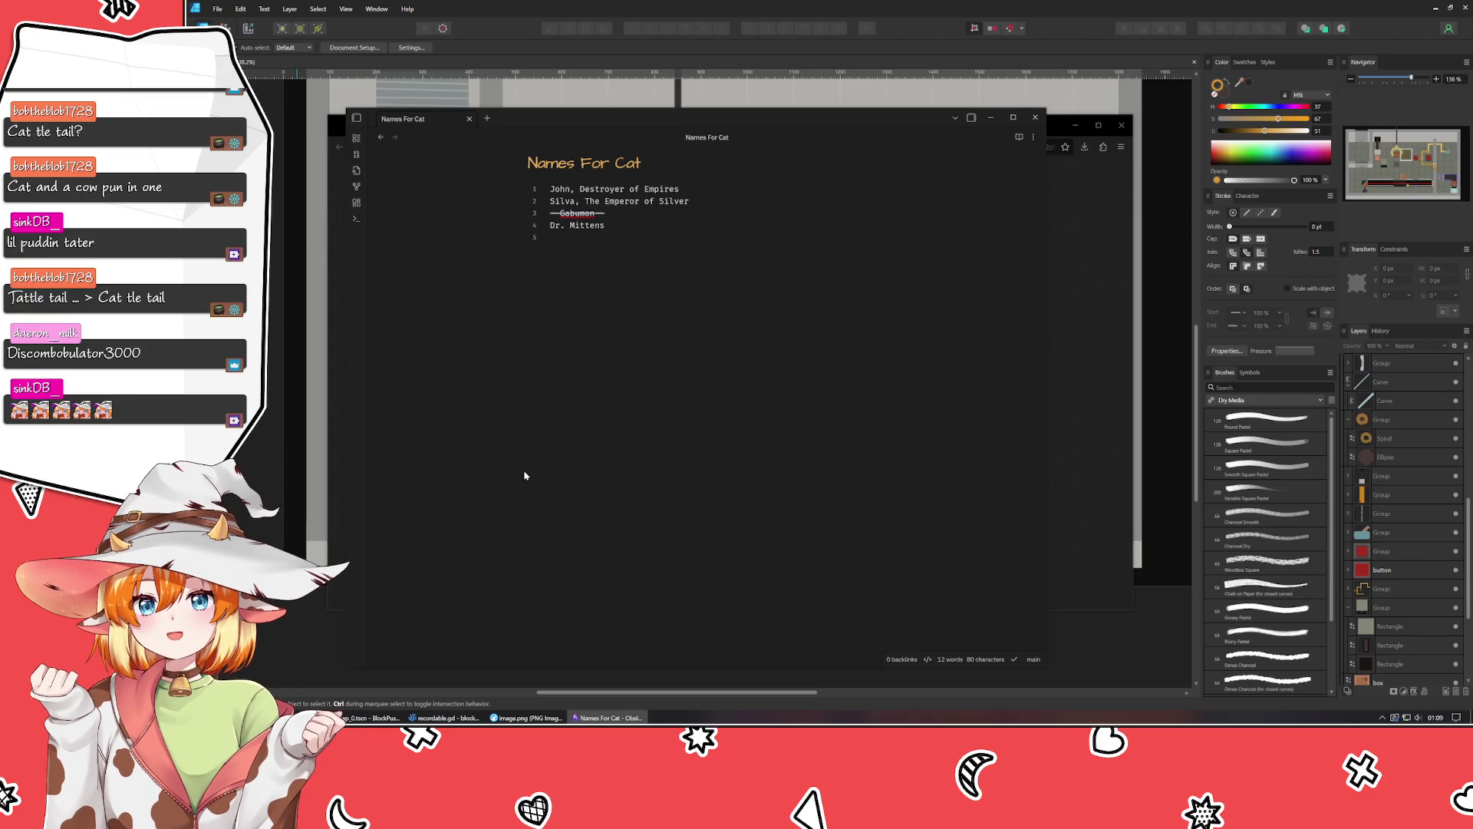
click(703, 462)
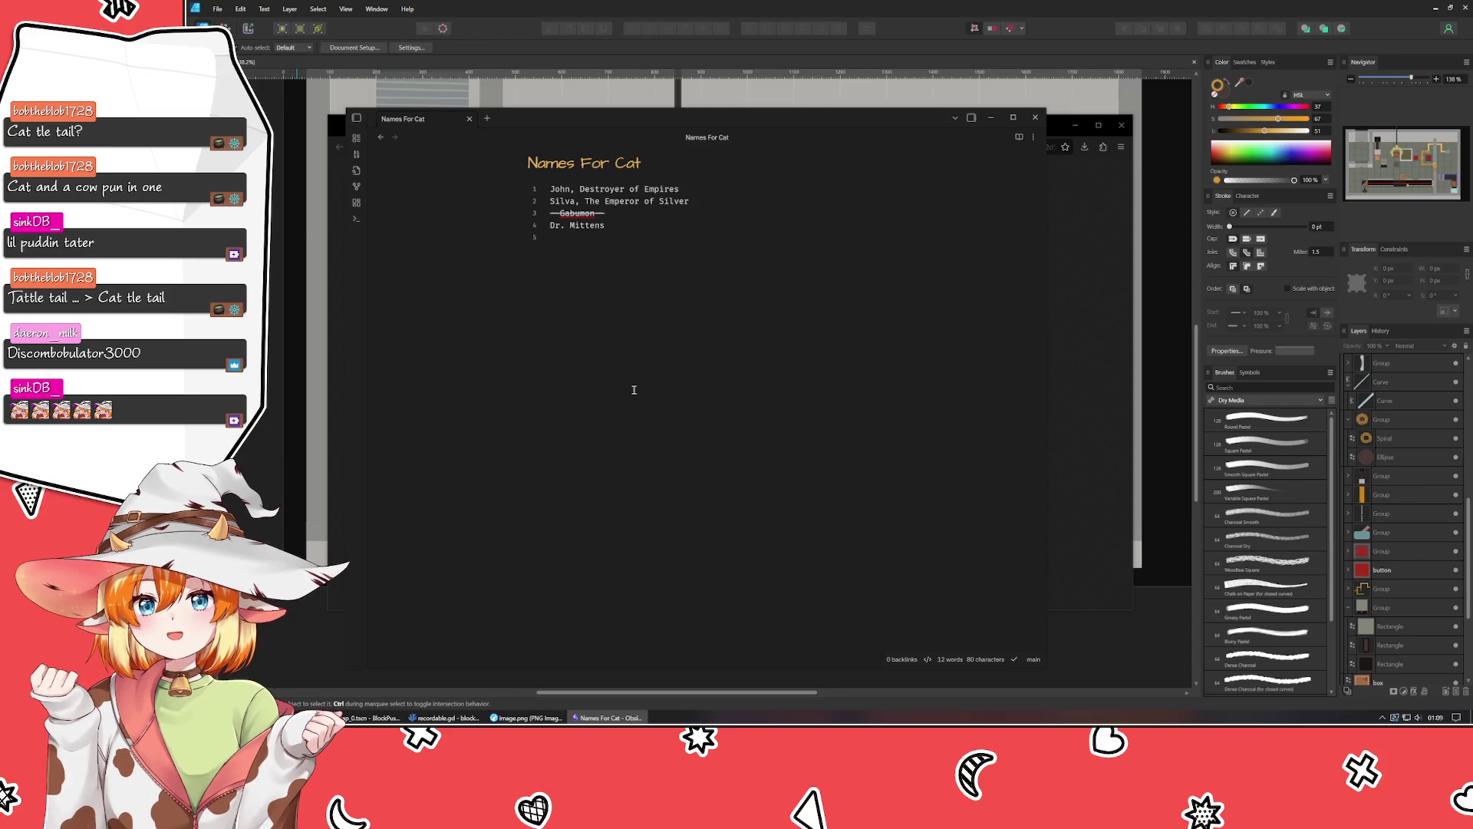
text(Sir Cata)
text(salo)
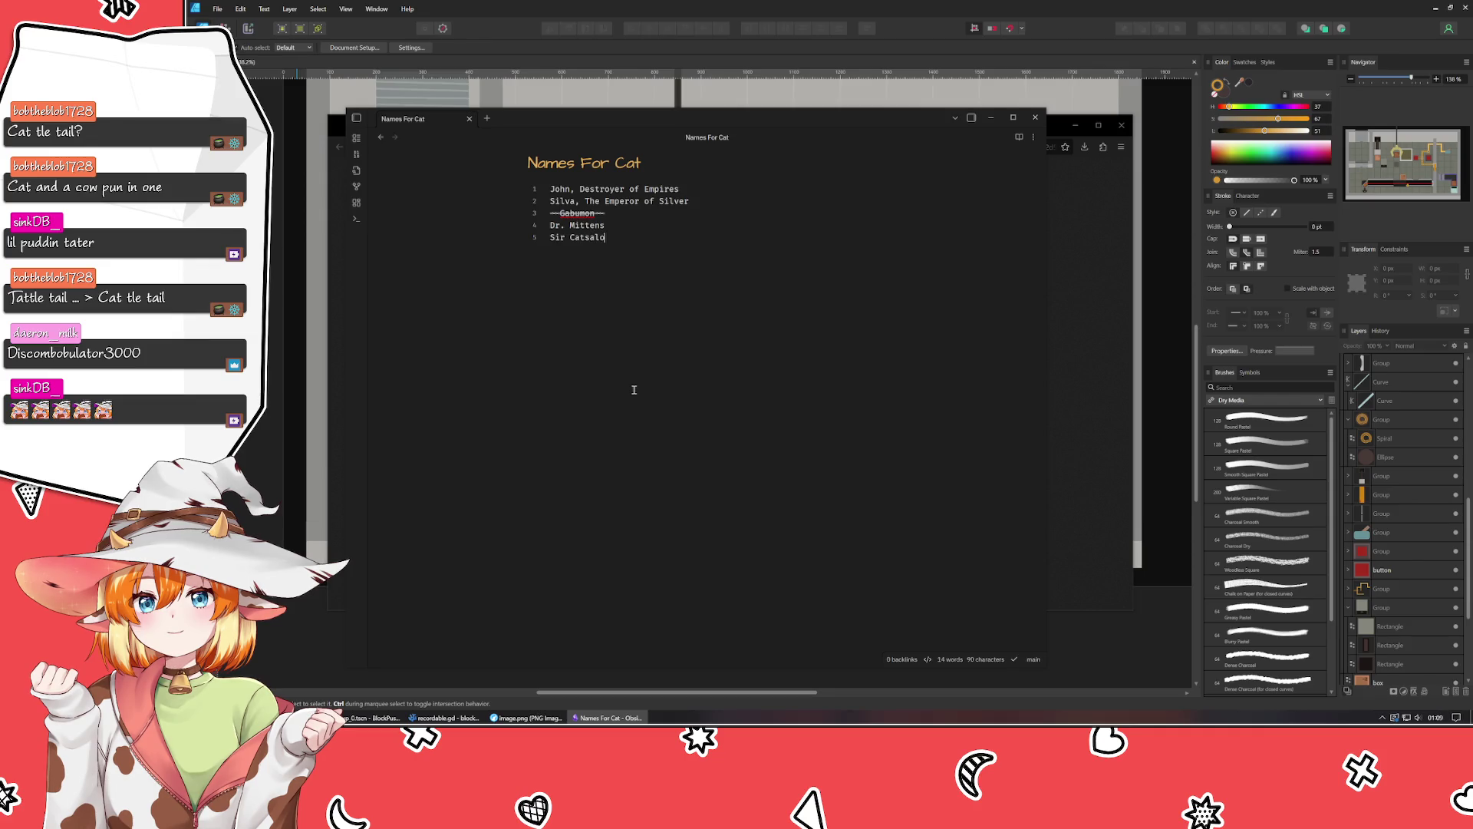
text(Cat)
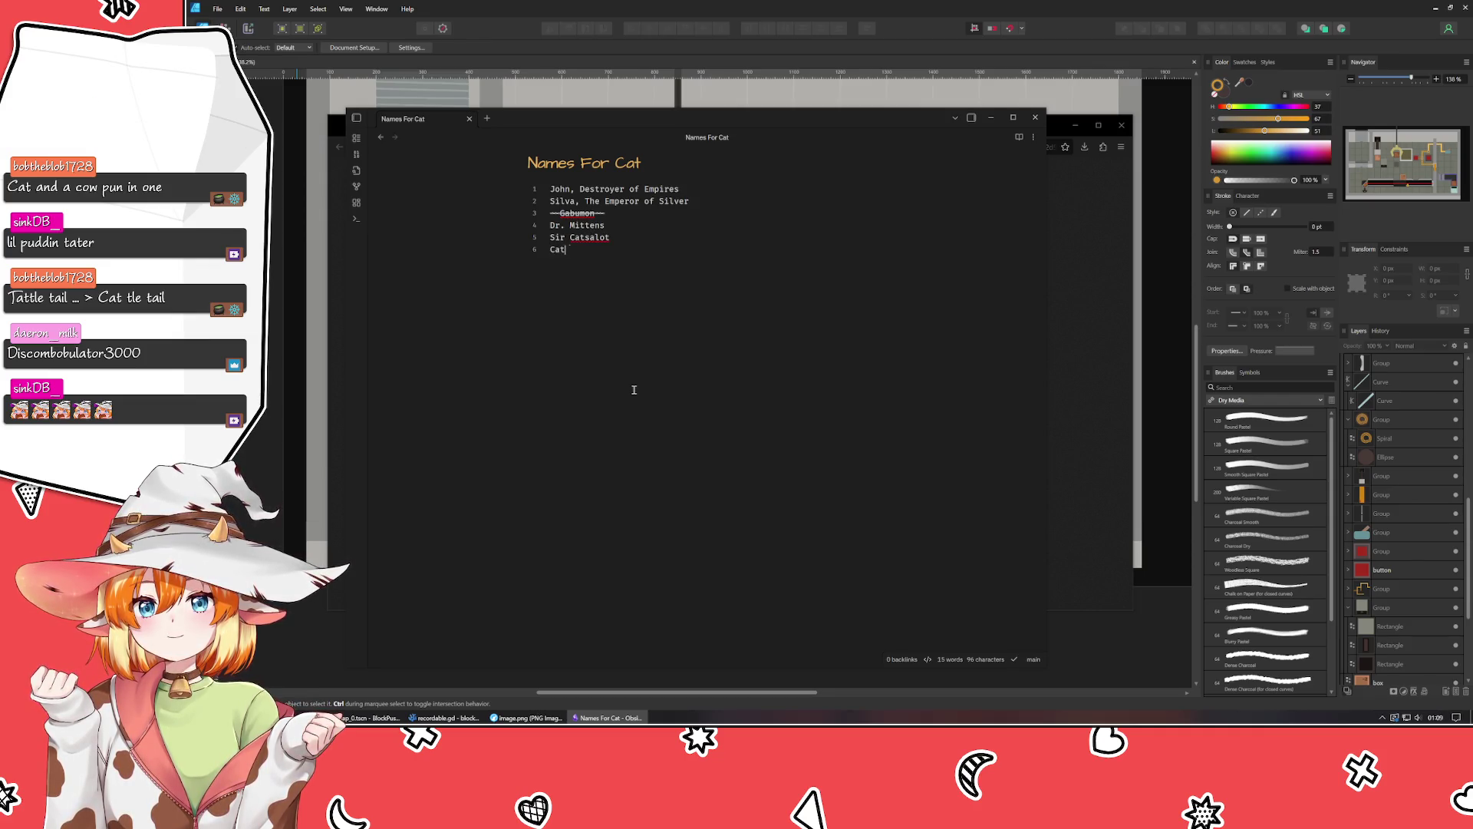
text(-tas-tr)
text(ophu)
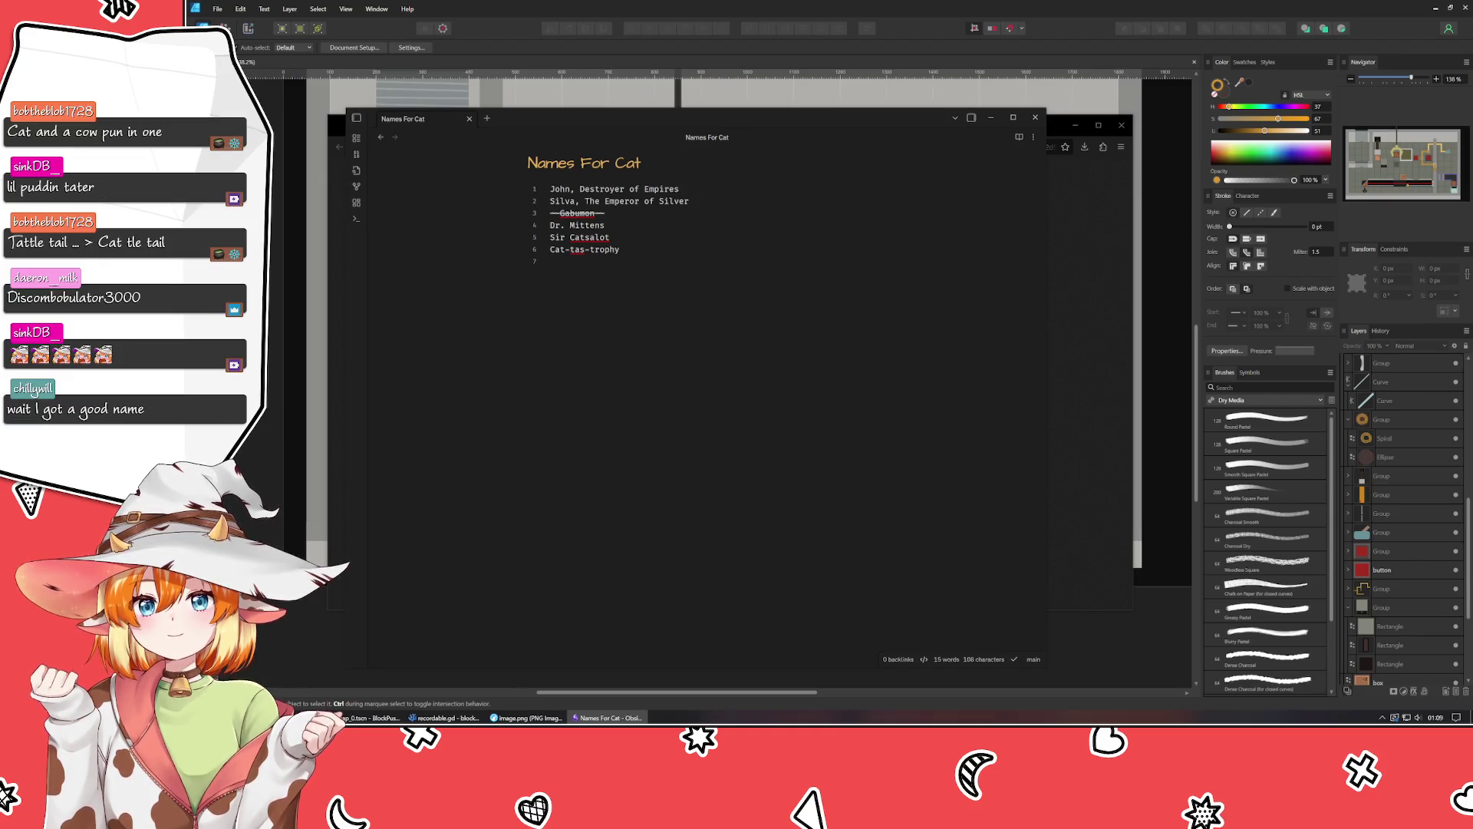
text(R)
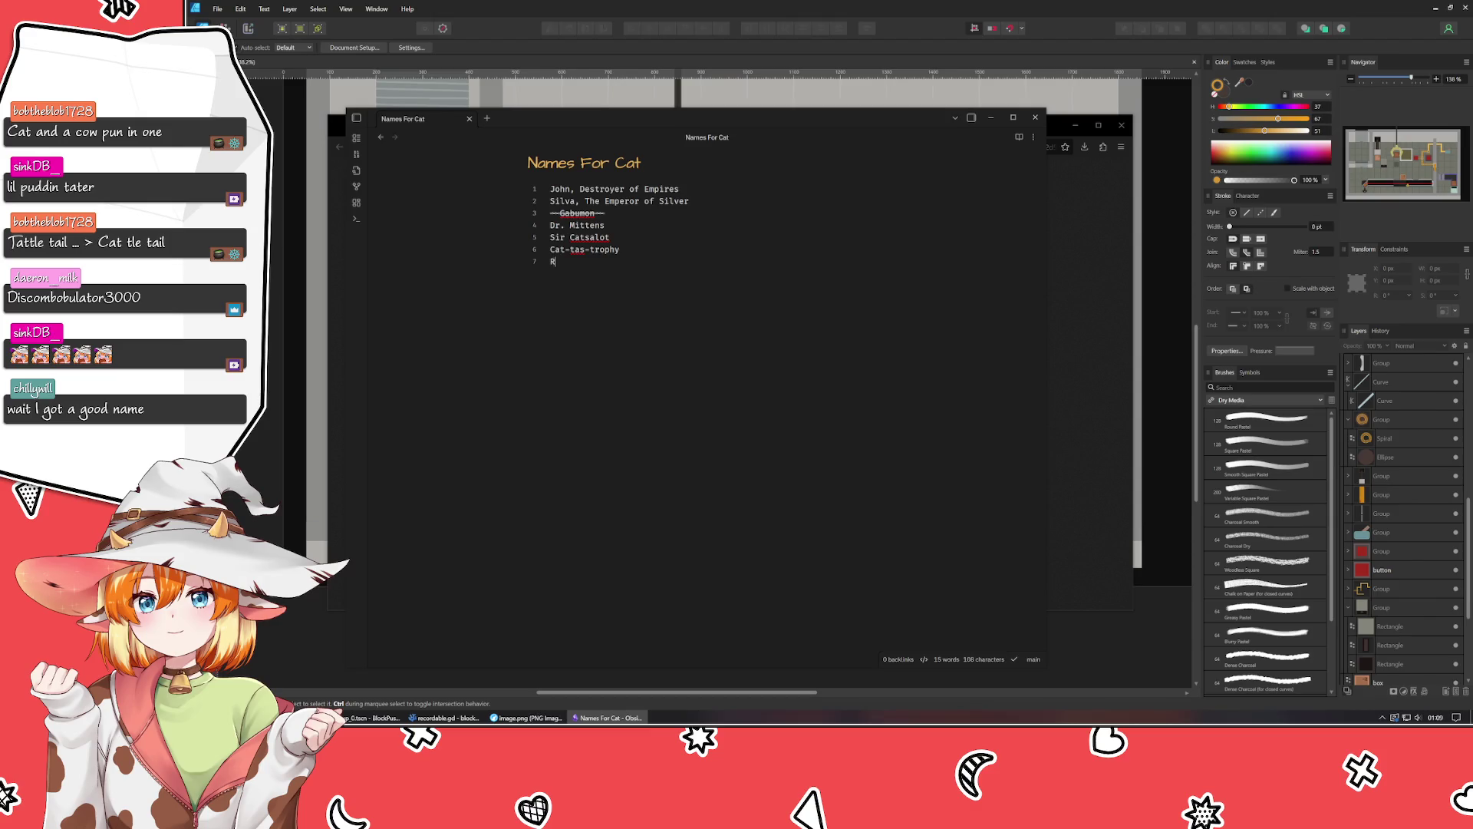
text(AAAAA)
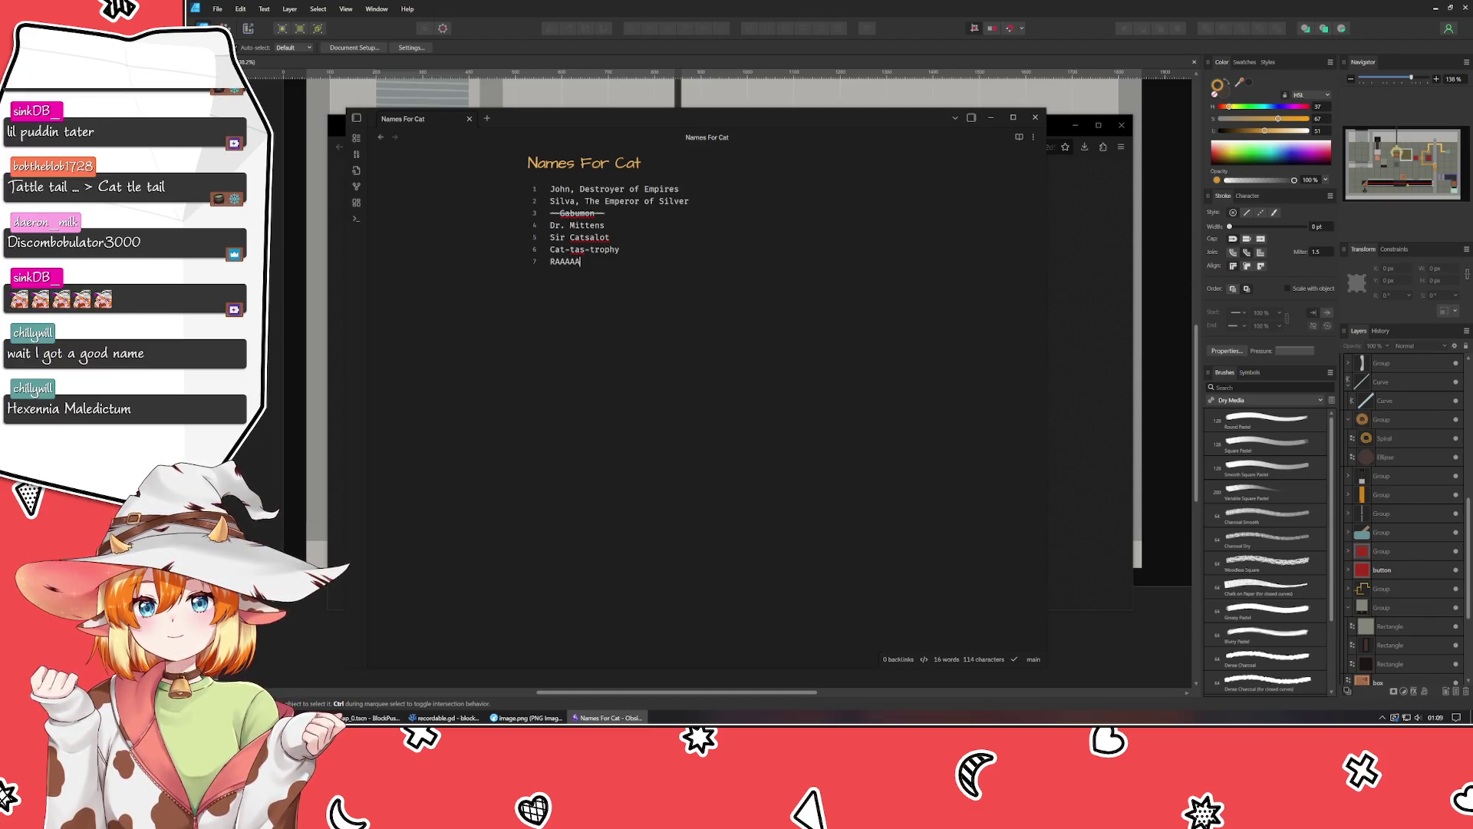
text(HHHH)
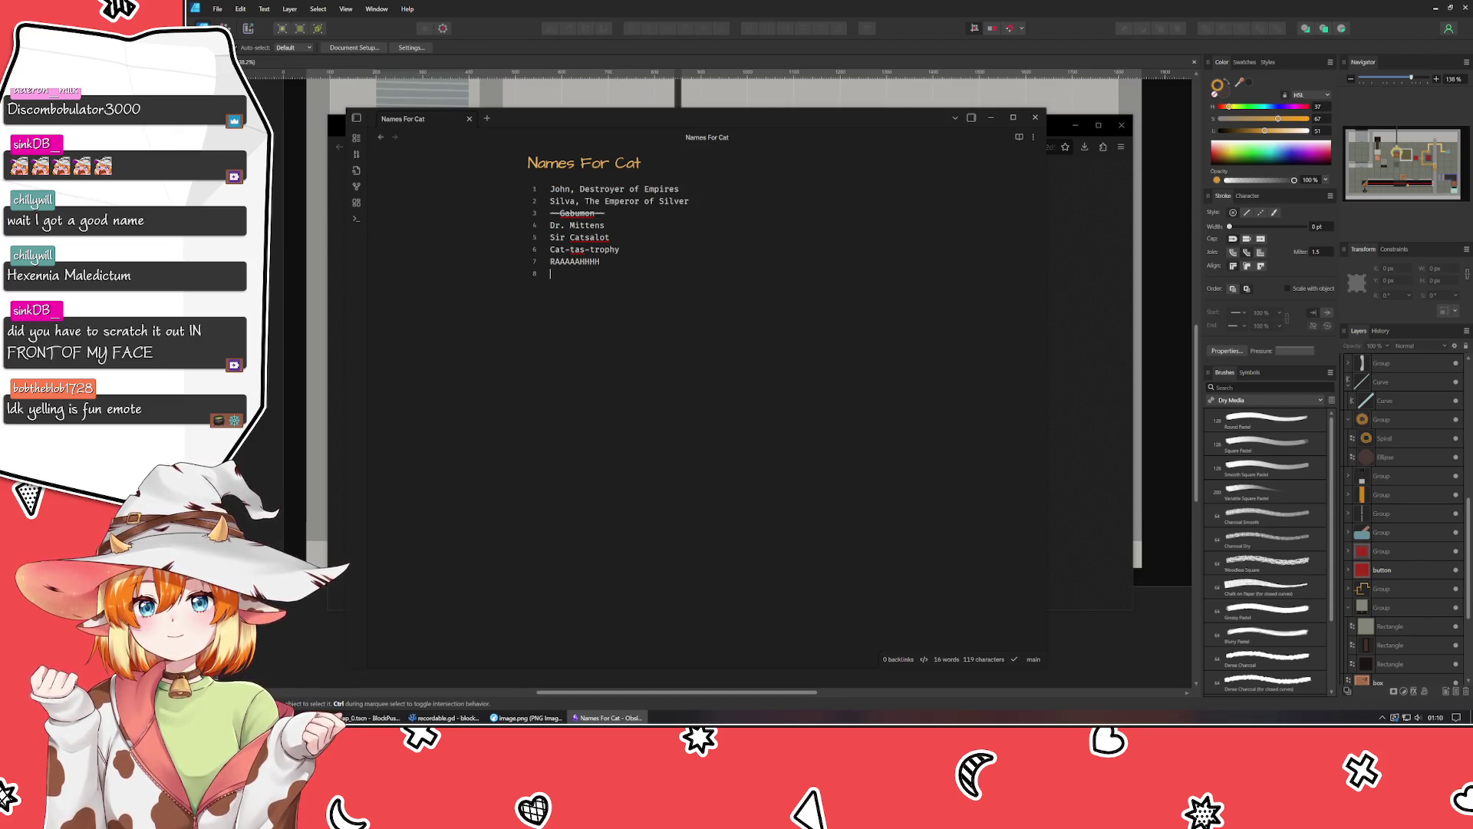
text(~~Galli)
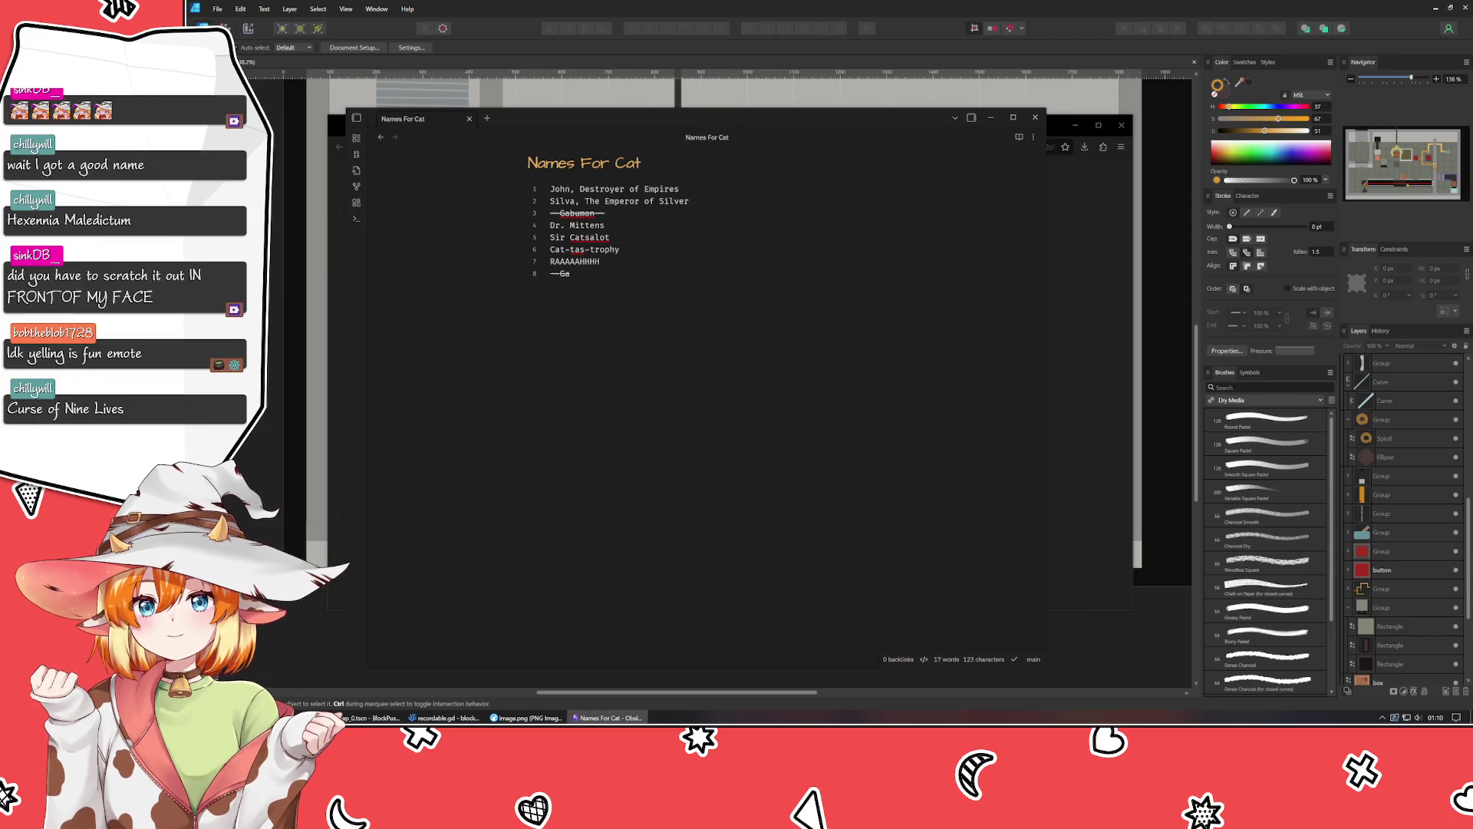
text(nago~~)
After the struck-out Gallinago, add Cat-a-clism, Skim Nyalk, Whole Nyalk, and begin 1st Degree Purrder.
key(Return)
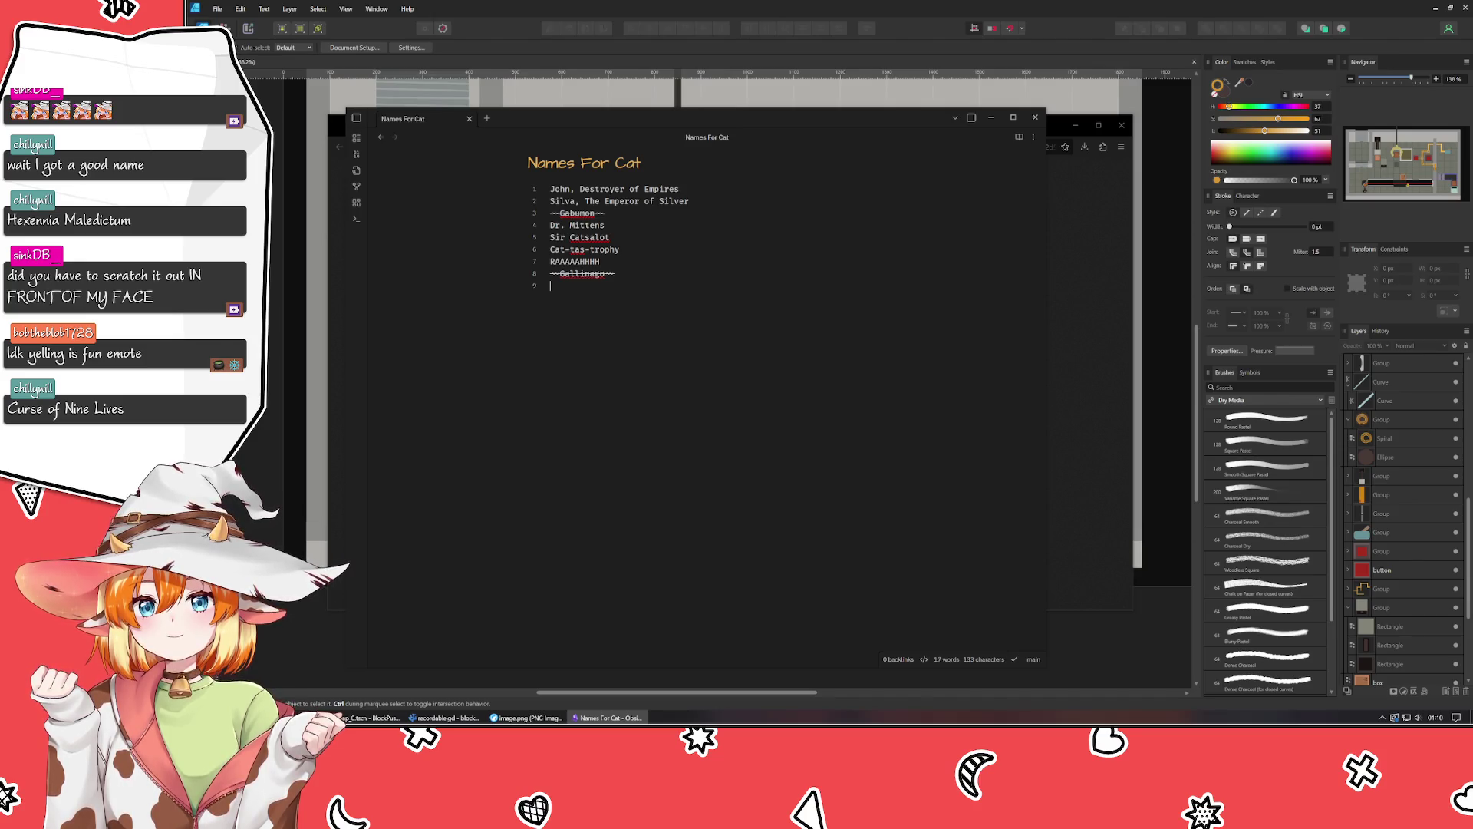
text(Cat-)
text(a-cli)
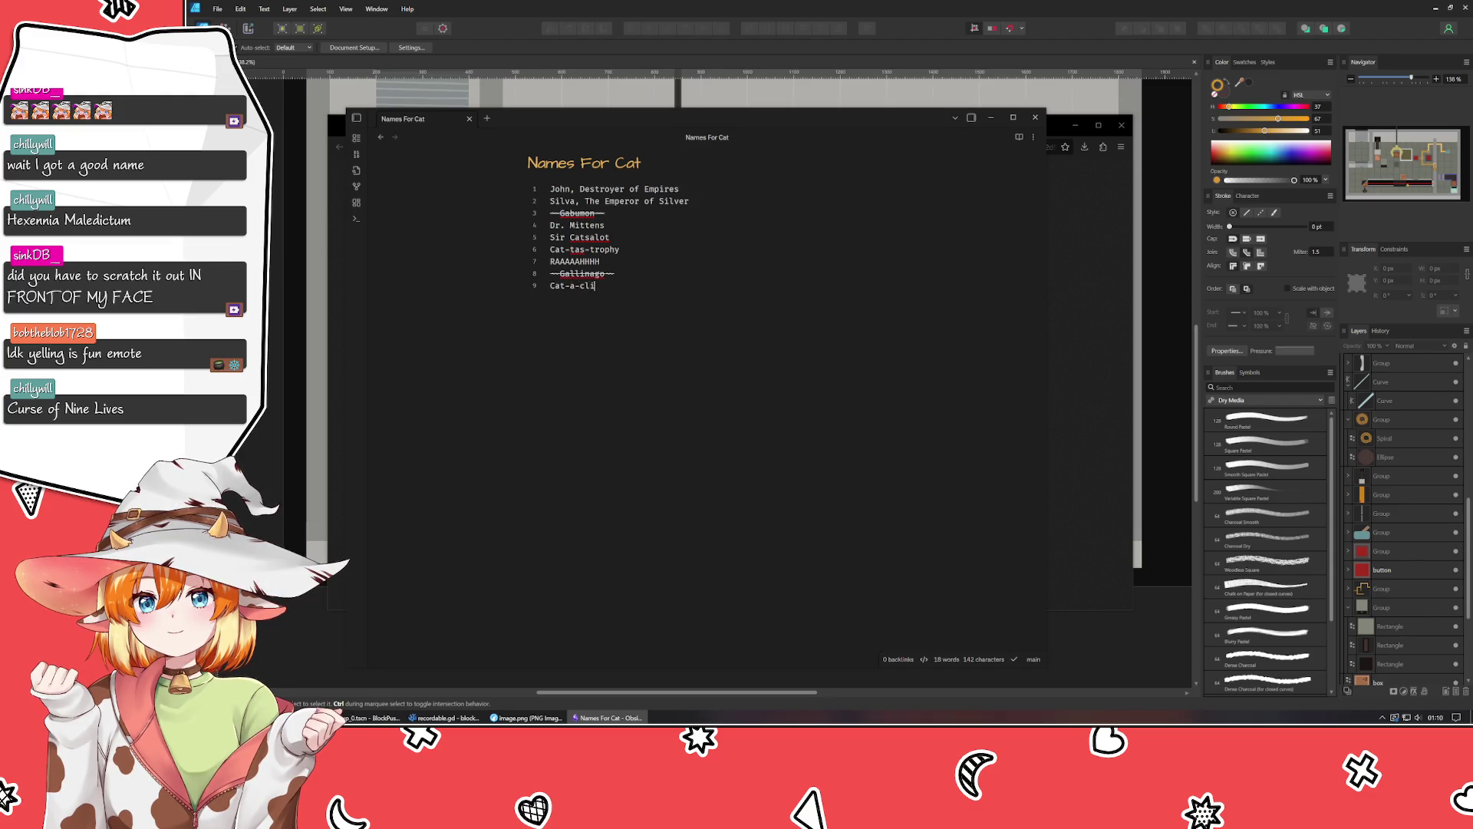
text(sm)
key(Return)
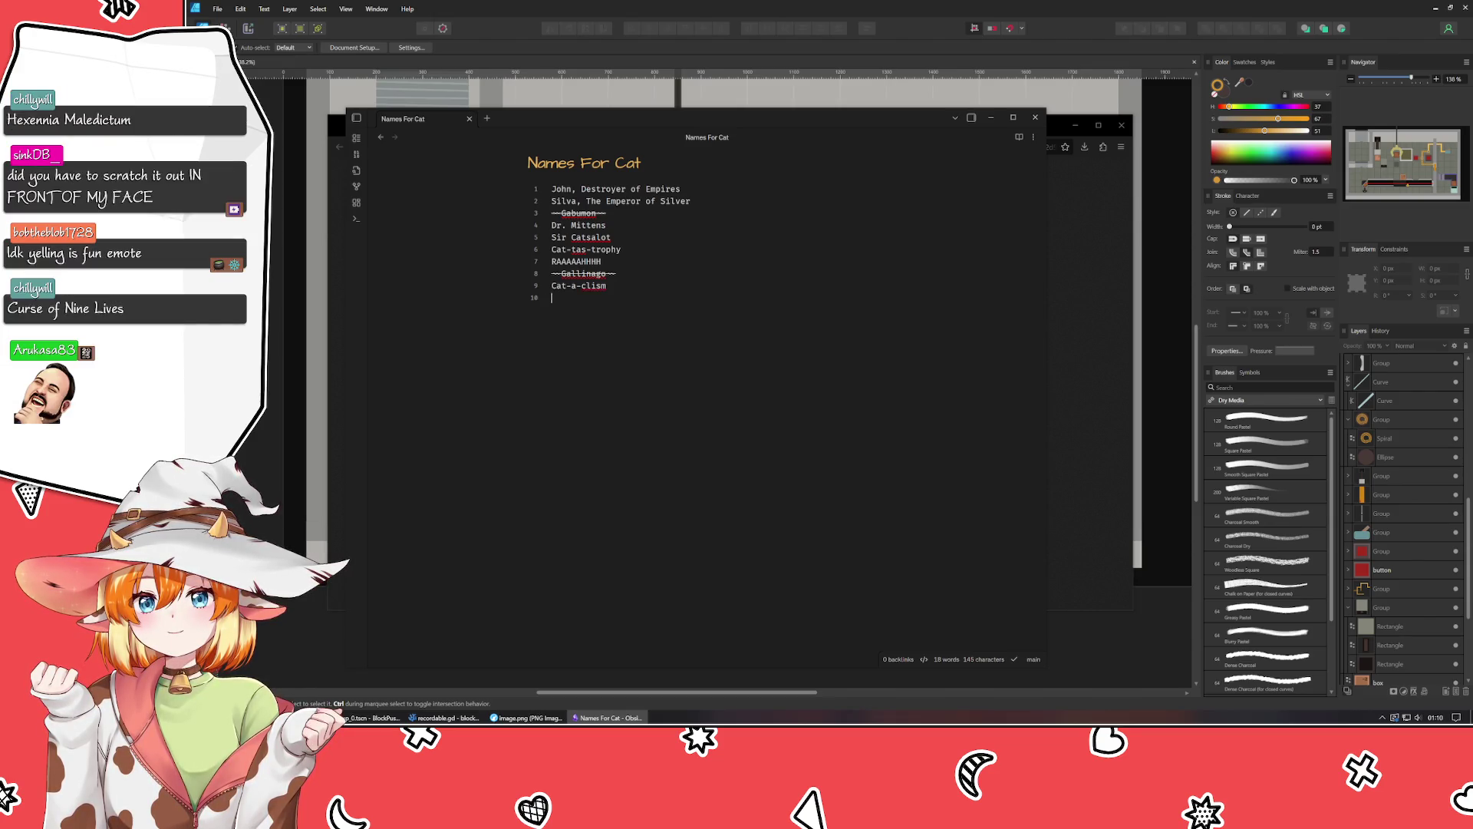
text(Skim N)
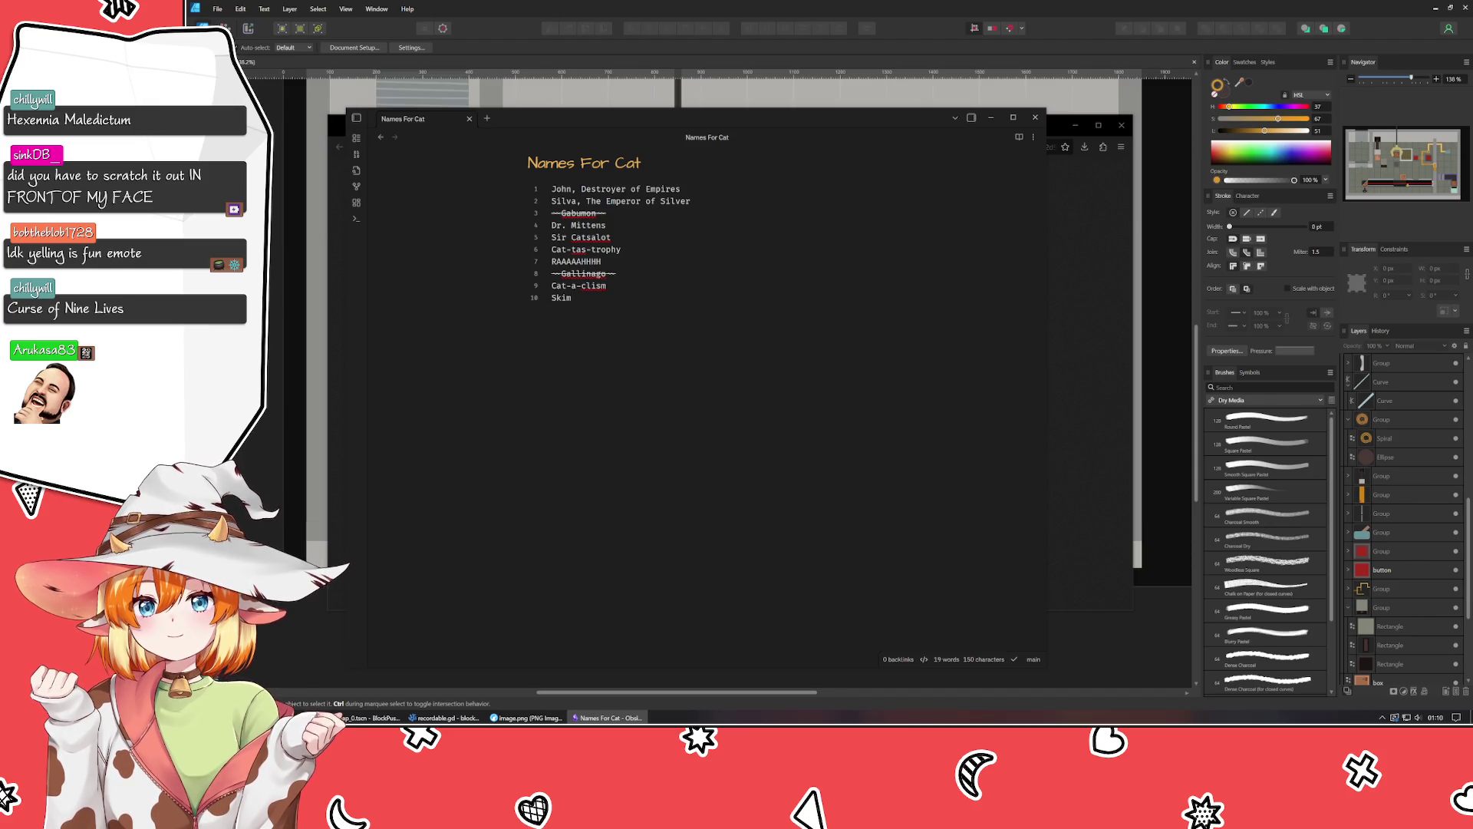
text(yalk )
text(Whole Nya)
text(lk)
key(Return)
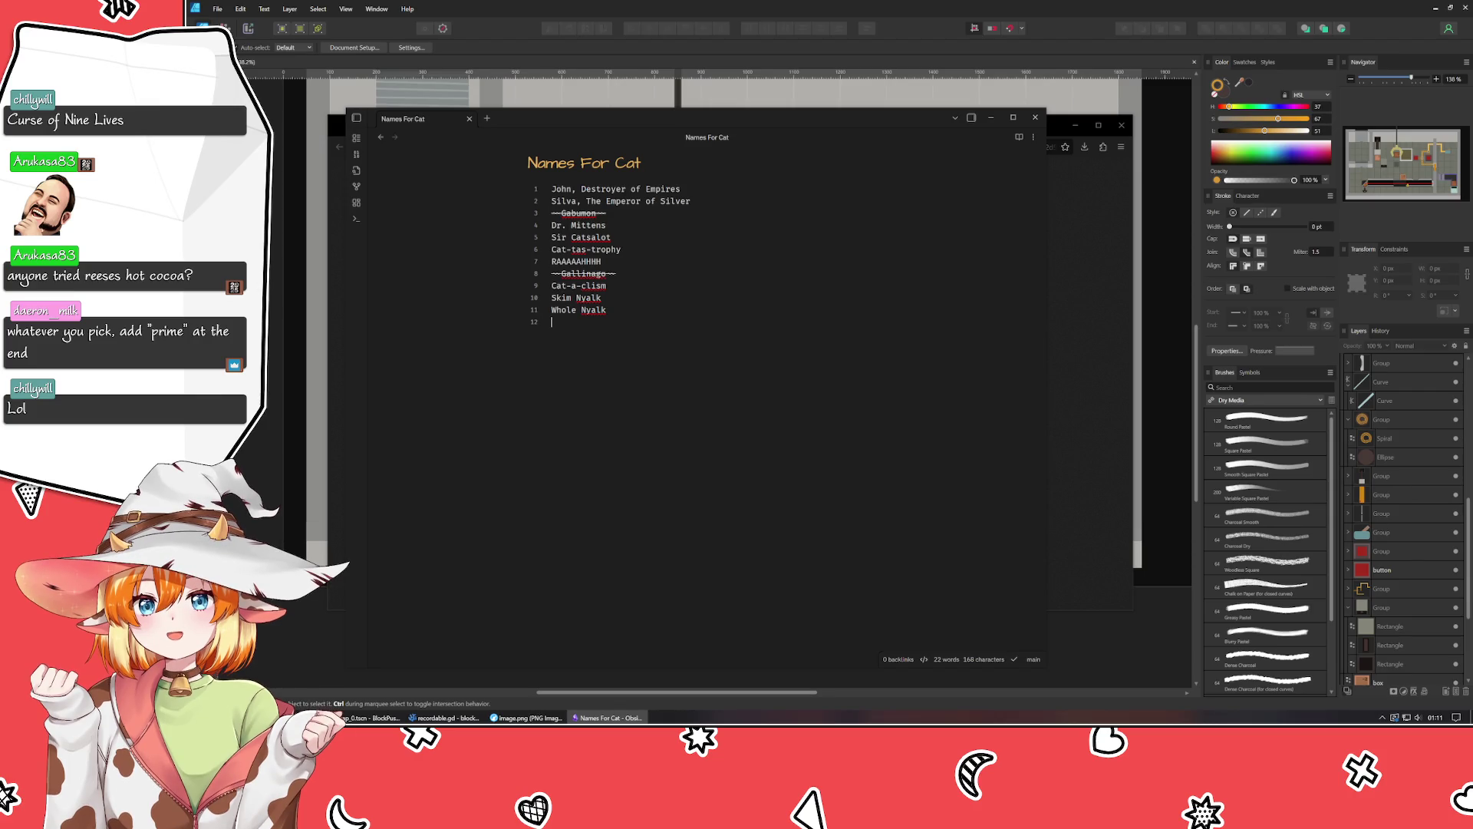
text(1st )
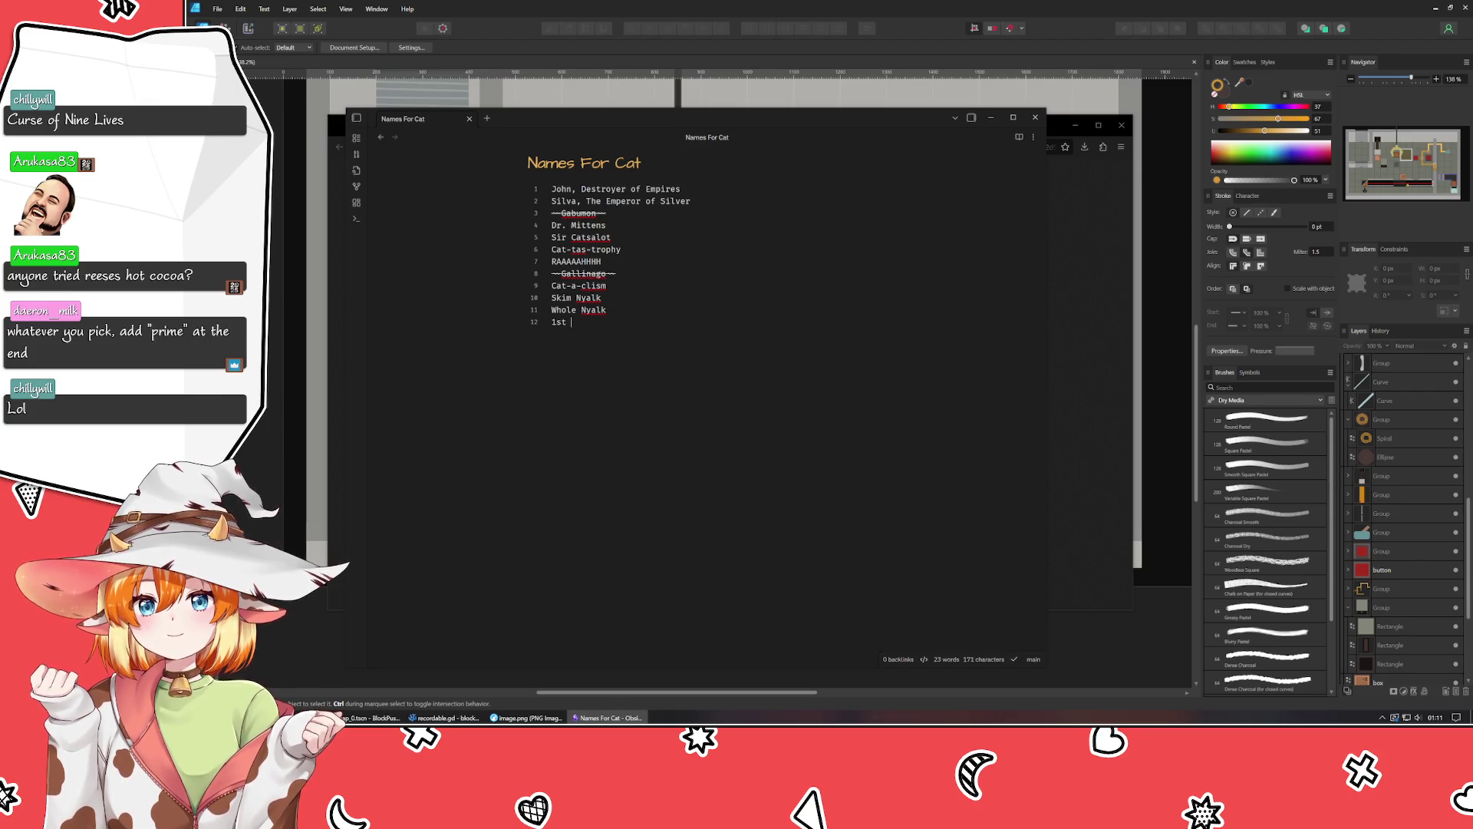
text(Degree Purrder)
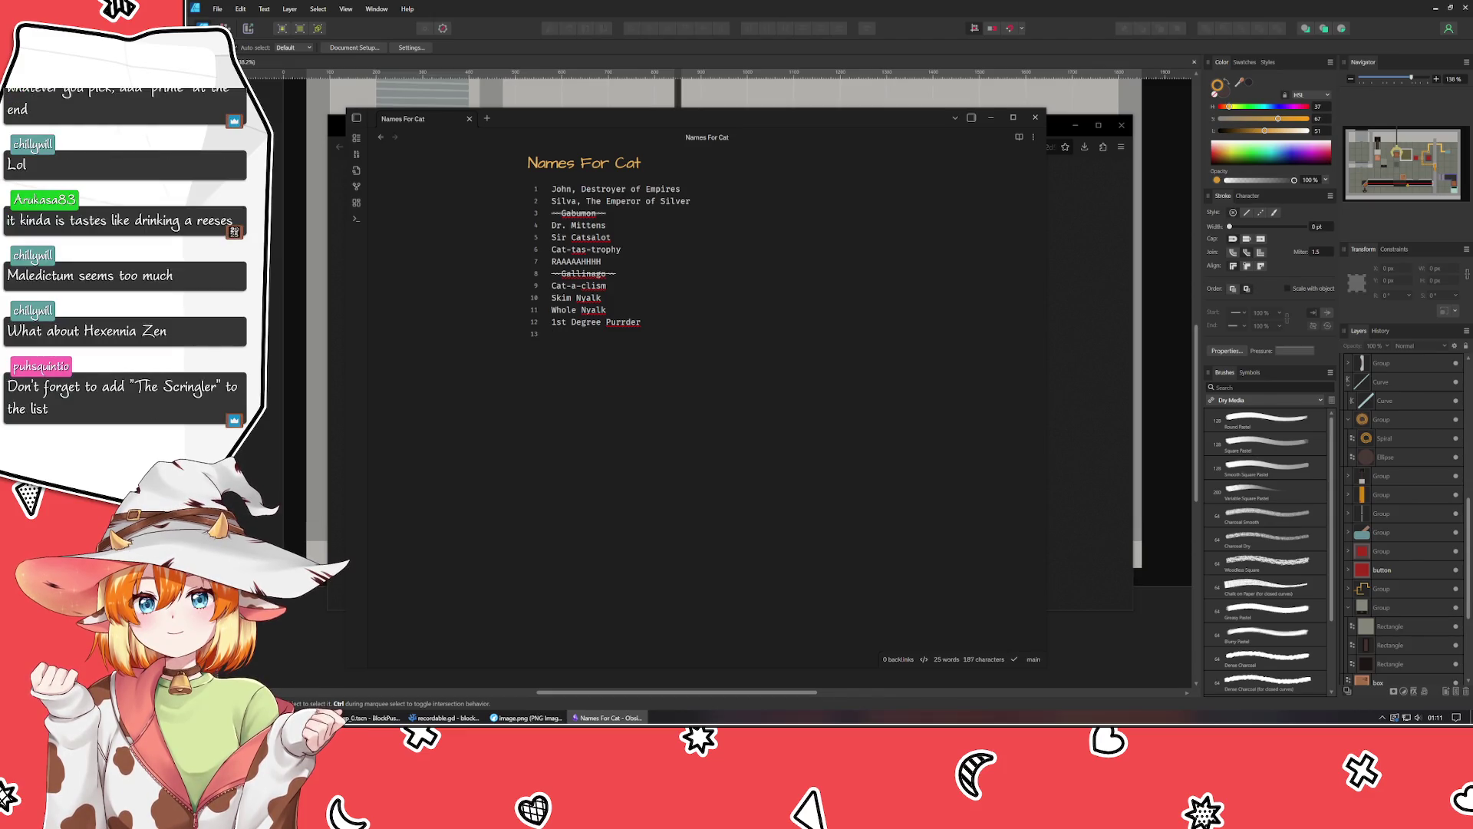
Add 'Lil Puddin Tater' and 'Hexennia Maledictum' as new cat names on their own lines.
text(Lil )
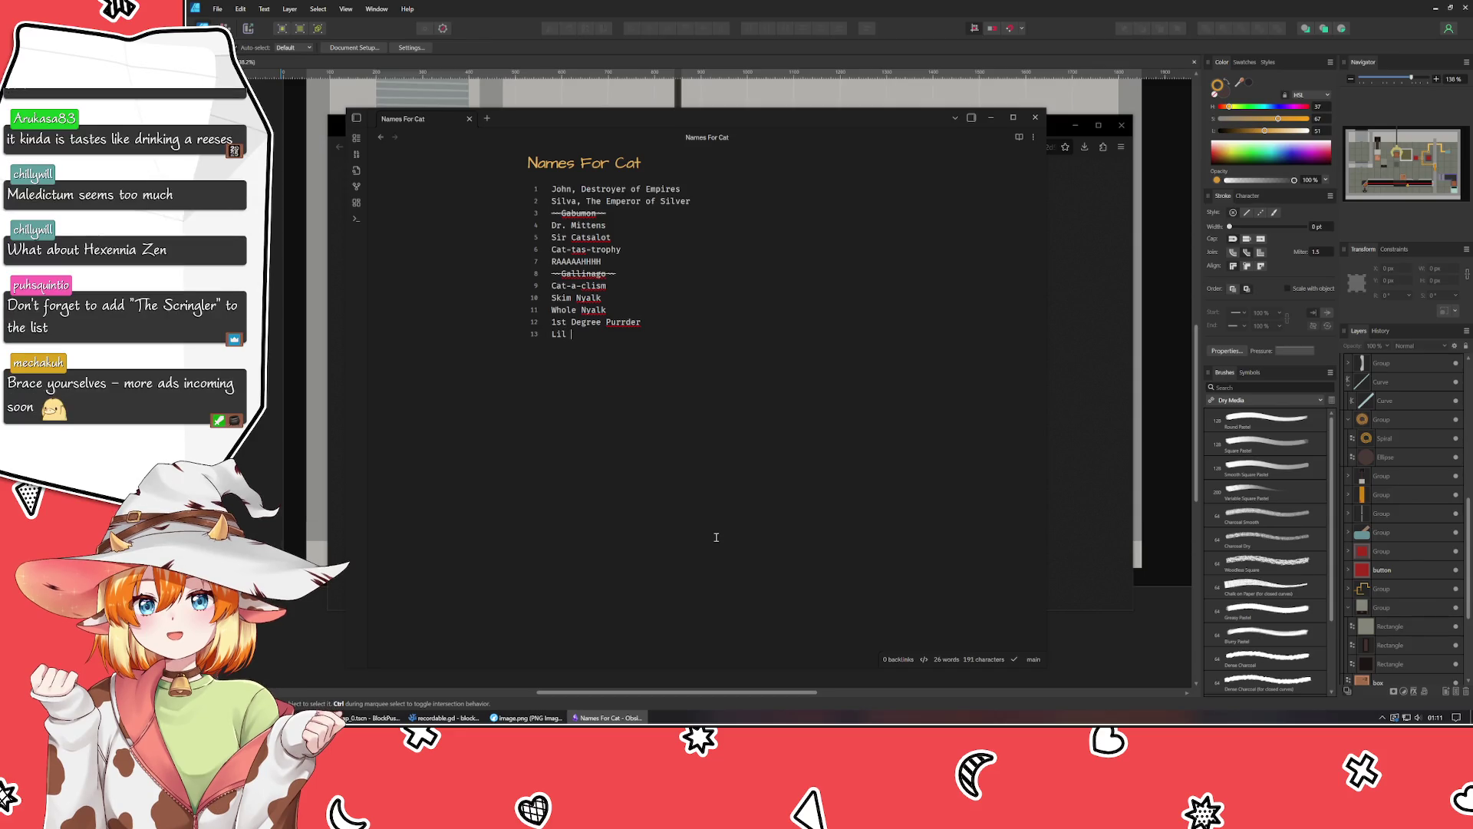
text(Puddin Tater)
key(Return)
text(Hexennia Ma)
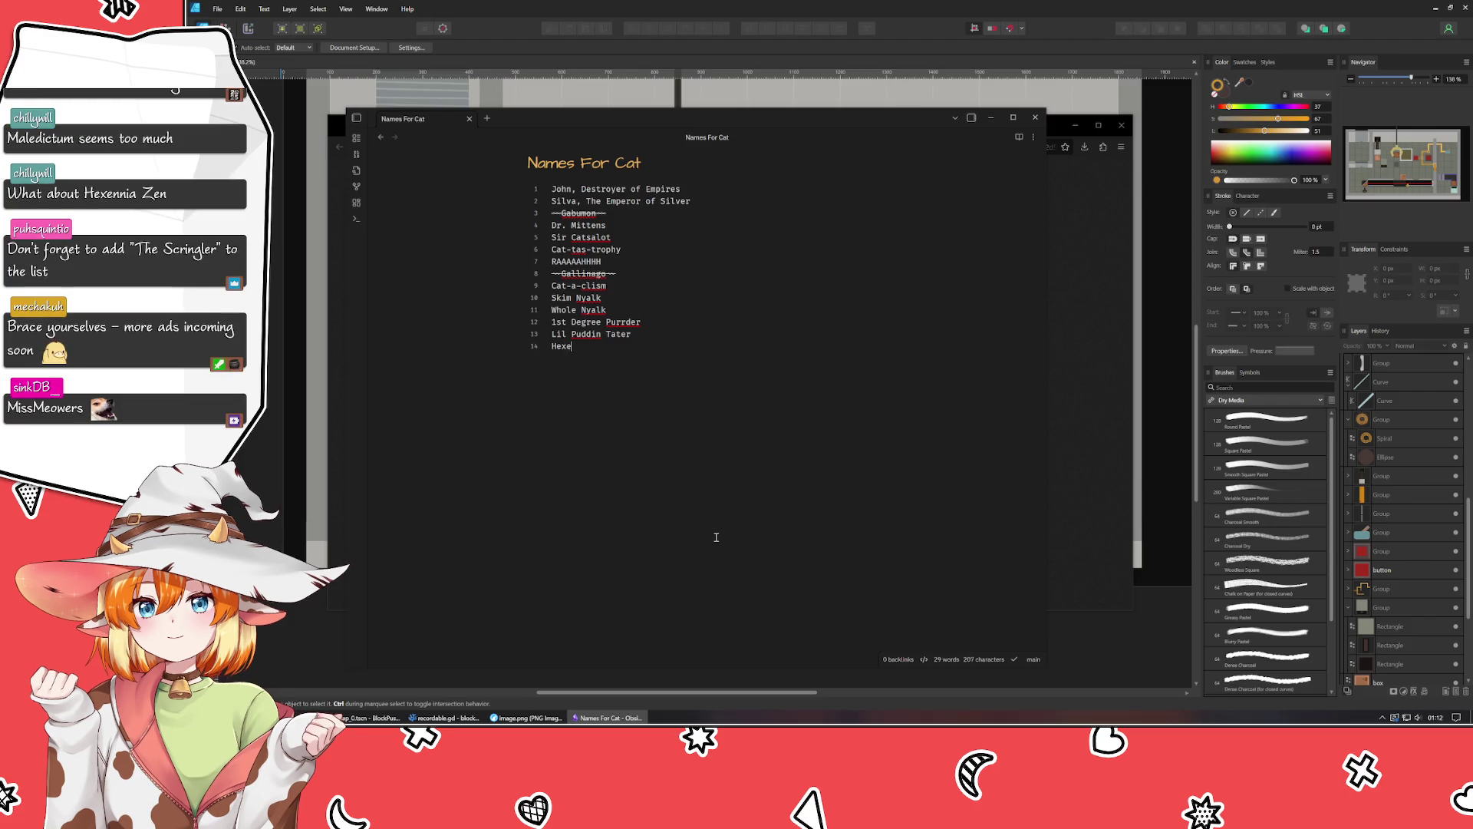
text(ledictum)
key(Return)
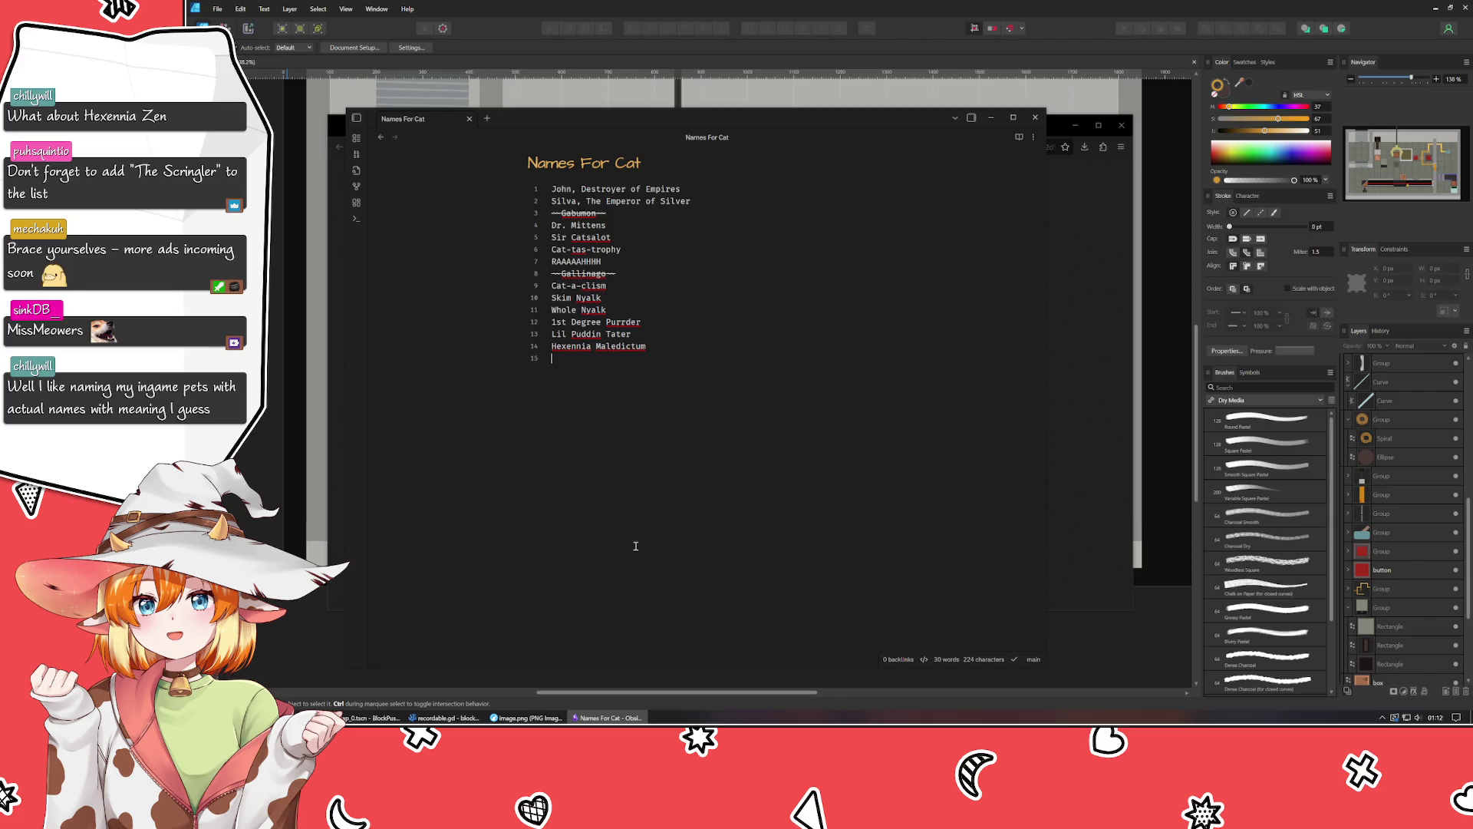
Change 'Hexennia Maledictum' to 'Hexennia Zen' and add 'Miss Meowers' below it.
key(BackSpace)
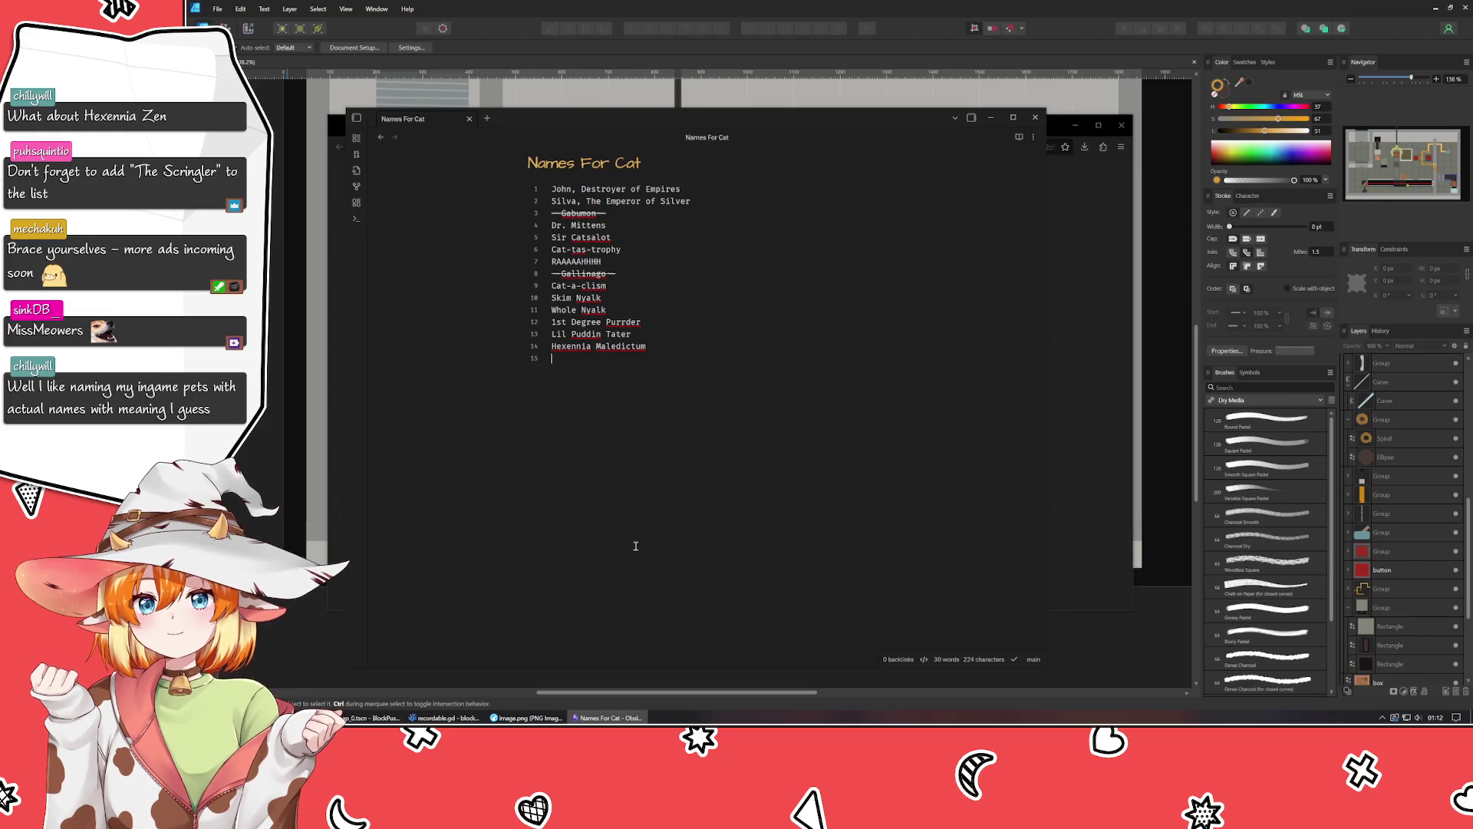
key(ctrl+BackSpace)
text(Zen)
key(Return)
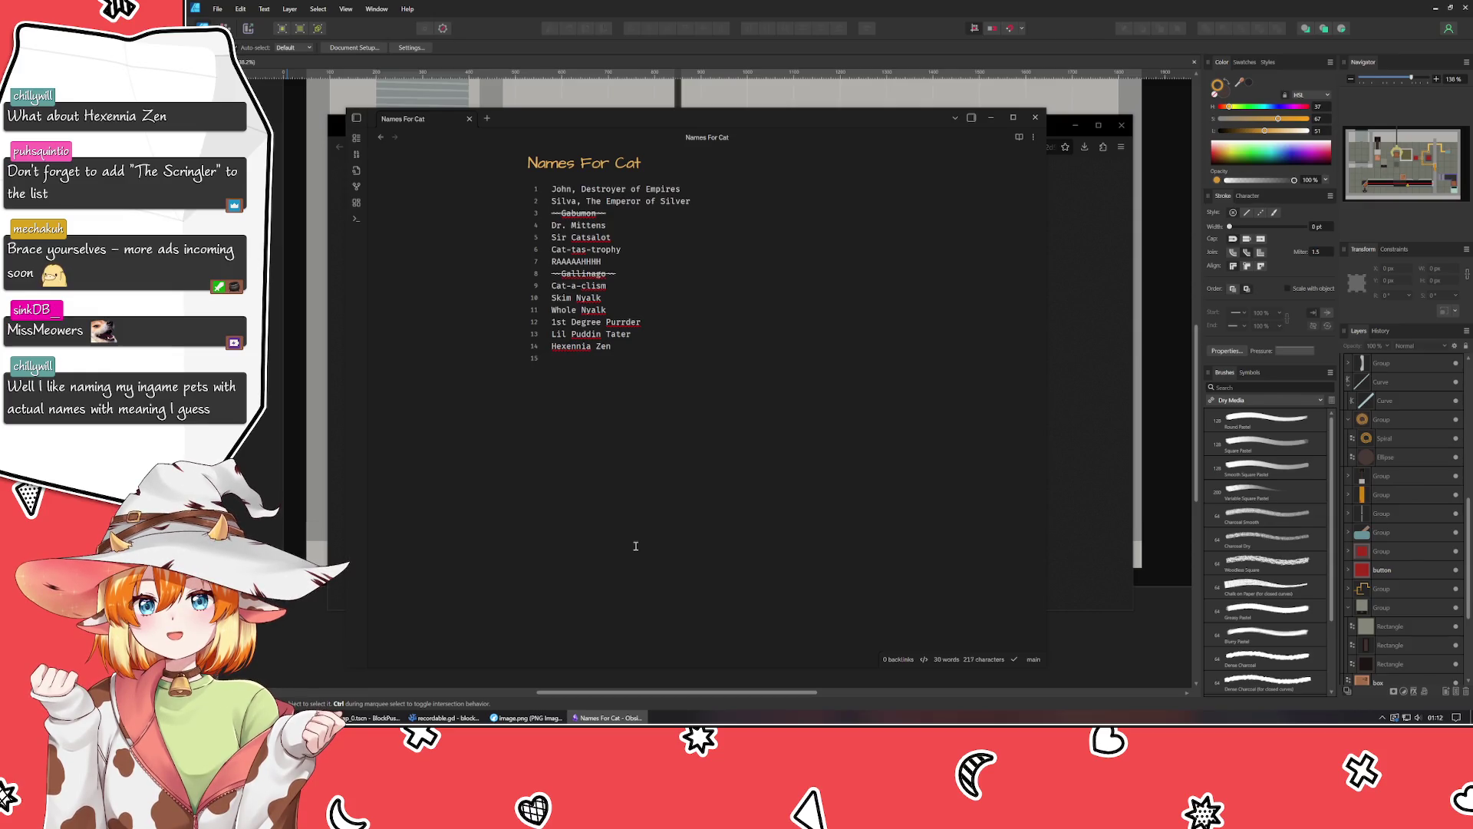
text(Meowers)
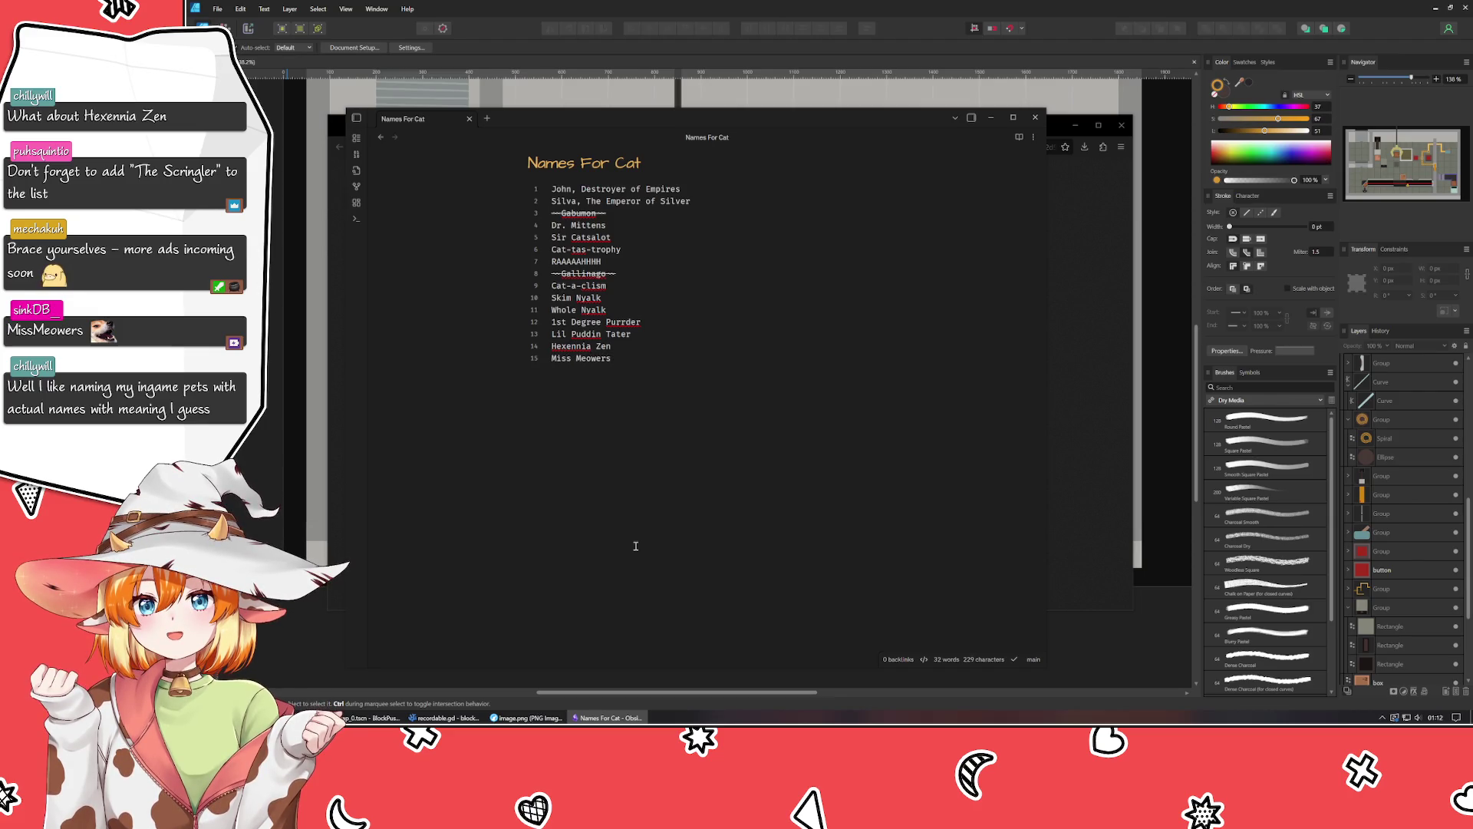